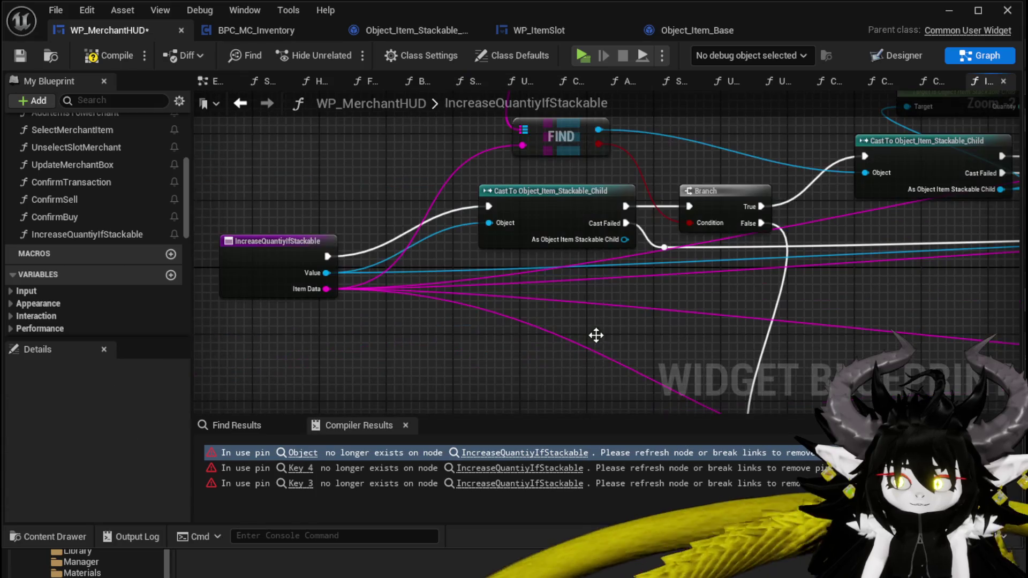
- Review the FIND, Cast, Branch, ADD, Print String and Return nodes, and compile WP_MerchantHUD
{"action": "scroll", "coordinate": [596, 305], "scroll_direction": "down", "scroll_amount": 4}
{"action": "scroll", "coordinate": [644, 303], "scroll_direction": "up", "scroll_amount": 4}
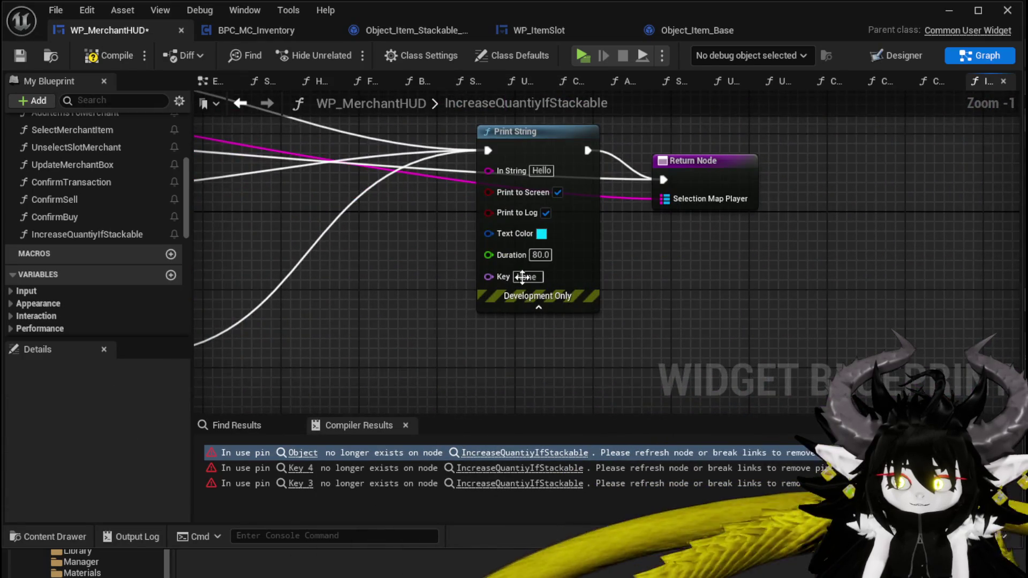
{"action": "scroll", "coordinate": [604, 289], "scroll_direction": "down", "scroll_amount": 3}
{"action": "left_click_drag", "start_coordinate": [363, 251], "coordinate": [634, 327]}
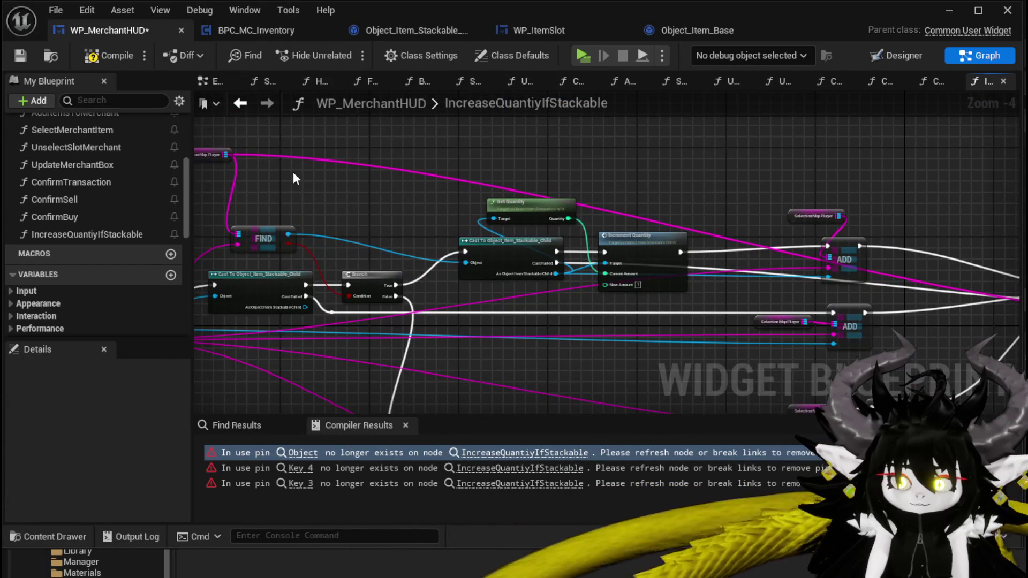
{"action": "left_click_drag", "start_coordinate": [375, 168], "coordinate": [62, 149]}
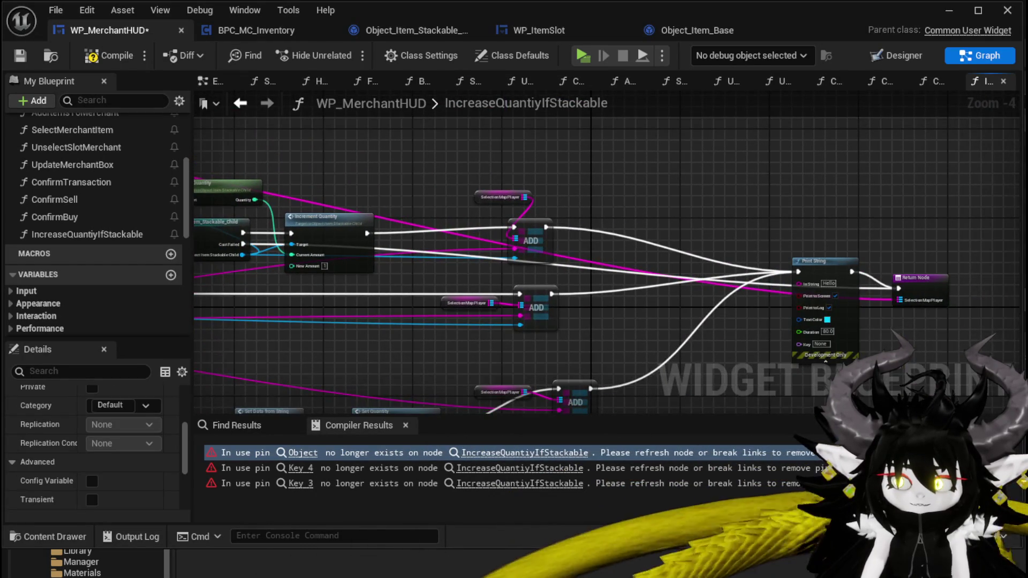
{"action": "left_click_drag", "start_coordinate": [173, 176], "coordinate": [600, 225]}
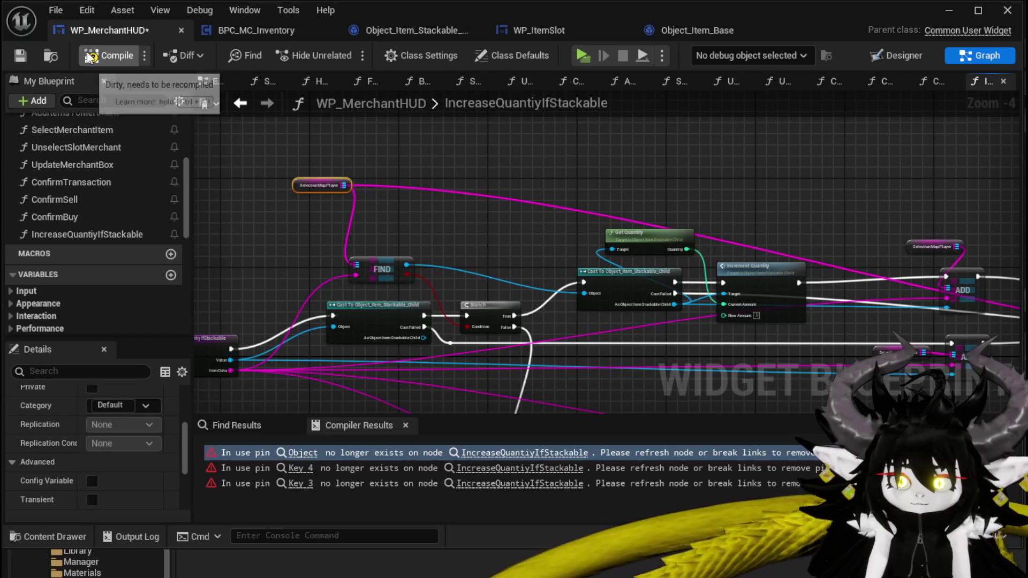
{"action": "left_click", "coordinate": [20, 55]}
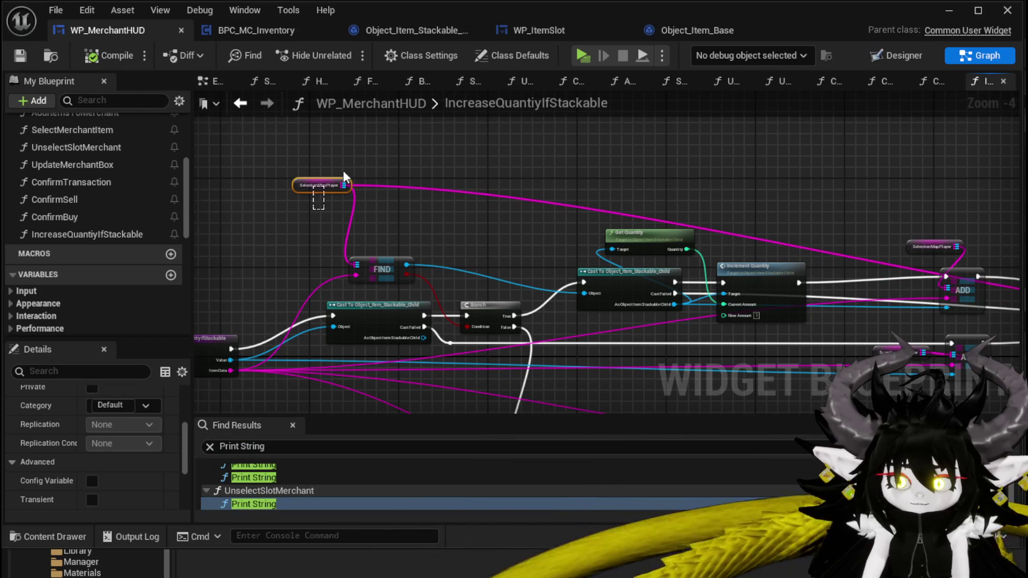
{"action": "mouse_move", "coordinate": [646, 206]}
{"action": "left_mouse_down"}
{"action": "mouse_move", "coordinate": [482, 128]}
{"action": "mouse_move", "coordinate": [336, 107]}
{"action": "left_mouse_up"}
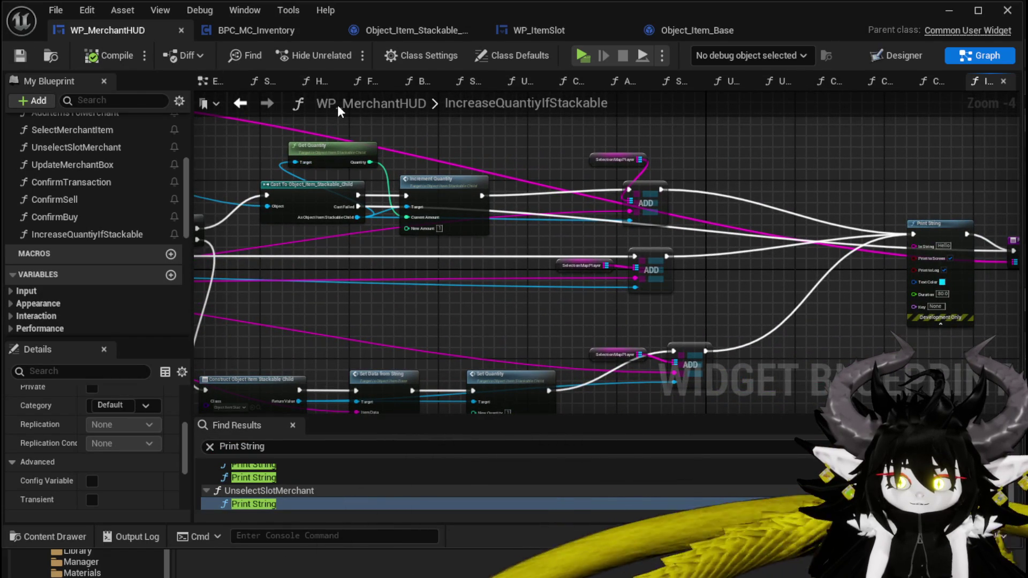
{"action": "mouse_move", "coordinate": [460, 309]}
{"action": "left_mouse_down"}
{"action": "mouse_move", "coordinate": [713, 289]}
{"action": "mouse_move", "coordinate": [557, 219]}
{"action": "mouse_move", "coordinate": [748, 275]}
{"action": "mouse_move", "coordinate": [788, 341]}
{"action": "left_mouse_up"}
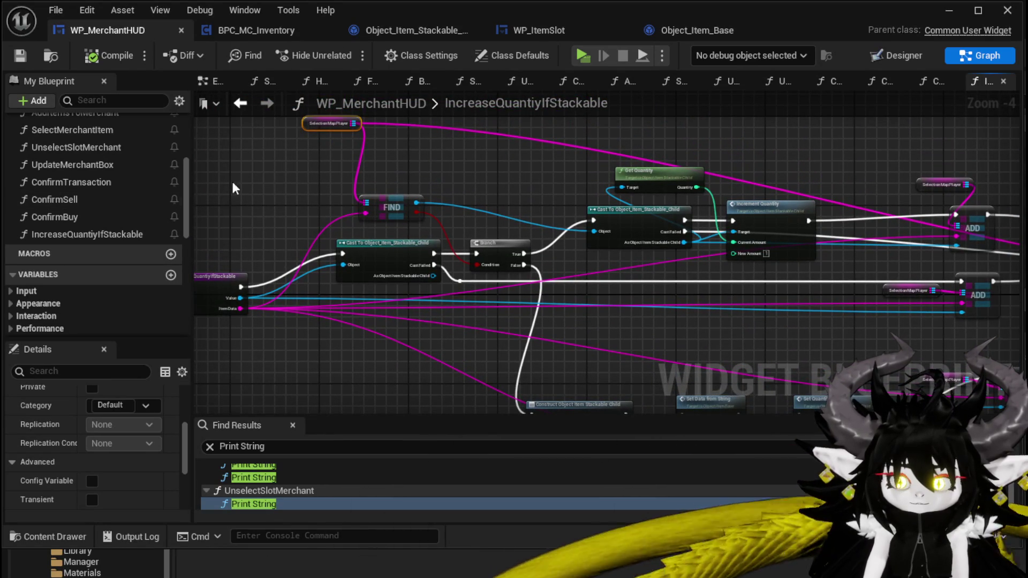
{"action": "mouse_move", "coordinate": [330, 199]}
{"action": "left_mouse_down"}
{"action": "mouse_move", "coordinate": [337, 223]}
{"action": "mouse_move", "coordinate": [248, 177]}
{"action": "mouse_move", "coordinate": [69, 162]}
{"action": "left_mouse_up"}
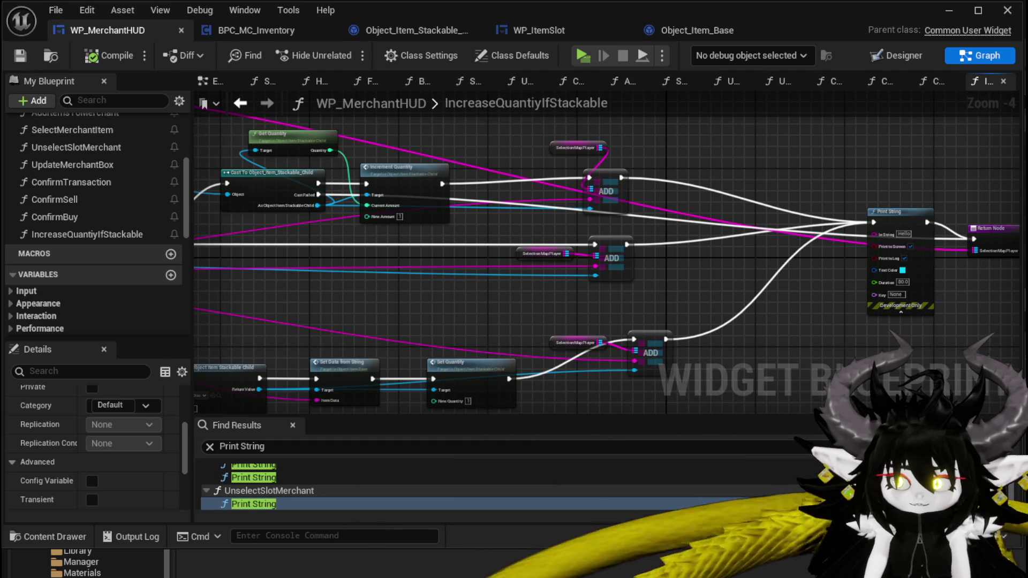
{"action": "scroll", "coordinate": [307, 198], "scroll_direction": "up", "scroll_amount": 2}
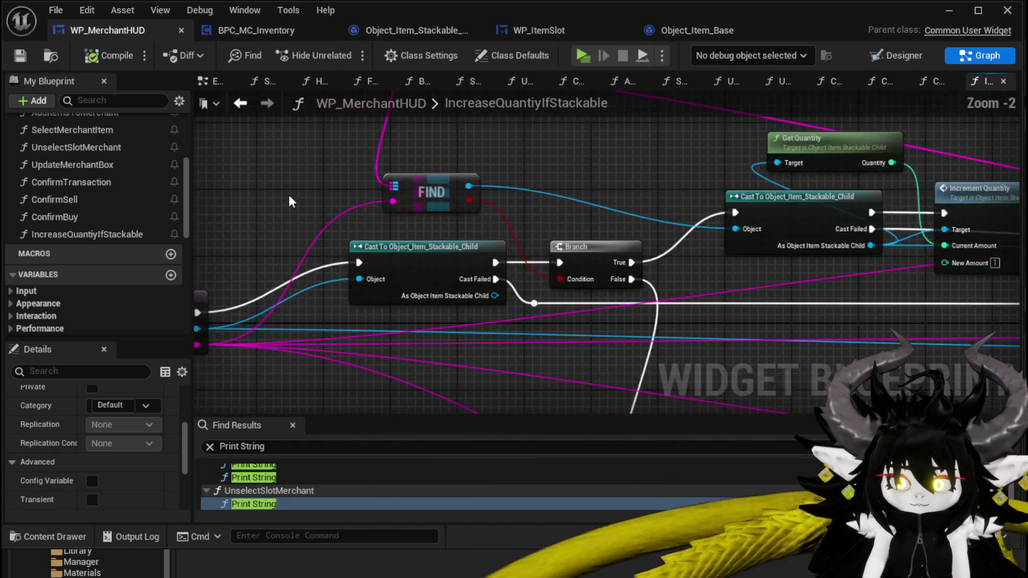
- Add a Target Map input from FIND's map pin and move it to the top of Inputs
{"action": "left_click_drag", "start_coordinate": [535, 163], "coordinate": [332, 291]}
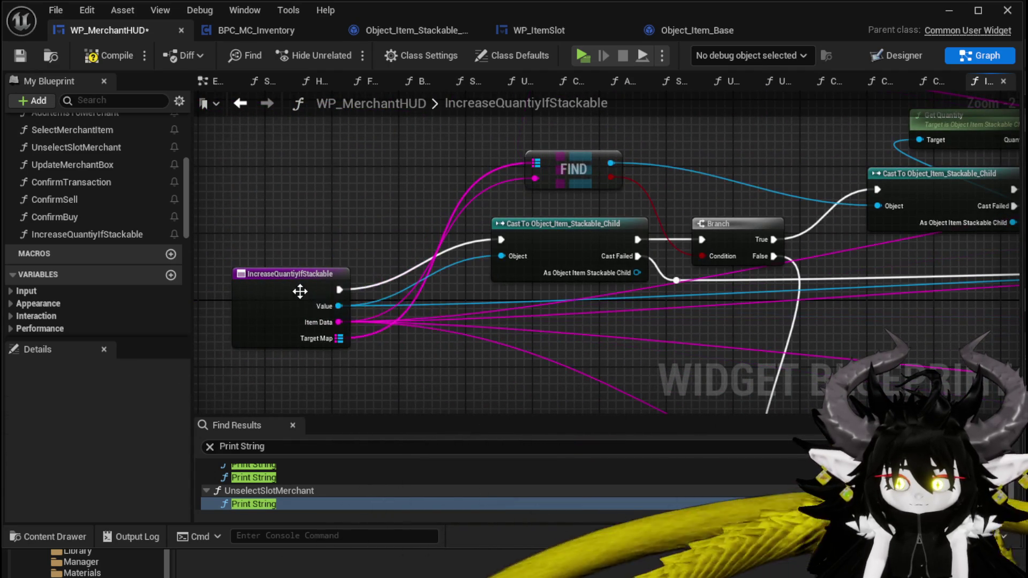
{"action": "left_click", "coordinate": [297, 340]}
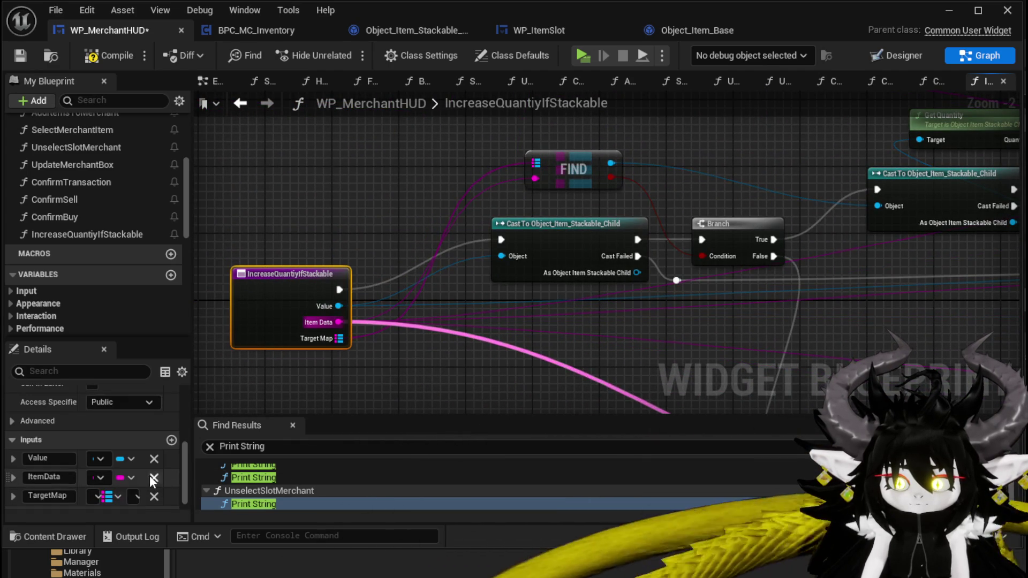
{"action": "left_click_drag", "start_coordinate": [17, 458], "coordinate": [18, 461]}
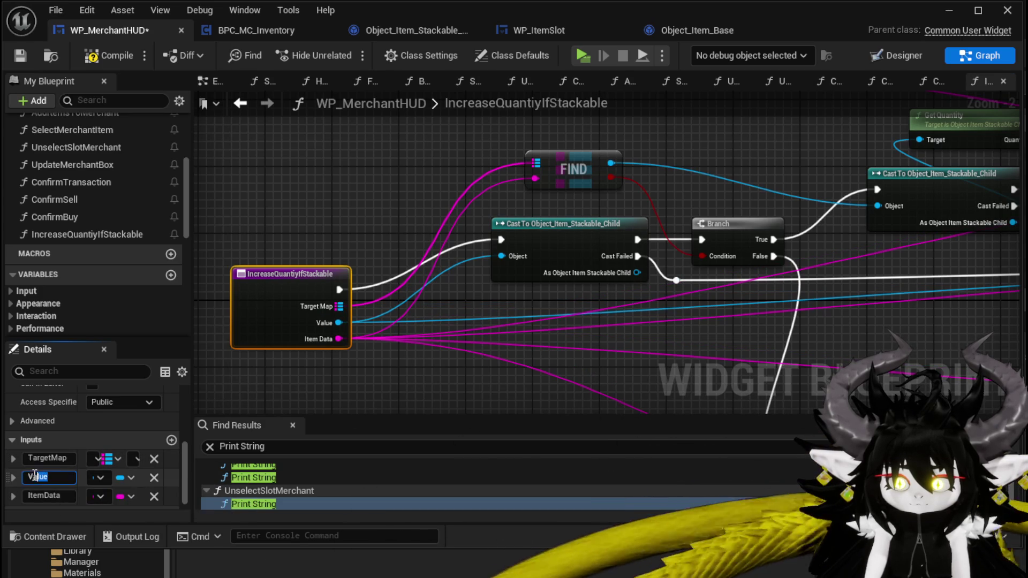
- Rename the Value input to Object and compile the blueprint
{"action": "key", "text": "BackSpace"}
{"action": "type", "text": "Object"}
{"action": "key", "text": "Return"}
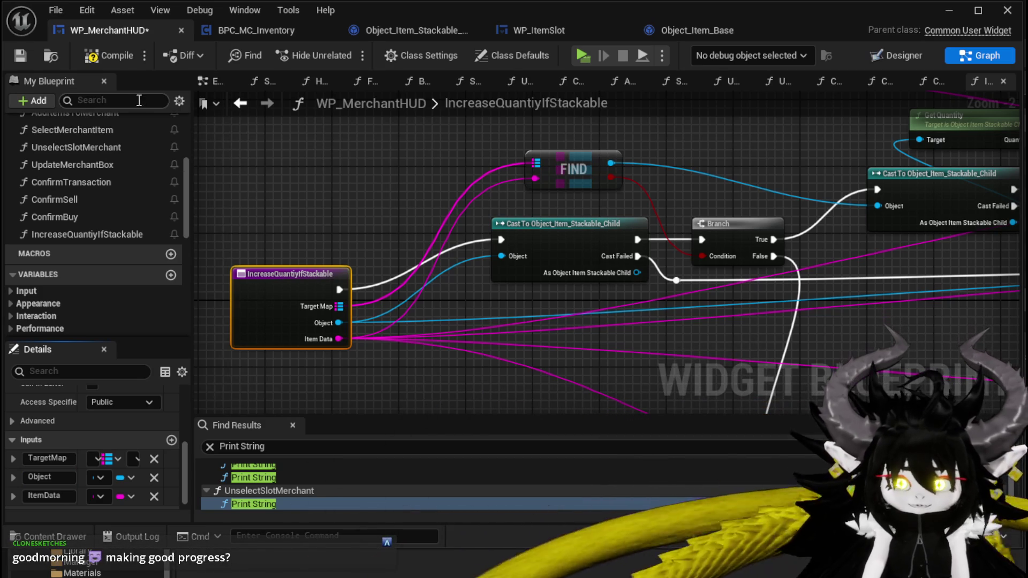
{"action": "left_click", "coordinate": [88, 55]}
- Save the blueprint and search graph actions for 'Target' without adding a node
{"action": "left_click", "coordinate": [20, 56]}
{"action": "mouse_move", "coordinate": [397, 200]}
{"action": "left_mouse_down"}
{"action": "mouse_move", "coordinate": [271, 209]}
{"action": "mouse_move", "coordinate": [482, 212]}
{"action": "mouse_move", "coordinate": [300, 209]}
{"action": "mouse_move", "coordinate": [419, 204]}
{"action": "mouse_move", "coordinate": [214, 239]}
{"action": "left_mouse_up"}
{"action": "right_click", "coordinate": [515, 122]}
{"action": "type", "text": "Tar"}
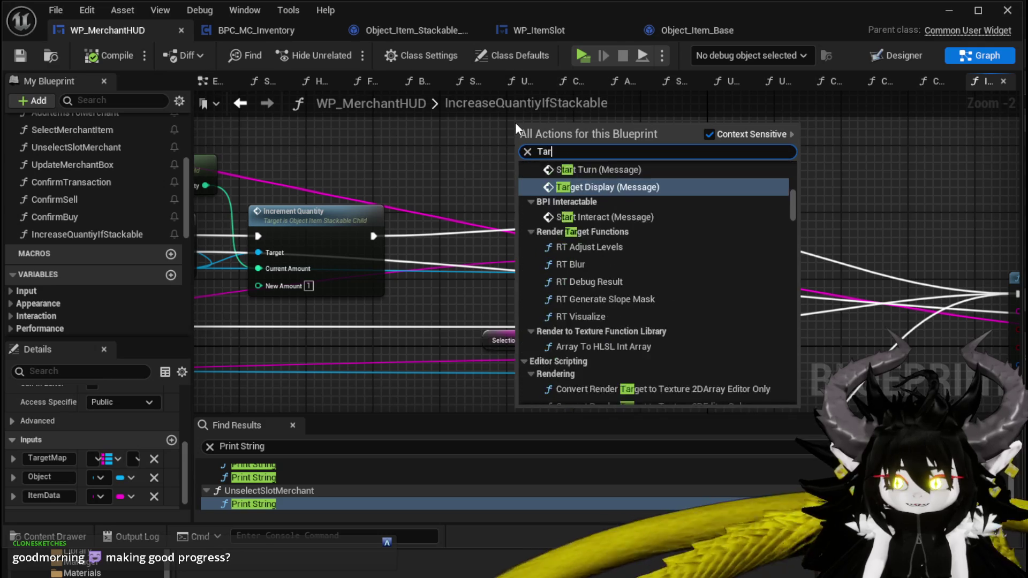
{"action": "type", "text": "get"}
{"action": "left_click_drag", "start_coordinate": [790, 194], "coordinate": [799, 383]}
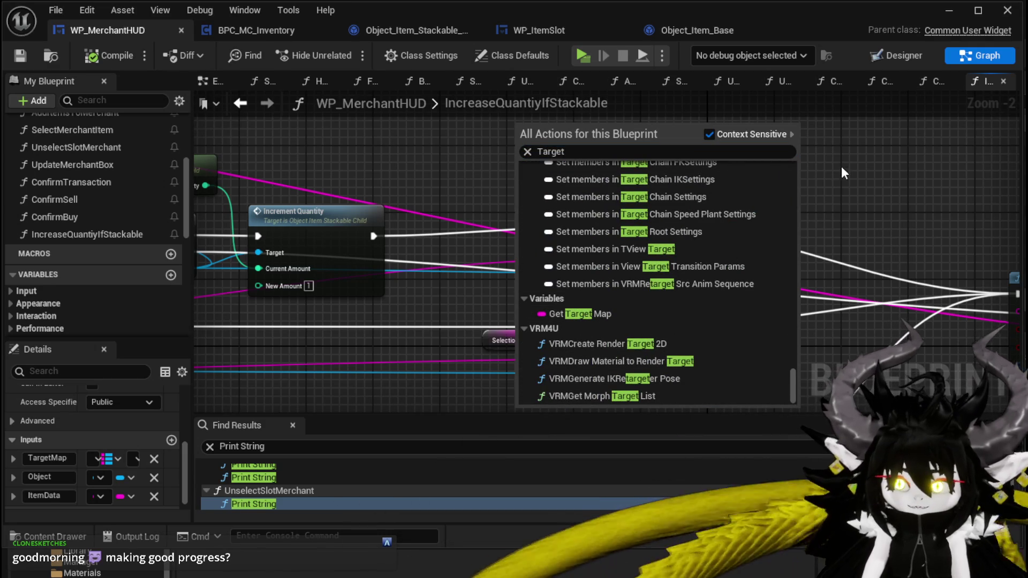
{"action": "scroll", "coordinate": [686, 267], "scroll_direction": "up", "scroll_amount": 2}
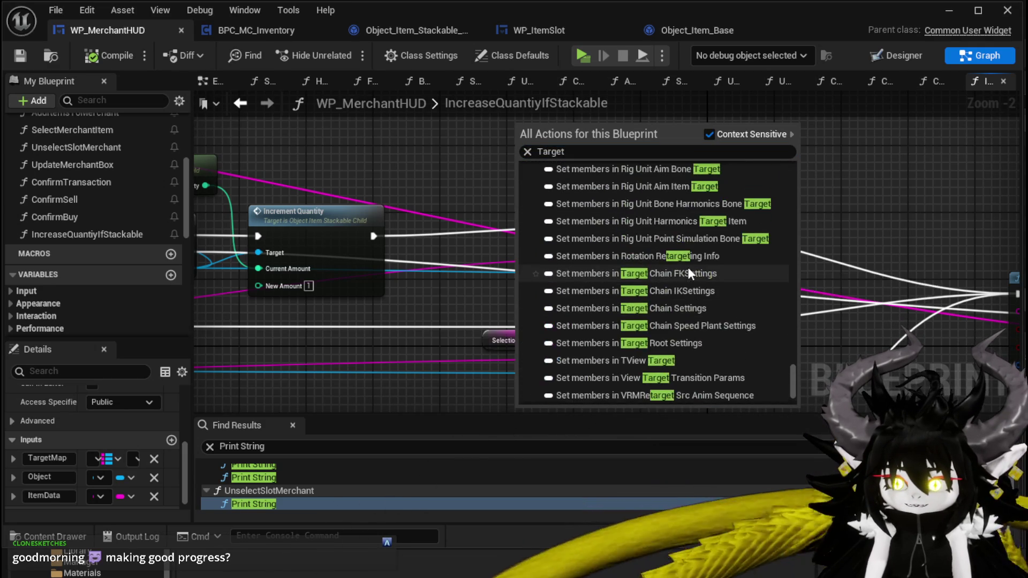
{"action": "left_click", "coordinate": [631, 212]}
{"action": "mouse_move", "coordinate": [631, 212]}
{"action": "left_mouse_down"}
{"action": "mouse_move", "coordinate": [1006, 157]}
{"action": "mouse_move", "coordinate": [841, 174]}
{"action": "mouse_move", "coordinate": [460, 176]}
{"action": "left_mouse_up"}
- Connect a map wire to the lower ADD node and delete the debug Print String
{"action": "mouse_move", "coordinate": [915, 258]}
{"action": "left_mouse_down"}
{"action": "mouse_move", "coordinate": [699, 219]}
{"action": "mouse_move", "coordinate": [714, 213]}
{"action": "mouse_move", "coordinate": [587, 264]}
{"action": "mouse_move", "coordinate": [580, 280]}
{"action": "mouse_move", "coordinate": [539, 172]}
{"action": "mouse_move", "coordinate": [599, 309]}
{"action": "left_mouse_up"}
{"action": "left_click", "coordinate": [514, 299]}
{"action": "scroll", "coordinate": [493, 205], "scroll_direction": "up", "scroll_amount": 2}
{"action": "mouse_move", "coordinate": [495, 206]}
{"action": "left_mouse_down"}
{"action": "mouse_move", "coordinate": [523, 224]}
{"action": "mouse_move", "coordinate": [590, 214]}
{"action": "mouse_move", "coordinate": [533, 148]}
{"action": "left_mouse_up"}
{"action": "mouse_move", "coordinate": [685, 199]}
{"action": "left_mouse_down"}
{"action": "mouse_move", "coordinate": [677, 231]}
{"action": "mouse_move", "coordinate": [630, 270]}
{"action": "mouse_move", "coordinate": [631, 245]}
{"action": "mouse_move", "coordinate": [788, 238]}
{"action": "left_mouse_up"}
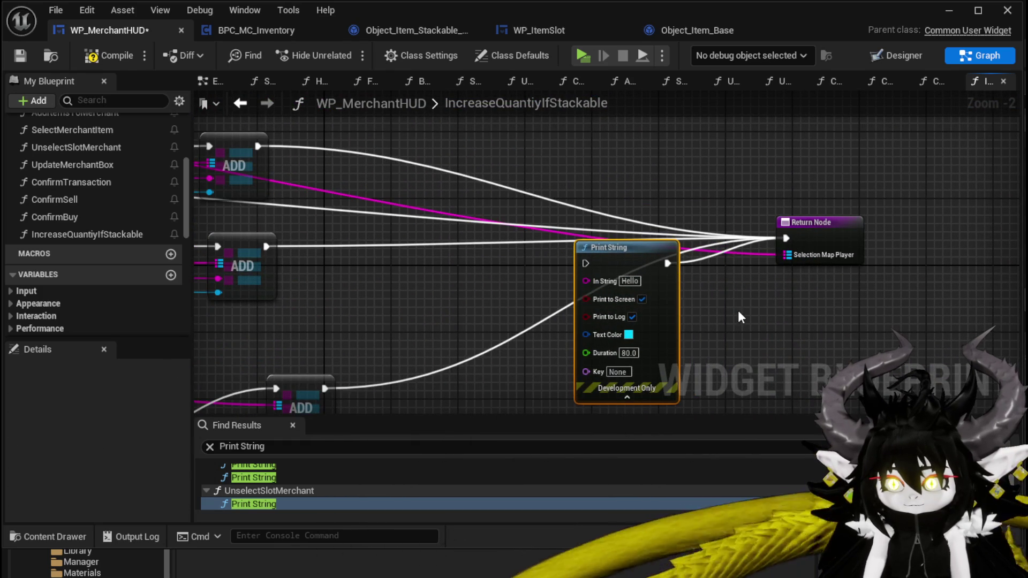
{"action": "key", "text": "Delete"}
- Move the Cast and Get Quantity nodes up-left, then compile and save
{"action": "mouse_move", "coordinate": [198, 214]}
{"action": "left_mouse_down"}
{"action": "mouse_move", "coordinate": [355, 229]}
{"action": "mouse_move", "coordinate": [797, 234]}
{"action": "mouse_move", "coordinate": [570, 267]}
{"action": "mouse_move", "coordinate": [589, 258]}
{"action": "mouse_move", "coordinate": [643, 107]}
{"action": "left_mouse_up"}
{"action": "scroll", "coordinate": [570, 266], "scroll_direction": "down", "scroll_amount": 1}
{"action": "scroll", "coordinate": [588, 258], "scroll_direction": "up", "scroll_amount": 1}
{"action": "left_click_drag", "start_coordinate": [634, 175], "coordinate": [577, 156]}
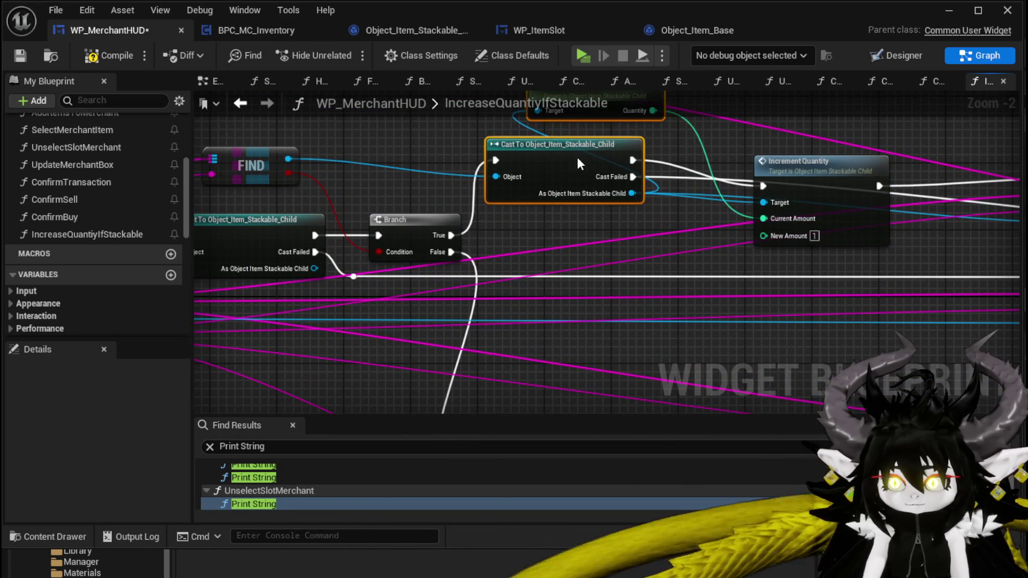
{"action": "left_click_drag", "start_coordinate": [577, 214], "coordinate": [774, 233]}
{"action": "mouse_move", "coordinate": [505, 202]}
{"action": "left_mouse_down"}
{"action": "mouse_move", "coordinate": [518, 162]}
{"action": "mouse_move", "coordinate": [273, 171]}
{"action": "left_mouse_up"}
{"action": "left_click_drag", "start_coordinate": [669, 225], "coordinate": [455, 236]}
{"action": "mouse_move", "coordinate": [704, 230]}
{"action": "left_mouse_down"}
{"action": "mouse_move", "coordinate": [473, 219]}
{"action": "mouse_move", "coordinate": [403, 202]}
{"action": "mouse_move", "coordinate": [535, 231]}
{"action": "left_mouse_up"}
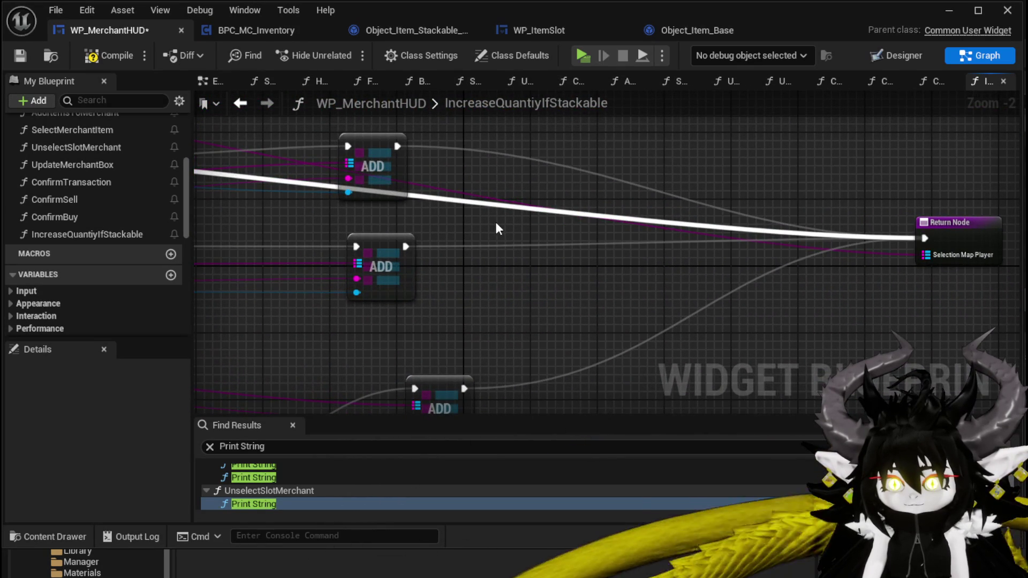
{"action": "double_click", "coordinate": [942, 241]}
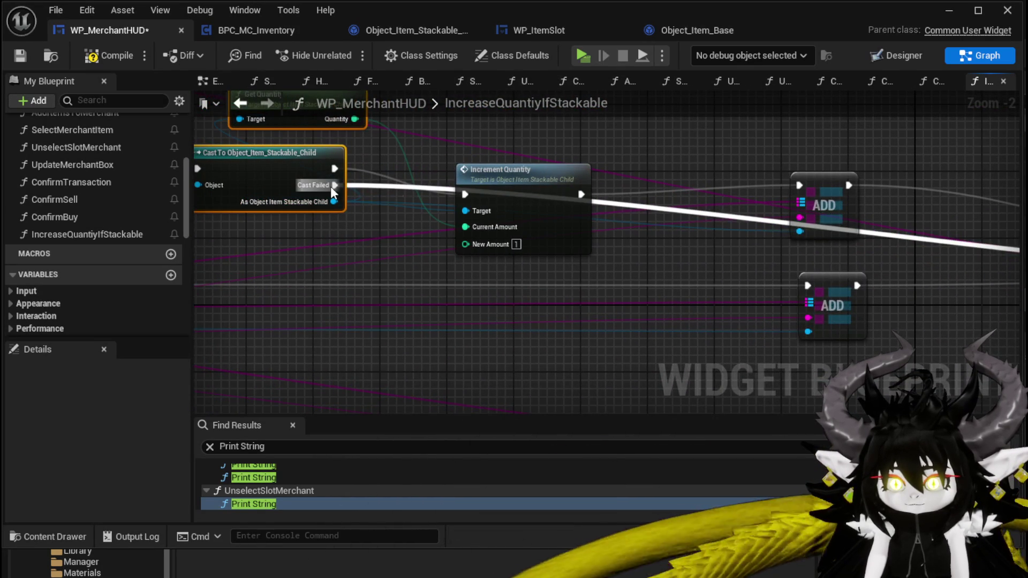
{"action": "scroll", "coordinate": [402, 233], "scroll_direction": "down", "scroll_amount": 2}
{"action": "left_click_drag", "start_coordinate": [386, 238], "coordinate": [497, 180]}
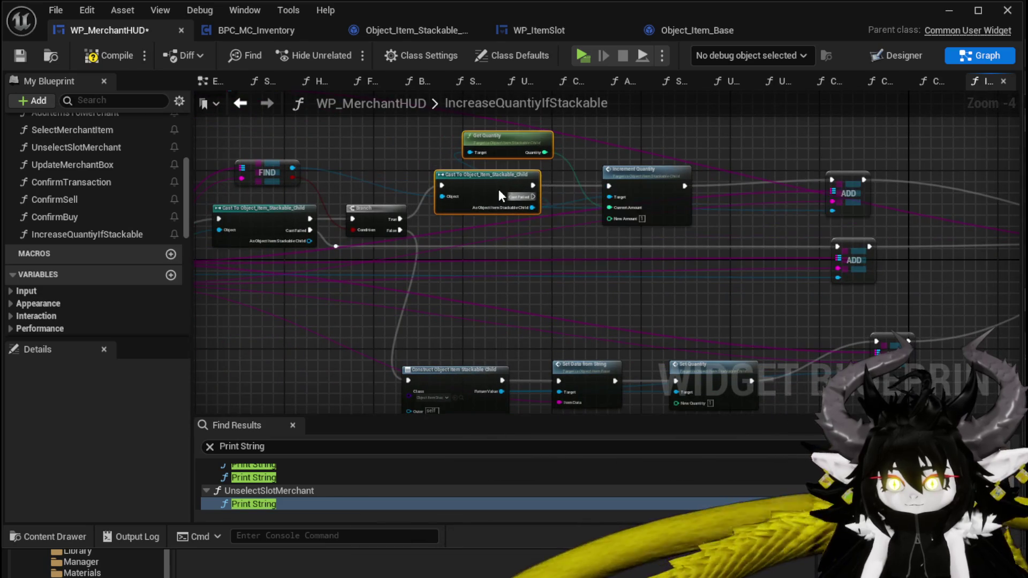
{"action": "left_click", "coordinate": [342, 121]}
{"action": "left_click", "coordinate": [101, 55]}
- Reposition the Construct and Set nodes, wire Target Map into an ADD node, then return to SelectPlayerItem
{"action": "mouse_move", "coordinate": [360, 146]}
{"action": "left_mouse_down"}
{"action": "mouse_move", "coordinate": [524, 144]}
{"action": "mouse_move", "coordinate": [287, 96]}
{"action": "left_mouse_up"}
{"action": "mouse_move", "coordinate": [388, 289]}
{"action": "left_mouse_down"}
{"action": "mouse_move", "coordinate": [649, 314]}
{"action": "mouse_move", "coordinate": [702, 275]}
{"action": "left_mouse_up"}
{"action": "mouse_move", "coordinate": [320, 221]}
{"action": "left_mouse_down"}
{"action": "mouse_move", "coordinate": [579, 252]}
{"action": "mouse_move", "coordinate": [270, 239]}
{"action": "mouse_move", "coordinate": [692, 256]}
{"action": "mouse_move", "coordinate": [592, 326]}
{"action": "mouse_move", "coordinate": [975, 357]}
{"action": "left_mouse_up"}
{"action": "left_click", "coordinate": [320, 145]}
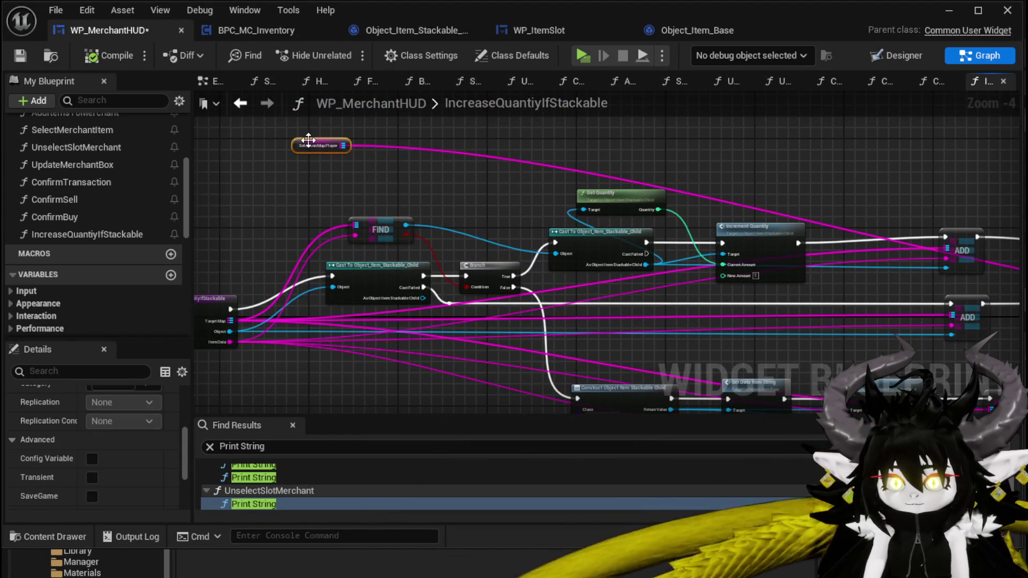
{"action": "left_click", "coordinate": [227, 316]}
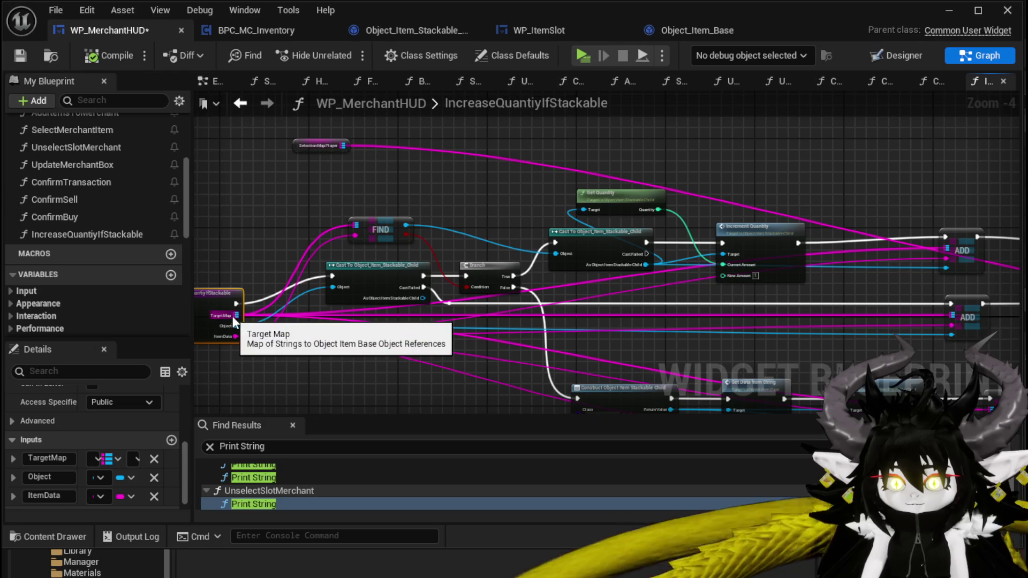
{"action": "left_click_drag", "start_coordinate": [803, 322], "coordinate": [476, 321]}
{"action": "mouse_move", "coordinate": [945, 329]}
{"action": "left_mouse_down"}
{"action": "mouse_move", "coordinate": [522, 309]}
{"action": "mouse_move", "coordinate": [946, 283]}
{"action": "left_mouse_up"}
{"action": "left_click_drag", "start_coordinate": [523, 199], "coordinate": [764, 210]}
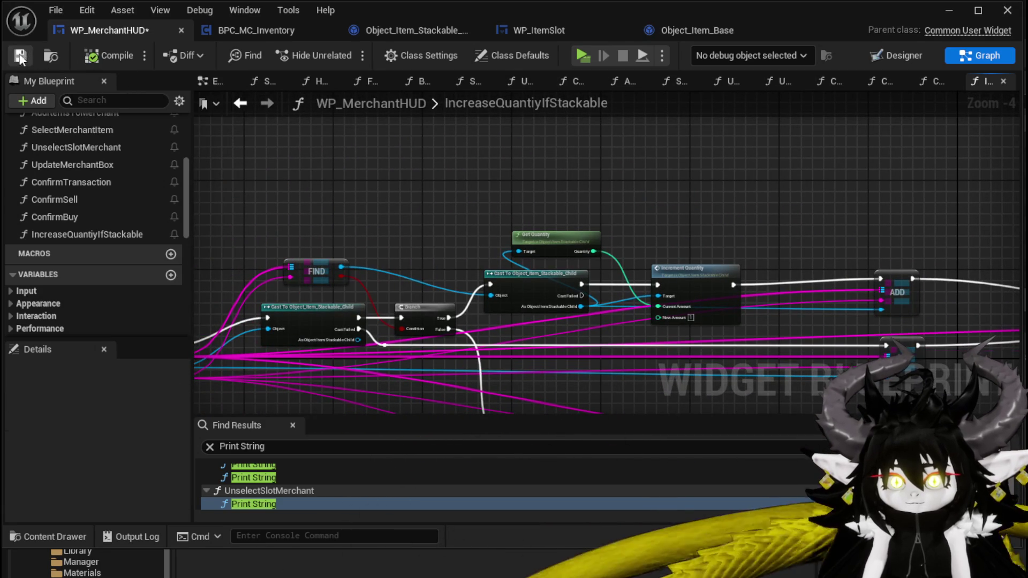
{"action": "left_click", "coordinate": [240, 104]}
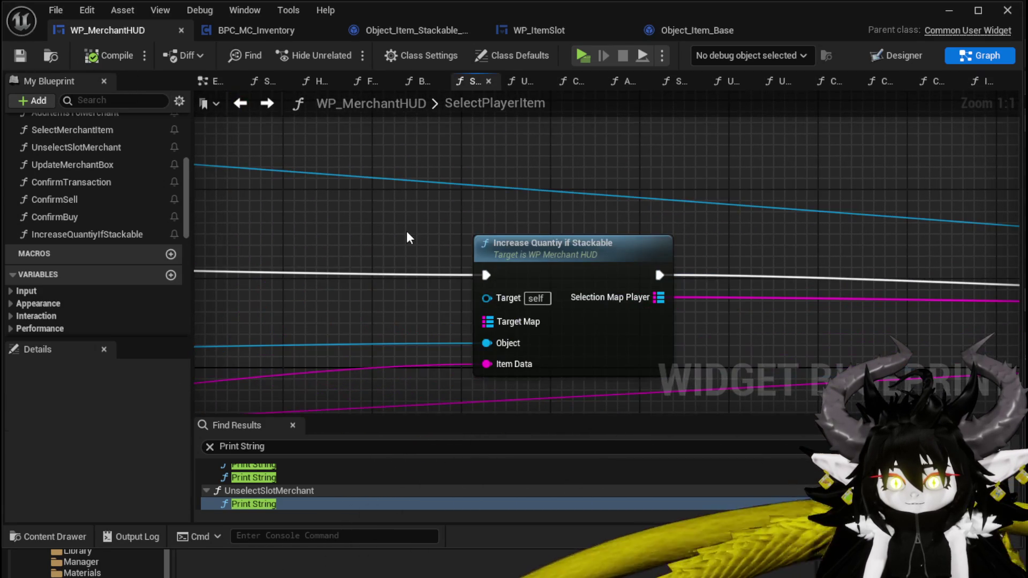
- Feed a SelectionMapPlayer getter into the Increase Quantiy if Stackable call's Target Map
{"action": "scroll", "coordinate": [85, 284], "scroll_direction": "down", "scroll_amount": 10}
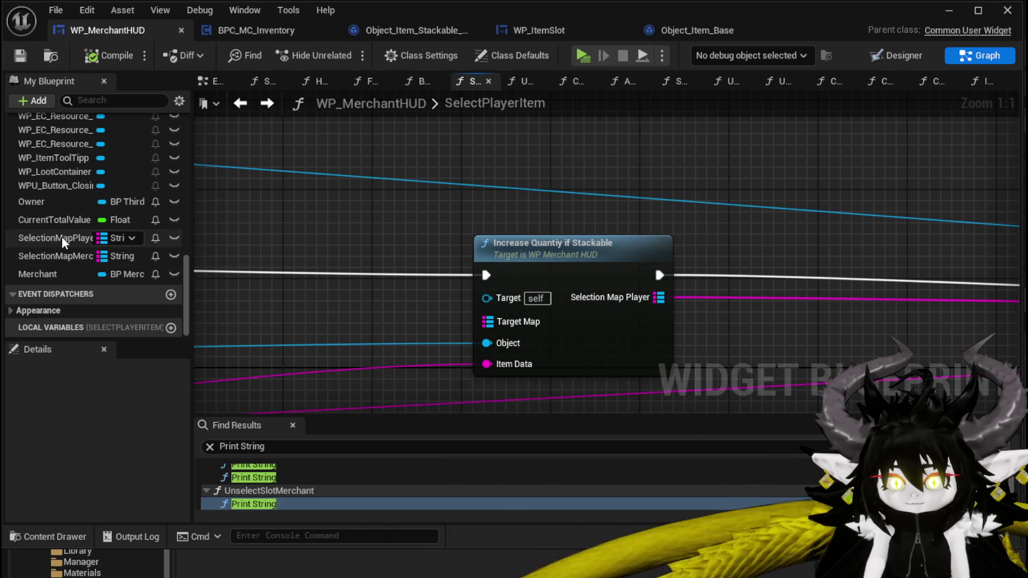
{"action": "left_click_drag", "start_coordinate": [75, 238], "coordinate": [332, 323]}
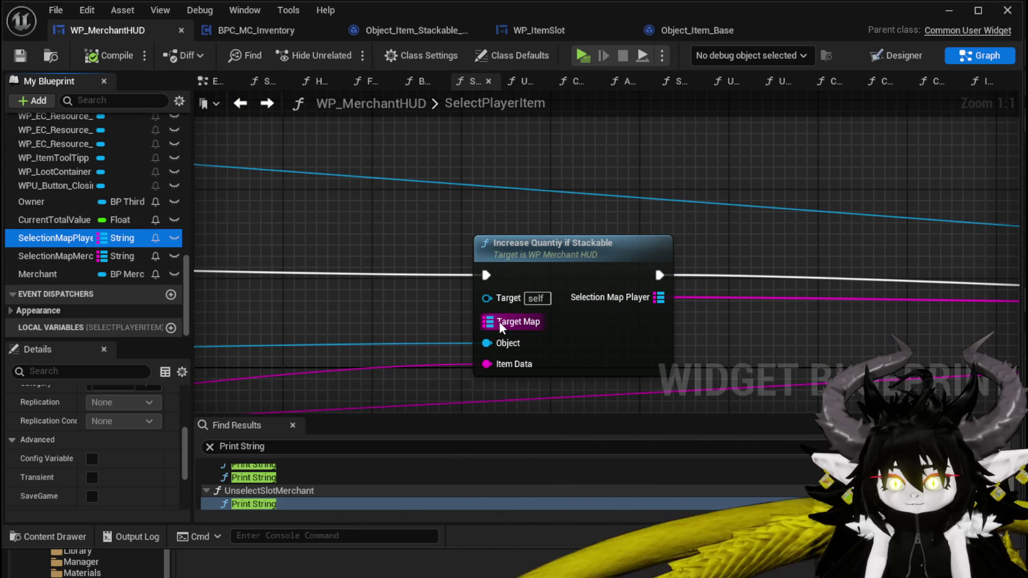
{"action": "left_click_drag", "start_coordinate": [500, 326], "coordinate": [501, 325]}
{"action": "scroll", "coordinate": [681, 341], "scroll_direction": "down", "scroll_amount": 2}
{"action": "mouse_move", "coordinate": [427, 261]}
{"action": "left_mouse_down"}
{"action": "mouse_move", "coordinate": [422, 237]}
{"action": "mouse_move", "coordinate": [422, 264]}
{"action": "left_mouse_up"}
- Move the Add Full Map node and its getter up-left, then compile the blueprint
{"action": "scroll", "coordinate": [653, 273], "scroll_direction": "down", "scroll_amount": 3}
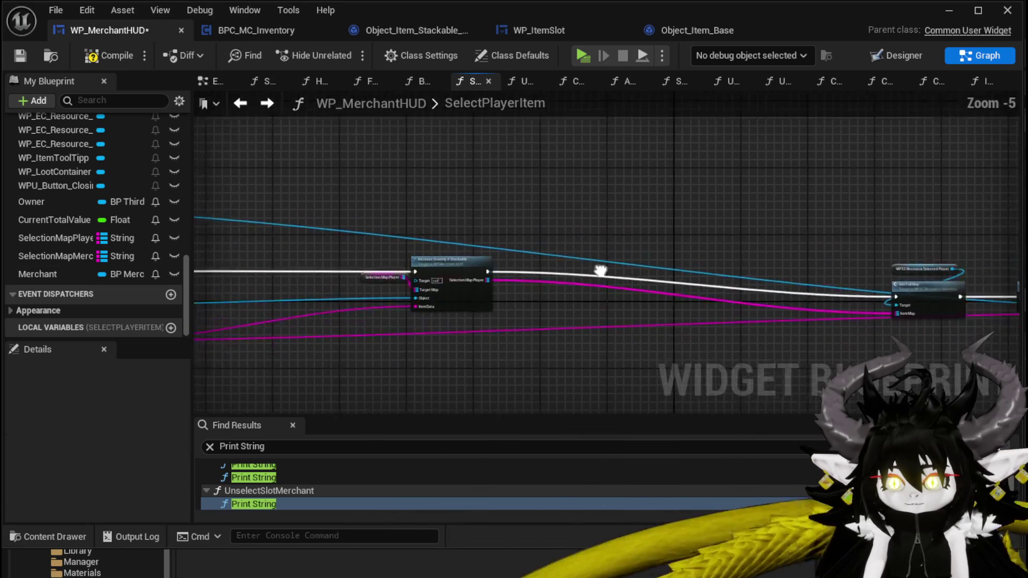
{"action": "scroll", "coordinate": [677, 324], "scroll_direction": "up", "scroll_amount": 2}
{"action": "mouse_move", "coordinate": [724, 249]}
{"action": "left_mouse_down"}
{"action": "mouse_move", "coordinate": [678, 193]}
{"action": "mouse_move", "coordinate": [894, 307]}
{"action": "left_mouse_up"}
{"action": "scroll", "coordinate": [361, 303], "scroll_direction": "down", "scroll_amount": 1}
{"action": "left_click_drag", "start_coordinate": [419, 245], "coordinate": [431, 256]}
{"action": "mouse_move", "coordinate": [971, 291]}
{"action": "left_mouse_down"}
{"action": "mouse_move", "coordinate": [617, 284]}
{"action": "mouse_move", "coordinate": [345, 259]}
{"action": "left_mouse_up"}
{"action": "scroll", "coordinate": [613, 299], "scroll_direction": "up", "scroll_amount": 3}
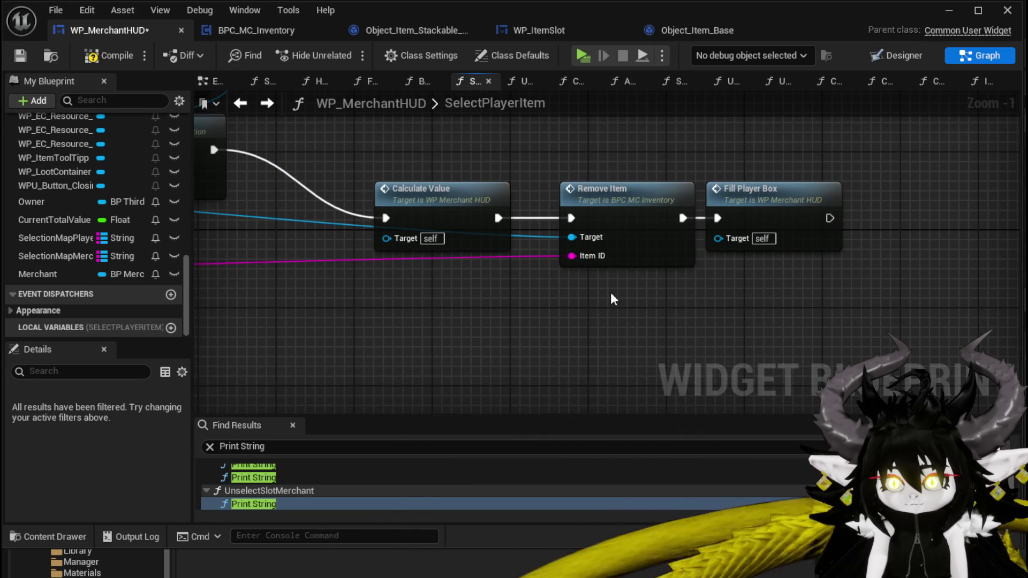
{"action": "scroll", "coordinate": [323, 328], "scroll_direction": "down", "scroll_amount": 3}
{"action": "mouse_move", "coordinate": [323, 328]}
{"action": "left_mouse_down"}
{"action": "mouse_move", "coordinate": [323, 309]}
{"action": "mouse_move", "coordinate": [428, 311]}
{"action": "left_mouse_up"}
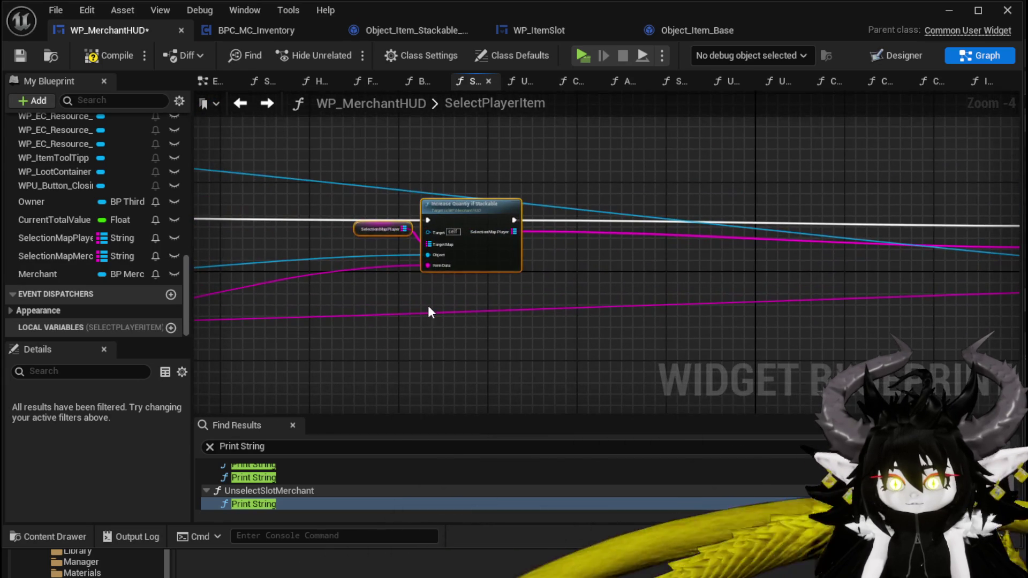
{"action": "left_click", "coordinate": [83, 59]}
- Open the UnselectSlotPlayer function graph
{"action": "scroll", "coordinate": [71, 207], "scroll_direction": "up", "scroll_amount": 10}
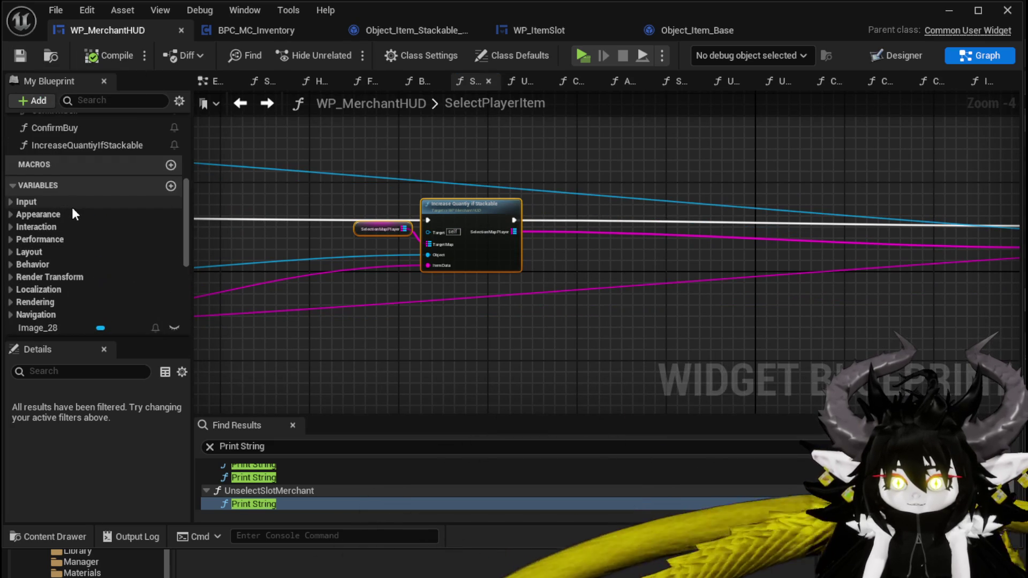
{"action": "scroll", "coordinate": [72, 207], "scroll_direction": "up", "scroll_amount": 5}
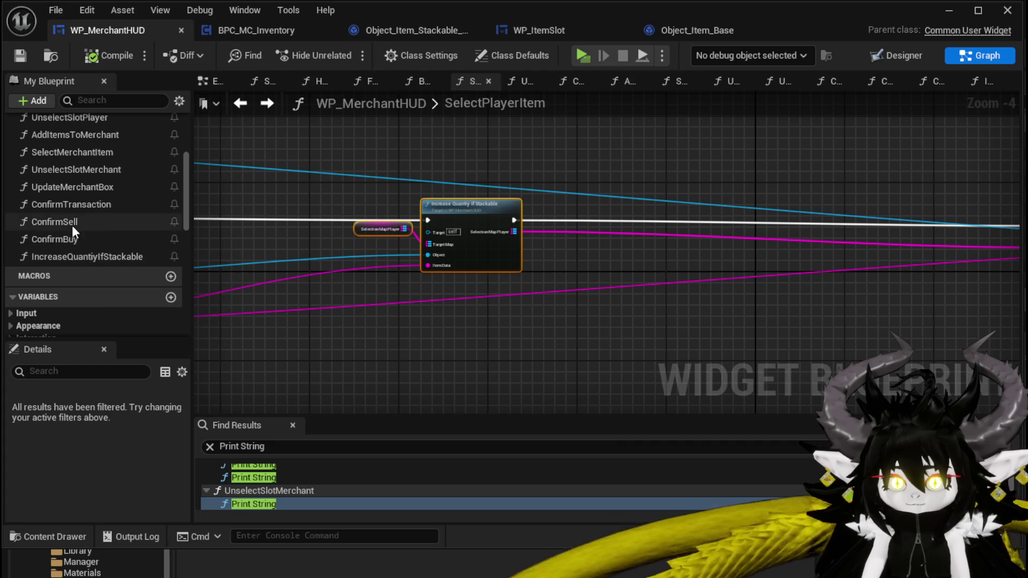
{"action": "scroll", "coordinate": [73, 163], "scroll_direction": "up", "scroll_amount": 2}
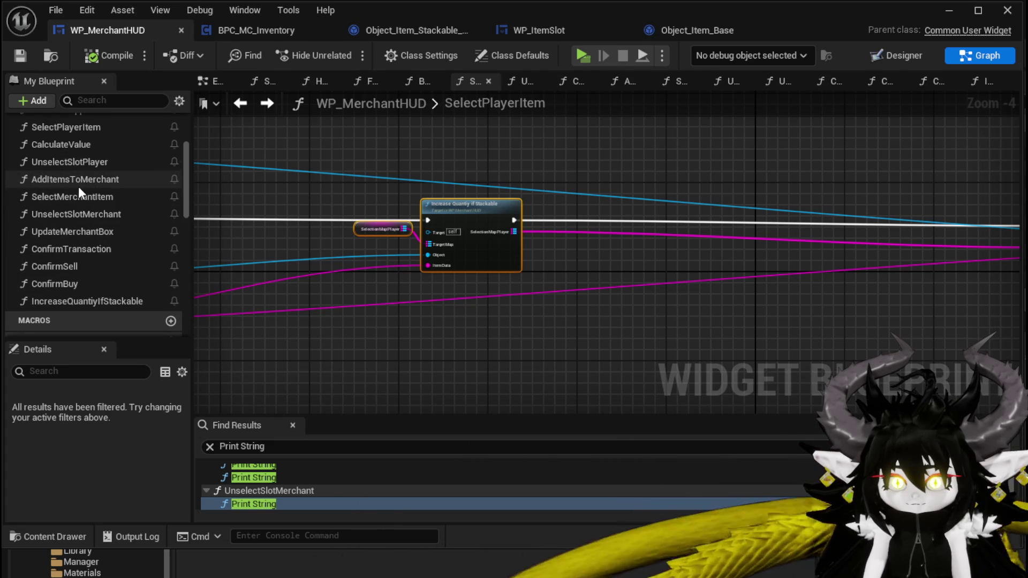
{"action": "double_click", "coordinate": [82, 162]}
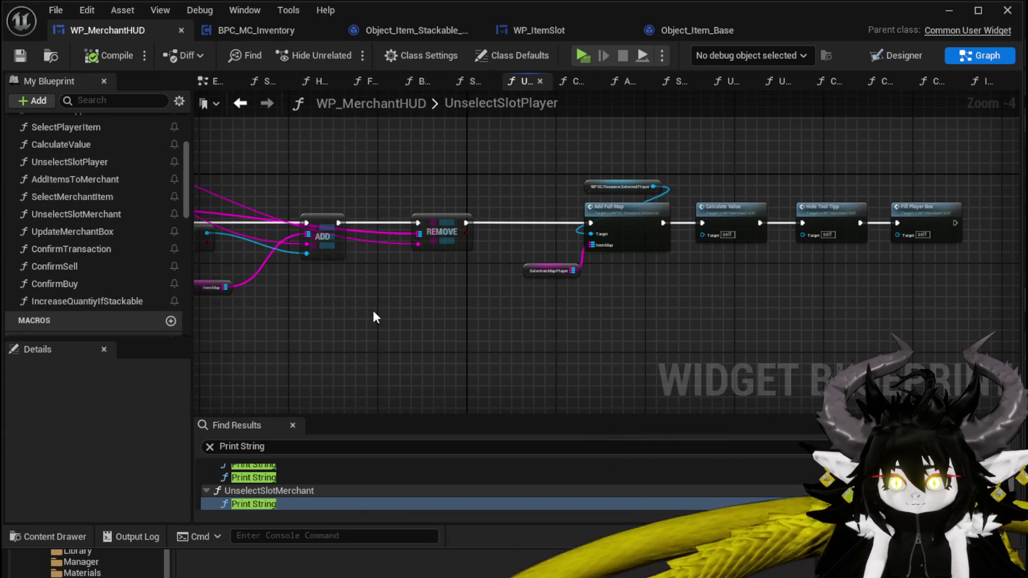
- Paste the getter and Increase Quantiy if Stackable node, arranging them near GET and FIND
{"action": "left_click_drag", "start_coordinate": [375, 310], "coordinate": [624, 340]}
{"action": "key", "text": "ctrl+v"}
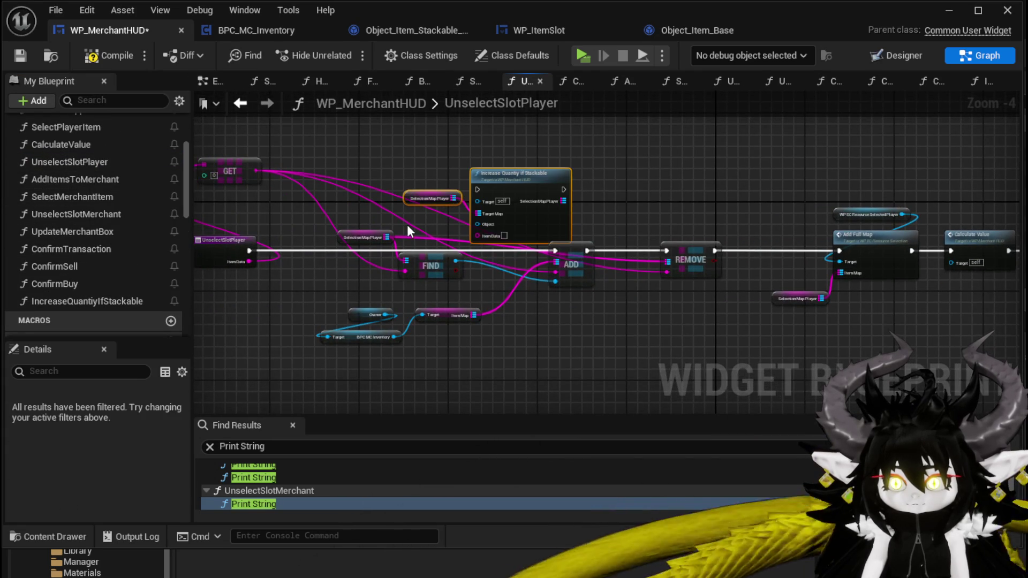
{"action": "scroll", "coordinate": [407, 223], "scroll_direction": "up", "scroll_amount": 3}
{"action": "left_click_drag", "start_coordinate": [516, 166], "coordinate": [477, 126]}
{"action": "mouse_move", "coordinate": [313, 235]}
{"action": "left_mouse_down"}
{"action": "mouse_move", "coordinate": [380, 321]}
{"action": "mouse_move", "coordinate": [449, 300]}
{"action": "mouse_move", "coordinate": [383, 305]}
{"action": "mouse_move", "coordinate": [369, 321]}
{"action": "left_mouse_up"}
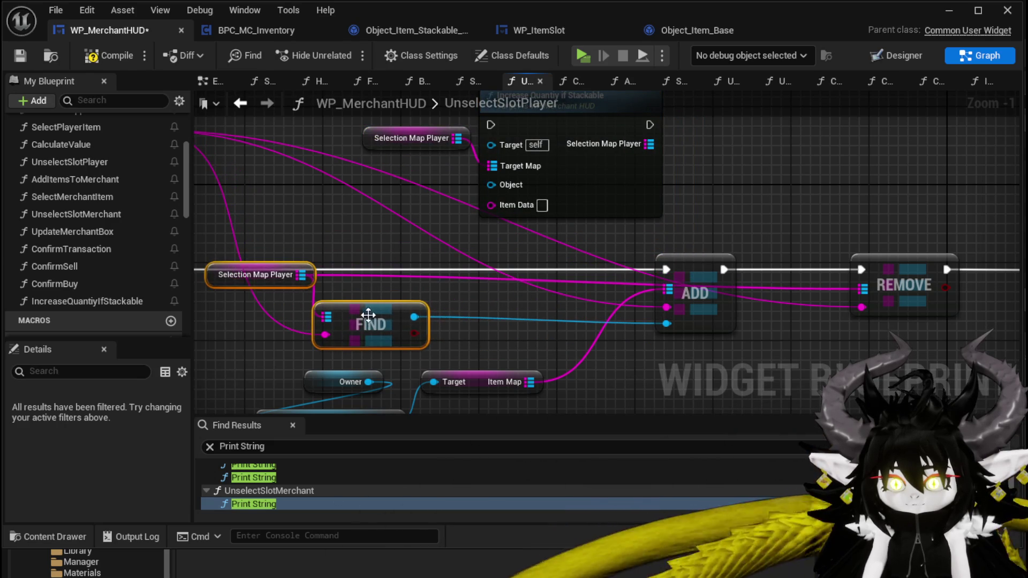
{"action": "mouse_move", "coordinate": [406, 290]}
{"action": "left_mouse_down"}
{"action": "mouse_move", "coordinate": [573, 252]}
{"action": "mouse_move", "coordinate": [486, 220]}
{"action": "mouse_move", "coordinate": [430, 217]}
{"action": "left_mouse_up"}
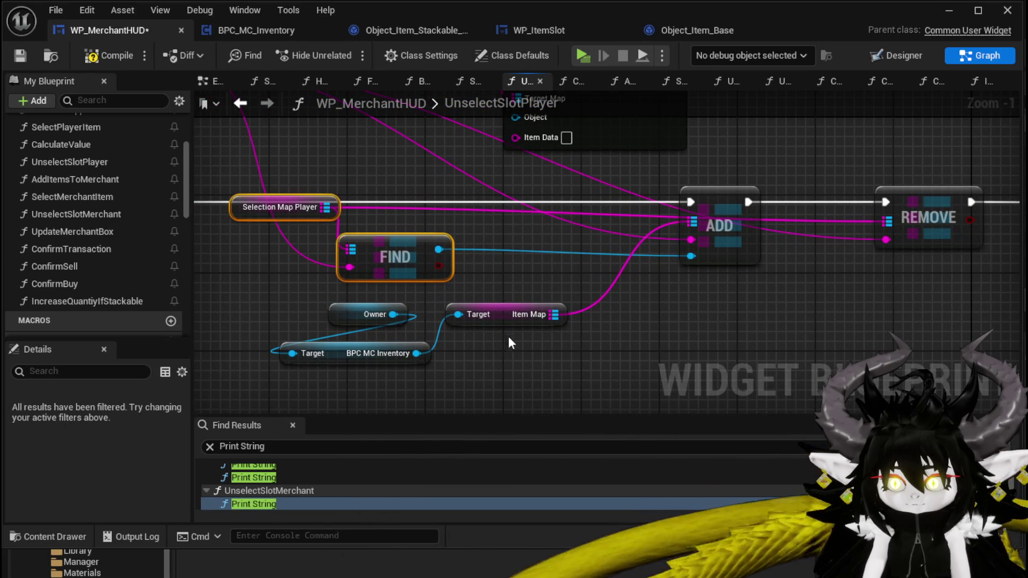
{"action": "mouse_move", "coordinate": [511, 327]}
{"action": "left_mouse_down"}
{"action": "mouse_move", "coordinate": [457, 305]}
{"action": "mouse_move", "coordinate": [496, 319]}
{"action": "left_mouse_up"}
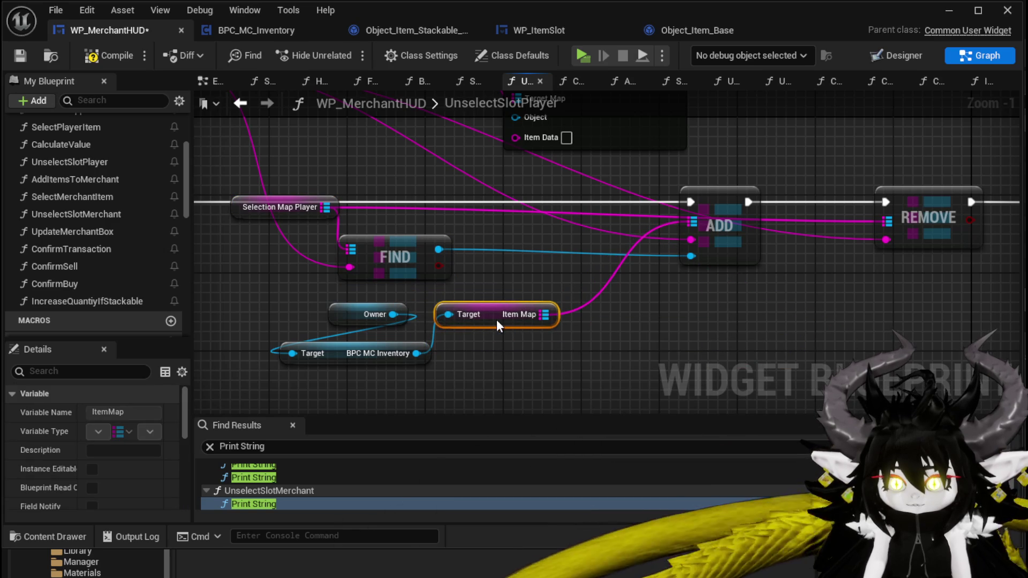
{"action": "left_click_drag", "start_coordinate": [403, 311], "coordinate": [327, 313]}
{"action": "scroll", "coordinate": [513, 321], "scroll_direction": "down", "scroll_amount": 1}
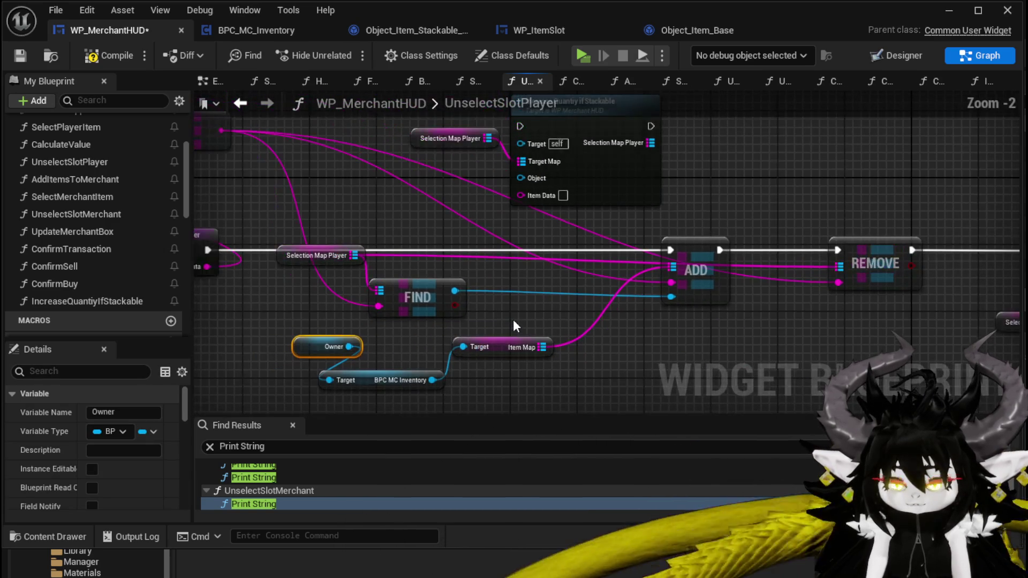
{"action": "mouse_move", "coordinate": [540, 352]}
{"action": "left_mouse_down"}
{"action": "mouse_move", "coordinate": [729, 294]}
{"action": "mouse_move", "coordinate": [752, 326]}
{"action": "left_mouse_up"}
- Wire Item Map to Target Map, FIND to Item Data and Object, running the new node before REMOVE
{"action": "mouse_move", "coordinate": [554, 349]}
{"action": "left_mouse_down"}
{"action": "mouse_move", "coordinate": [518, 184]}
{"action": "mouse_move", "coordinate": [535, 164]}
{"action": "left_mouse_up"}
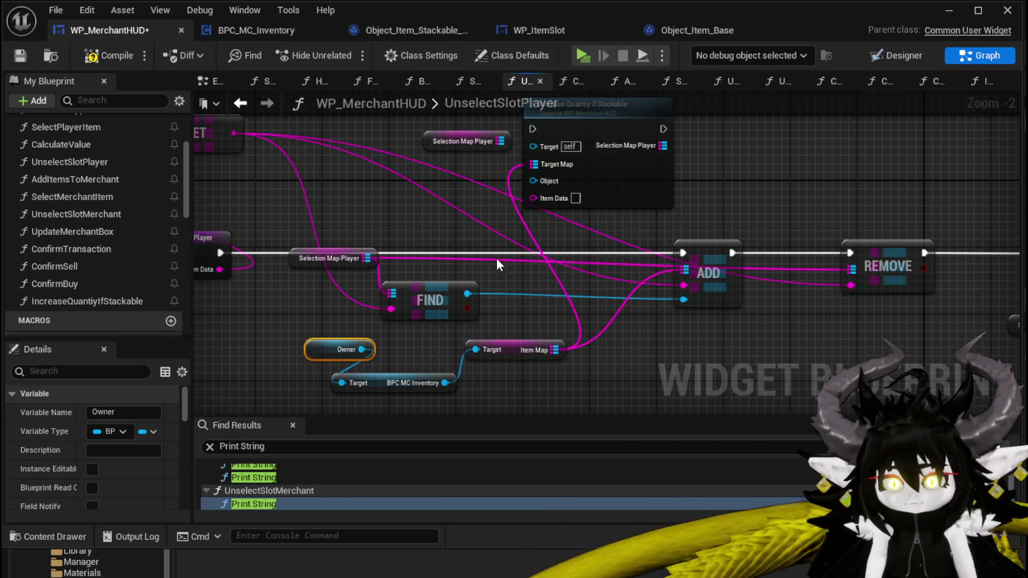
{"action": "left_click_drag", "start_coordinate": [396, 308], "coordinate": [533, 198]}
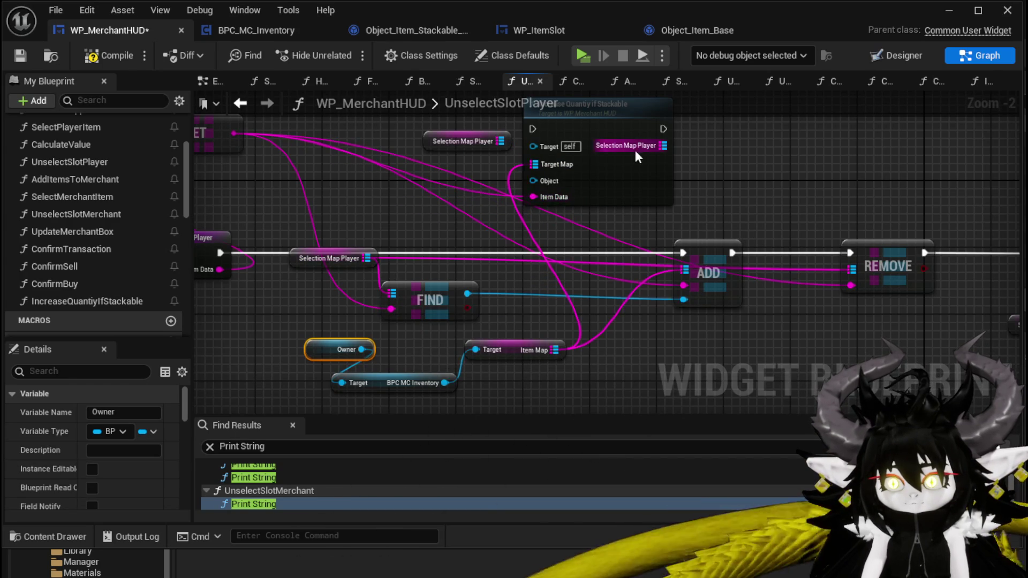
{"action": "left_click_drag", "start_coordinate": [704, 257], "coordinate": [705, 323]}
{"action": "left_click_drag", "start_coordinate": [581, 163], "coordinate": [654, 247]}
{"action": "left_click_drag", "start_coordinate": [220, 252], "coordinate": [608, 212]}
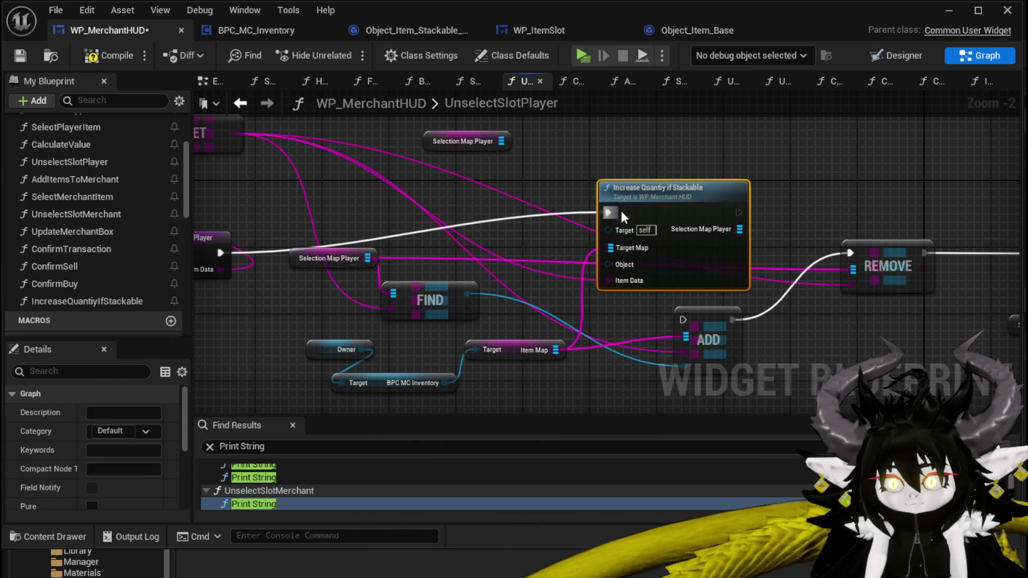
{"action": "left_click_drag", "start_coordinate": [739, 214], "coordinate": [851, 252]}
{"action": "mouse_move", "coordinate": [809, 209]}
{"action": "left_mouse_down"}
{"action": "mouse_move", "coordinate": [563, 162]}
{"action": "mouse_move", "coordinate": [461, 157]}
{"action": "mouse_move", "coordinate": [420, 179]}
{"action": "mouse_move", "coordinate": [721, 173]}
{"action": "mouse_move", "coordinate": [140, 168]}
{"action": "left_mouse_up"}
{"action": "mouse_move", "coordinate": [792, 159]}
{"action": "left_mouse_down"}
{"action": "mouse_move", "coordinate": [741, 146]}
{"action": "mouse_move", "coordinate": [544, 158]}
{"action": "mouse_move", "coordinate": [781, 159]}
{"action": "left_mouse_up"}
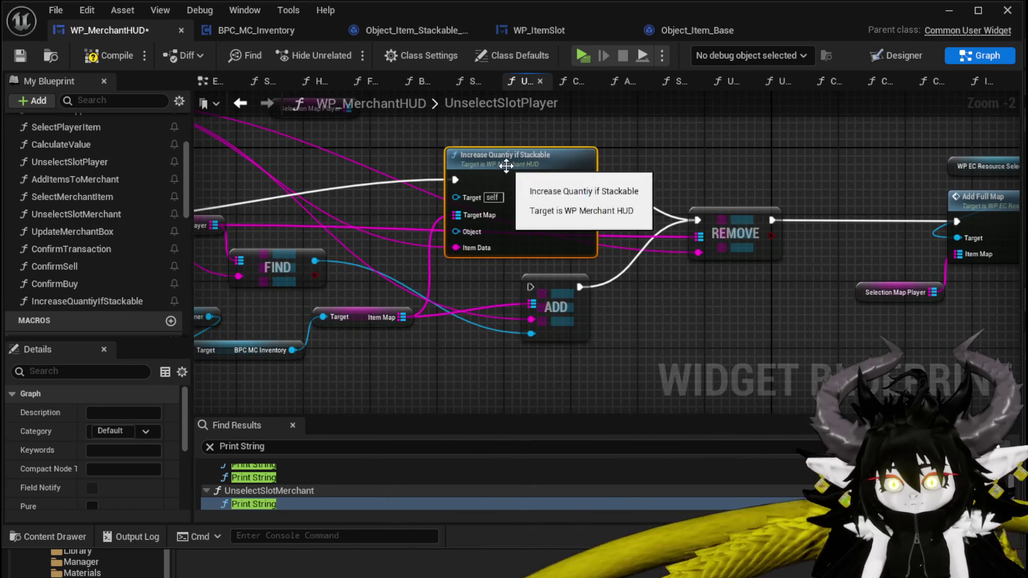
{"action": "left_click_drag", "start_coordinate": [427, 278], "coordinate": [546, 298]}
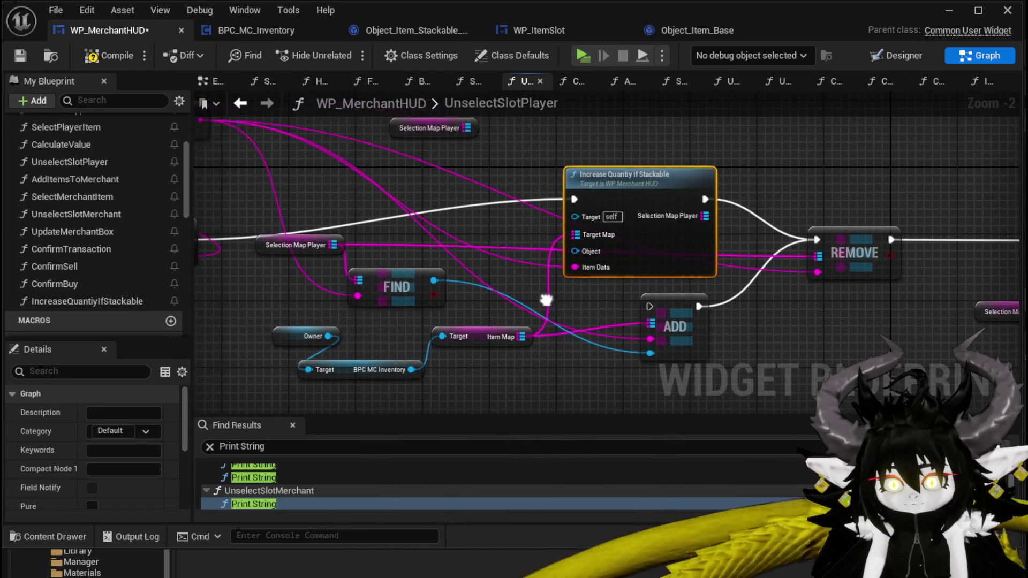
{"action": "left_click_drag", "start_coordinate": [433, 280], "coordinate": [575, 251]}
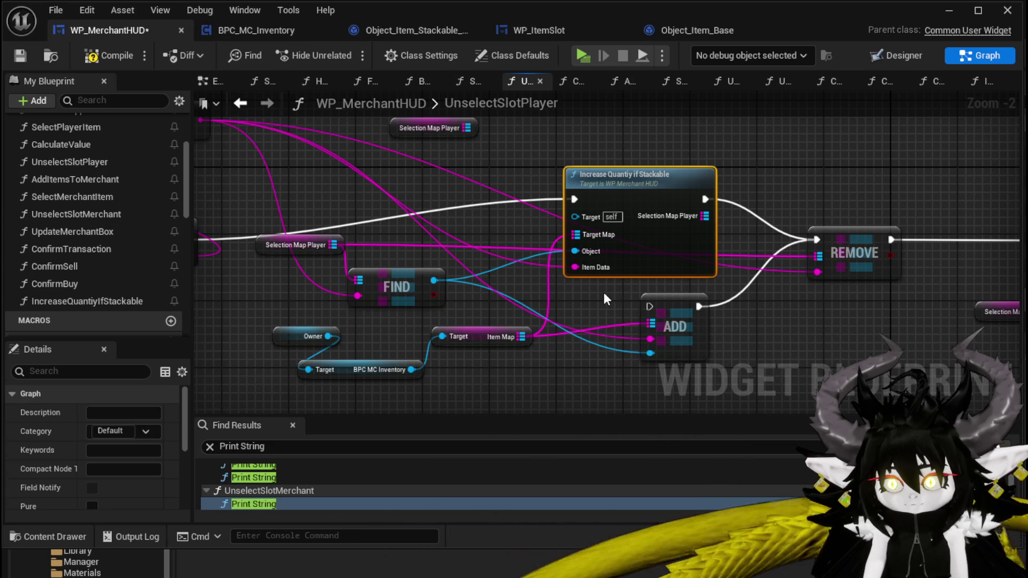
- Tidy REMOVE and ADD, and route the new node's execution straight to Add Full Map
{"action": "left_click", "coordinate": [283, 194]}
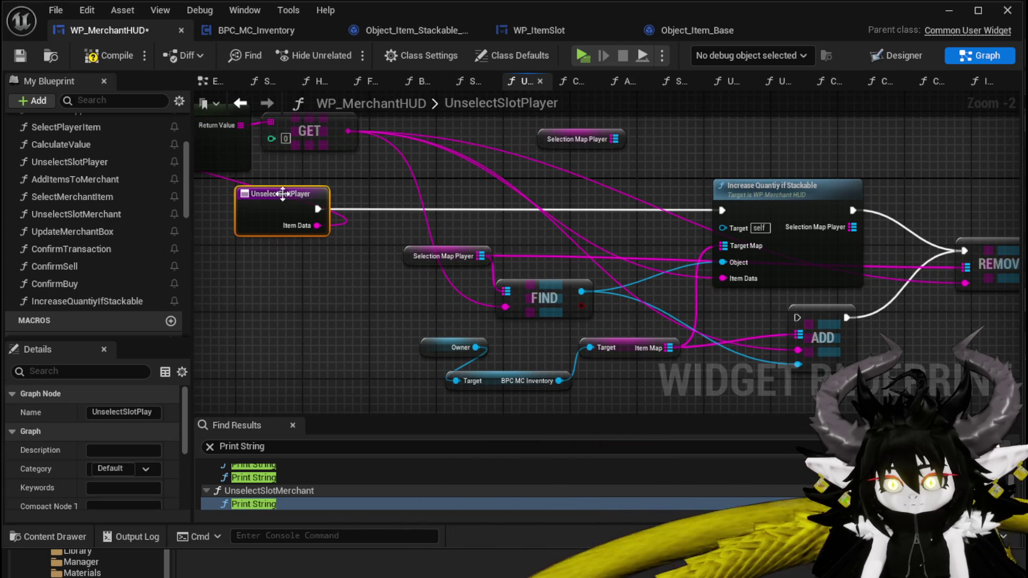
{"action": "mouse_move", "coordinate": [405, 311]}
{"action": "left_mouse_down"}
{"action": "mouse_move", "coordinate": [548, 268]}
{"action": "mouse_move", "coordinate": [419, 294]}
{"action": "left_mouse_up"}
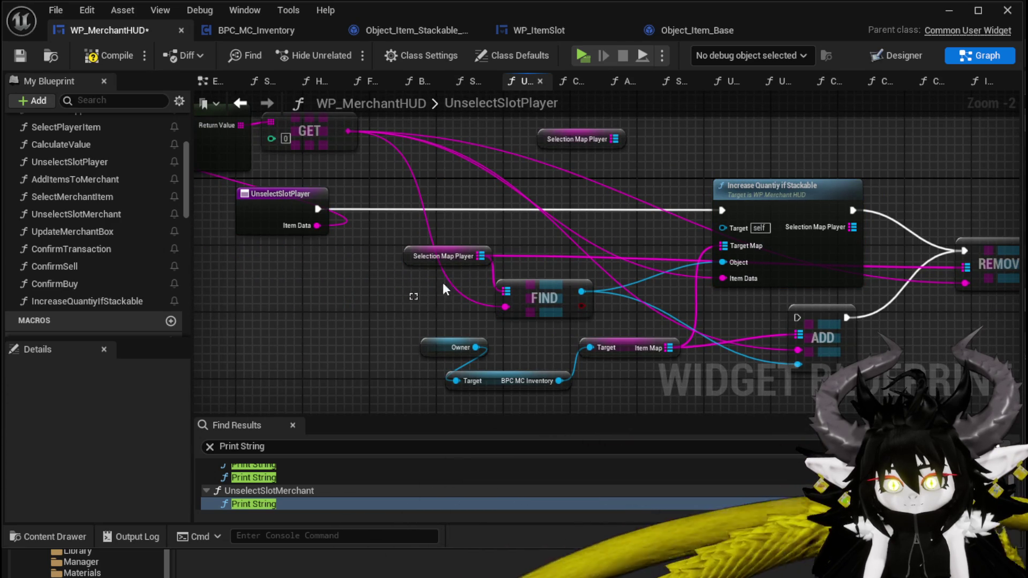
{"action": "left_click", "coordinate": [829, 249]}
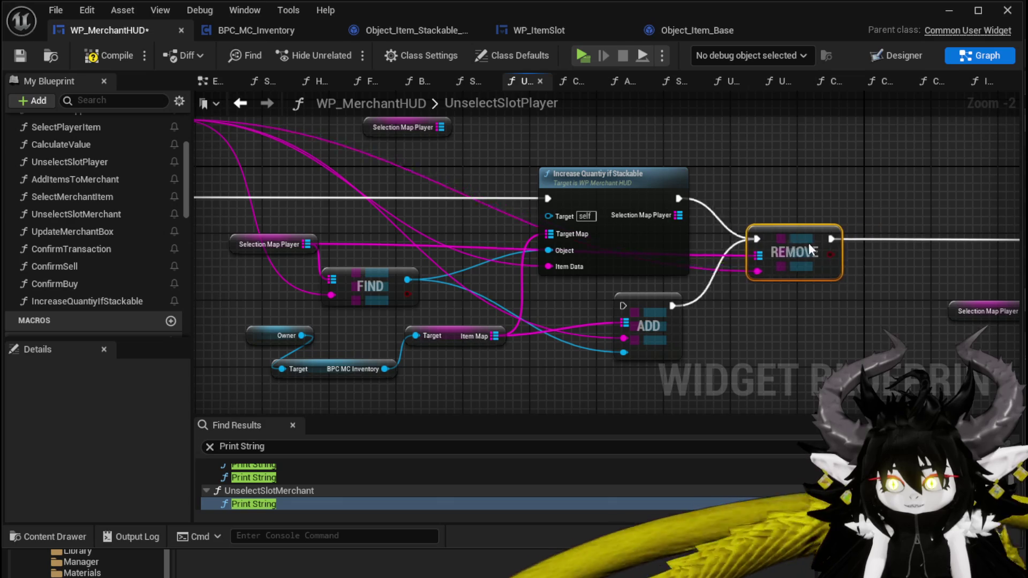
{"action": "left_click_drag", "start_coordinate": [790, 253], "coordinate": [774, 252]}
{"action": "mouse_move", "coordinate": [730, 202]}
{"action": "left_mouse_down"}
{"action": "mouse_move", "coordinate": [552, 190]}
{"action": "mouse_move", "coordinate": [534, 170]}
{"action": "mouse_move", "coordinate": [385, 281]}
{"action": "mouse_move", "coordinate": [465, 292]}
{"action": "mouse_move", "coordinate": [768, 288]}
{"action": "left_mouse_up"}
{"action": "scroll", "coordinate": [464, 293], "scroll_direction": "down", "scroll_amount": 1}
{"action": "left_click_drag", "start_coordinate": [526, 292], "coordinate": [526, 300]}
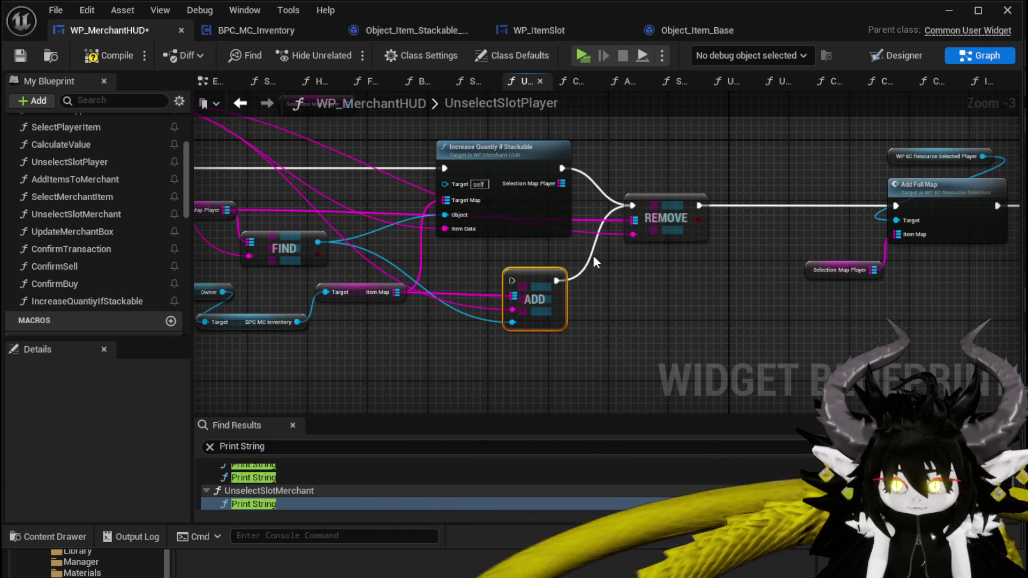
{"action": "mouse_move", "coordinate": [575, 175]}
{"action": "left_mouse_down"}
{"action": "mouse_move", "coordinate": [410, 188]}
{"action": "mouse_move", "coordinate": [749, 214]}
{"action": "mouse_move", "coordinate": [729, 219]}
{"action": "left_mouse_up"}
{"action": "mouse_move", "coordinate": [499, 222]}
{"action": "left_mouse_down"}
{"action": "mouse_move", "coordinate": [506, 285]}
{"action": "mouse_move", "coordinate": [522, 289]}
{"action": "left_mouse_up"}
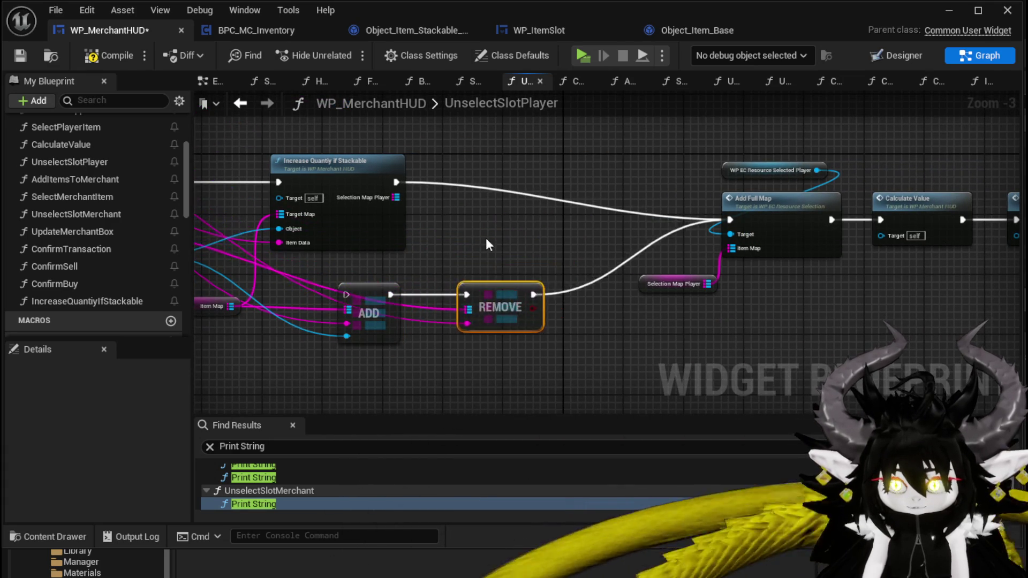
{"action": "left_click_drag", "start_coordinate": [496, 256], "coordinate": [667, 267]}
- Save WP_MerchantHUD and start a standalone play session
{"action": "left_click", "coordinate": [20, 55]}
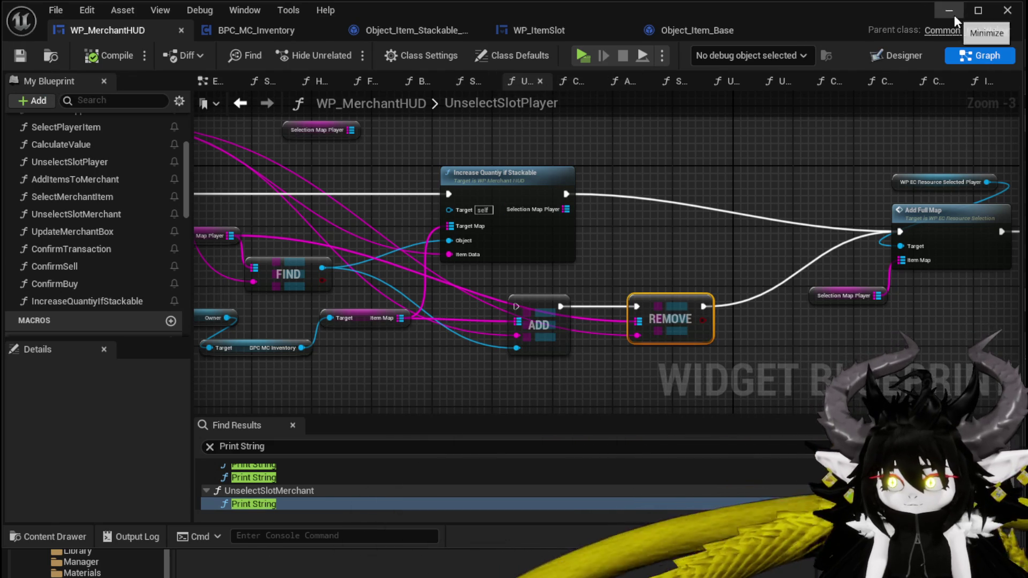
{"action": "left_click", "coordinate": [954, 15]}
{"action": "left_click", "coordinate": [347, 52]}
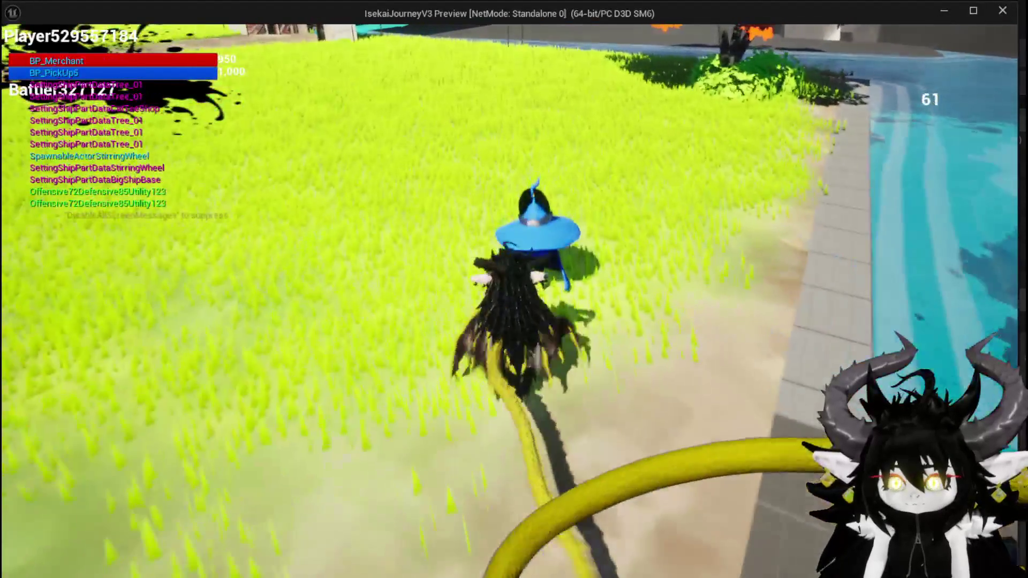
- Open the merchant window and move mushrooms into the sell slot
{"action": "key", "text": "e"}
{"action": "mouse_move", "coordinate": [149, 46]}
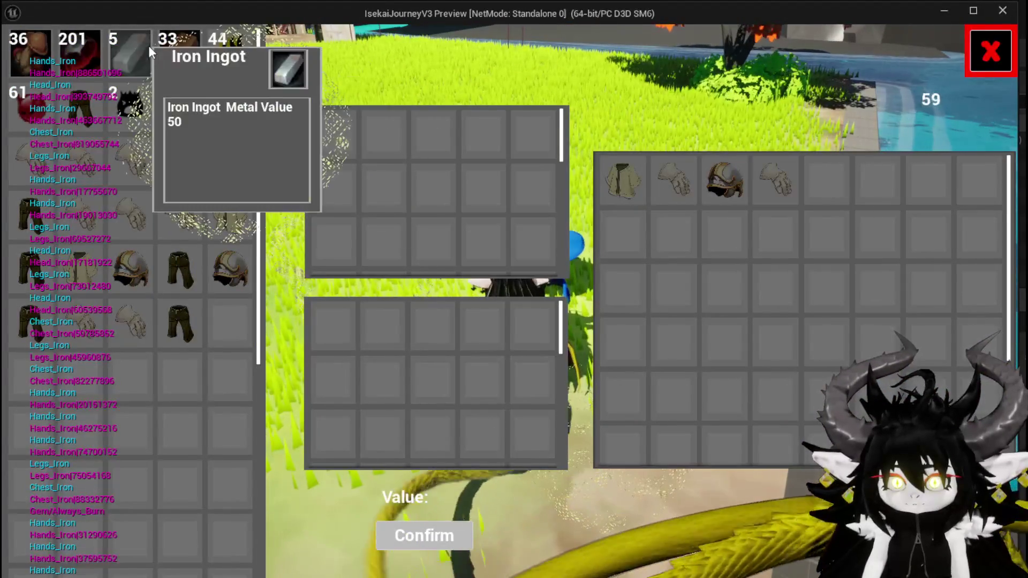
{"action": "left_click", "coordinate": [48, 55]}
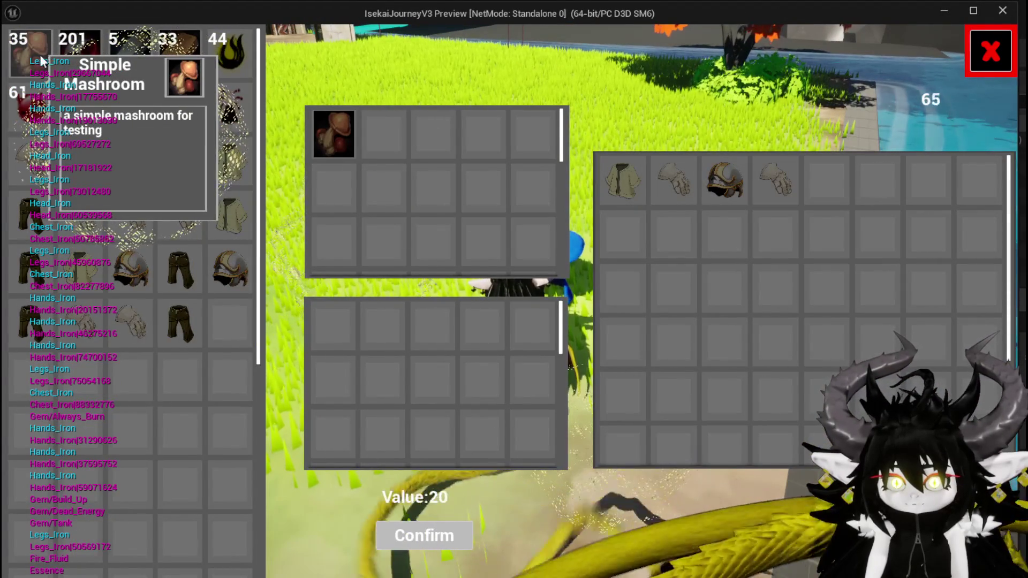
{"action": "left_click", "coordinate": [45, 54]}
{"action": "double_click", "coordinate": [36, 53]}
{"action": "triple_click", "coordinate": [37, 54]}
{"action": "triple_click", "coordinate": [38, 56]}
{"action": "triple_click", "coordinate": [37, 58]}
- Confirm the Simple Mashroom stack reads 13 with Value 260, then end play
{"action": "mouse_move", "coordinate": [332, 144]}
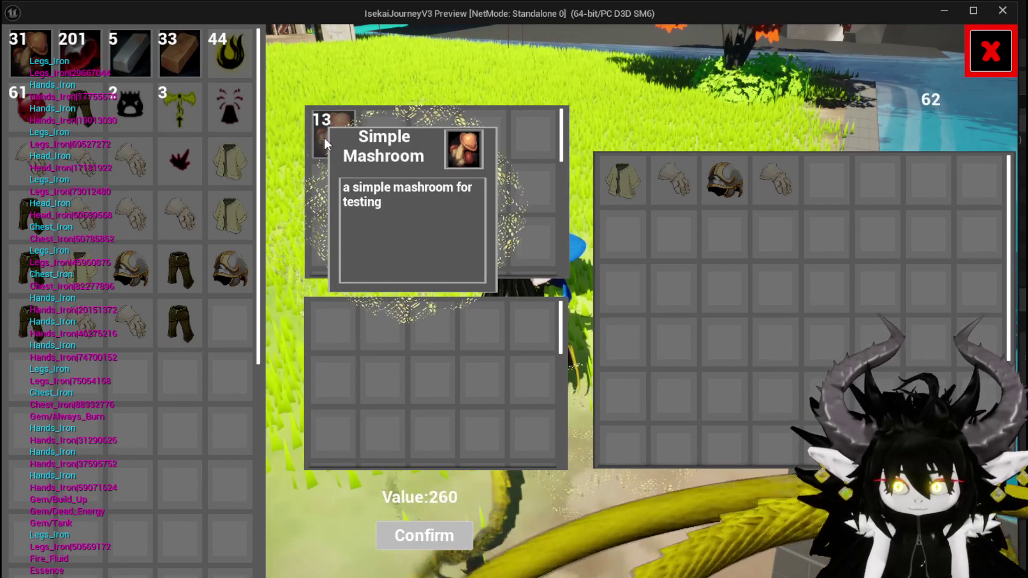
{"action": "left_click", "coordinate": [323, 137]}
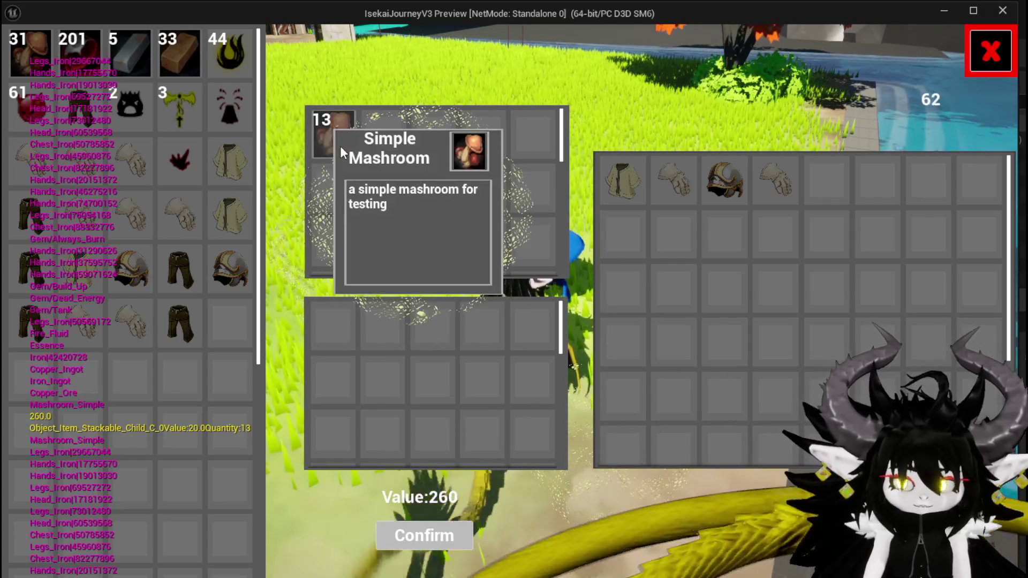
{"action": "key", "text": "Escape"}
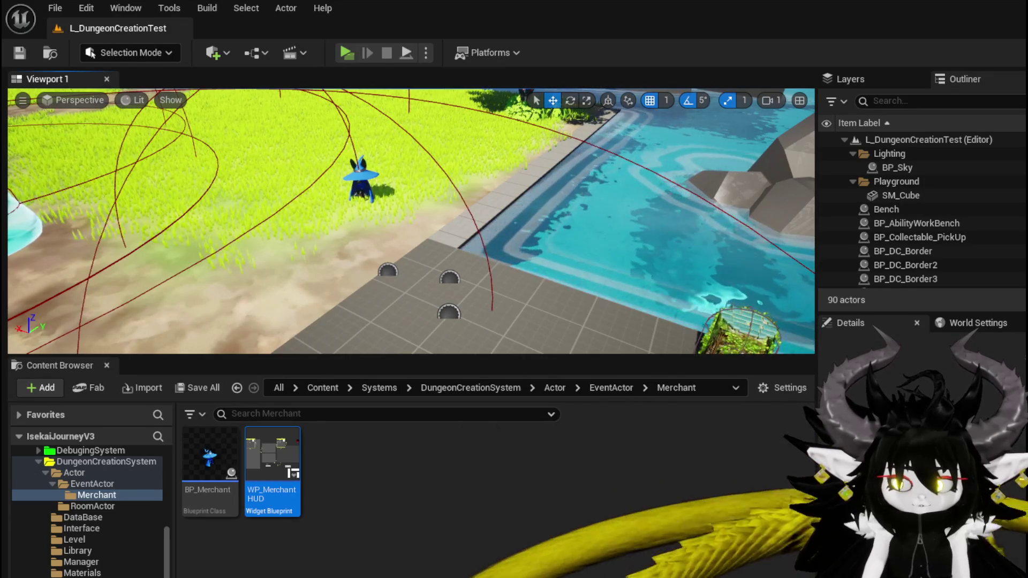
- Search 'Remv' off BPC MC Inventory to add Remove Item, then open its RemoveItem graph
{"action": "key", "text": "alt+Tab"}
{"action": "left_click_drag", "start_coordinate": [440, 342], "coordinate": [452, 310]}
{"action": "mouse_move", "coordinate": [627, 305]}
{"action": "left_mouse_down"}
{"action": "mouse_move", "coordinate": [560, 306]}
{"action": "mouse_move", "coordinate": [929, 324]}
{"action": "mouse_move", "coordinate": [486, 307]}
{"action": "mouse_move", "coordinate": [552, 307]}
{"action": "mouse_move", "coordinate": [644, 286]}
{"action": "left_mouse_up"}
{"action": "scroll", "coordinate": [366, 326], "scroll_direction": "up", "scroll_amount": 3}
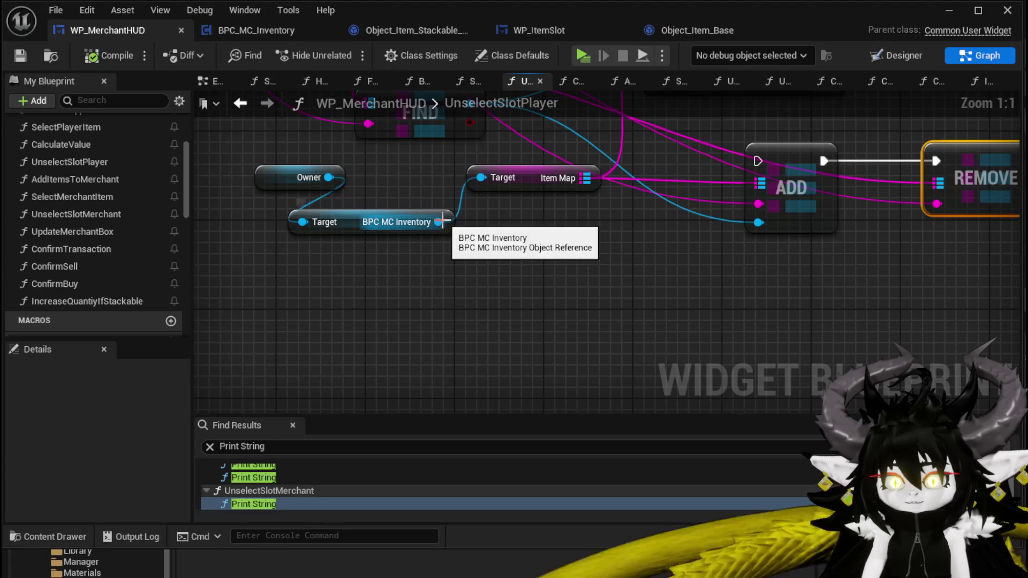
{"action": "left_click_drag", "start_coordinate": [442, 221], "coordinate": [474, 323]}
{"action": "type", "text": "Remv"}
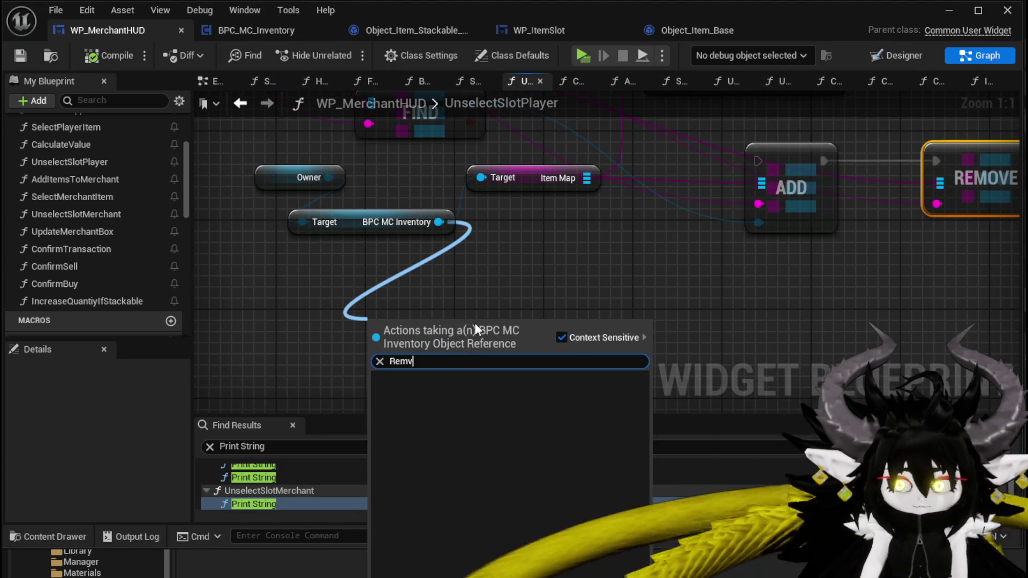
{"action": "left_click", "coordinate": [476, 377]}
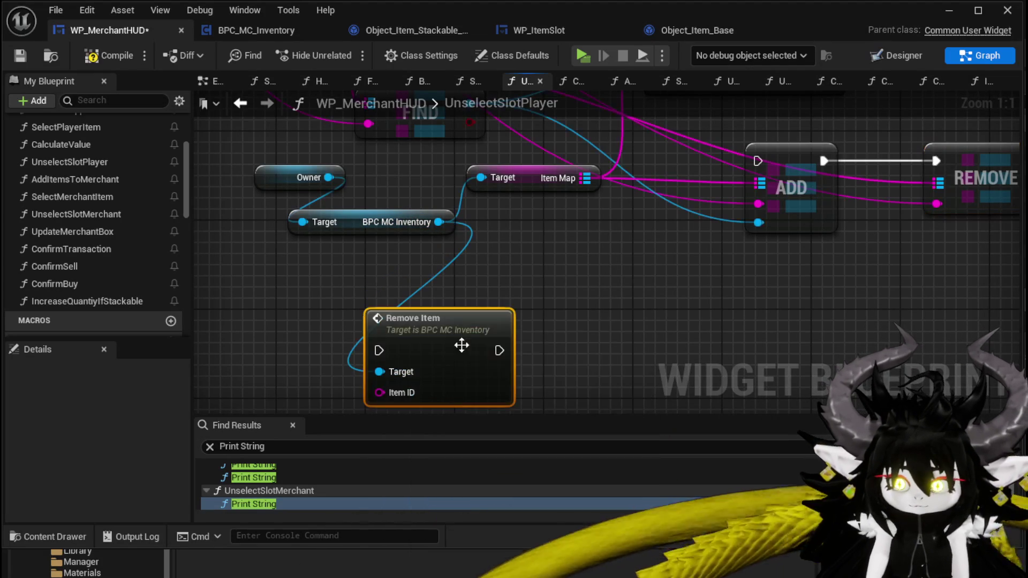
{"action": "double_click", "coordinate": [420, 264]}
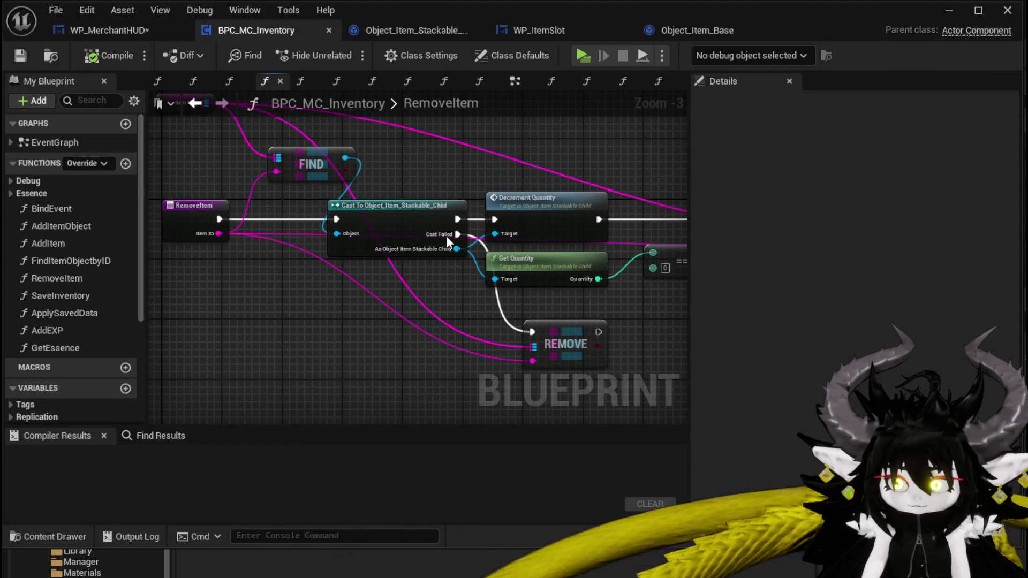
- Select RemoveItem's Item Map, FIND, Cast, Decrement Quantity and Branch nodes, and save BPC_MC_Inventory
{"action": "mouse_move", "coordinate": [604, 300]}
{"action": "left_mouse_down"}
{"action": "mouse_move", "coordinate": [372, 294]}
{"action": "mouse_move", "coordinate": [783, 324]}
{"action": "left_mouse_up"}
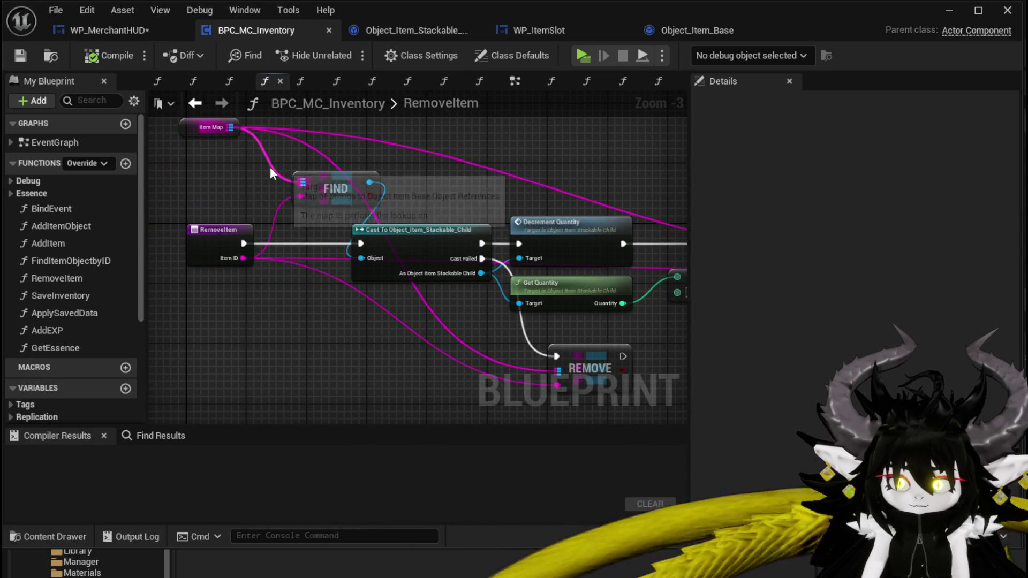
{"action": "scroll", "coordinate": [463, 174], "scroll_direction": "down", "scroll_amount": 1}
{"action": "left_click_drag", "start_coordinate": [464, 174], "coordinate": [349, 161]}
{"action": "left_click_drag", "start_coordinate": [284, 131], "coordinate": [304, 170]}
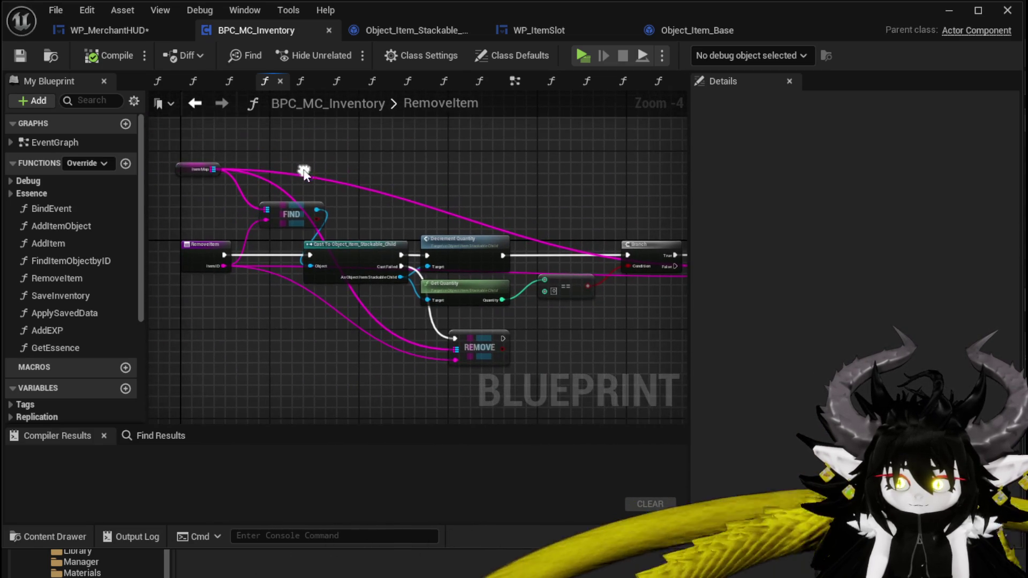
{"action": "left_click_drag", "start_coordinate": [185, 163], "coordinate": [289, 173]}
{"action": "mouse_move", "coordinate": [568, 340]}
{"action": "left_mouse_down"}
{"action": "mouse_move", "coordinate": [661, 364]}
{"action": "mouse_move", "coordinate": [602, 367]}
{"action": "left_mouse_up"}
{"action": "mouse_move", "coordinate": [405, 198]}
{"action": "left_mouse_down"}
{"action": "mouse_move", "coordinate": [437, 192]}
{"action": "mouse_move", "coordinate": [406, 187]}
{"action": "mouse_move", "coordinate": [546, 200]}
{"action": "left_mouse_up"}
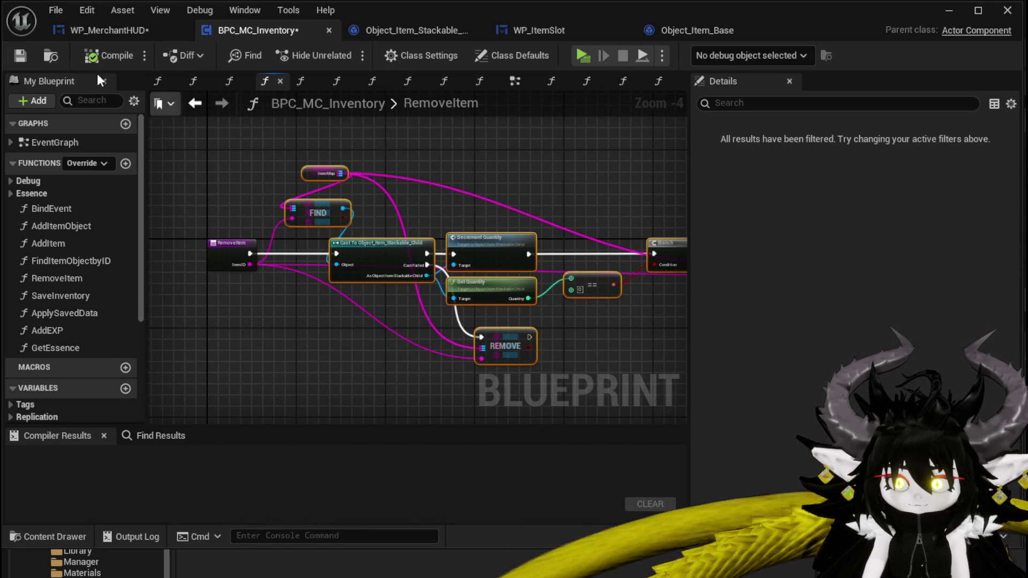
{"action": "left_click", "coordinate": [21, 55]}
- Paste the removal nodes into UnselectSlotPlayer below the existing logic
{"action": "left_click", "coordinate": [94, 33]}
{"action": "mouse_move", "coordinate": [572, 256]}
{"action": "left_mouse_down"}
{"action": "mouse_move", "coordinate": [672, 287]}
{"action": "mouse_move", "coordinate": [548, 271]}
{"action": "left_mouse_up"}
{"action": "key", "text": "ctrl+v"}
{"action": "mouse_move", "coordinate": [441, 262]}
{"action": "left_mouse_down"}
{"action": "mouse_move", "coordinate": [716, 220]}
{"action": "mouse_move", "coordinate": [539, 272]}
{"action": "left_mouse_up"}
{"action": "mouse_move", "coordinate": [478, 211]}
{"action": "left_mouse_down"}
{"action": "mouse_move", "coordinate": [479, 252]}
{"action": "mouse_move", "coordinate": [576, 206]}
{"action": "mouse_move", "coordinate": [383, 213]}
{"action": "left_mouse_up"}
{"action": "left_click", "coordinate": [478, 253]}
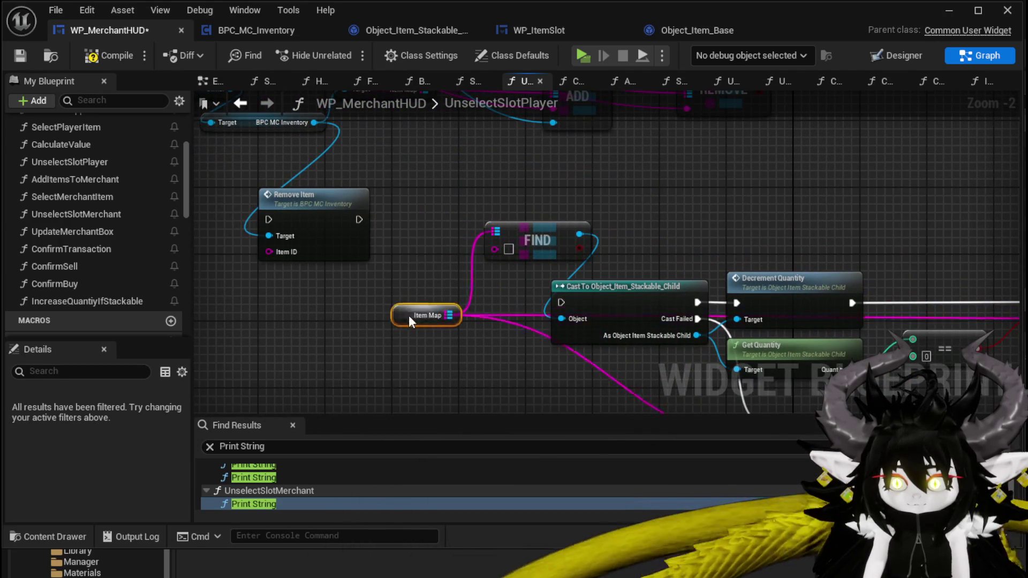
- Collapse the pasted removal nodes into a new function named DecreaseQuantityIfStackable
{"action": "scroll", "coordinate": [534, 293], "scroll_direction": "down", "scroll_amount": 2}
{"action": "left_click_drag", "start_coordinate": [361, 123], "coordinate": [798, 326]}
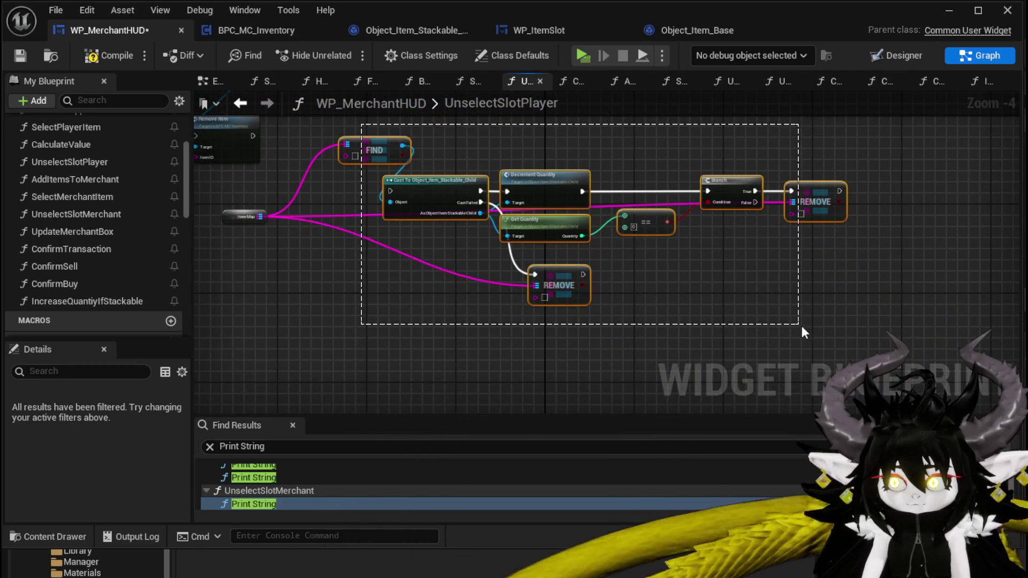
{"action": "right_click", "coordinate": [821, 204]}
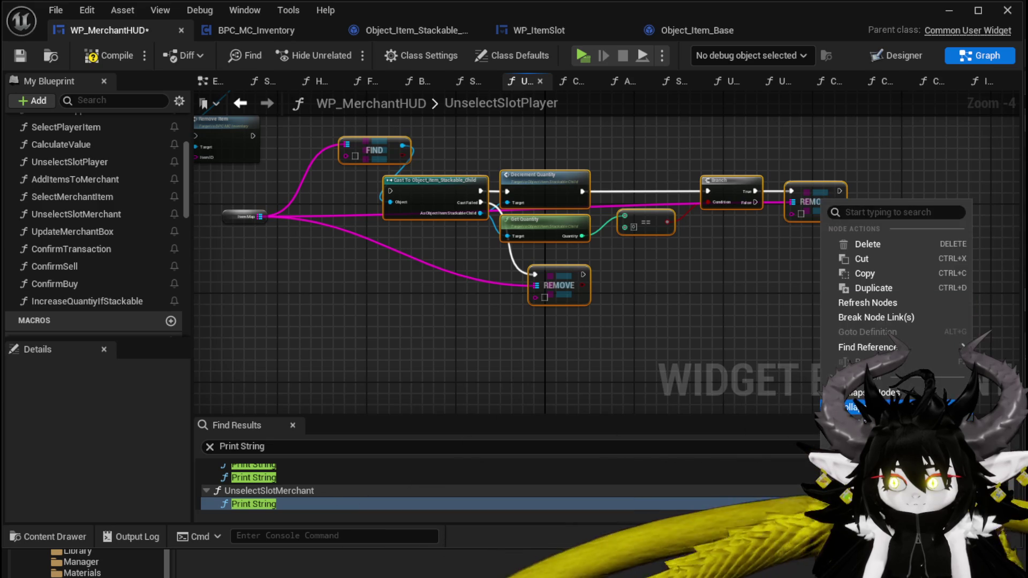
{"action": "left_click", "coordinate": [877, 406]}
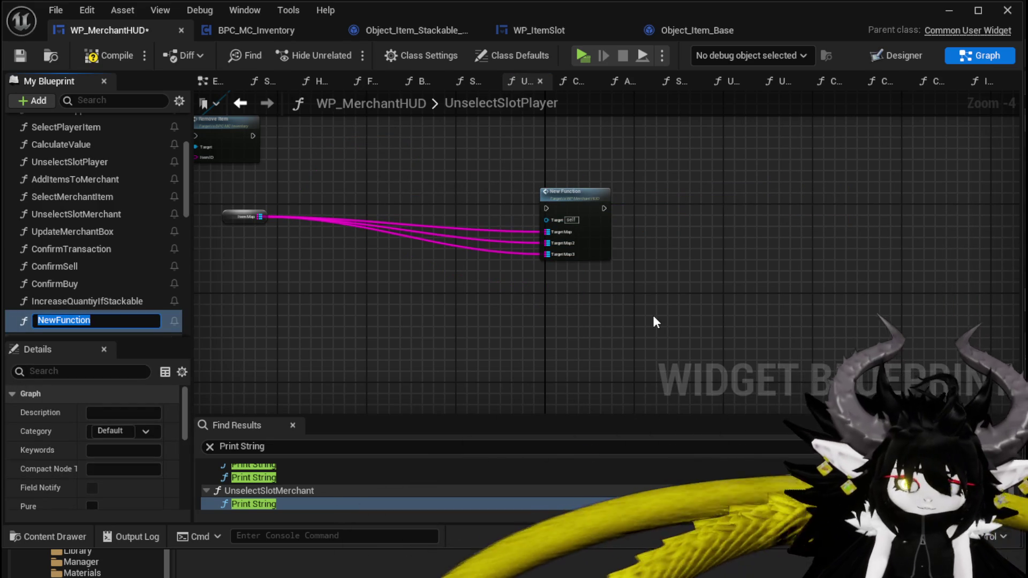
{"action": "type", "text": "DecreaseQuant"}
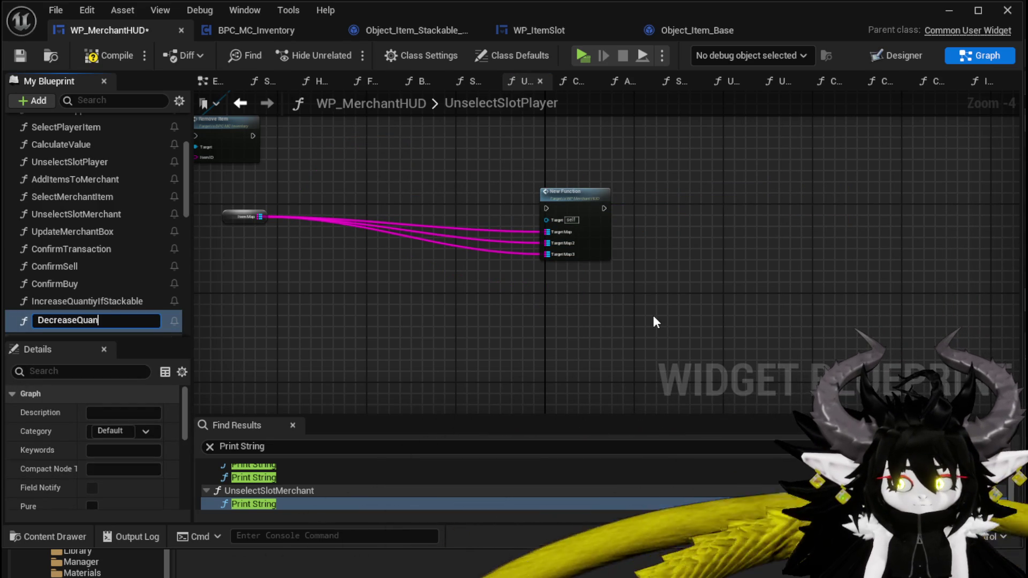
{"action": "type", "text": "i"}
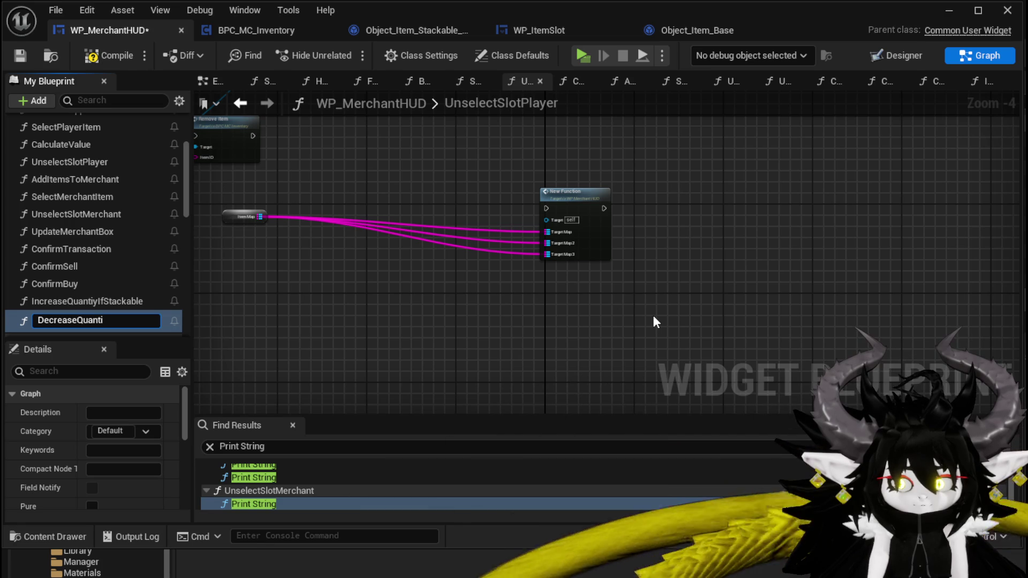
{"action": "type", "text": "t"}
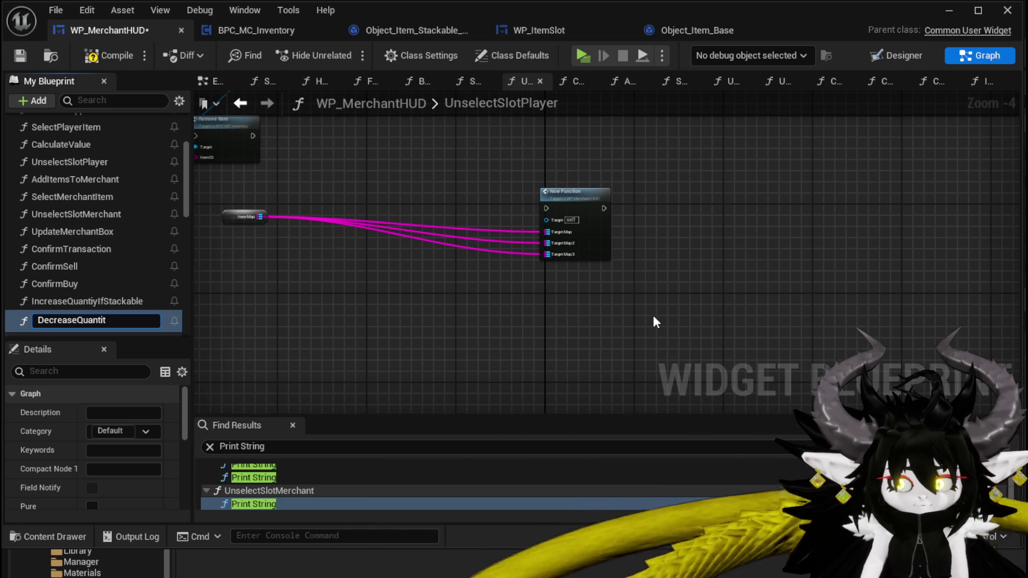
{"action": "type", "text": "yIfSta"}
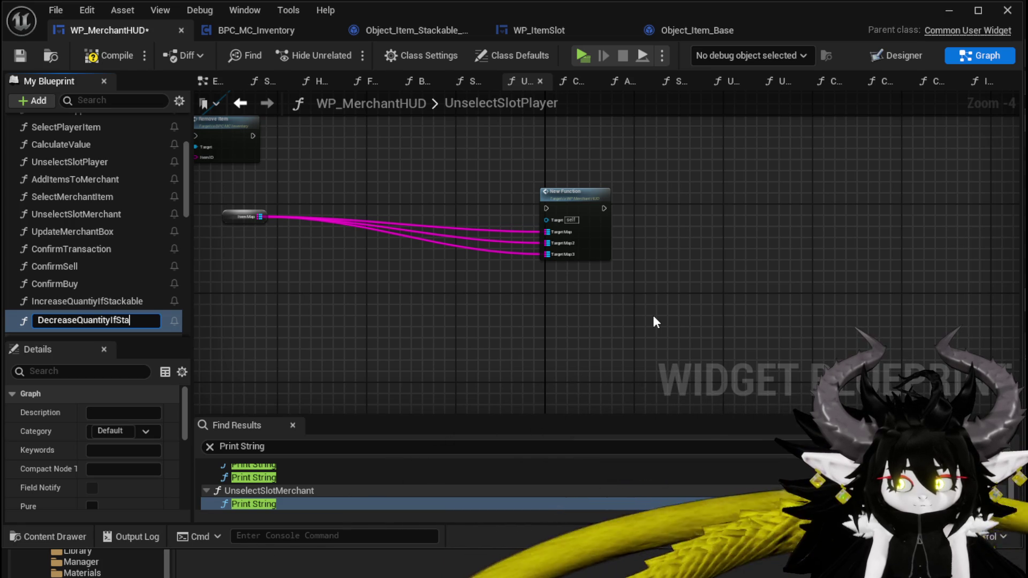
{"action": "type", "text": "ckable"}
{"action": "key", "text": "Return"}
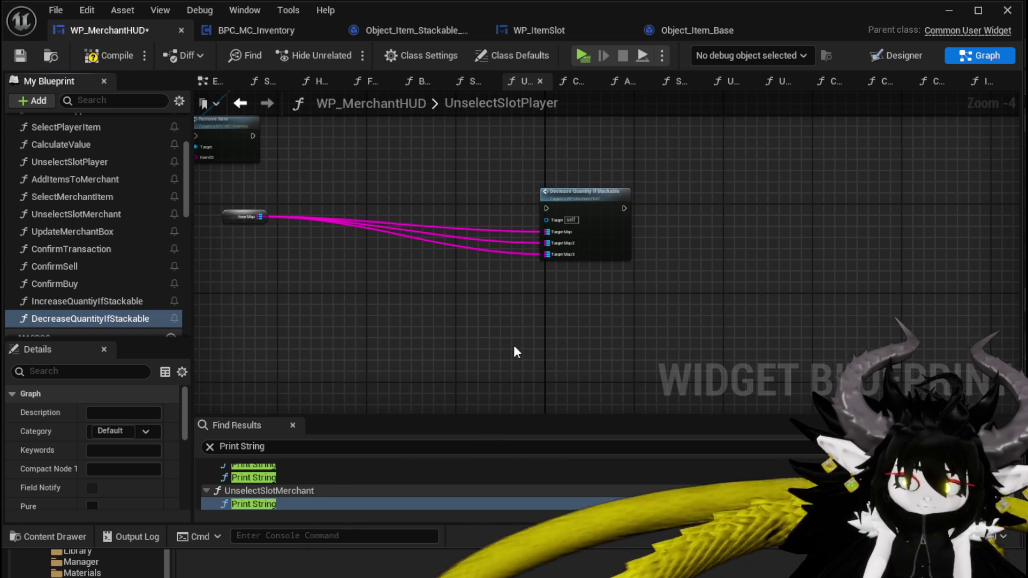
- Rename the IncreaseQuantiyIfStackable function to the correct spelling IncreaseQuantityIfStackable
{"action": "left_click", "coordinate": [91, 300]}
{"action": "right_click", "coordinate": [91, 301]}
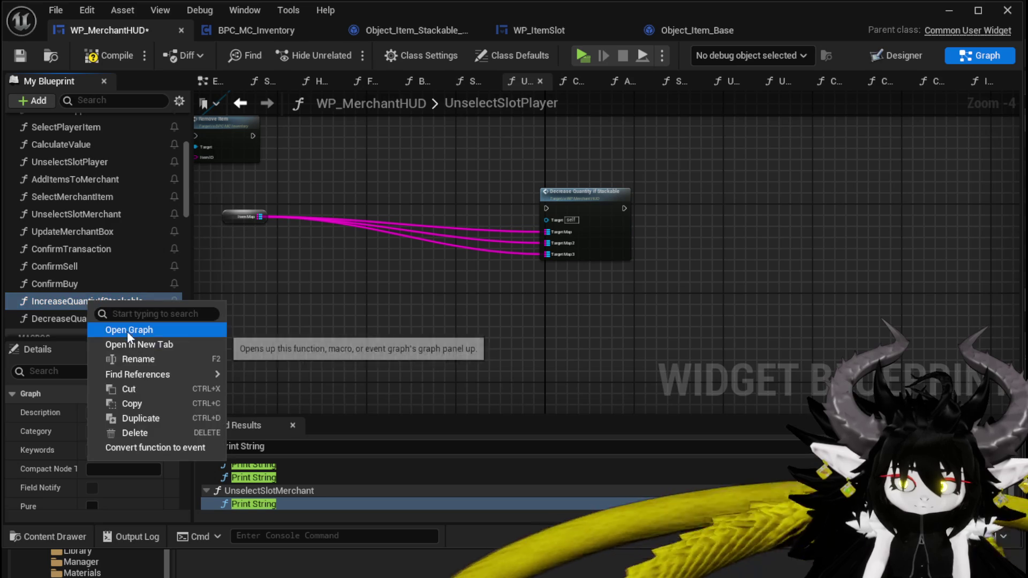
{"action": "left_click", "coordinate": [142, 363]}
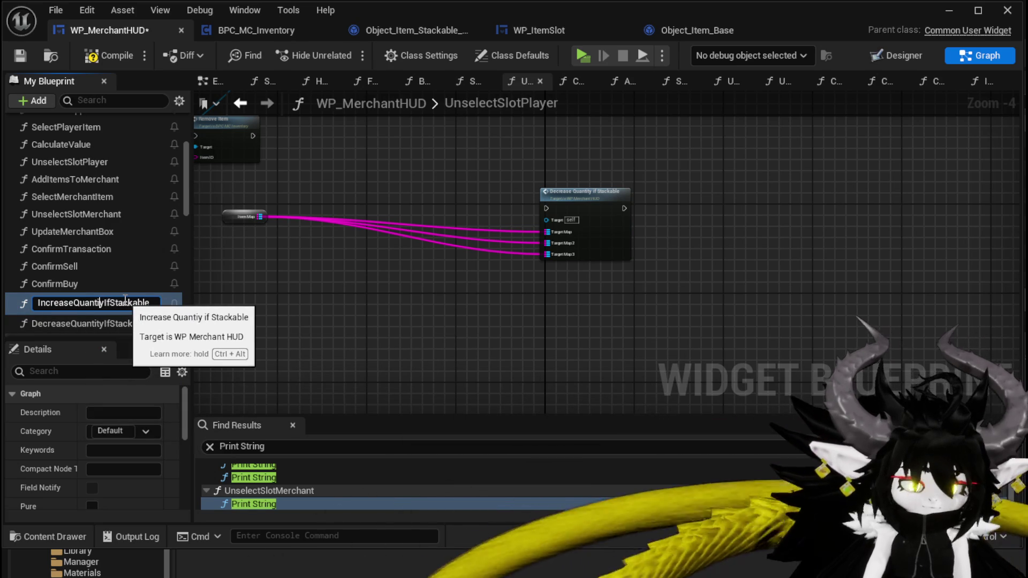
{"action": "type", "text": "t"}
{"action": "key", "text": "Return"}
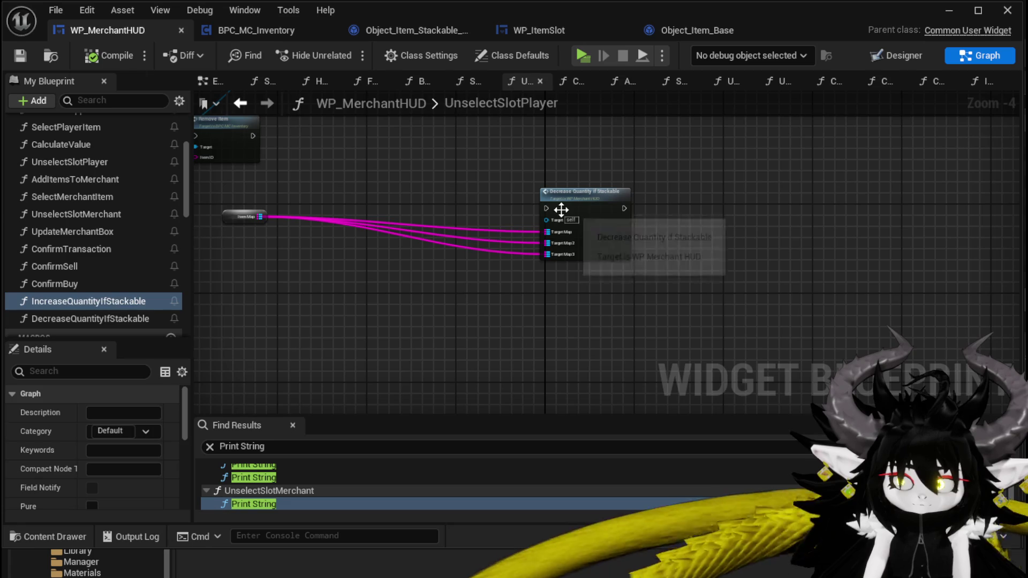
- In DecreaseQuantityIfStackable, delete the two extra Target Map inputs and rename Key to ItemID
{"action": "double_click", "coordinate": [561, 210]}
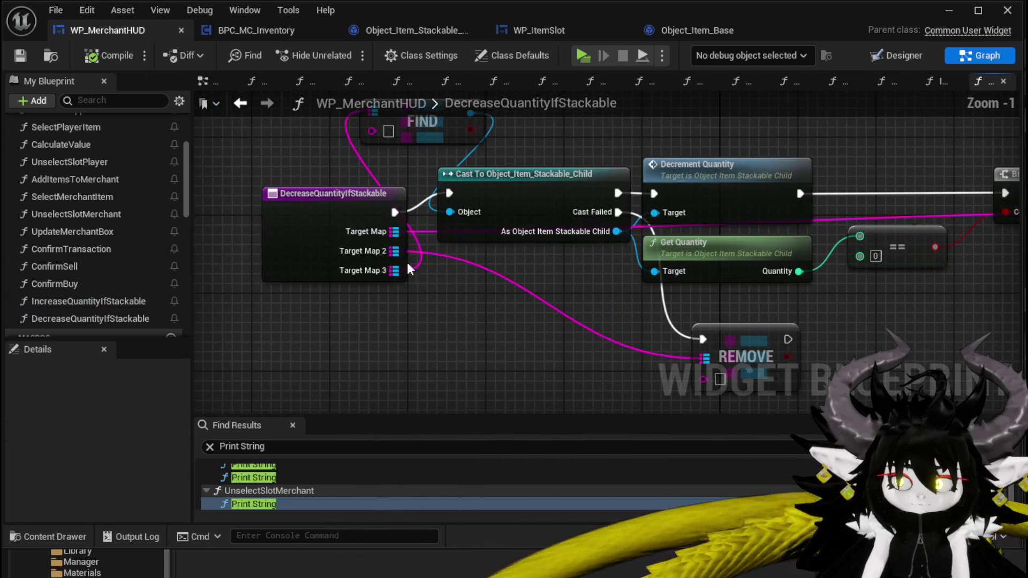
{"action": "left_click_drag", "start_coordinate": [346, 232], "coordinate": [211, 223]}
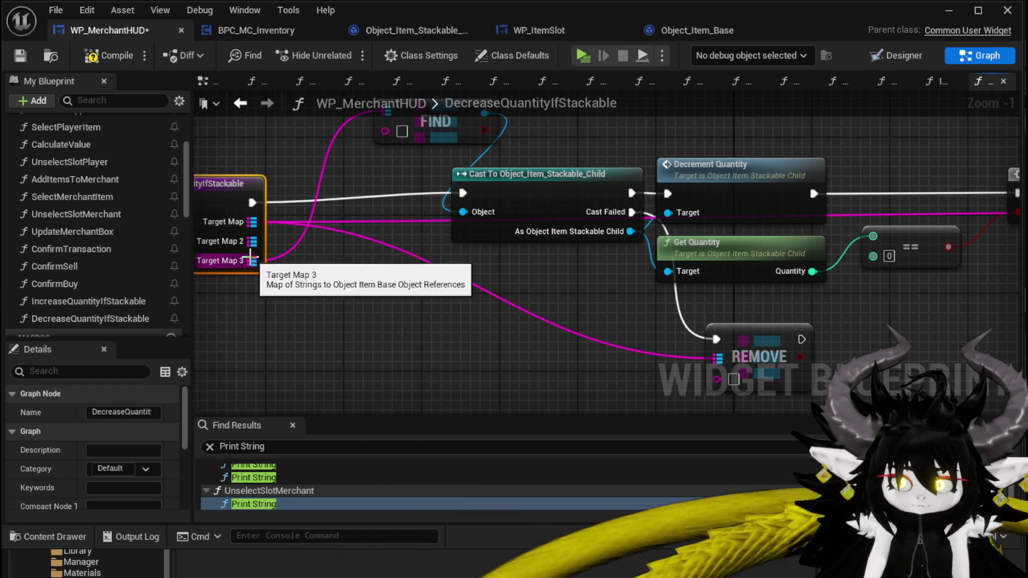
{"action": "left_click_drag", "start_coordinate": [259, 240], "coordinate": [451, 280]}
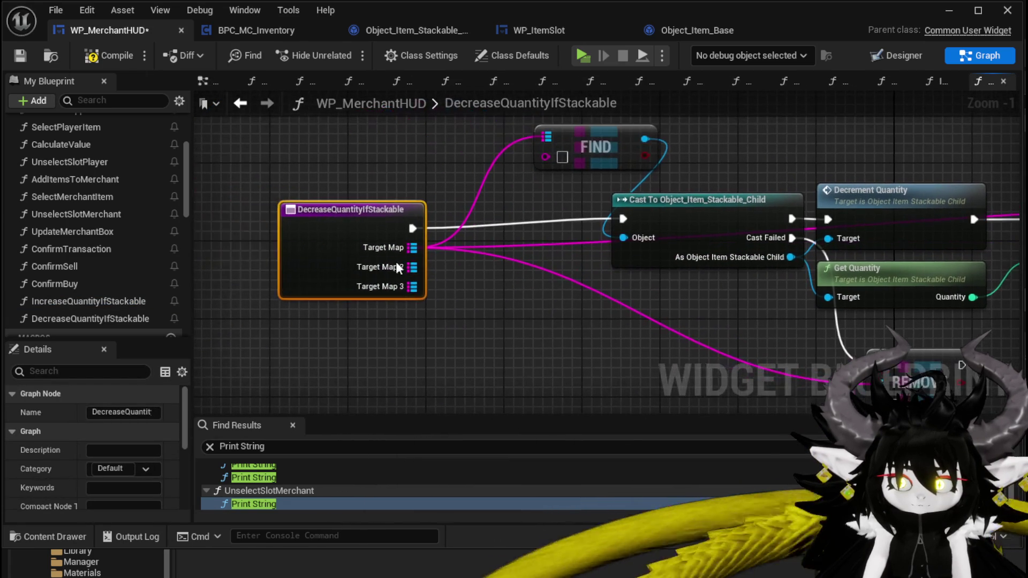
{"action": "scroll", "coordinate": [99, 443], "scroll_direction": "down", "scroll_amount": 5}
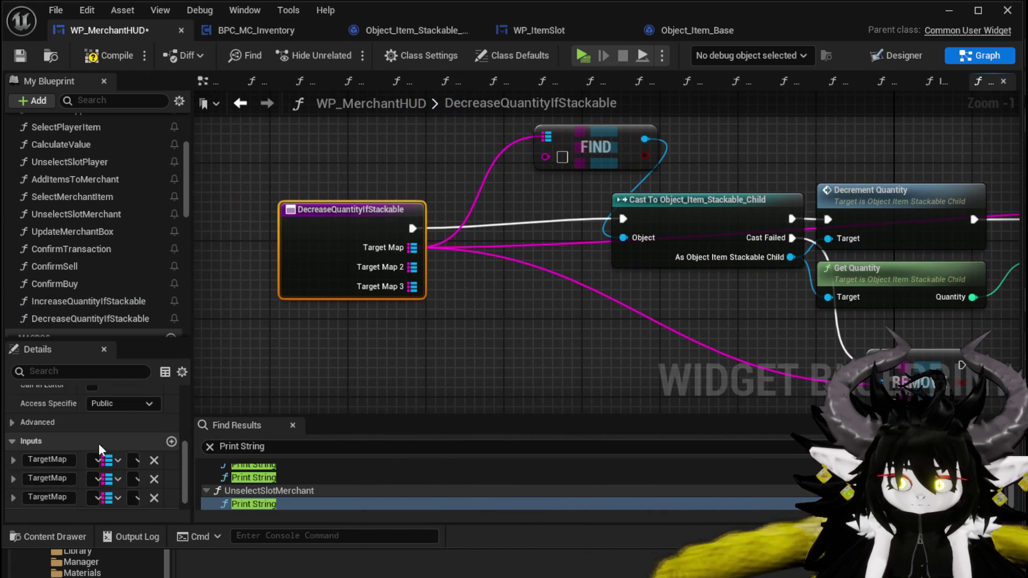
{"action": "left_click", "coordinate": [153, 497]}
{"action": "left_click", "coordinate": [154, 479]}
{"action": "left_click_drag", "start_coordinate": [549, 189], "coordinate": [282, 244]}
{"action": "left_click", "coordinate": [45, 498]}
{"action": "type", "text": "ItemID"}
{"action": "key", "text": "Return"}
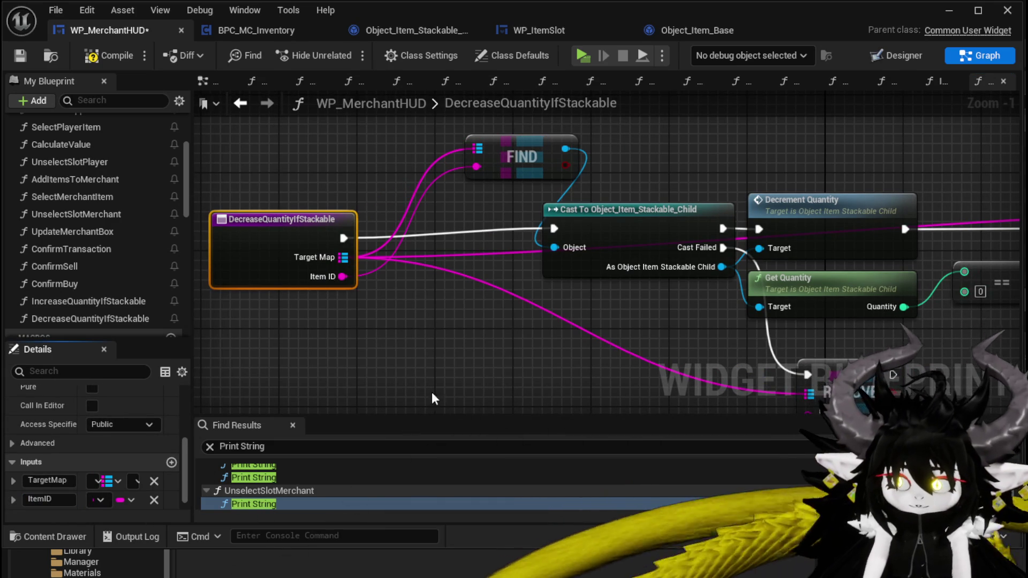
- Wire the ItemID input into both REMOVE nodes, then return to UnselectSlotPlayer's graph
{"action": "left_click_drag", "start_coordinate": [318, 207], "coordinate": [673, 324]}
{"action": "mouse_move", "coordinate": [794, 349]}
{"action": "left_mouse_down"}
{"action": "mouse_move", "coordinate": [455, 332]}
{"action": "mouse_move", "coordinate": [572, 341]}
{"action": "left_mouse_up"}
{"action": "scroll", "coordinate": [794, 350], "scroll_direction": "down", "scroll_amount": 2}
{"action": "mouse_move", "coordinate": [274, 245]}
{"action": "left_mouse_down"}
{"action": "mouse_move", "coordinate": [645, 348]}
{"action": "mouse_move", "coordinate": [1007, 259]}
{"action": "mouse_move", "coordinate": [926, 242]}
{"action": "left_mouse_up"}
{"action": "left_click_drag", "start_coordinate": [375, 340], "coordinate": [419, 319]}
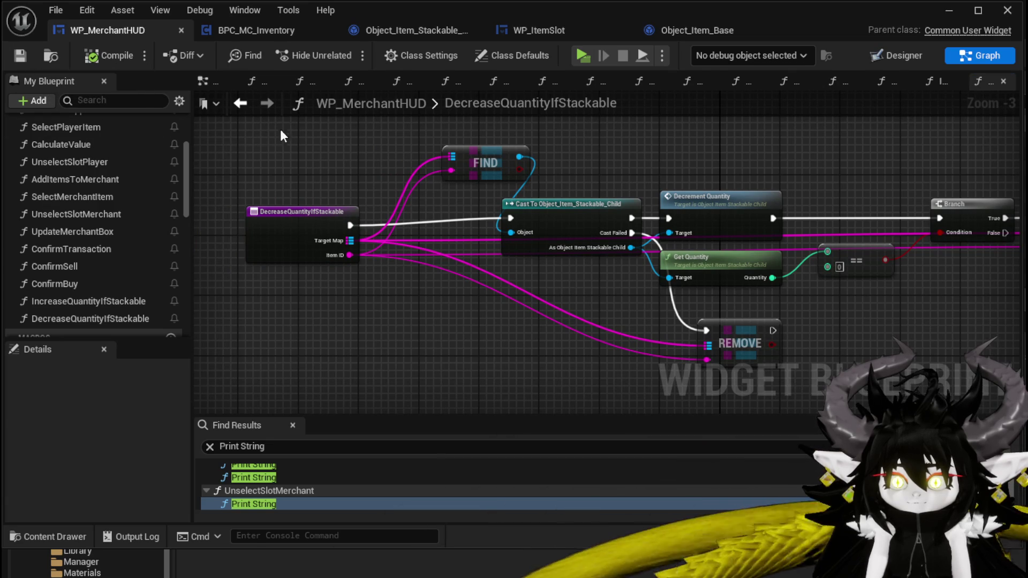
{"action": "left_click", "coordinate": [242, 104]}
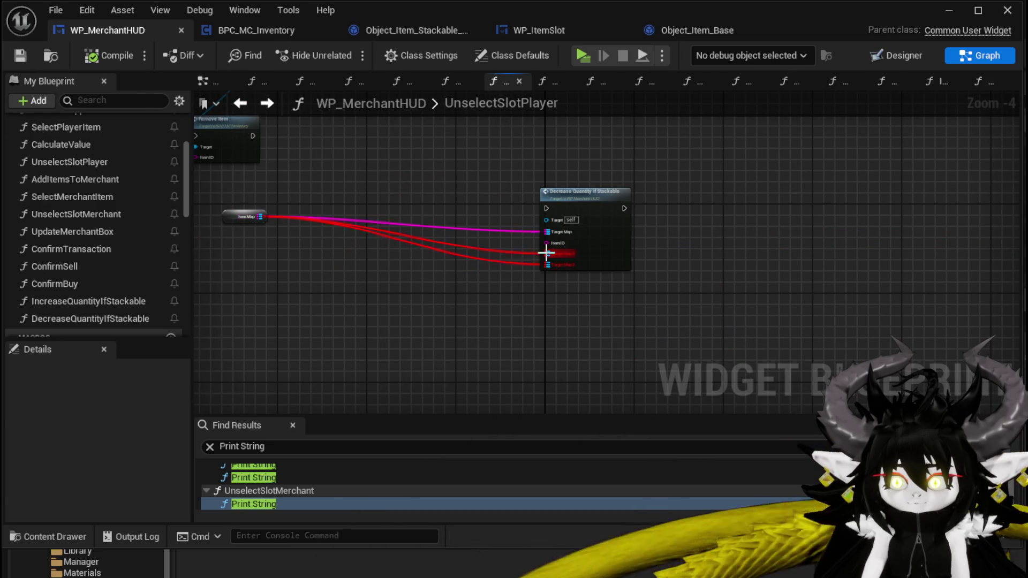
- Delete the stray ItemMap node and feed Item Map and the item ID into Decrease Quantity if Stackable
{"action": "left_click_drag", "start_coordinate": [367, 245], "coordinate": [490, 269]}
{"action": "left_click_drag", "start_coordinate": [316, 268], "coordinate": [465, 213]}
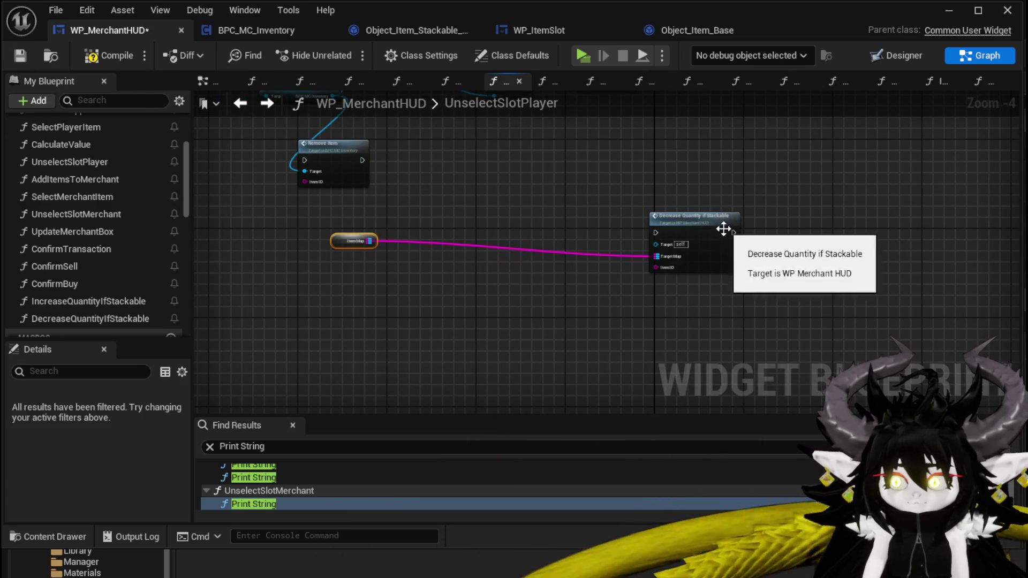
{"action": "key", "text": "Delete"}
{"action": "left_click_drag", "start_coordinate": [688, 229], "coordinate": [555, 161]}
{"action": "scroll", "coordinate": [343, 289], "scroll_direction": "up", "scroll_amount": 3}
{"action": "left_click_drag", "start_coordinate": [541, 271], "coordinate": [391, 320]}
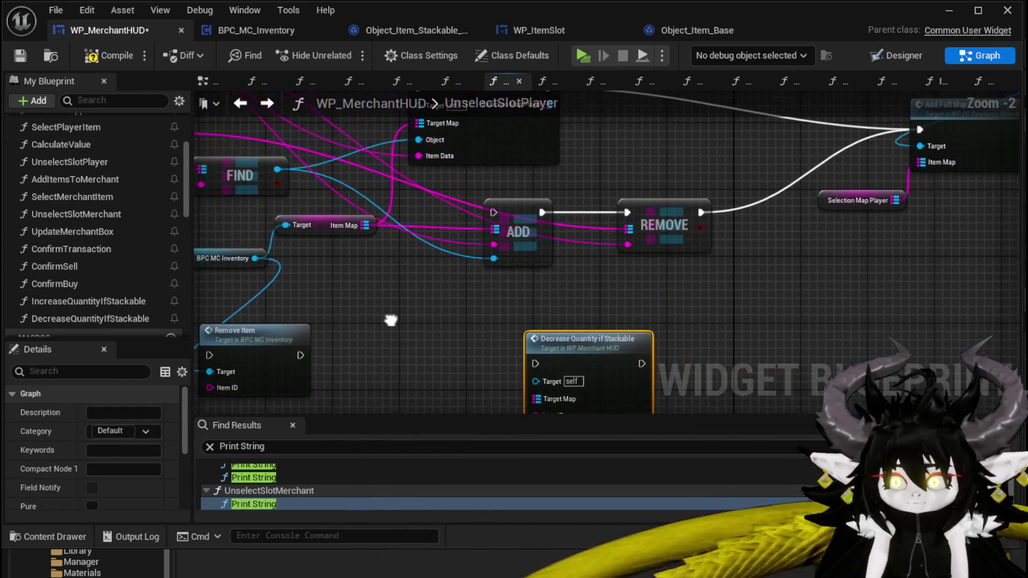
{"action": "left_click_drag", "start_coordinate": [594, 339], "coordinate": [669, 288]}
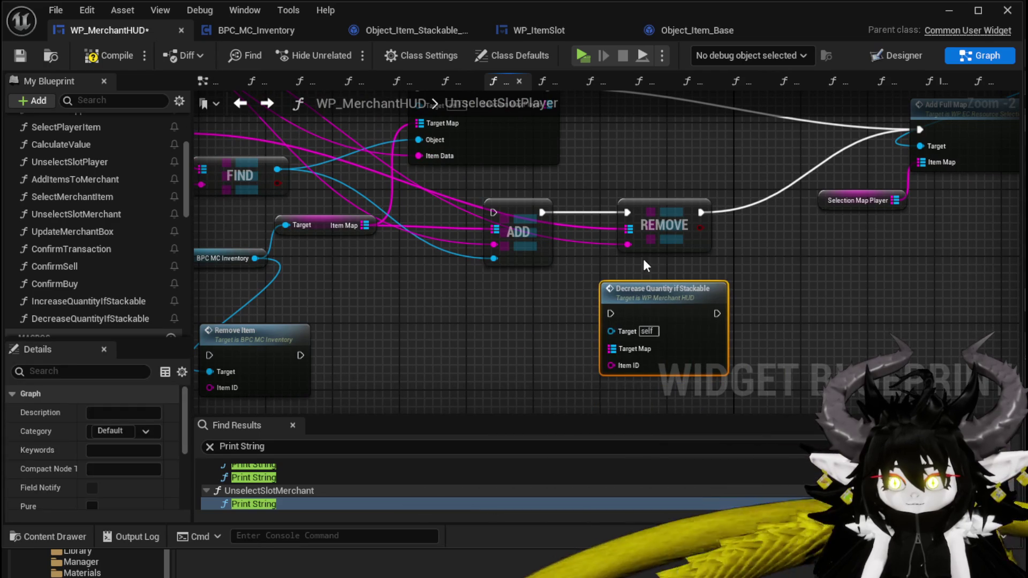
{"action": "mouse_move", "coordinate": [366, 225]}
{"action": "left_mouse_down"}
{"action": "mouse_move", "coordinate": [600, 360]}
{"action": "mouse_move", "coordinate": [611, 349]}
{"action": "left_mouse_up"}
{"action": "left_click_drag", "start_coordinate": [636, 247], "coordinate": [610, 365]}
- Chain Decrease Quantity if Stackable right after Increase Quantity if Stackable, then save WP_MerchantHUD
{"action": "left_click_drag", "start_coordinate": [541, 208], "coordinate": [442, 288]}
{"action": "mouse_move", "coordinate": [561, 377]}
{"action": "left_mouse_down"}
{"action": "mouse_move", "coordinate": [583, 301]}
{"action": "mouse_move", "coordinate": [588, 139]}
{"action": "mouse_move", "coordinate": [570, 153]}
{"action": "left_mouse_up"}
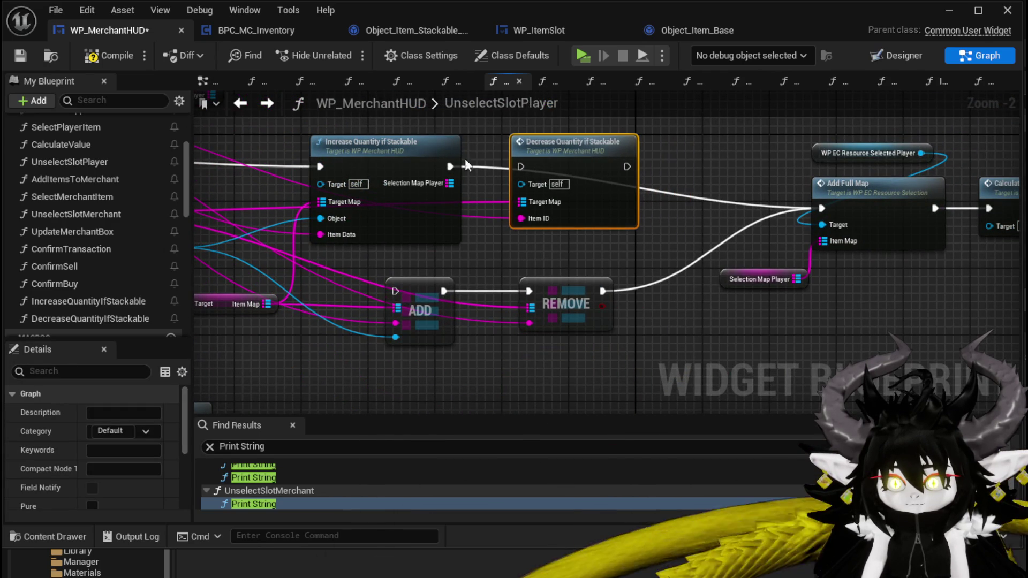
{"action": "left_click_drag", "start_coordinate": [450, 166], "coordinate": [522, 171]}
{"action": "mouse_move", "coordinate": [627, 166]}
{"action": "left_mouse_down"}
{"action": "mouse_move", "coordinate": [859, 227]}
{"action": "mouse_move", "coordinate": [821, 216]}
{"action": "left_mouse_up"}
{"action": "scroll", "coordinate": [821, 215], "scroll_direction": "down", "scroll_amount": 2}
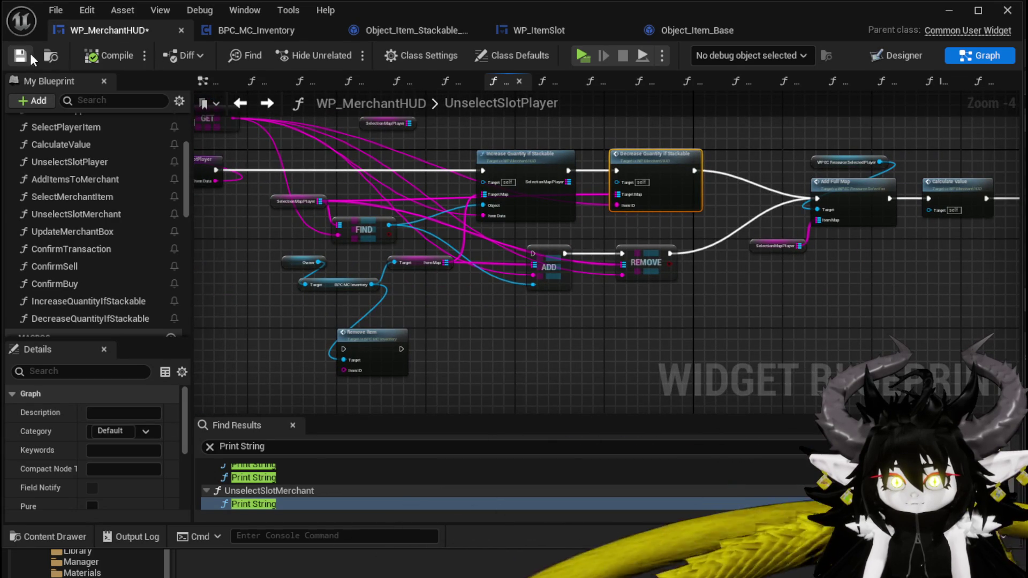
{"action": "left_click", "coordinate": [948, 10]}
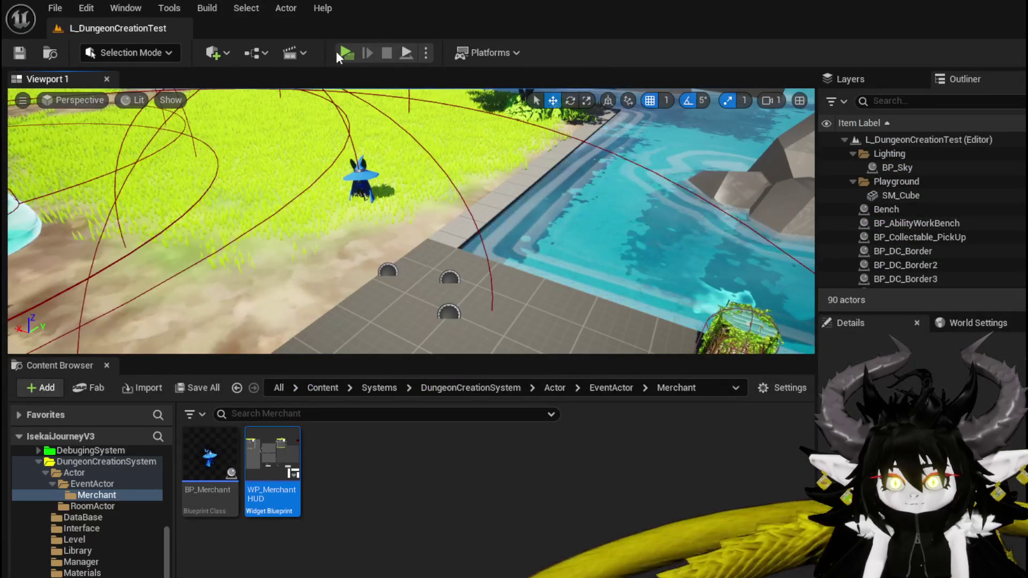
- Start play, open the merchant trade window, and sell a stack of 20 Simple Mashroom
{"action": "left_click", "coordinate": [346, 50]}
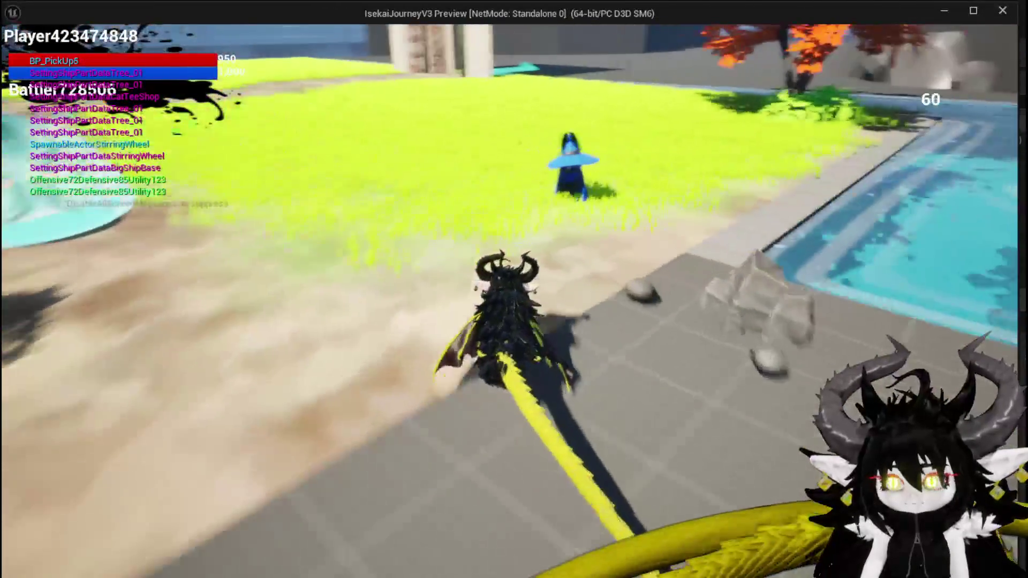
{"action": "key", "text": "e"}
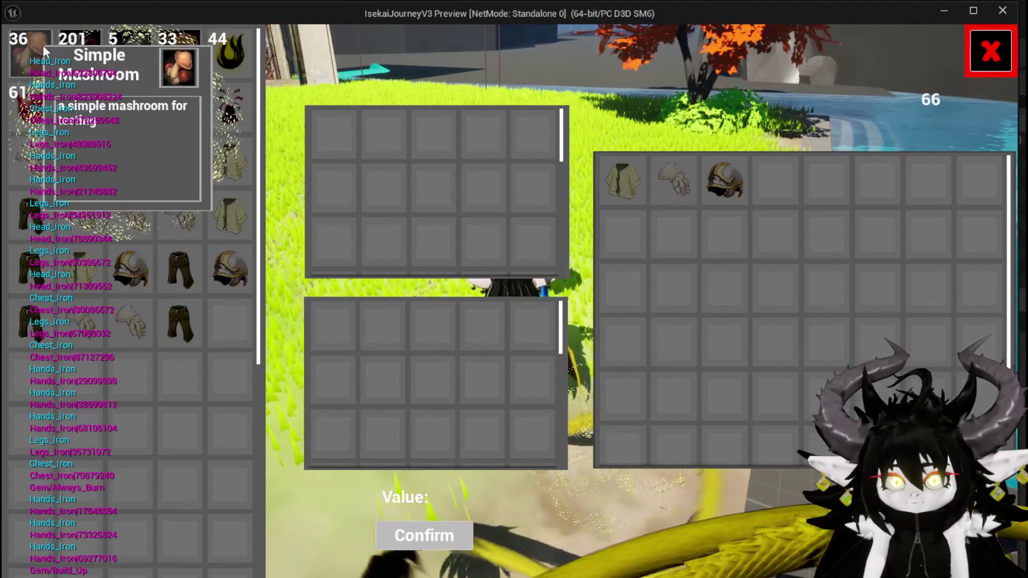
{"action": "left_click", "coordinate": [34, 52]}
{"action": "left_click", "coordinate": [33, 52]}
{"action": "left_click", "coordinate": [33, 52]}
{"action": "left_click", "coordinate": [33, 53]}
{"action": "left_click", "coordinate": [33, 52]}
{"action": "left_click", "coordinate": [33, 52]}
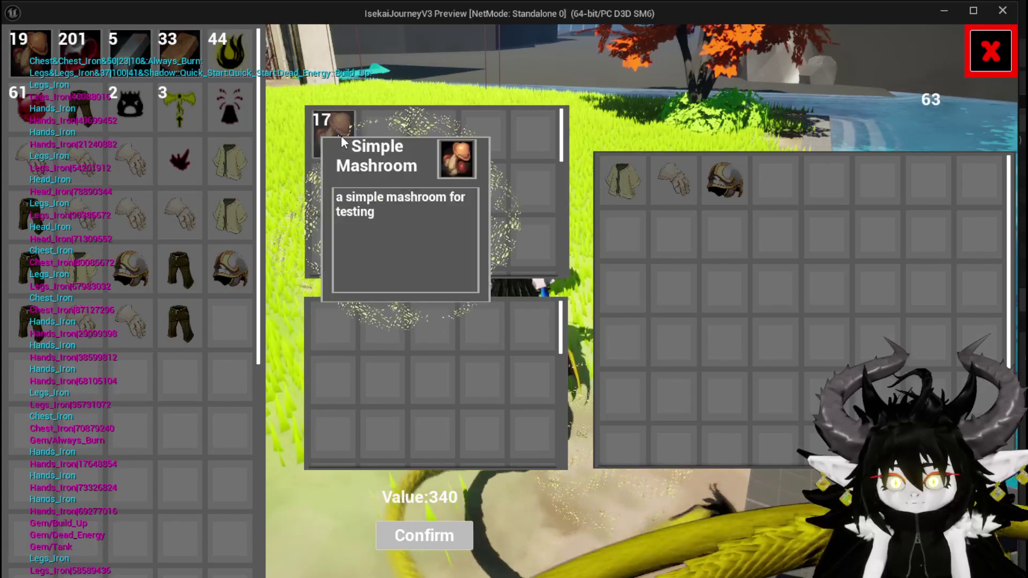
{"action": "left_click", "coordinate": [341, 136]}
{"action": "left_click", "coordinate": [341, 136]}
{"action": "left_click", "coordinate": [342, 136]}
{"action": "left_click", "coordinate": [341, 136]}
{"action": "left_click", "coordinate": [341, 136]}
{"action": "left_click", "coordinate": [341, 136]}
{"action": "left_click", "coordinate": [341, 136]}
{"action": "left_click", "coordinate": [342, 136]}
{"action": "left_click", "coordinate": [342, 136]}
{"action": "left_click", "coordinate": [341, 136]}
{"action": "left_click", "coordinate": [341, 136]}
{"action": "left_click", "coordinate": [342, 136]}
{"action": "left_click", "coordinate": [342, 136]}
{"action": "left_click", "coordinate": [342, 136]}
{"action": "left_click", "coordinate": [342, 136]}
{"action": "left_click", "coordinate": [342, 136]}
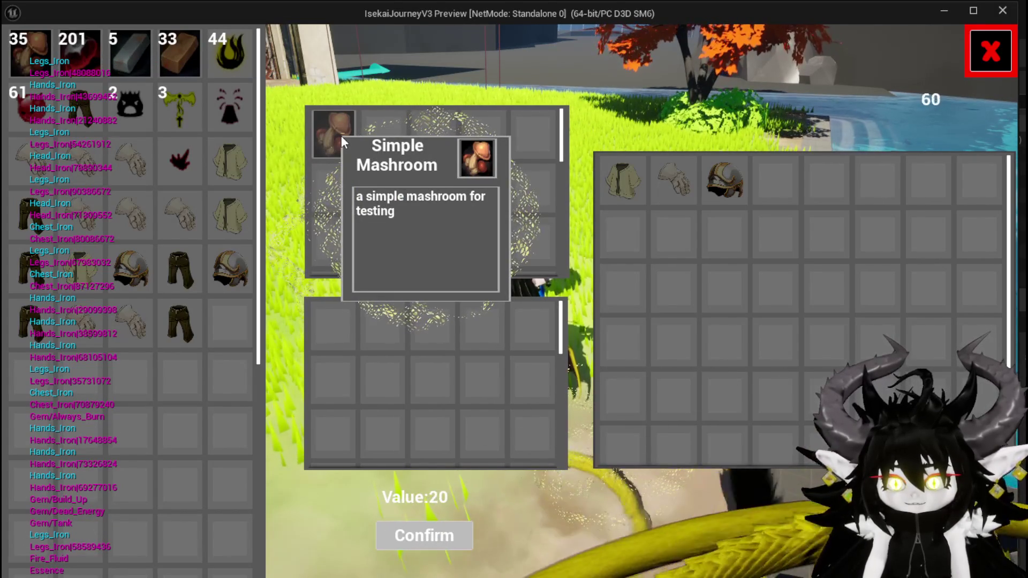
{"action": "left_click", "coordinate": [25, 65]}
{"action": "left_click", "coordinate": [25, 64]}
{"action": "left_click", "coordinate": [25, 64]}
{"action": "left_click", "coordinate": [24, 64]}
{"action": "left_click", "coordinate": [25, 65]}
{"action": "left_click", "coordinate": [25, 64]}
{"action": "left_click", "coordinate": [24, 64]}
{"action": "left_click", "coordinate": [339, 136]}
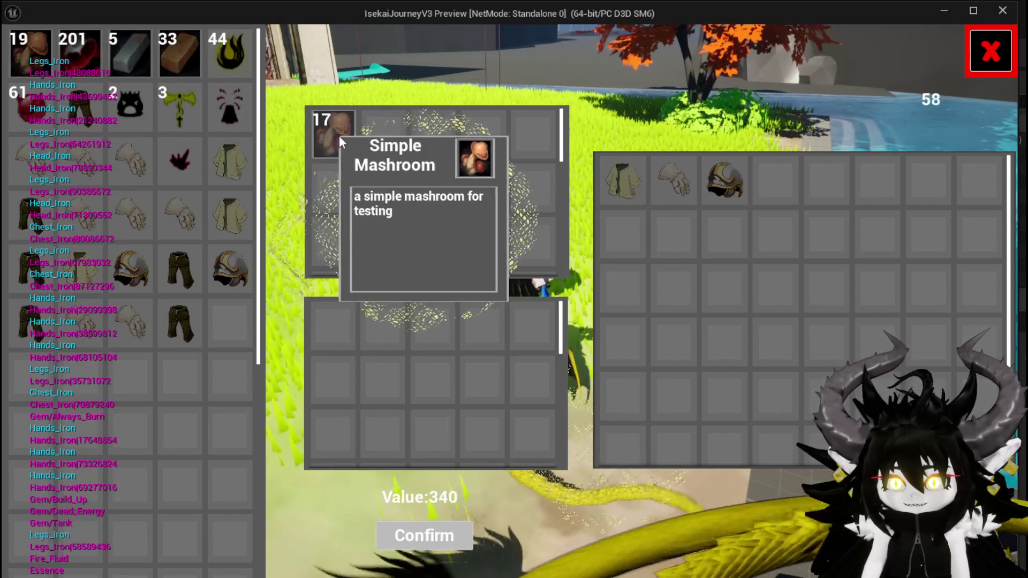
{"action": "left_click", "coordinate": [32, 66]}
{"action": "left_click", "coordinate": [32, 66]}
{"action": "left_click", "coordinate": [32, 65]}
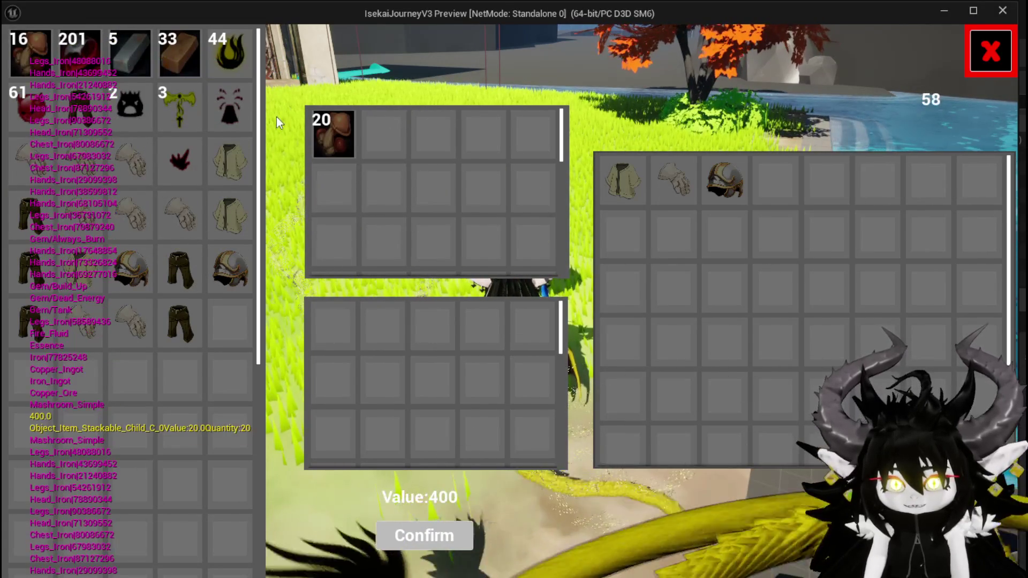
{"action": "left_click", "coordinate": [229, 106]}
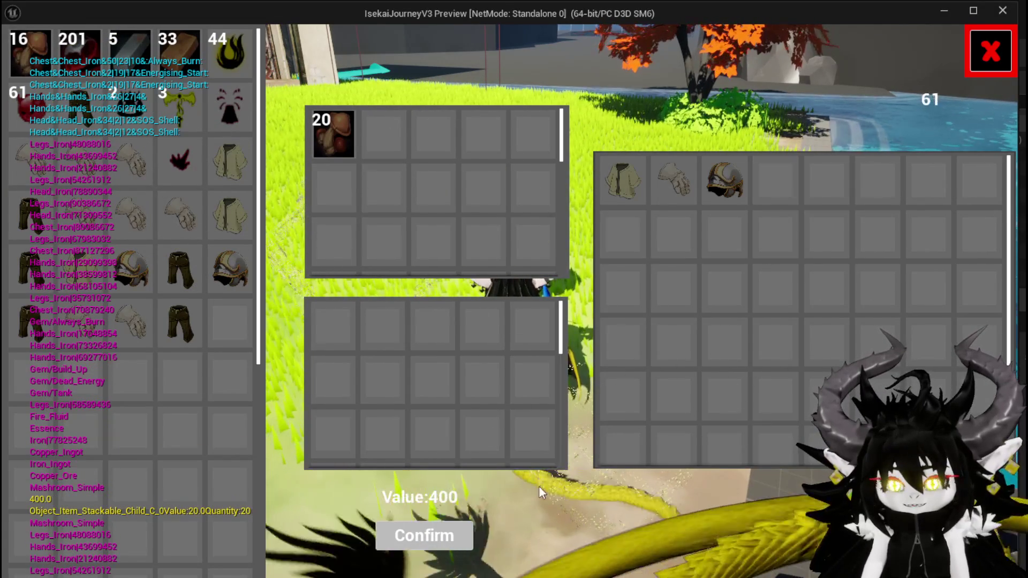
{"action": "left_click", "coordinate": [469, 533]}
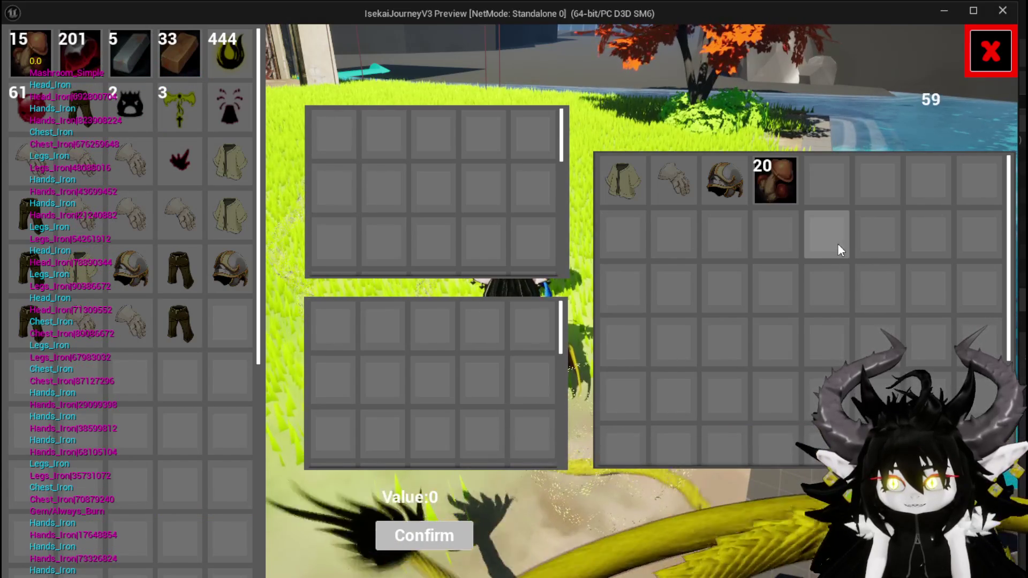
- Move the merchant's 20-mushroom stack to the buy side and back to its stock, twice
{"action": "left_click", "coordinate": [774, 181]}
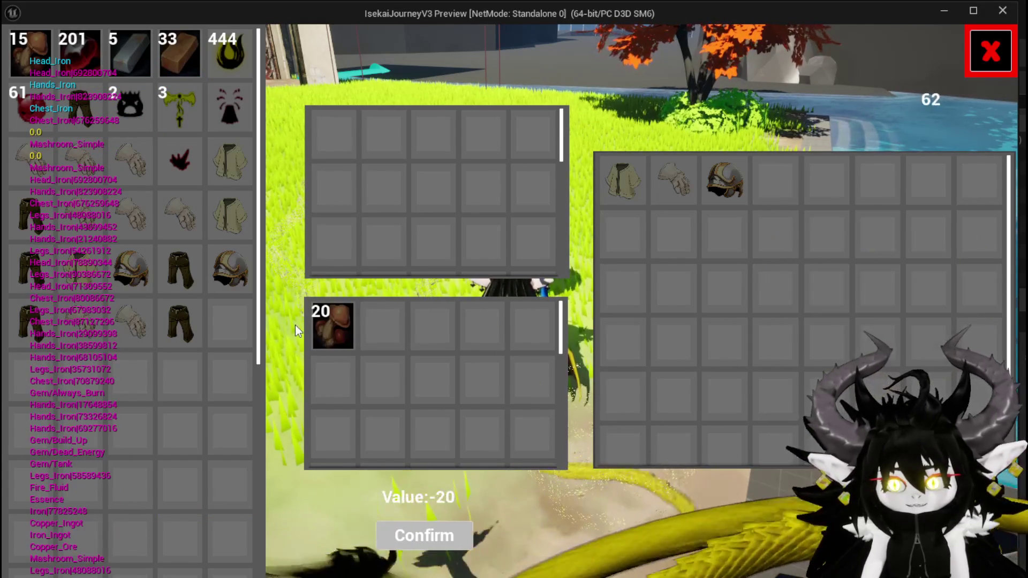
{"action": "left_click", "coordinate": [320, 323]}
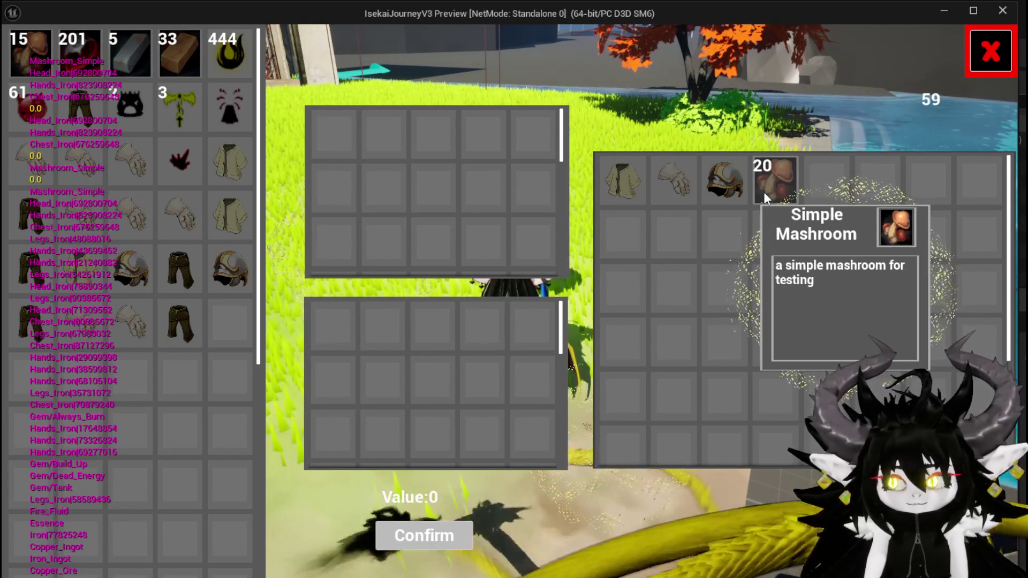
{"action": "left_click", "coordinate": [763, 191]}
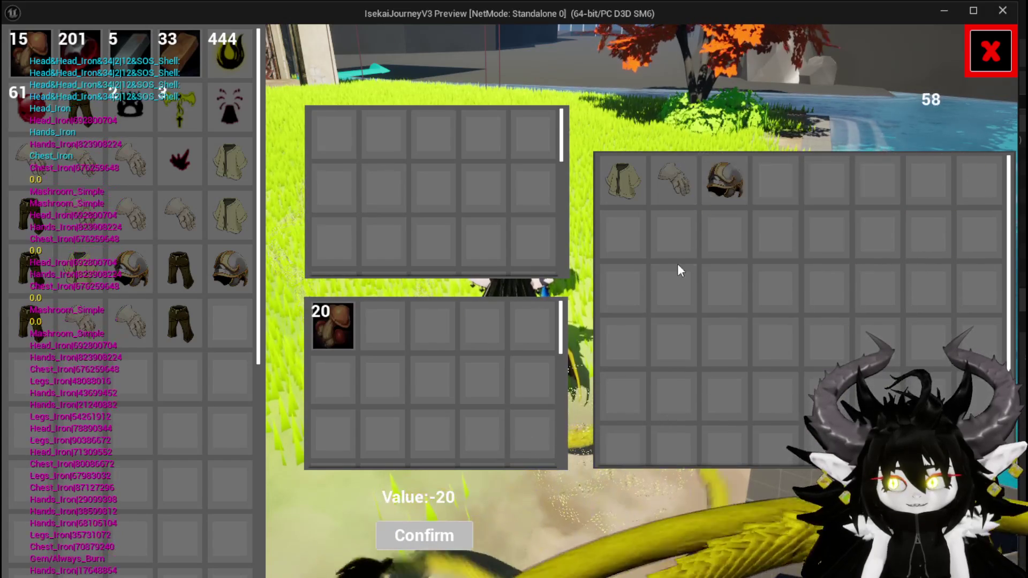
{"action": "left_click", "coordinate": [336, 321]}
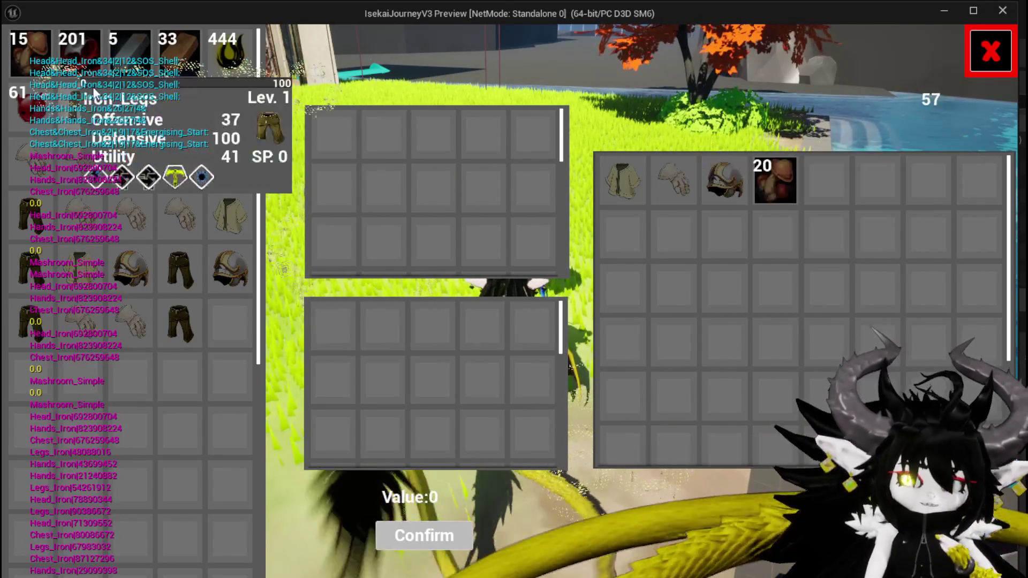
- Put 4 mushrooms, valued 80, into the sell grid, then close the trade window
{"action": "left_click_drag", "start_coordinate": [18, 56], "coordinate": [419, 163]}
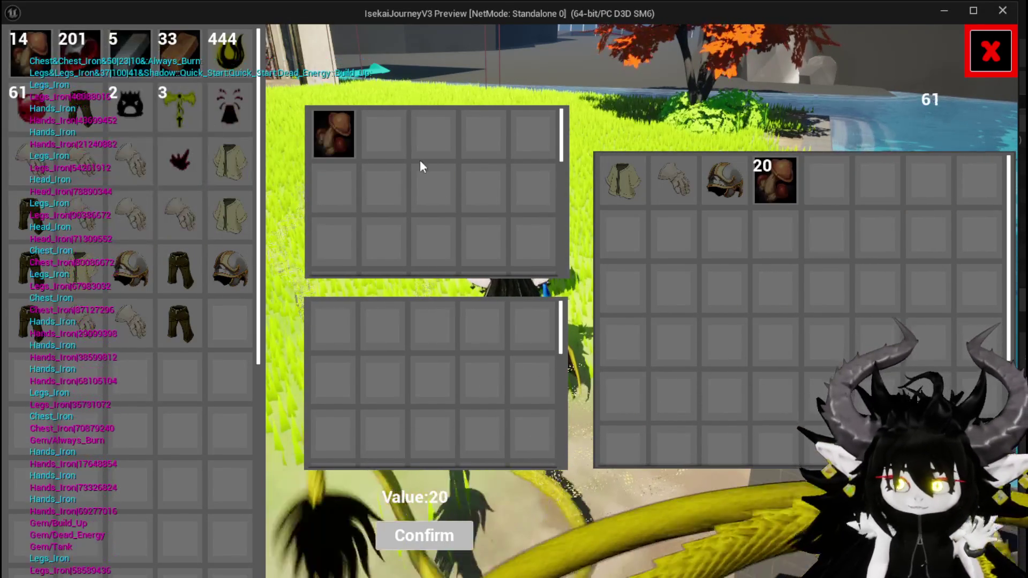
{"action": "right_click", "coordinate": [32, 53]}
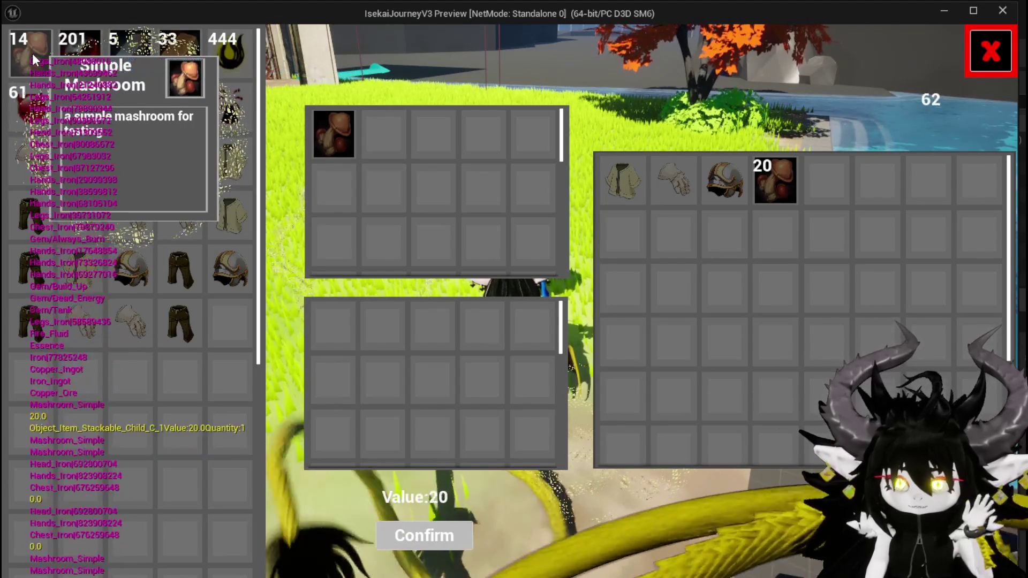
{"action": "right_click", "coordinate": [32, 53]}
{"action": "right_click", "coordinate": [32, 53]}
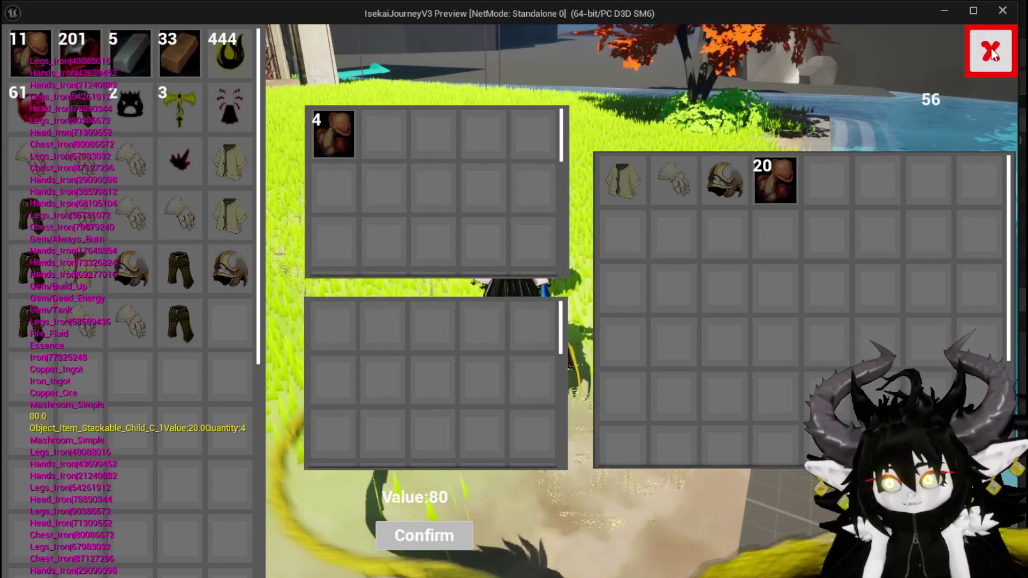
{"action": "left_click", "coordinate": [991, 52]}
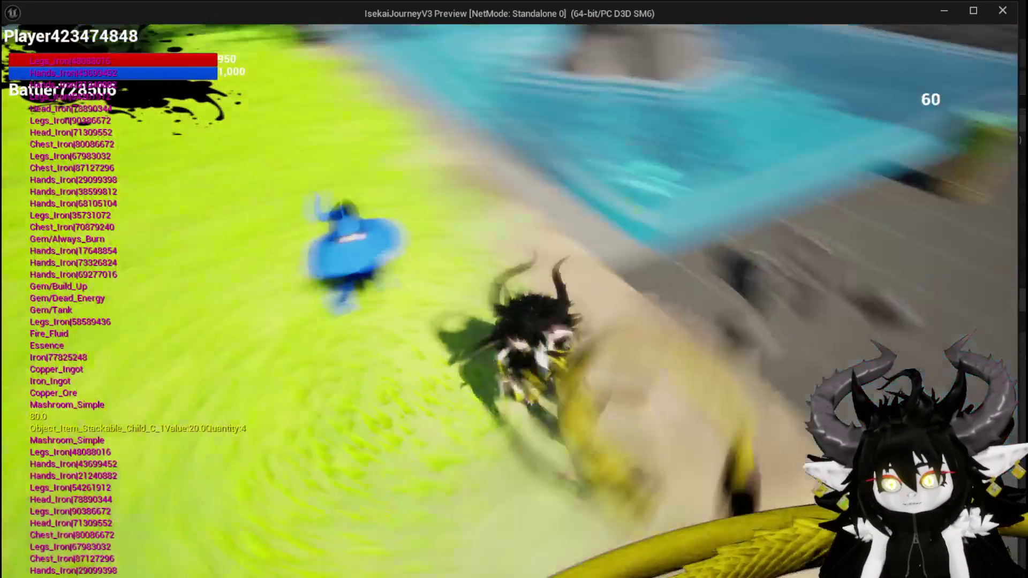
- At the workbench, test adding and refunding 40 Defensive points on Iron_Legs, then stop play
{"action": "key", "text": "e"}
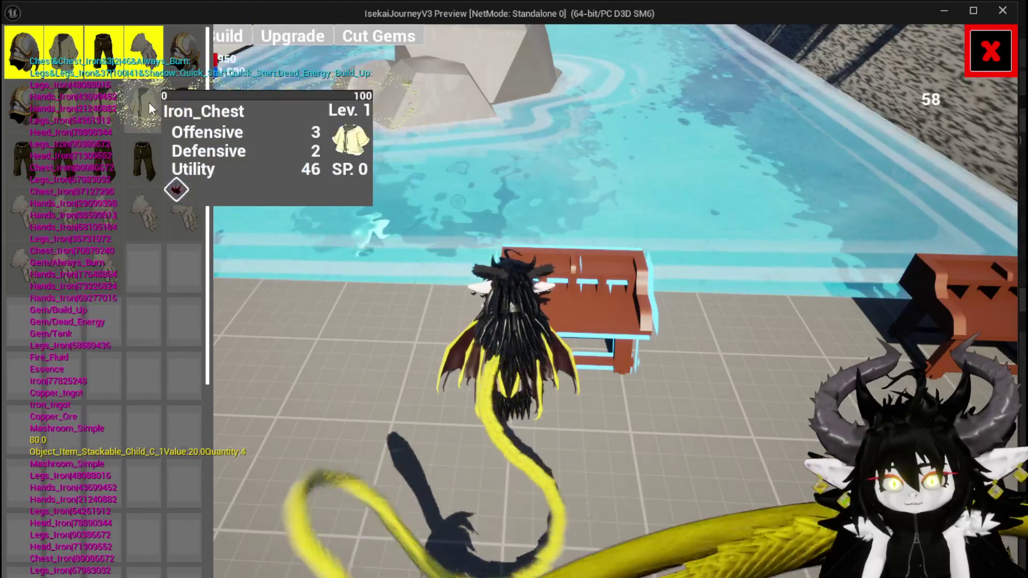
{"action": "mouse_move", "coordinate": [157, 162]}
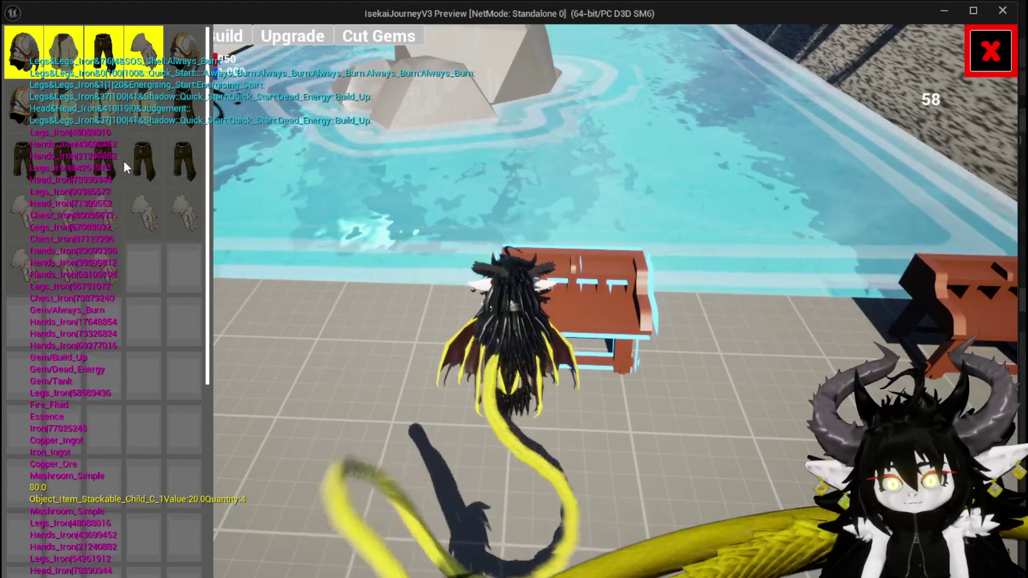
{"action": "mouse_move", "coordinate": [58, 63]}
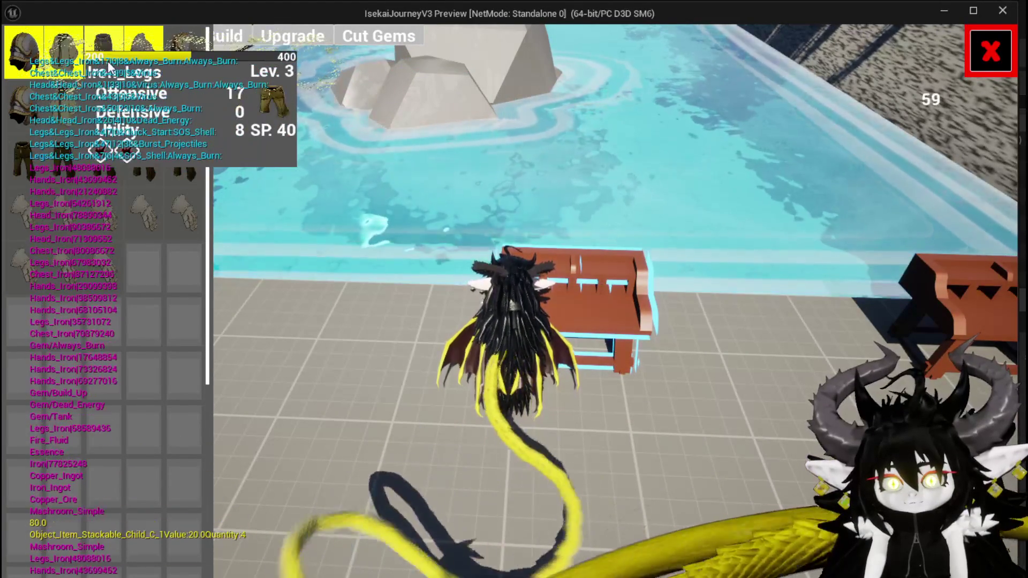
{"action": "left_click", "coordinate": [111, 60]}
{"action": "left_click", "coordinate": [532, 310]}
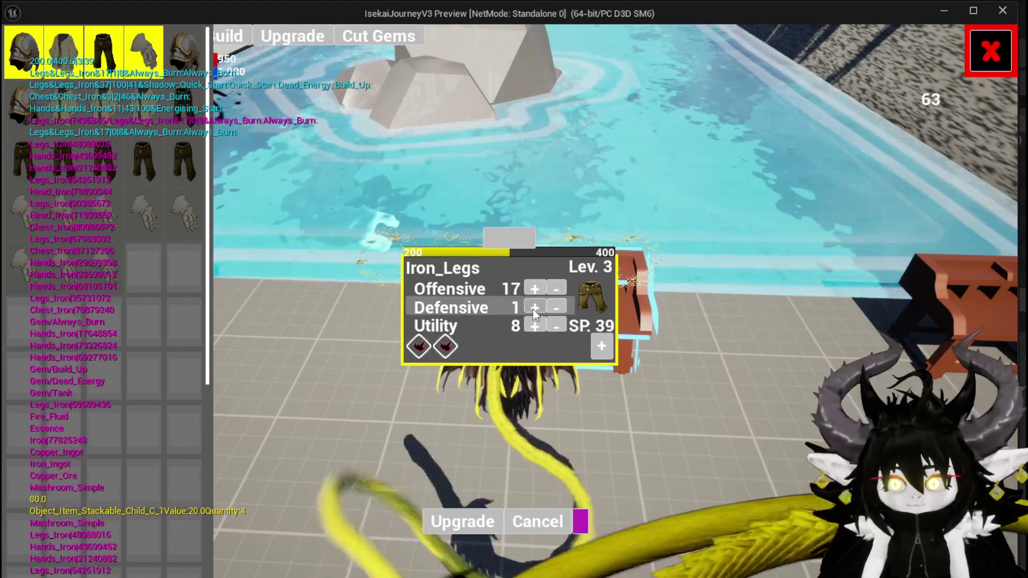
{"action": "left_click", "coordinate": [563, 307]}
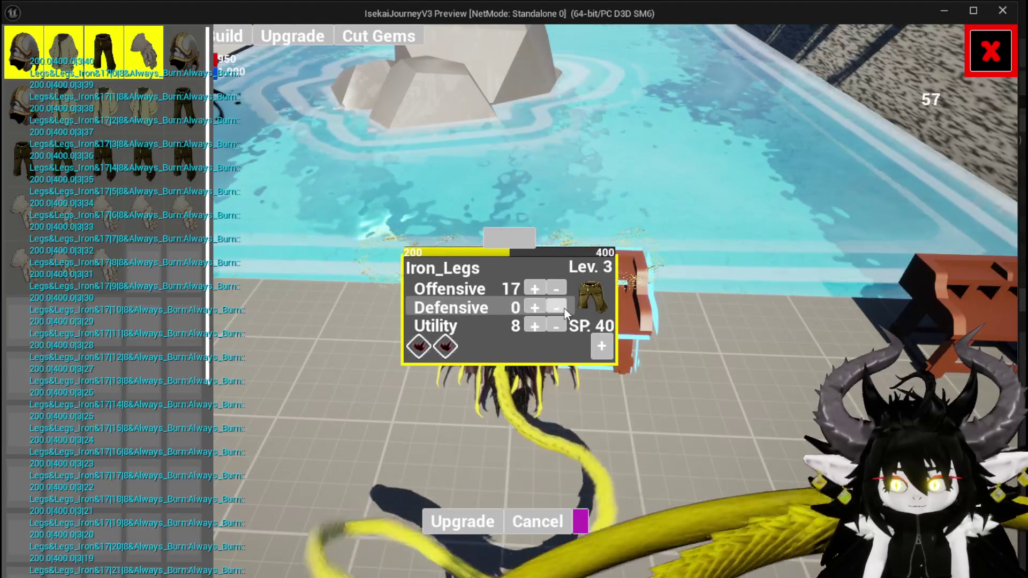
{"action": "left_click", "coordinate": [559, 287]}
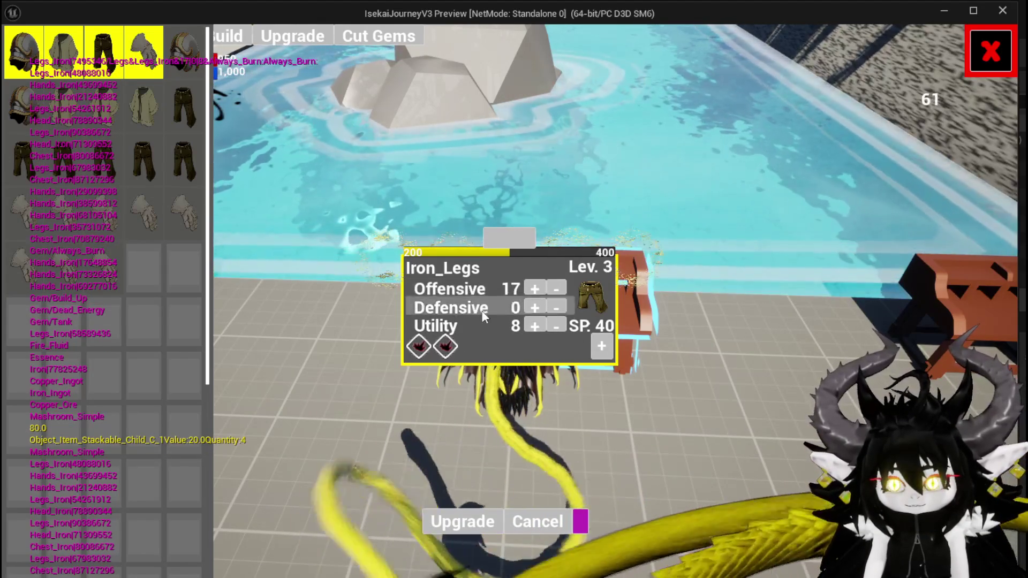
{"action": "left_click", "coordinate": [535, 306]}
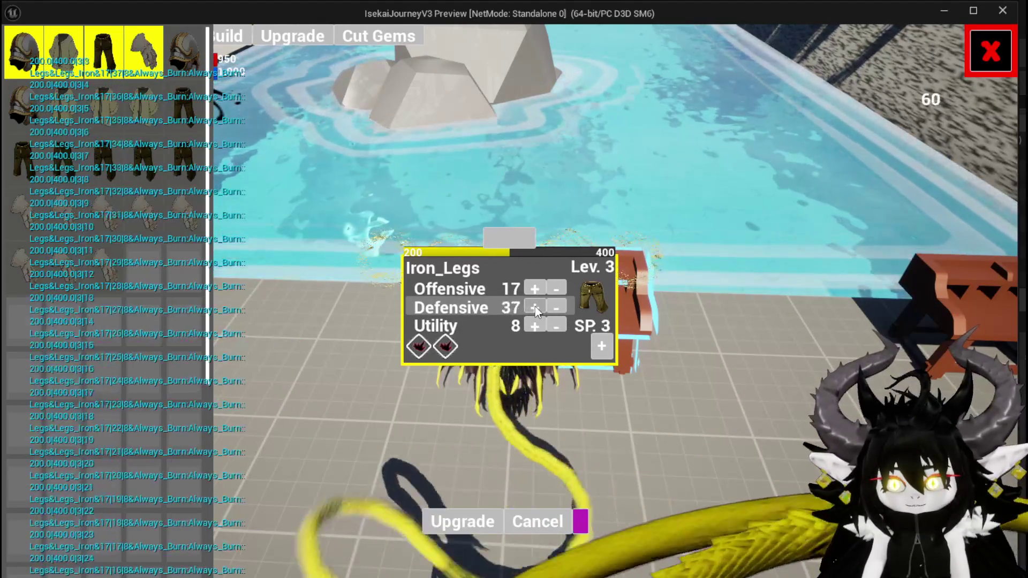
{"action": "left_click", "coordinate": [552, 306]}
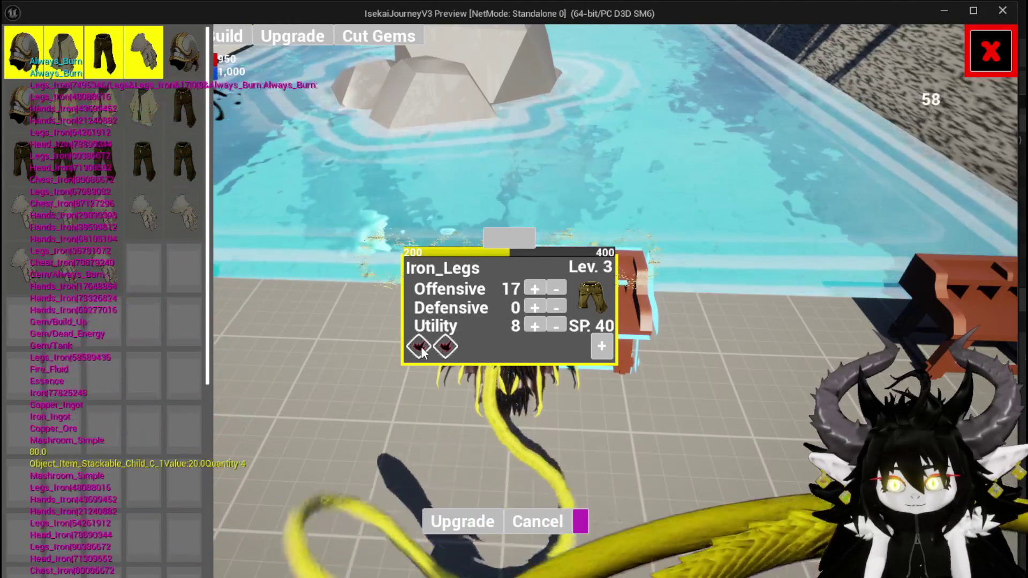
{"action": "left_click", "coordinate": [971, 59]}
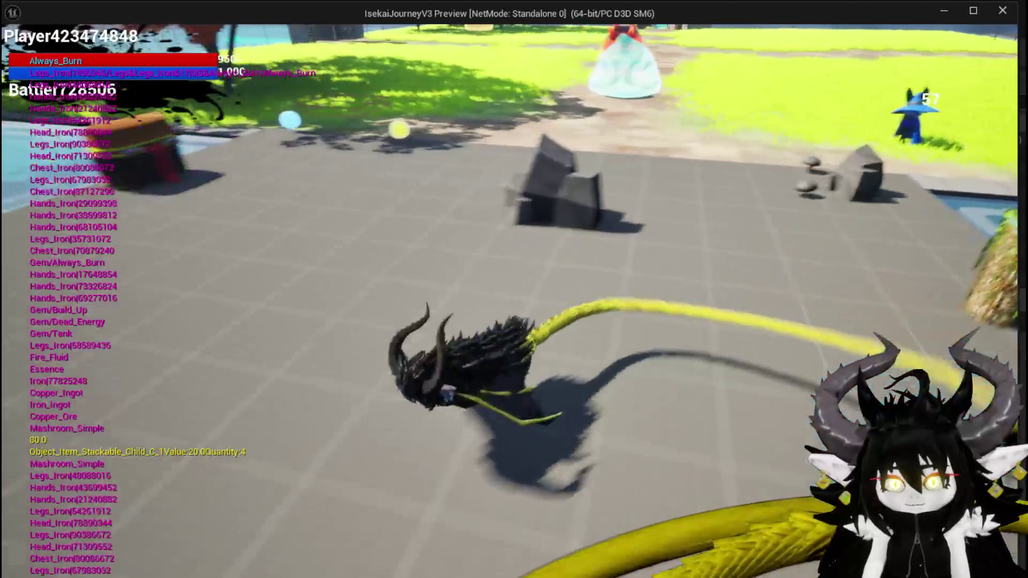
{"action": "key", "text": "Escape"}
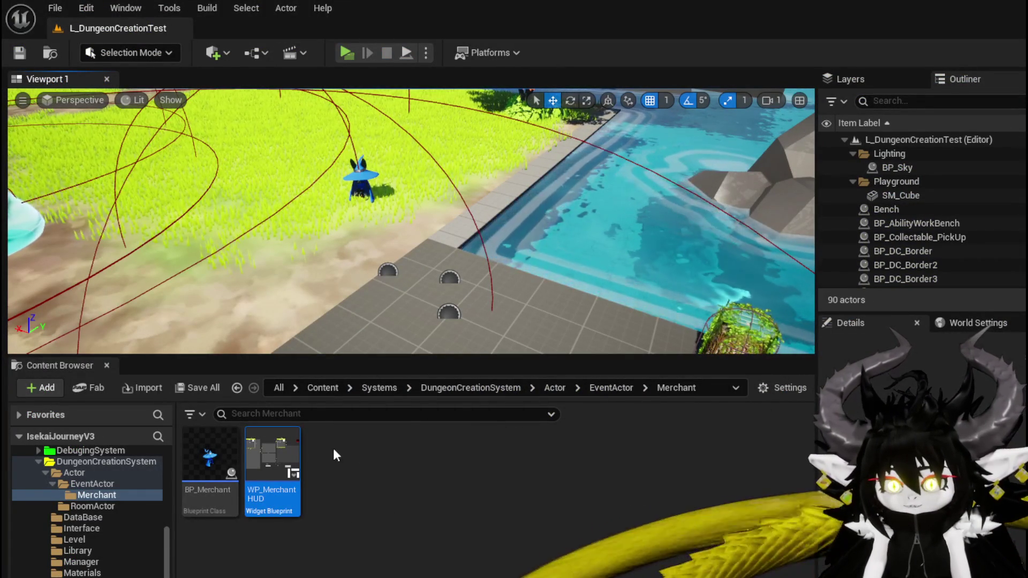
- Open WP_MerchantHUD and delete the Remove Item node from UnselectSlotPlayer
{"action": "double_click", "coordinate": [277, 454]}
{"action": "left_click_drag", "start_coordinate": [473, 322], "coordinate": [358, 363]}
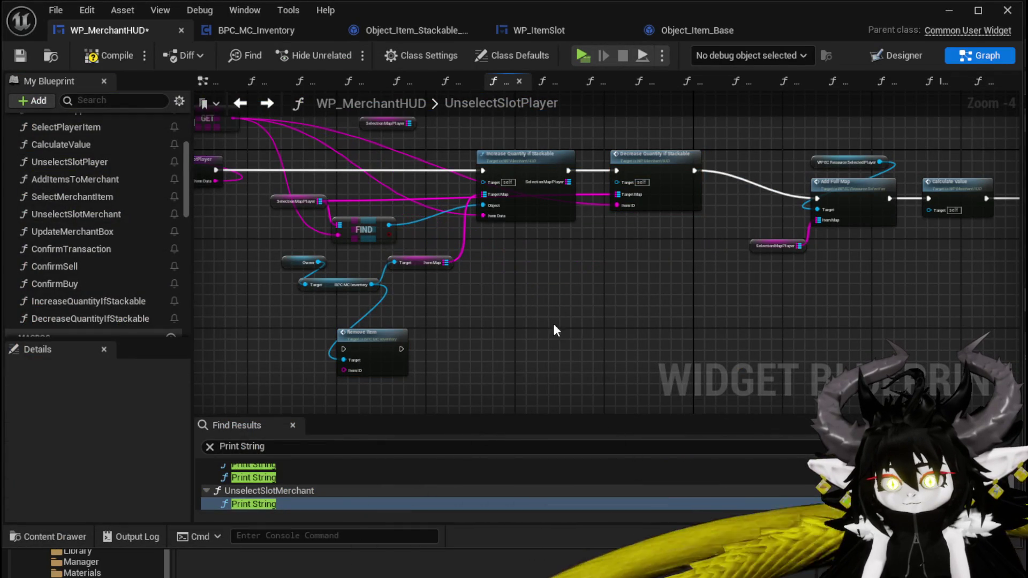
{"action": "left_click_drag", "start_coordinate": [357, 351], "coordinate": [571, 302]}
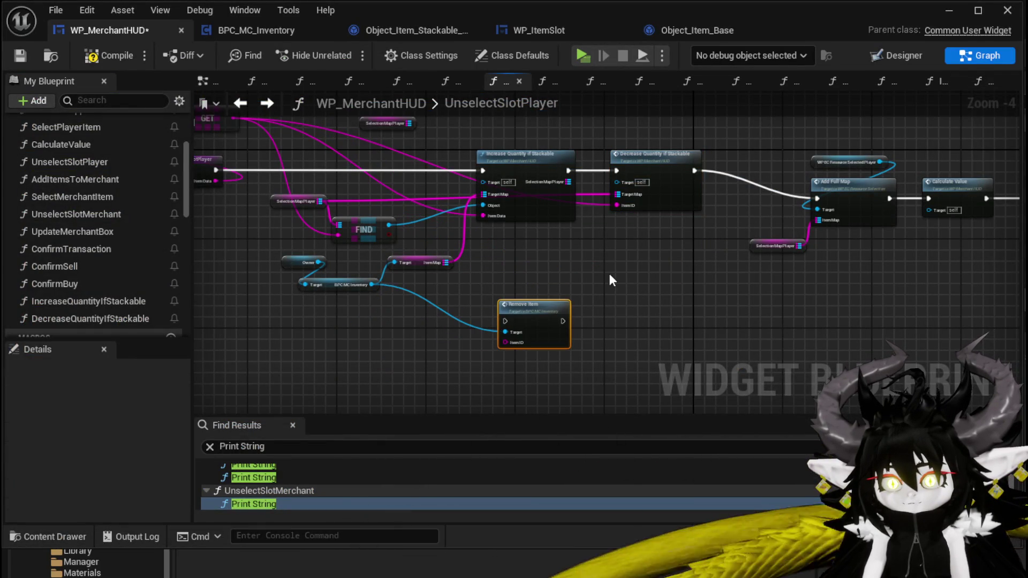
{"action": "key", "text": "Delete"}
- Delete the loose SelectionMapPlayer node and save the blueprint
{"action": "left_click_drag", "start_coordinate": [379, 178], "coordinate": [380, 176]}
{"action": "mouse_move", "coordinate": [550, 149]}
{"action": "left_mouse_down"}
{"action": "mouse_move", "coordinate": [642, 147]}
{"action": "mouse_move", "coordinate": [374, 155]}
{"action": "mouse_move", "coordinate": [596, 158]}
{"action": "left_mouse_up"}
{"action": "key", "text": "Delete"}
{"action": "left_click", "coordinate": [25, 60]}
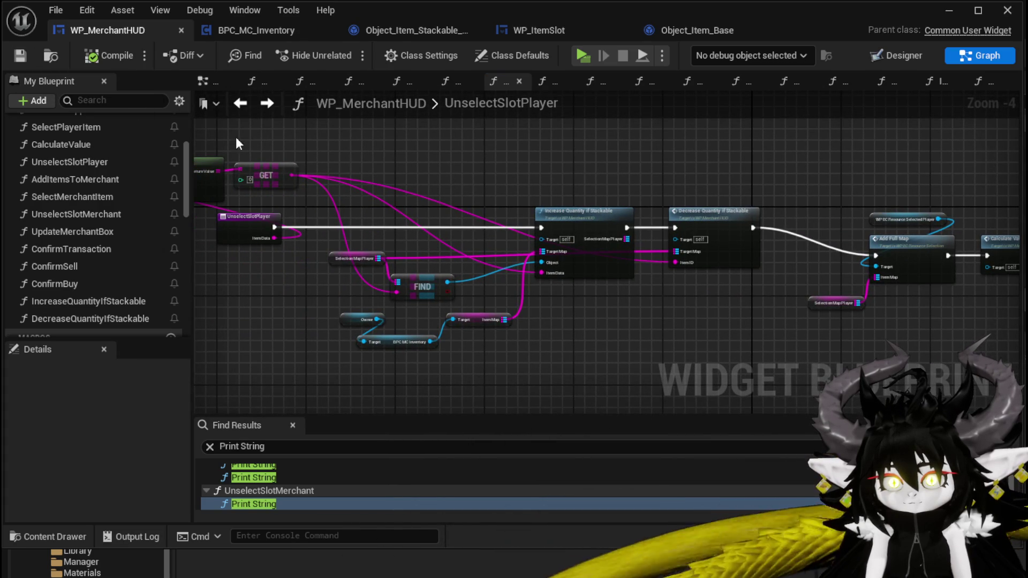
{"action": "left_click_drag", "start_coordinate": [497, 168], "coordinate": [368, 152]}
{"action": "left_click_drag", "start_coordinate": [463, 170], "coordinate": [603, 178]}
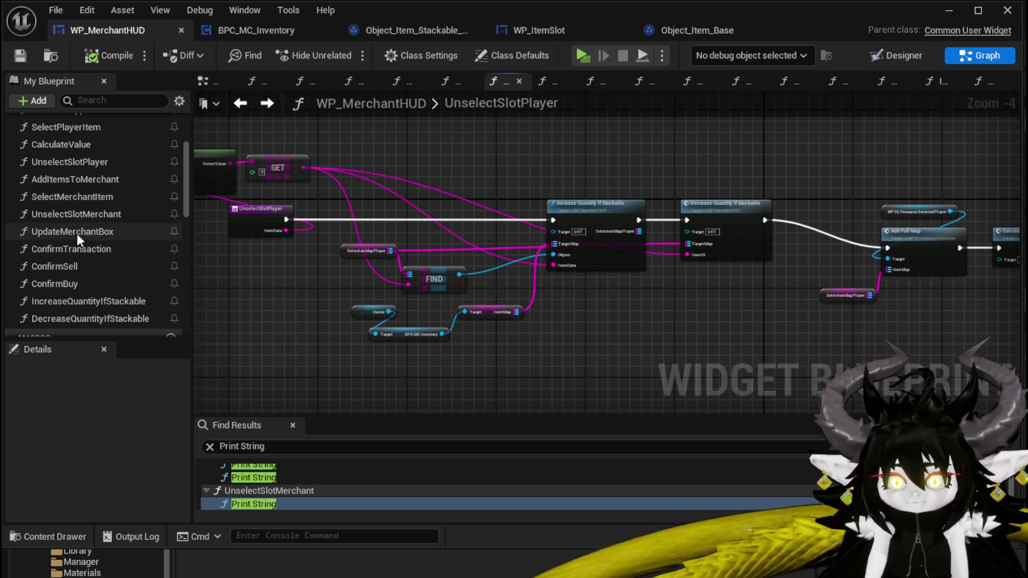
- Open the SelectMerchantItem graph and delete its Print String node
{"action": "double_click", "coordinate": [70, 195]}
{"action": "scroll", "coordinate": [562, 277], "scroll_direction": "down", "scroll_amount": 2}
{"action": "left_click_drag", "start_coordinate": [562, 278], "coordinate": [871, 284]}
{"action": "left_click_drag", "start_coordinate": [336, 312], "coordinate": [728, 313]}
{"action": "scroll", "coordinate": [728, 313], "scroll_direction": "down", "scroll_amount": 3}
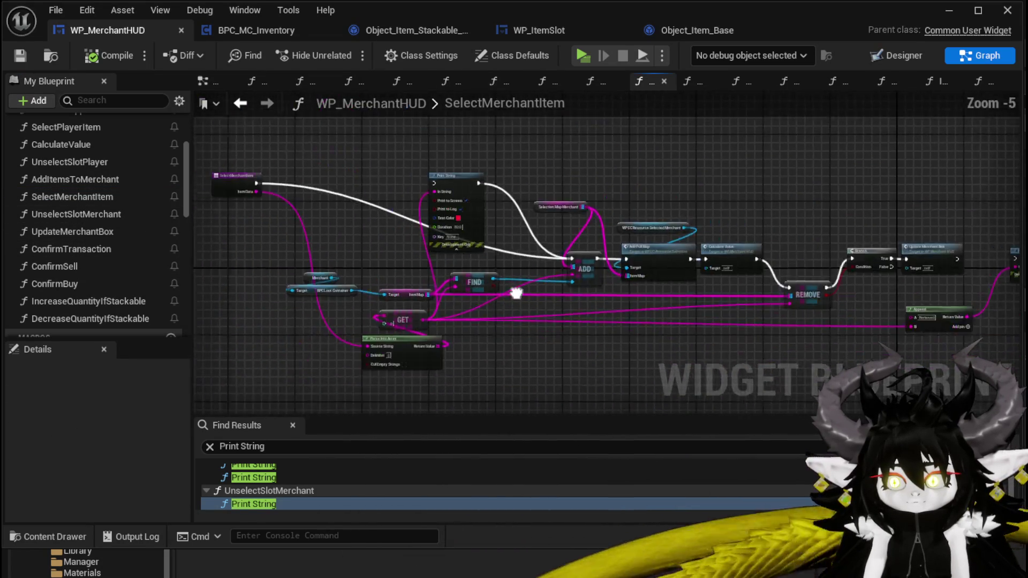
{"action": "left_click_drag", "start_coordinate": [225, 214], "coordinate": [333, 195]}
{"action": "left_click", "coordinate": [297, 239]}
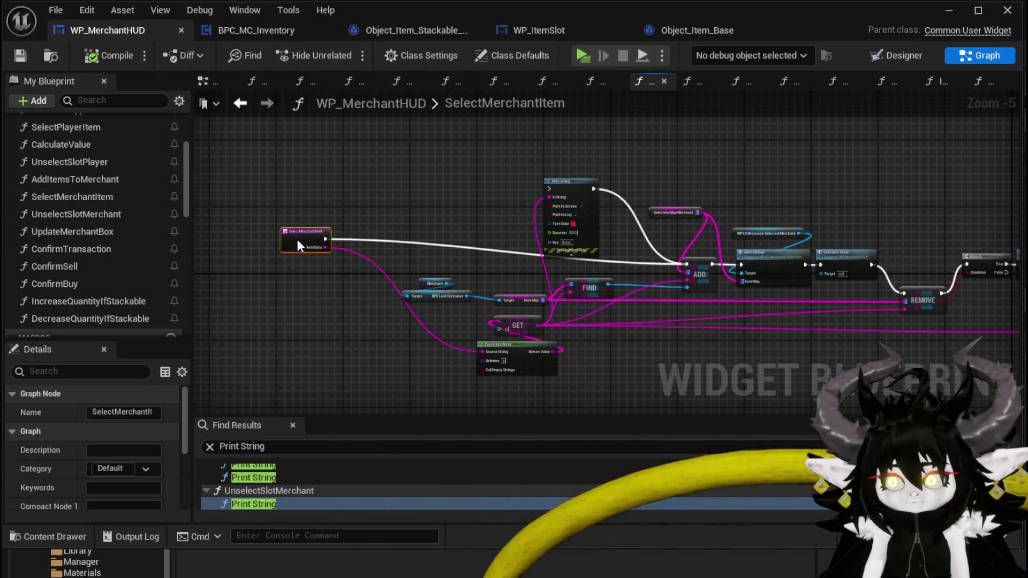
{"action": "left_click", "coordinate": [571, 186]}
{"action": "key", "text": "Delete"}
{"action": "scroll", "coordinate": [561, 214], "scroll_direction": "up", "scroll_amount": 2}
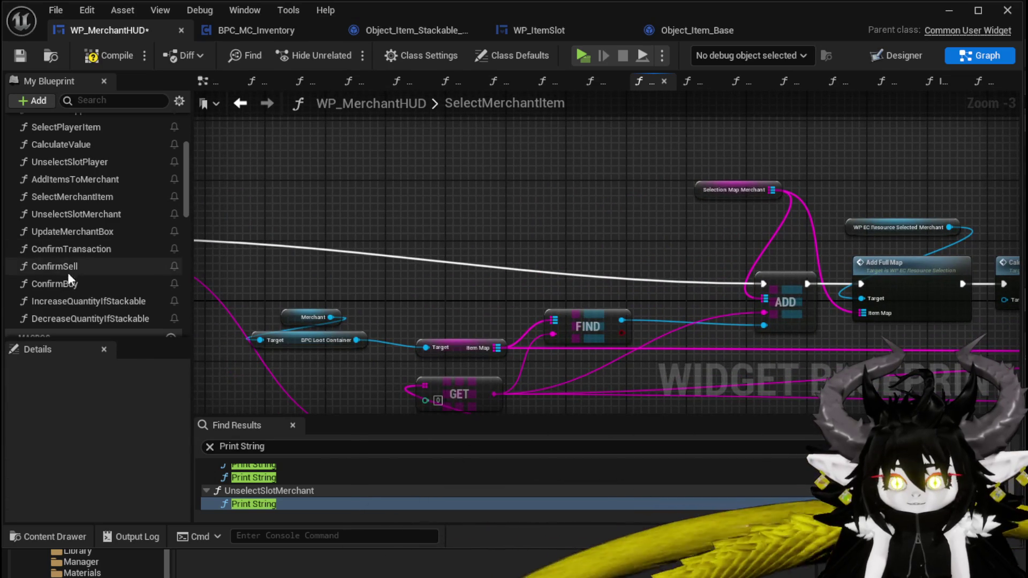
- Add an IncreaseQuantityIfStackable call and arrange Selection Map Merchant and the getter nodes around it
{"action": "mouse_move", "coordinate": [69, 302]}
{"action": "left_mouse_down"}
{"action": "mouse_move", "coordinate": [515, 227]}
{"action": "mouse_move", "coordinate": [569, 271]}
{"action": "left_mouse_up"}
{"action": "left_click_drag", "start_coordinate": [470, 355], "coordinate": [454, 349]}
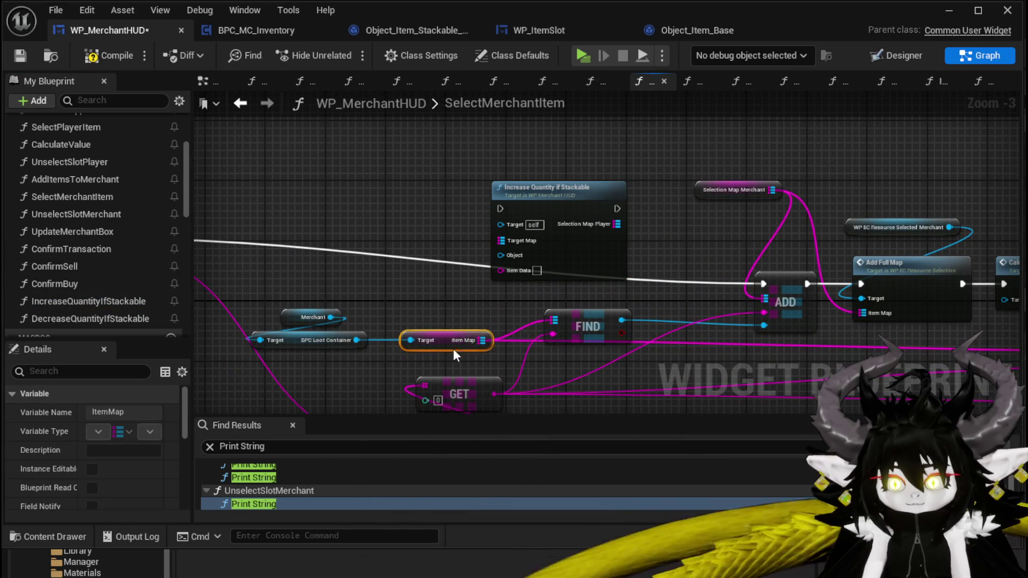
{"action": "mouse_move", "coordinate": [512, 303]}
{"action": "left_mouse_down"}
{"action": "mouse_move", "coordinate": [361, 308]}
{"action": "mouse_move", "coordinate": [321, 342]}
{"action": "left_mouse_up"}
{"action": "mouse_move", "coordinate": [426, 338]}
{"action": "left_mouse_down"}
{"action": "mouse_move", "coordinate": [381, 331]}
{"action": "mouse_move", "coordinate": [460, 261]}
{"action": "mouse_move", "coordinate": [471, 332]}
{"action": "mouse_move", "coordinate": [421, 271]}
{"action": "left_mouse_up"}
{"action": "left_click", "coordinate": [451, 329]}
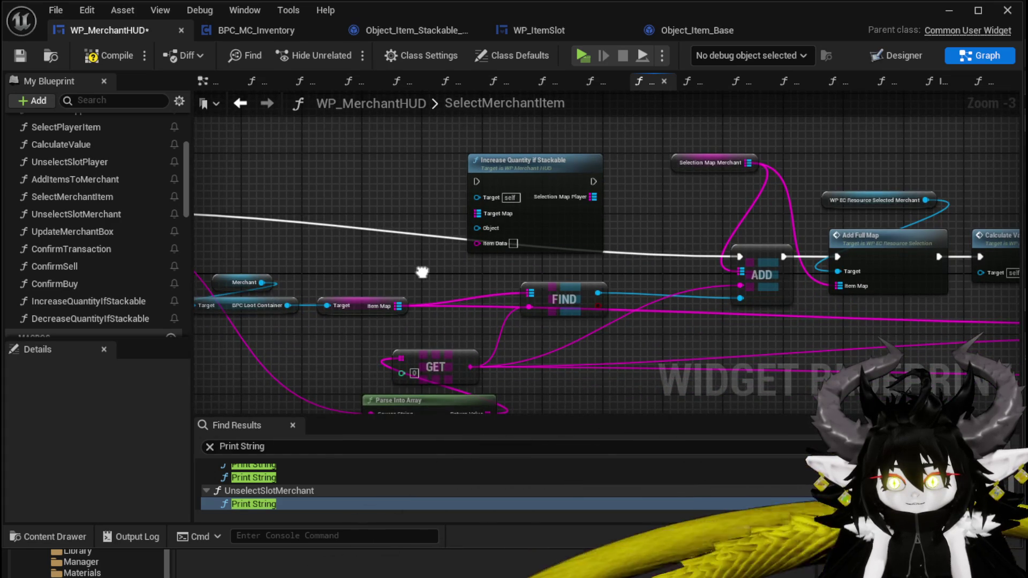
{"action": "mouse_move", "coordinate": [693, 163]}
{"action": "left_mouse_down"}
{"action": "mouse_move", "coordinate": [422, 129]}
{"action": "mouse_move", "coordinate": [477, 213]}
{"action": "left_mouse_up"}
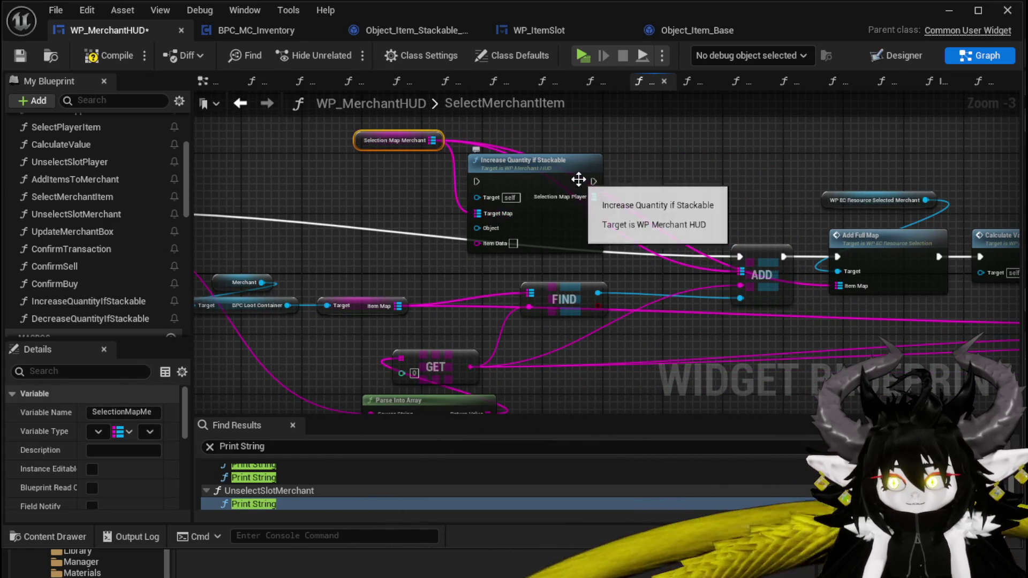
{"action": "left_click_drag", "start_coordinate": [578, 180], "coordinate": [646, 167]}
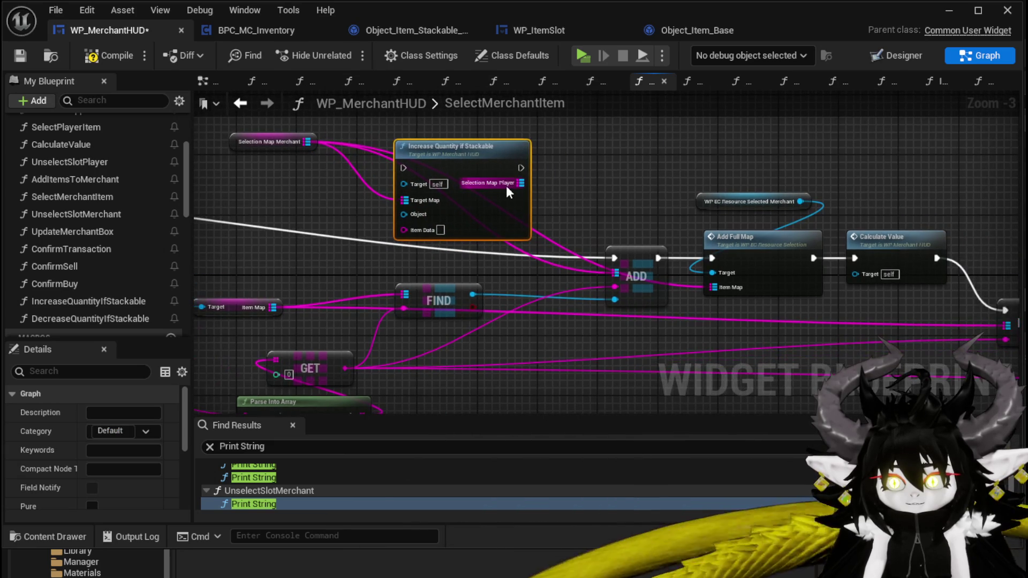
- Wire FIND's key and result and the execution through Increase Quantity, delete ADD, compile and save
{"action": "left_click_drag", "start_coordinate": [520, 183], "coordinate": [717, 287]}
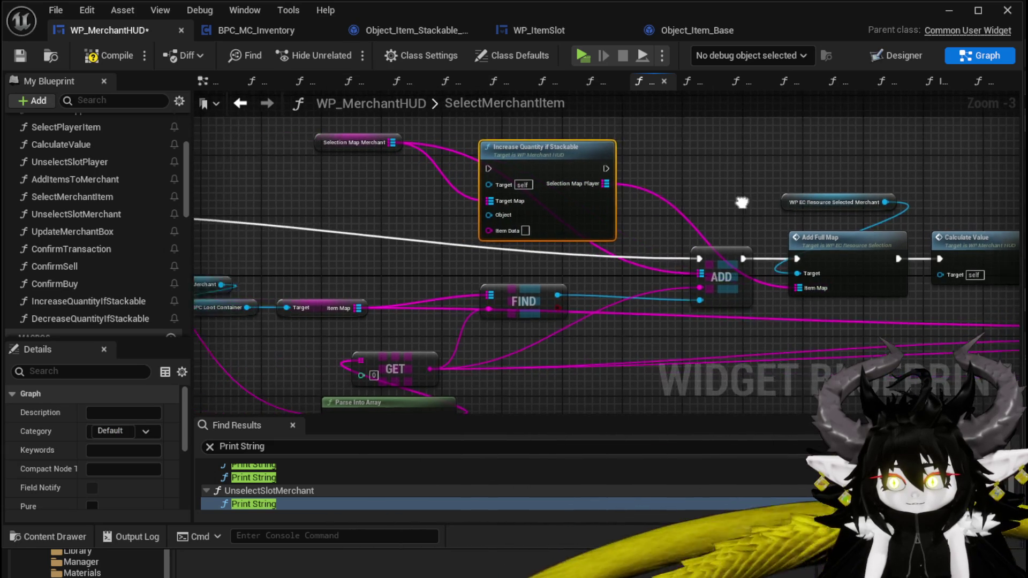
{"action": "mouse_move", "coordinate": [556, 306]}
{"action": "left_mouse_down"}
{"action": "mouse_move", "coordinate": [566, 238]}
{"action": "mouse_move", "coordinate": [556, 227]}
{"action": "left_mouse_up"}
{"action": "left_click_drag", "start_coordinate": [629, 293], "coordinate": [616, 281]}
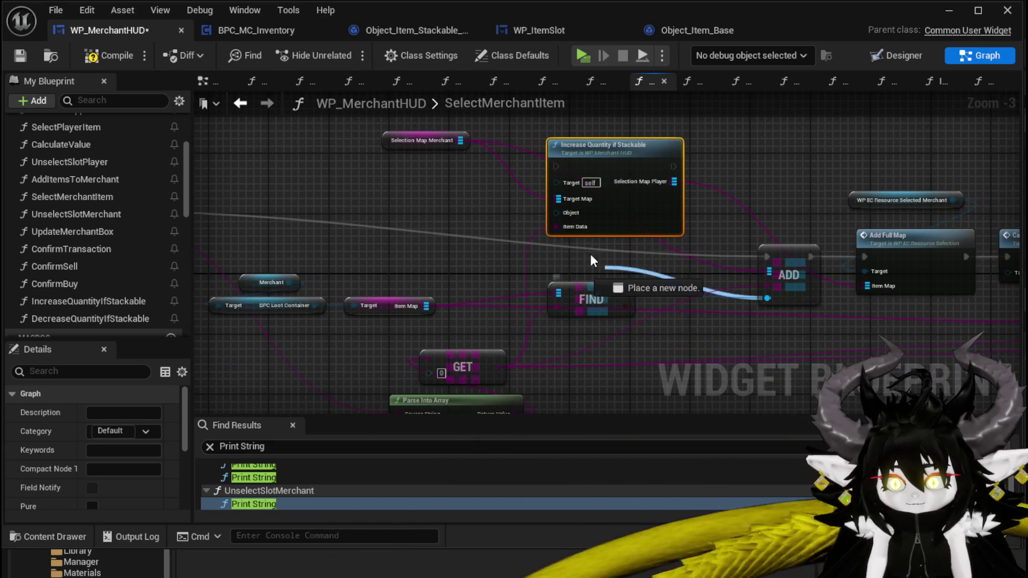
{"action": "mouse_move", "coordinate": [571, 225]}
{"action": "left_mouse_down"}
{"action": "mouse_move", "coordinate": [672, 294]}
{"action": "mouse_move", "coordinate": [533, 242]}
{"action": "mouse_move", "coordinate": [557, 213]}
{"action": "left_mouse_up"}
{"action": "left_click_drag", "start_coordinate": [586, 300], "coordinate": [466, 271]}
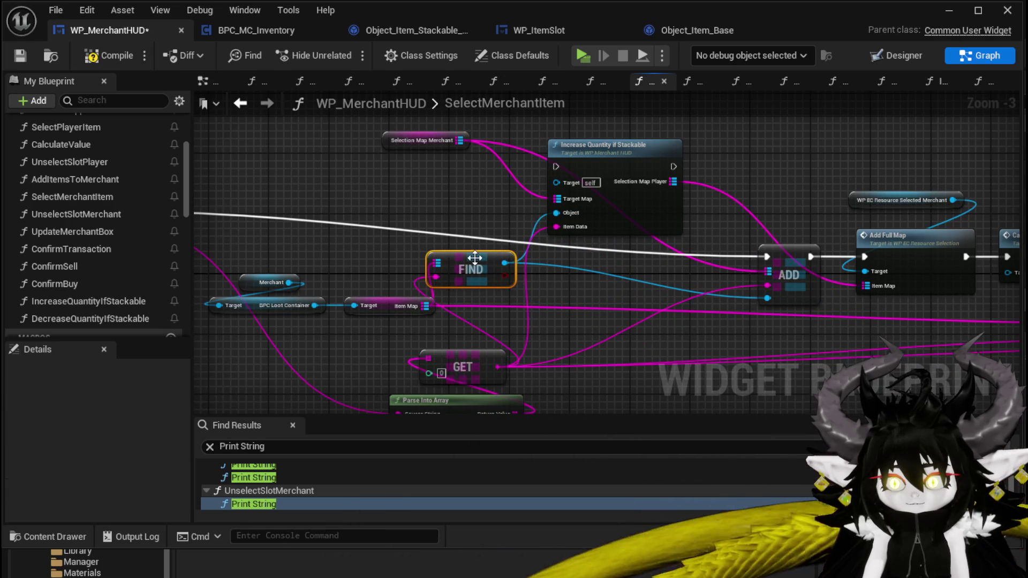
{"action": "mouse_move", "coordinate": [784, 262]}
{"action": "left_mouse_down"}
{"action": "mouse_move", "coordinate": [321, 225]}
{"action": "mouse_move", "coordinate": [731, 179]}
{"action": "mouse_move", "coordinate": [856, 182]}
{"action": "mouse_move", "coordinate": [435, 188]}
{"action": "mouse_move", "coordinate": [615, 267]}
{"action": "left_mouse_up"}
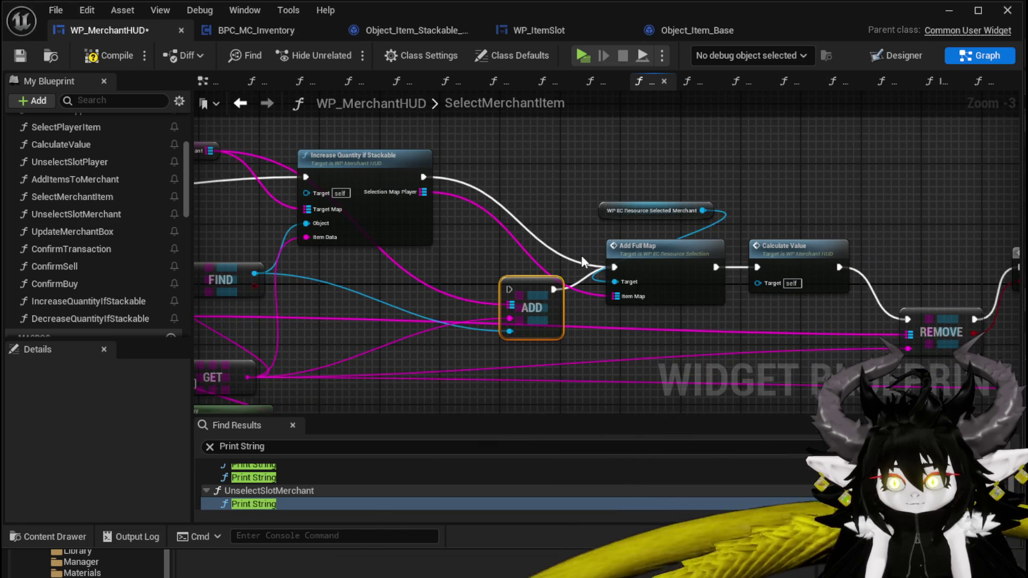
{"action": "left_click_drag", "start_coordinate": [530, 294], "coordinate": [576, 246]}
{"action": "key", "text": "Delete"}
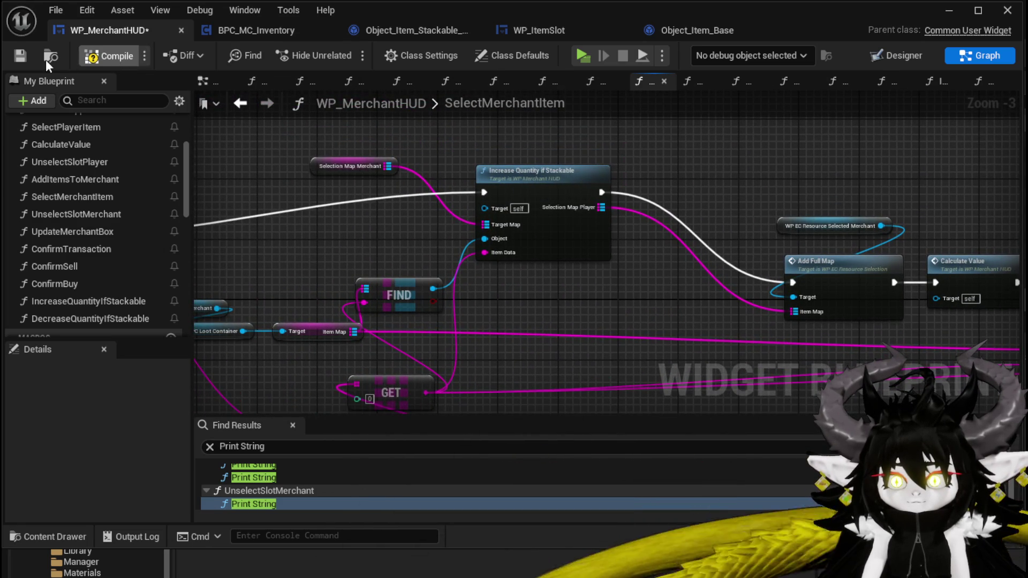
{"action": "left_click", "coordinate": [20, 56]}
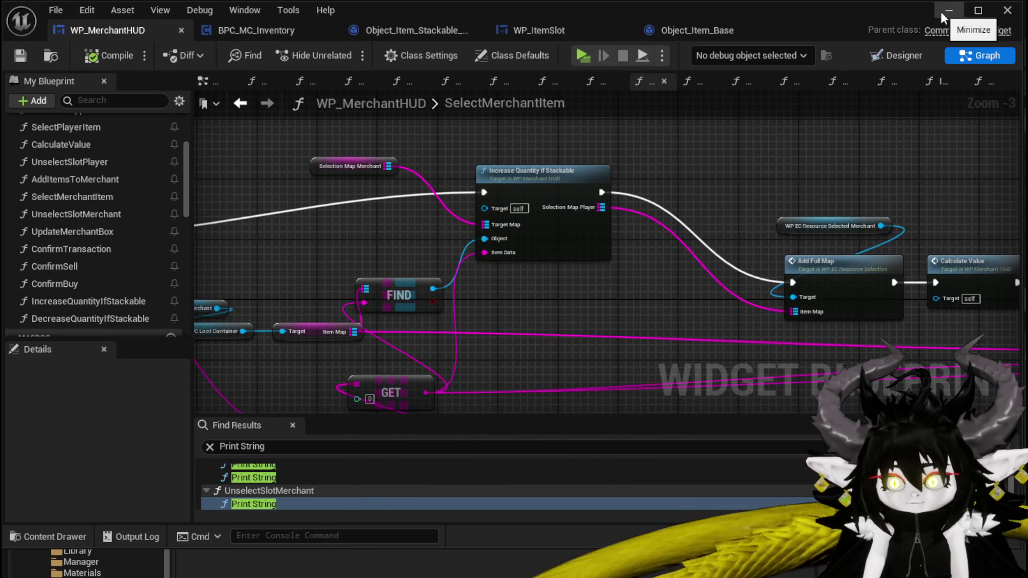
- Start a standalone play session and walk to the merchant's trade screen
{"action": "left_click", "coordinate": [944, 18]}
{"action": "left_click", "coordinate": [346, 50]}
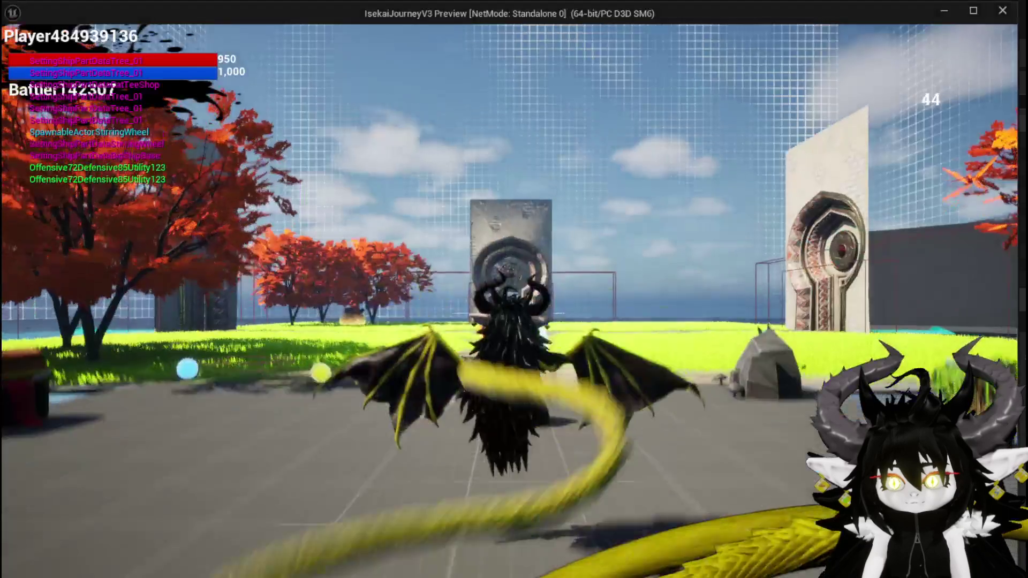
{"action": "key", "text": "w"}
{"action": "key", "text": "e"}
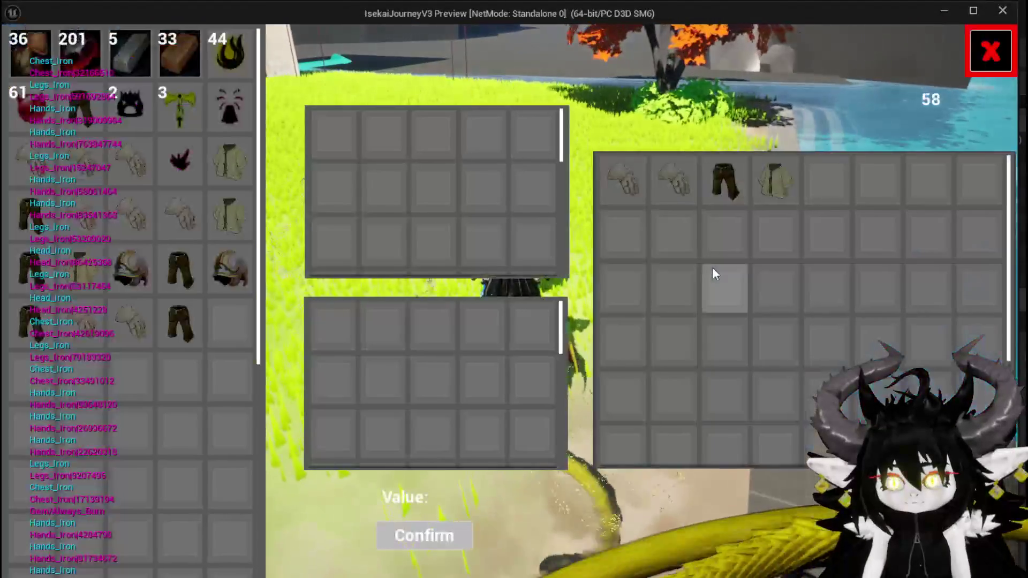
- Sell mushrooms to the merchant by stacking them in the sell grid and confirming
{"action": "left_click", "coordinate": [26, 49]}
{"action": "left_click", "coordinate": [27, 49]}
{"action": "left_click", "coordinate": [27, 50]}
{"action": "left_click", "coordinate": [27, 49]}
{"action": "left_click", "coordinate": [424, 535]}
- Put one mushroom into the buy grid, then stop the play test and save the level
{"action": "left_click", "coordinate": [830, 187]}
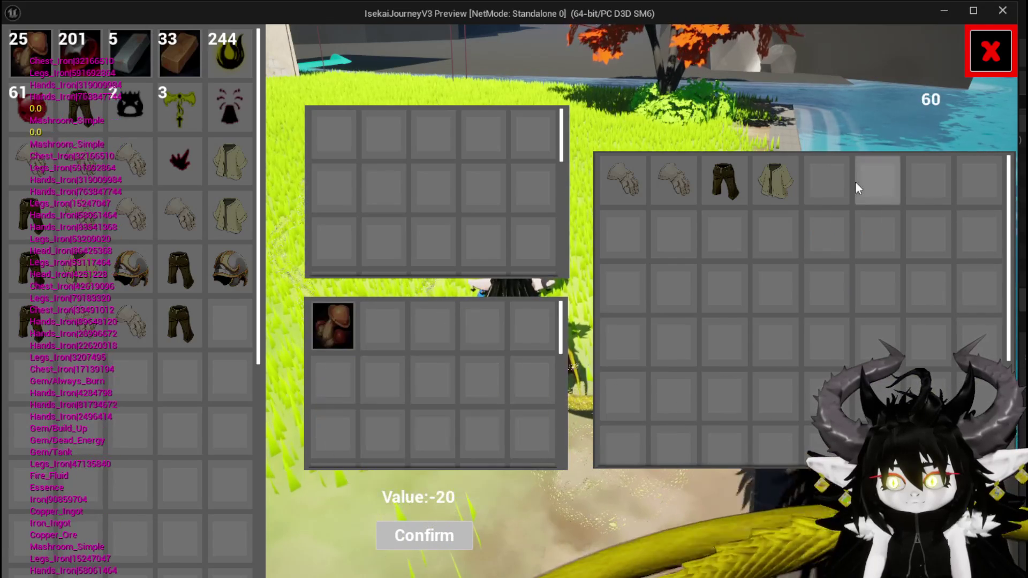
{"action": "key", "text": "Escape"}
{"action": "left_click", "coordinate": [23, 53]}
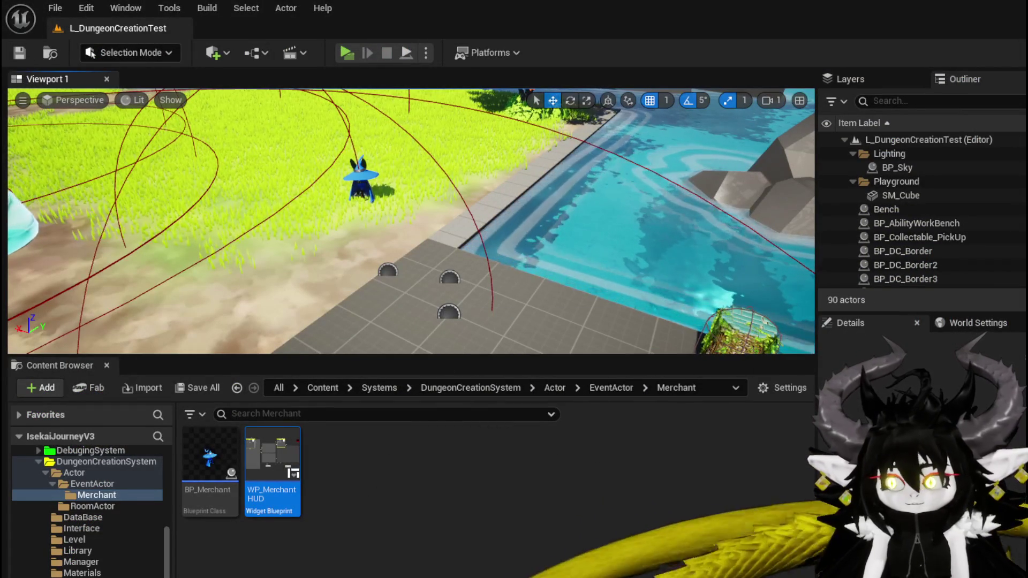
- Add a DecreaseQuantityIfStackable call after Calculate Value and hook up its execution
{"action": "key", "text": "alt+Tab"}
{"action": "mouse_move", "coordinate": [715, 307]}
{"action": "left_mouse_down"}
{"action": "mouse_move", "coordinate": [493, 263]}
{"action": "mouse_move", "coordinate": [333, 264]}
{"action": "left_mouse_up"}
{"action": "mouse_move", "coordinate": [735, 286]}
{"action": "left_mouse_down"}
{"action": "mouse_move", "coordinate": [600, 256]}
{"action": "mouse_move", "coordinate": [682, 217]}
{"action": "left_mouse_up"}
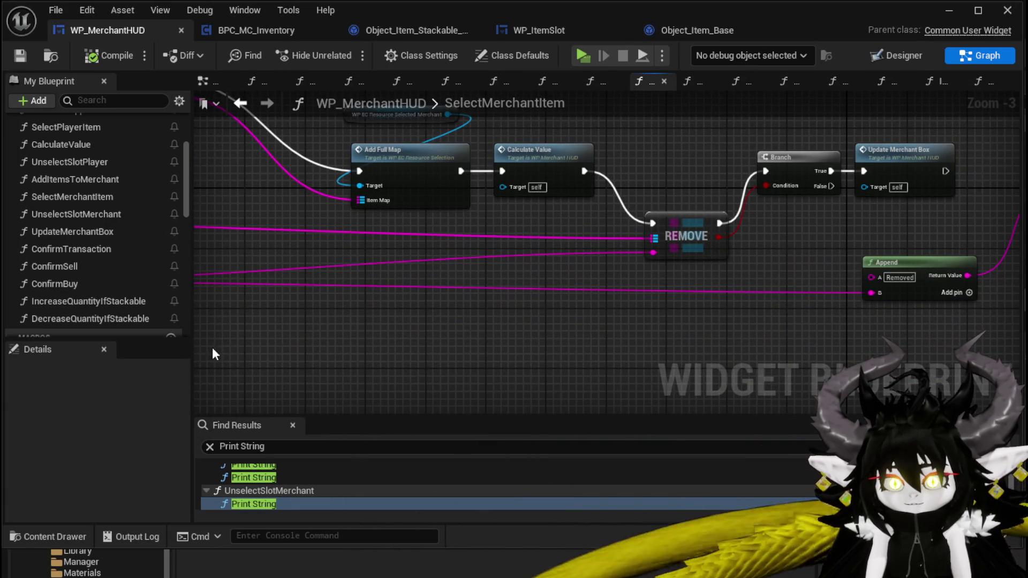
{"action": "left_click_drag", "start_coordinate": [83, 320], "coordinate": [673, 300]}
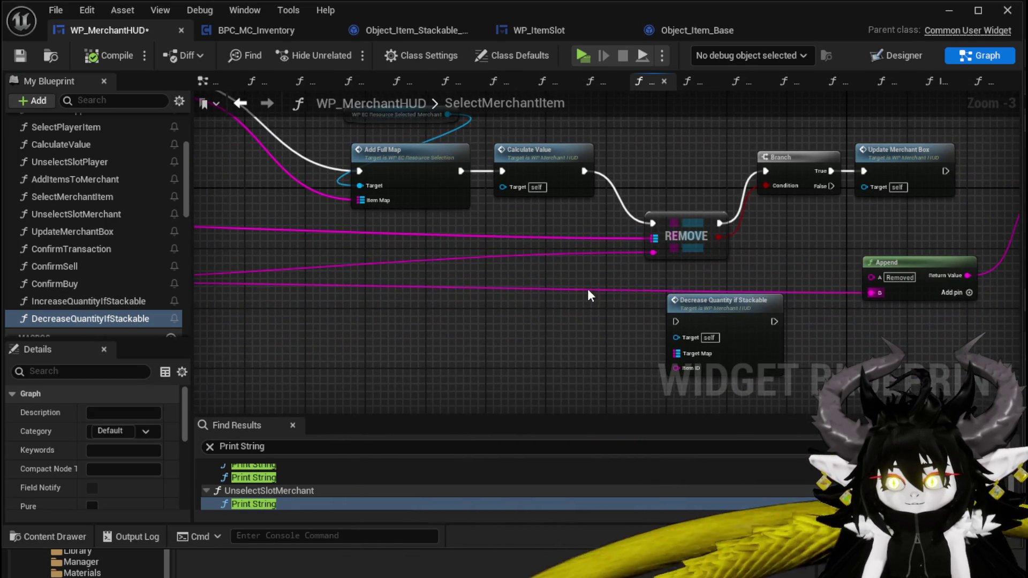
{"action": "left_click_drag", "start_coordinate": [589, 296], "coordinate": [556, 320]}
{"action": "mouse_move", "coordinate": [652, 348]}
{"action": "left_mouse_down"}
{"action": "mouse_move", "coordinate": [715, 260]}
{"action": "mouse_move", "coordinate": [704, 296]}
{"action": "left_mouse_up"}
{"action": "left_click_drag", "start_coordinate": [737, 202], "coordinate": [736, 202]}
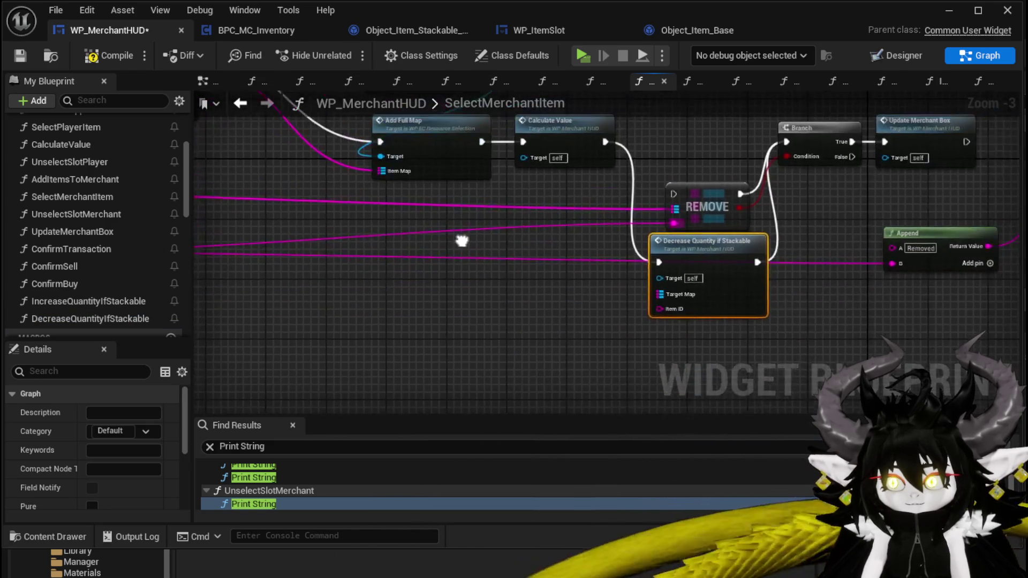
- Wire the GET result into Item ID and the merchant Item Map into Target Map, then compile
{"action": "mouse_move", "coordinate": [460, 253]}
{"action": "left_mouse_down"}
{"action": "mouse_move", "coordinate": [773, 299]}
{"action": "mouse_move", "coordinate": [315, 240]}
{"action": "mouse_move", "coordinate": [911, 309]}
{"action": "left_mouse_up"}
{"action": "mouse_move", "coordinate": [489, 273]}
{"action": "left_mouse_down"}
{"action": "mouse_move", "coordinate": [316, 233]}
{"action": "mouse_move", "coordinate": [303, 251]}
{"action": "left_mouse_up"}
{"action": "left_click", "coordinate": [326, 175]}
{"action": "left_click_drag", "start_coordinate": [888, 316], "coordinate": [418, 297]}
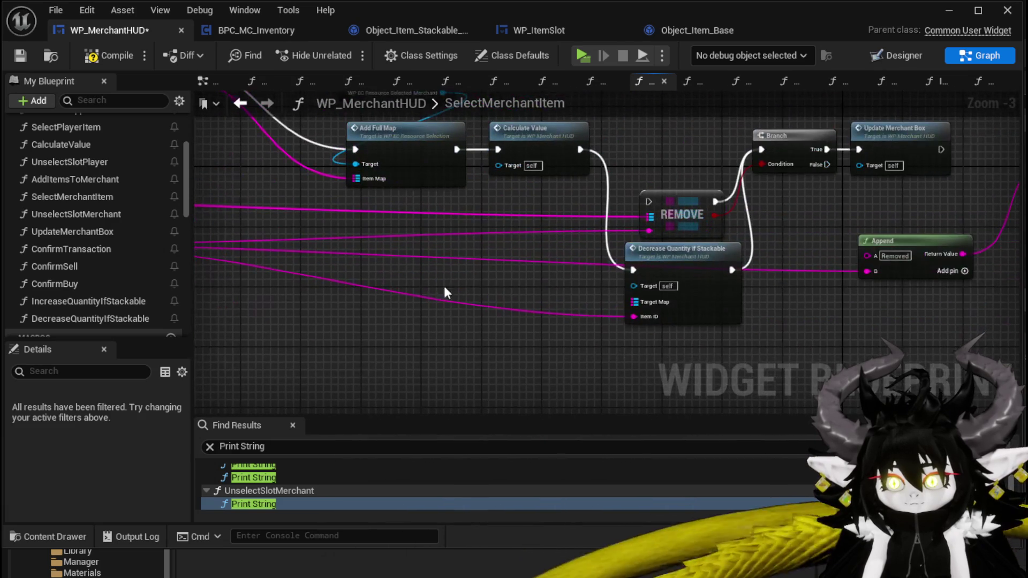
{"action": "mouse_move", "coordinate": [559, 288]}
{"action": "left_mouse_down"}
{"action": "mouse_move", "coordinate": [529, 296]}
{"action": "mouse_move", "coordinate": [599, 292]}
{"action": "left_mouse_up"}
{"action": "mouse_move", "coordinate": [475, 275]}
{"action": "left_mouse_down"}
{"action": "mouse_move", "coordinate": [535, 292]}
{"action": "mouse_move", "coordinate": [436, 277]}
{"action": "mouse_move", "coordinate": [517, 275]}
{"action": "left_mouse_up"}
{"action": "left_click_drag", "start_coordinate": [566, 214], "coordinate": [614, 258]}
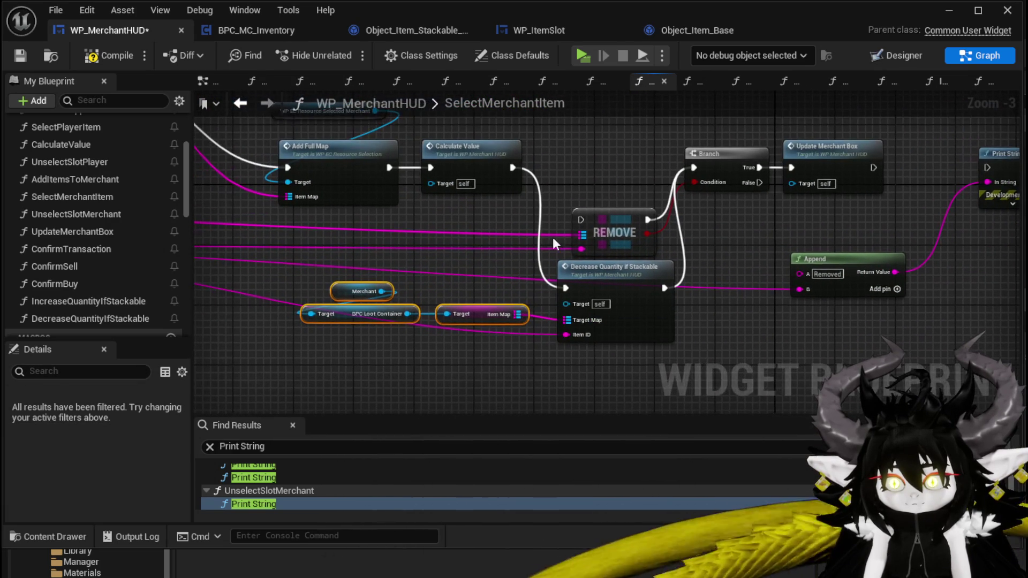
{"action": "left_click", "coordinate": [101, 63]}
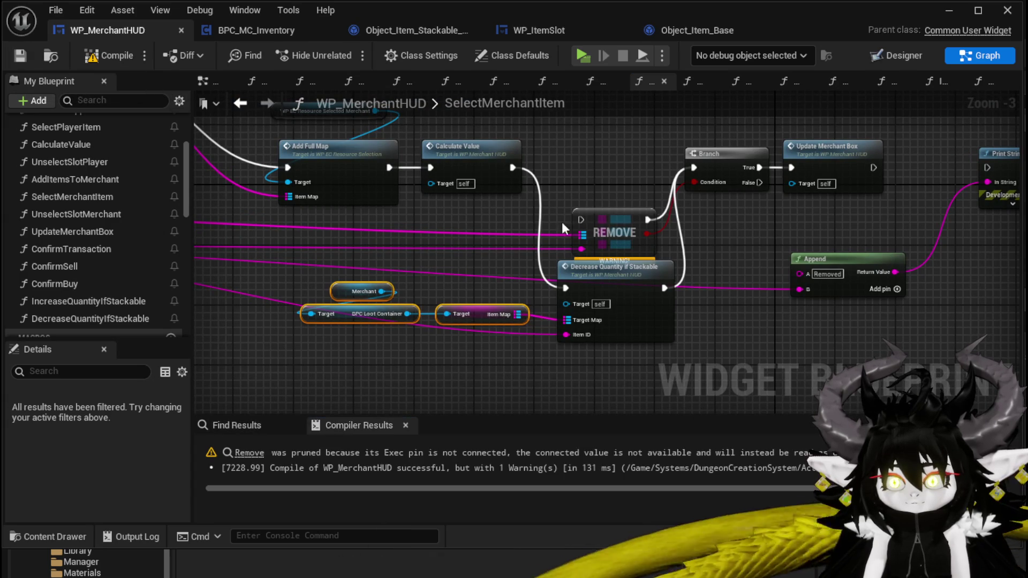
- Delete the REMOVE node and recompile the blueprint
{"action": "left_click", "coordinate": [603, 223]}
{"action": "key", "text": "Delete"}
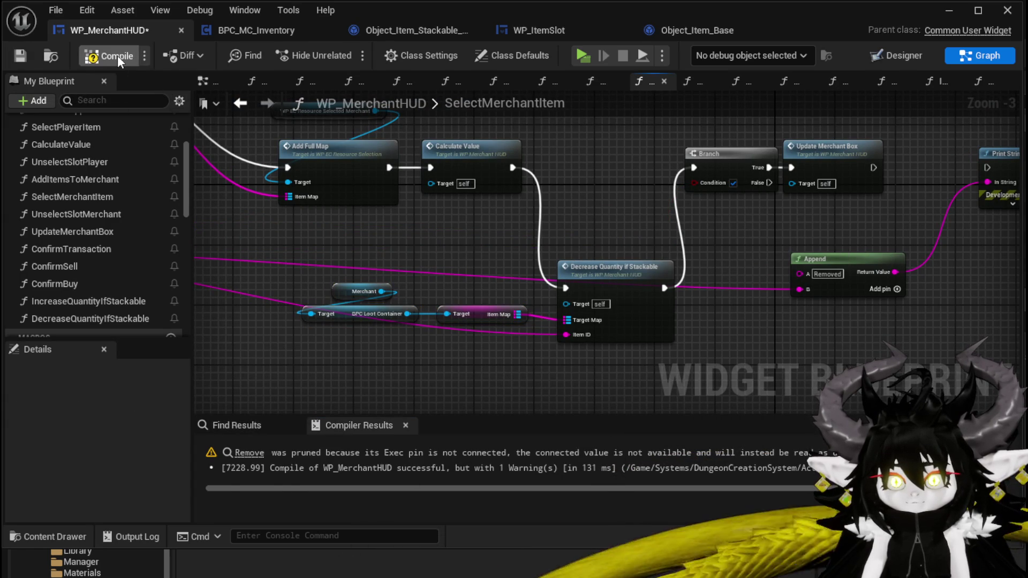
{"action": "left_click", "coordinate": [117, 56]}
- Connect Decrease Quantity directly to Update Merchant Box, delete the Branch, then compile and save
{"action": "mouse_move", "coordinate": [712, 209]}
{"action": "left_mouse_down"}
{"action": "mouse_move", "coordinate": [435, 238]}
{"action": "mouse_move", "coordinate": [653, 246]}
{"action": "left_mouse_up"}
{"action": "left_click_drag", "start_coordinate": [653, 247], "coordinate": [631, 245]}
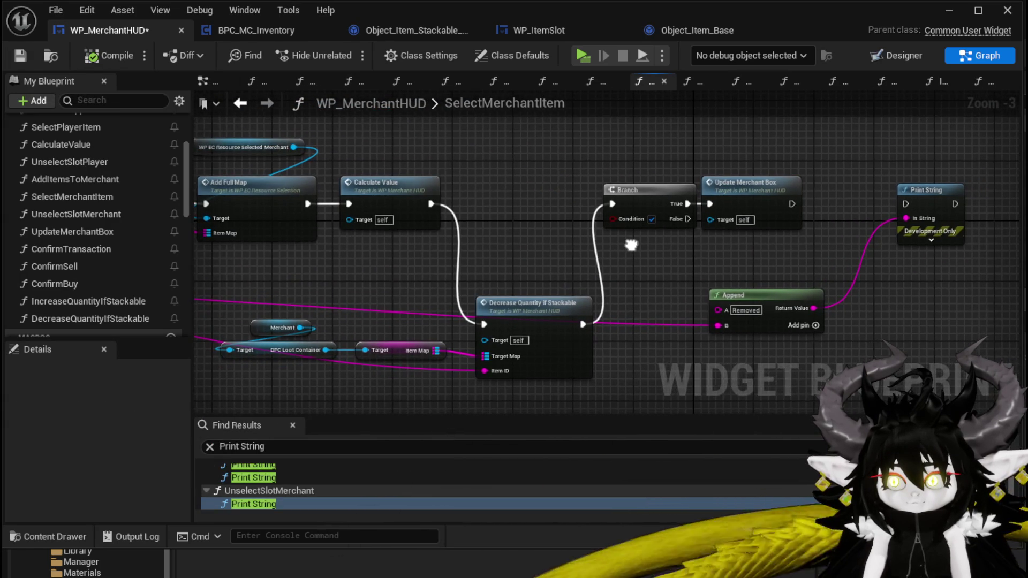
{"action": "left_click_drag", "start_coordinate": [577, 320], "coordinate": [709, 208]}
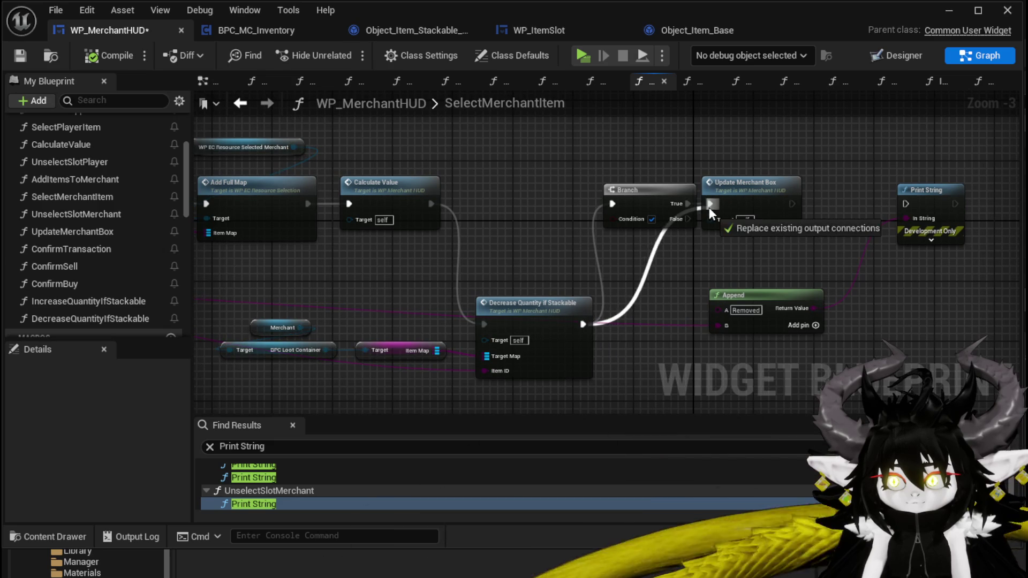
{"action": "left_click", "coordinate": [637, 190]}
{"action": "key", "text": "Delete"}
{"action": "left_click", "coordinate": [110, 55]}
{"action": "key", "text": "ctrl+s"}
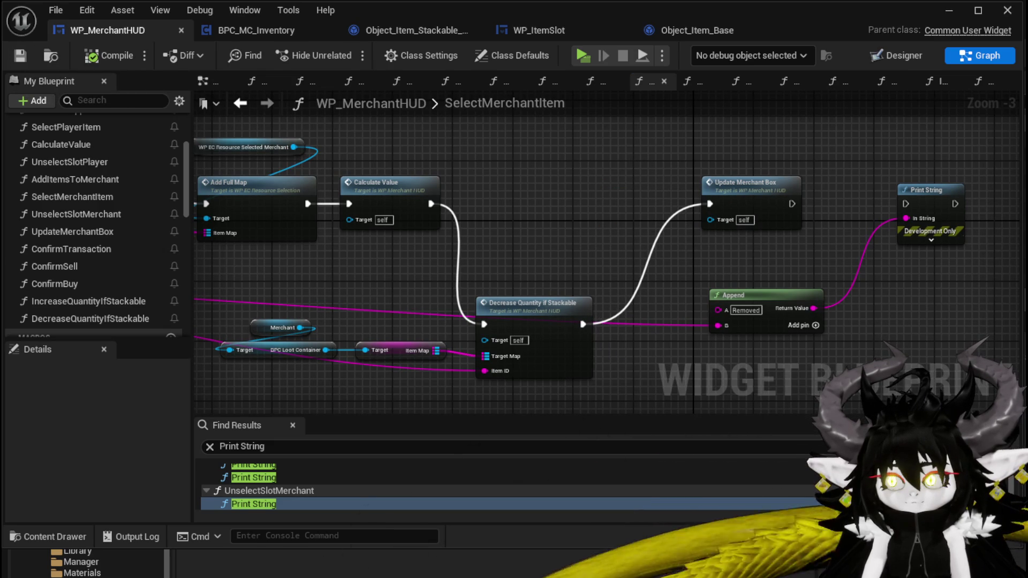
{"action": "left_click", "coordinate": [948, 10]}
- Start a new play session and open the merchant trade screen
{"action": "left_click", "coordinate": [348, 57]}
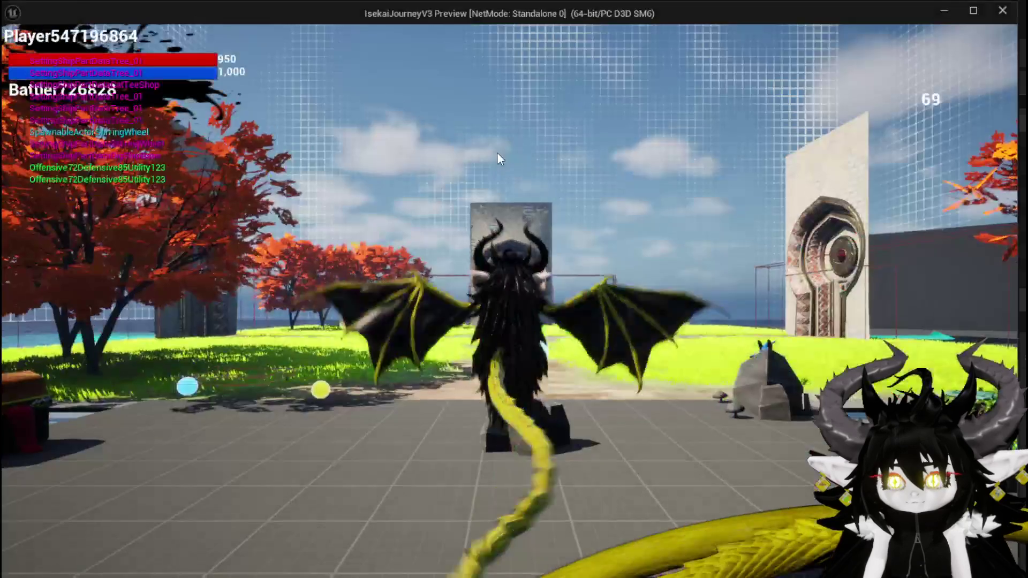
{"action": "key", "text": "w"}
{"action": "key", "text": "i"}
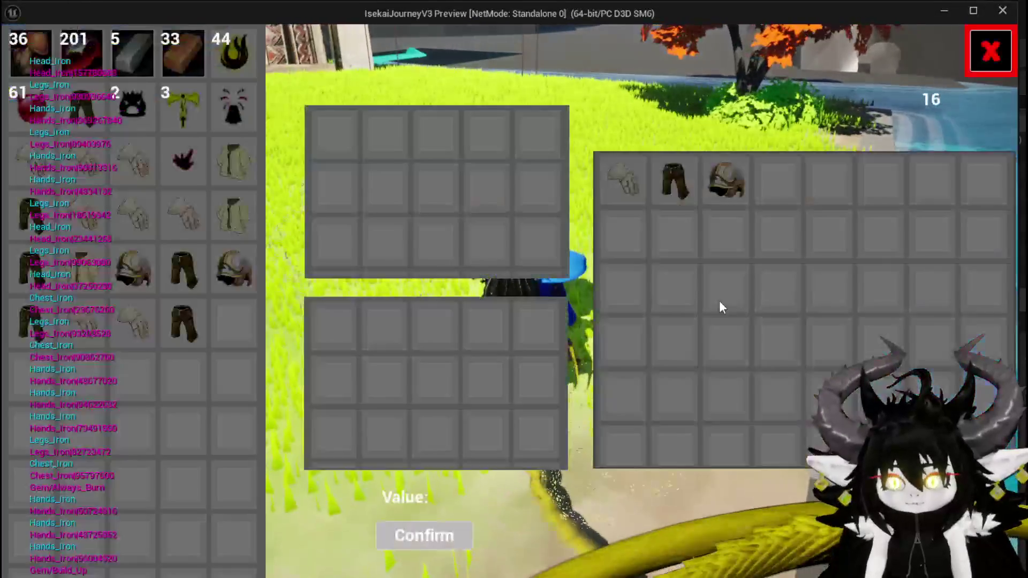
- Stack 20 mushrooms into one sell slot and confirm the sale
{"action": "left_click", "coordinate": [33, 73]}
{"action": "left_click", "coordinate": [34, 72]}
{"action": "left_click", "coordinate": [33, 73]}
{"action": "left_click", "coordinate": [34, 73]}
{"action": "left_click", "coordinate": [34, 73]}
{"action": "left_click", "coordinate": [33, 73]}
{"action": "left_click", "coordinate": [34, 73]}
{"action": "left_click", "coordinate": [34, 72]}
{"action": "left_click", "coordinate": [34, 73]}
{"action": "left_click", "coordinate": [34, 72]}
{"action": "left_click", "coordinate": [34, 72]}
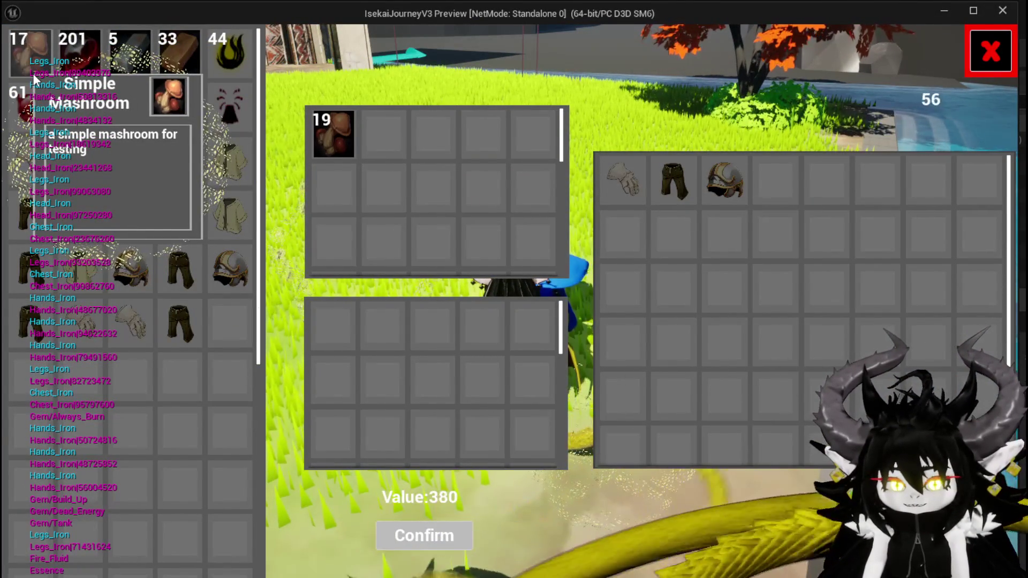
{"action": "left_click", "coordinate": [34, 73]}
{"action": "left_click", "coordinate": [424, 535]}
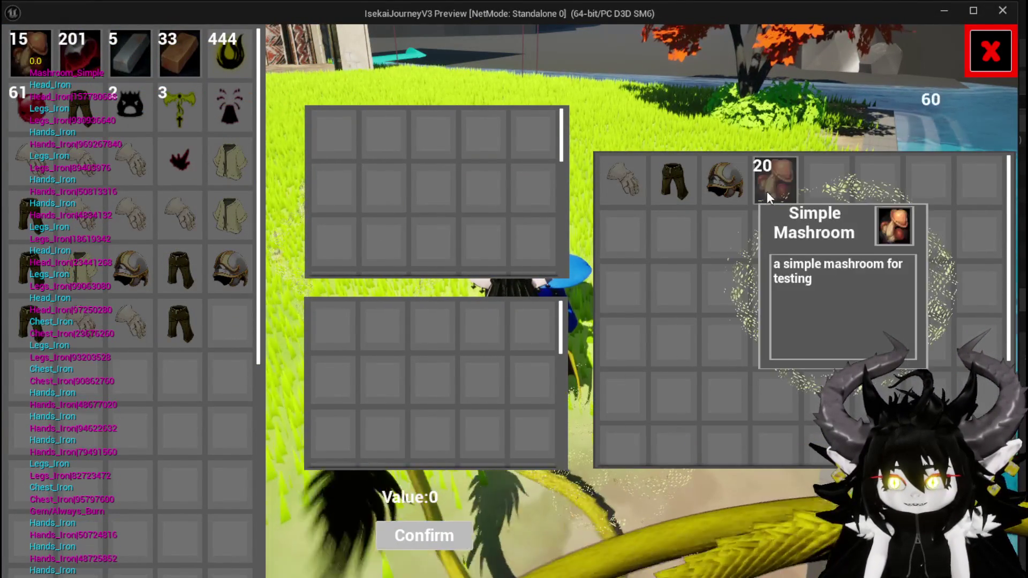
- Buy mushrooms back from the merchant's stack into one slot, then stop playing and save
{"action": "left_click", "coordinate": [766, 191]}
{"action": "left_click", "coordinate": [767, 191]}
{"action": "left_click", "coordinate": [767, 191]}
{"action": "left_click", "coordinate": [767, 191]}
{"action": "left_click", "coordinate": [767, 191]}
{"action": "left_click", "coordinate": [766, 191]}
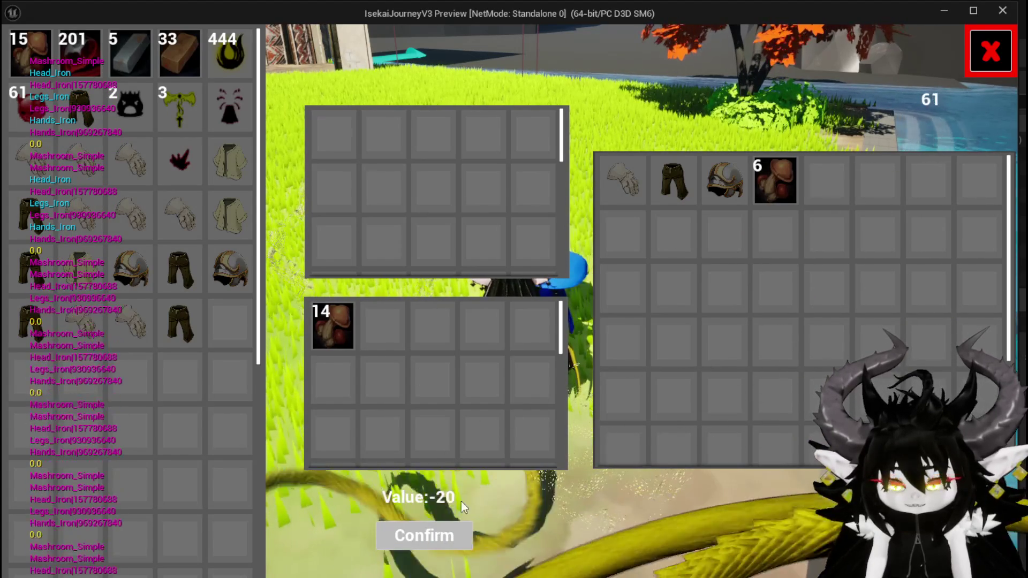
{"action": "left_click", "coordinate": [775, 184]}
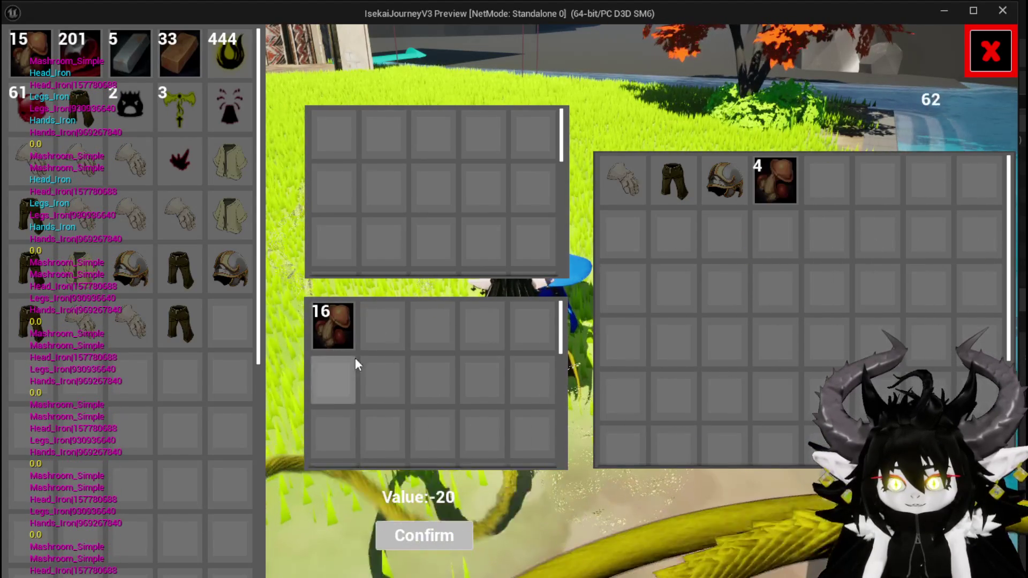
{"action": "left_click", "coordinate": [332, 331]}
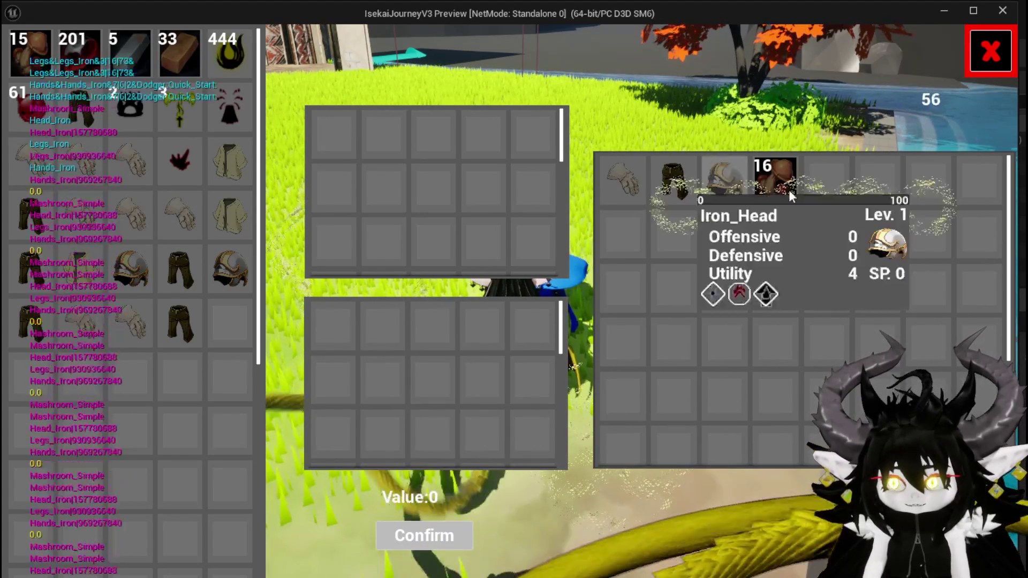
{"action": "key", "text": "Escape"}
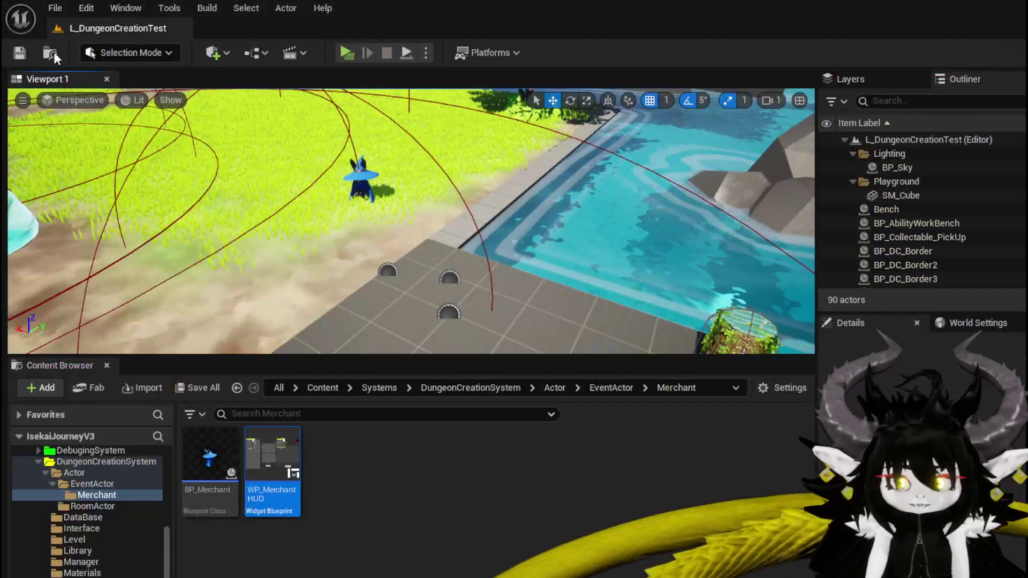
{"action": "left_click", "coordinate": [13, 59]}
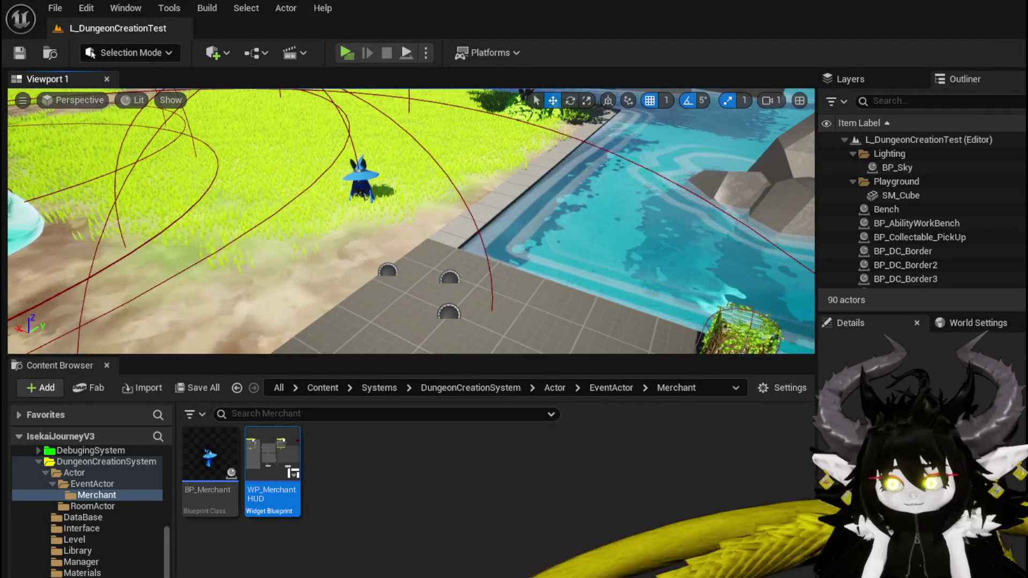
- Open WP_MerchantHUD and pan to the Increase Quantity and FIND nodes
{"action": "double_click", "coordinate": [288, 473]}
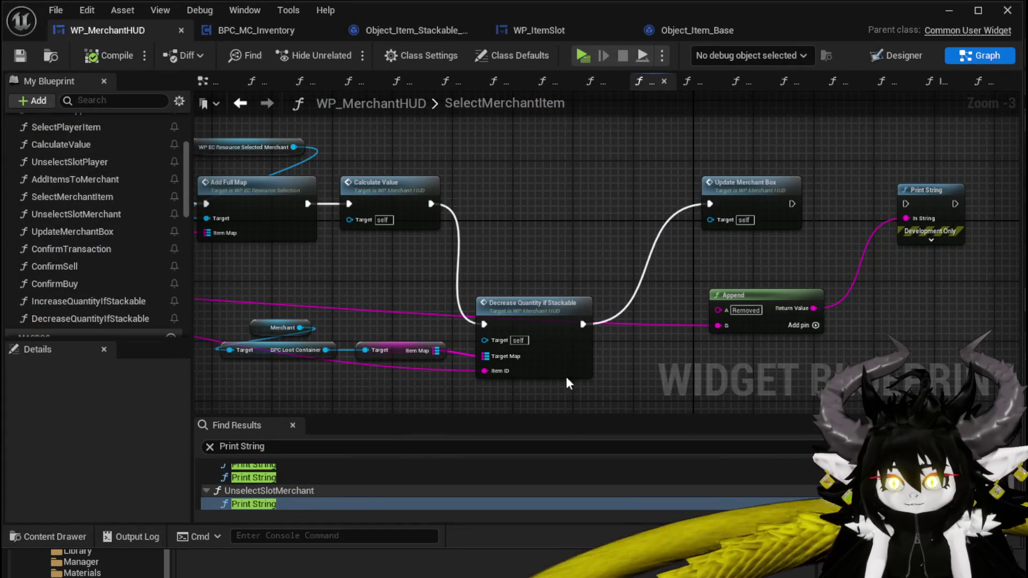
{"action": "mouse_move", "coordinate": [525, 258]}
{"action": "left_mouse_down"}
{"action": "mouse_move", "coordinate": [791, 222]}
{"action": "mouse_move", "coordinate": [766, 281]}
{"action": "left_mouse_up"}
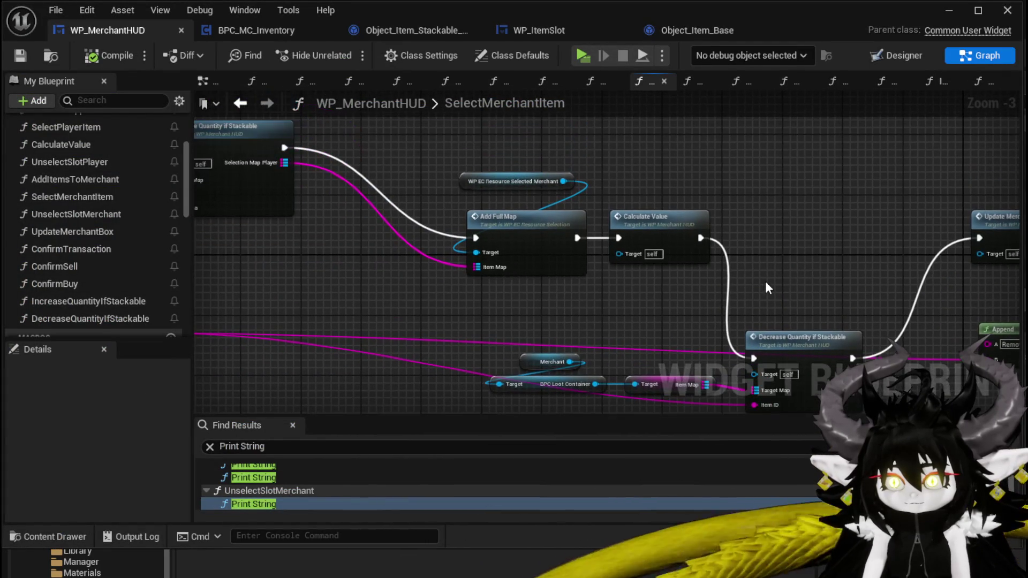
{"action": "left_click_drag", "start_coordinate": [252, 183], "coordinate": [752, 177]}
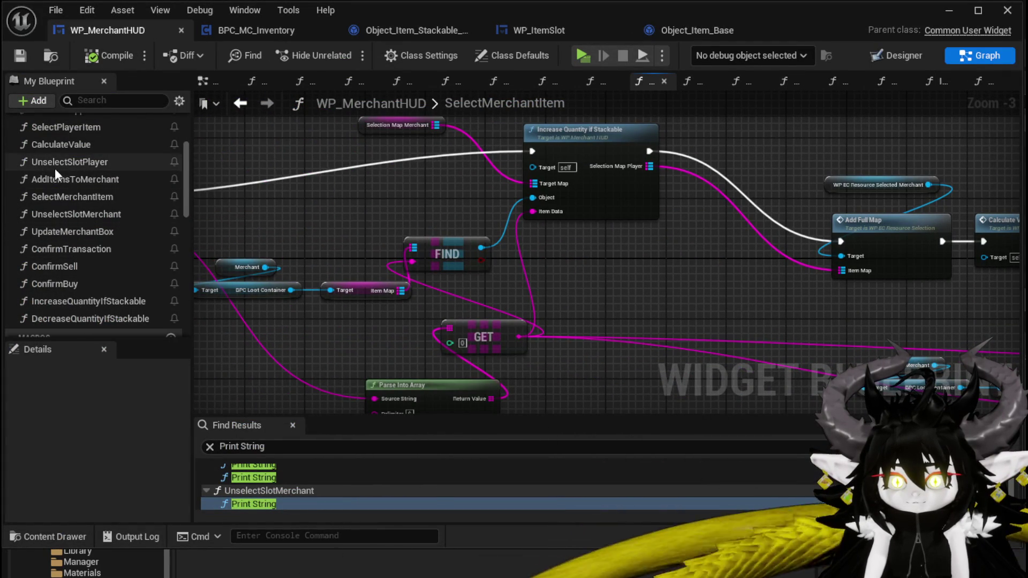
- Open the CalculateValue graph and bring up actions for the framed price-increase nodes
{"action": "double_click", "coordinate": [59, 148]}
{"action": "scroll", "coordinate": [364, 214], "scroll_direction": "up", "scroll_amount": 1}
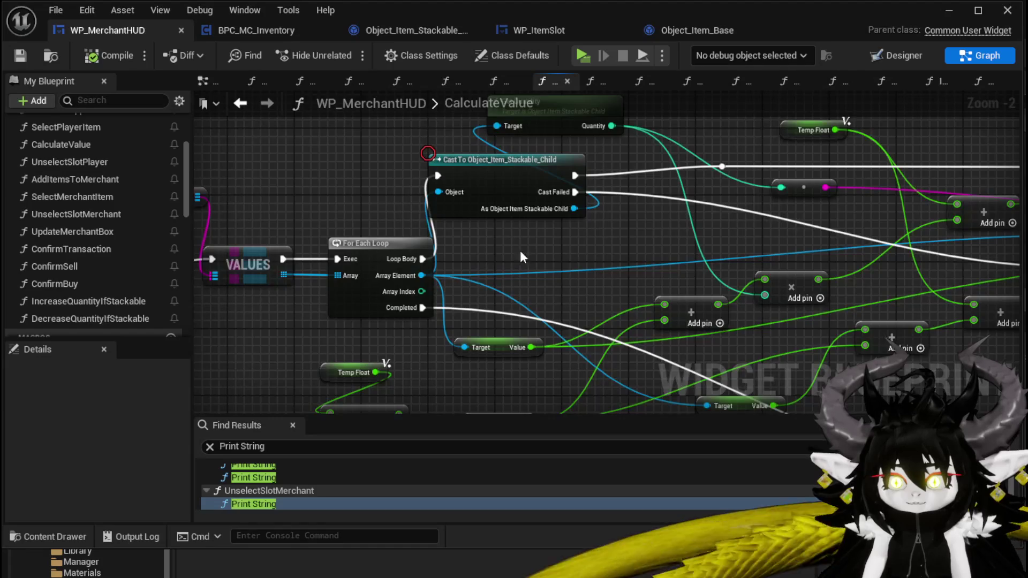
{"action": "scroll", "coordinate": [524, 245], "scroll_direction": "up", "scroll_amount": 1}
{"action": "left_click", "coordinate": [541, 146]}
{"action": "scroll", "coordinate": [541, 146], "scroll_direction": "down", "scroll_amount": 3}
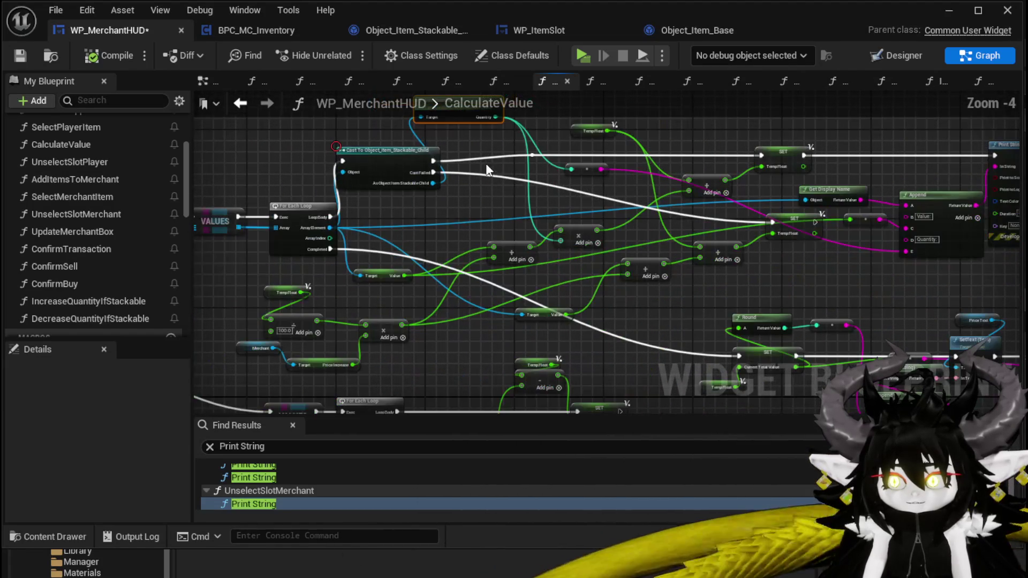
{"action": "mouse_move", "coordinate": [440, 351]}
{"action": "left_mouse_down"}
{"action": "mouse_move", "coordinate": [482, 270]}
{"action": "mouse_move", "coordinate": [511, 259]}
{"action": "left_mouse_up"}
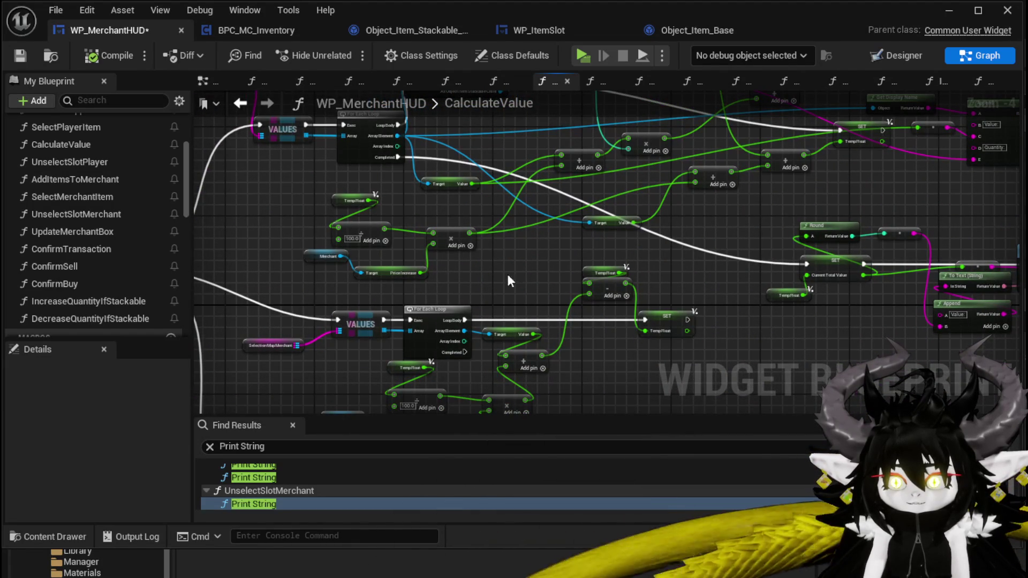
{"action": "scroll", "coordinate": [394, 285], "scroll_direction": "up", "scroll_amount": 3}
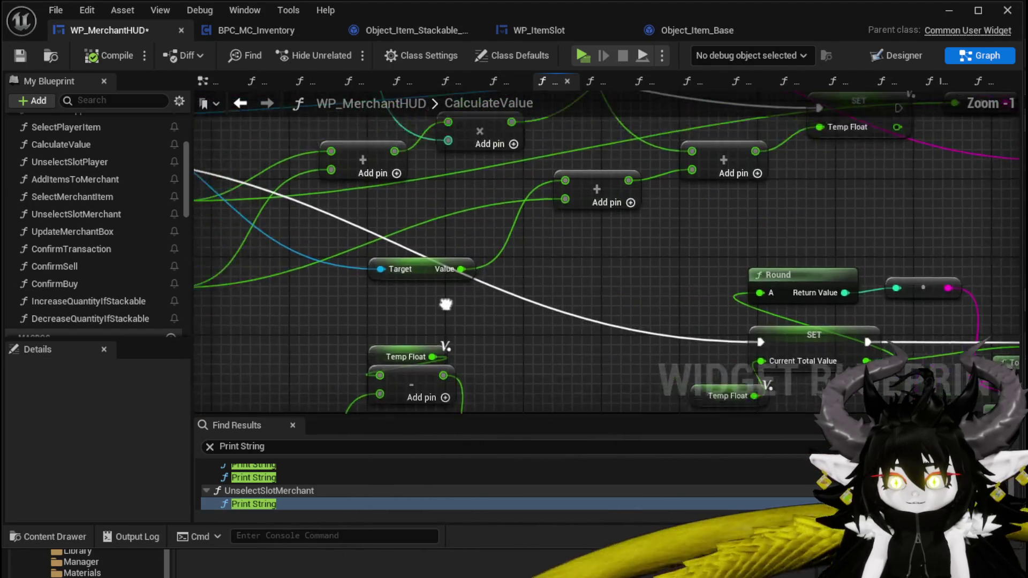
{"action": "left_click_drag", "start_coordinate": [423, 318], "coordinate": [636, 321]}
{"action": "left_click_drag", "start_coordinate": [778, 268], "coordinate": [412, 240]}
{"action": "scroll", "coordinate": [412, 240], "scroll_direction": "down", "scroll_amount": 1}
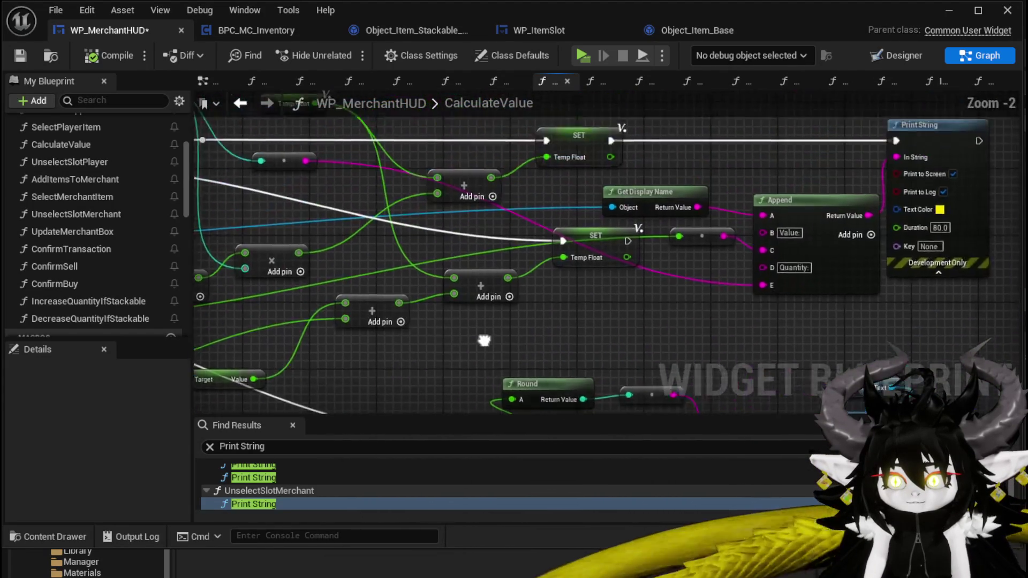
{"action": "mouse_move", "coordinate": [642, 311]}
{"action": "left_mouse_down"}
{"action": "mouse_move", "coordinate": [478, 312]}
{"action": "mouse_move", "coordinate": [300, 343]}
{"action": "mouse_move", "coordinate": [367, 234]}
{"action": "mouse_move", "coordinate": [438, 252]}
{"action": "left_mouse_up"}
{"action": "right_click", "coordinate": [440, 281]}
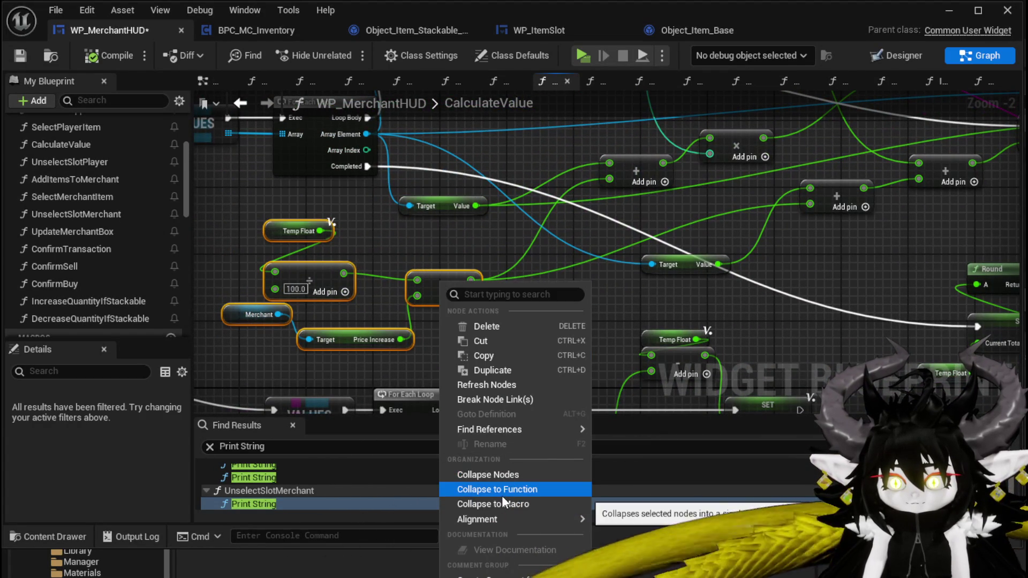
- Collapse the selected price nodes into a new function named GetMerchantPrize
{"action": "left_click", "coordinate": [502, 491]}
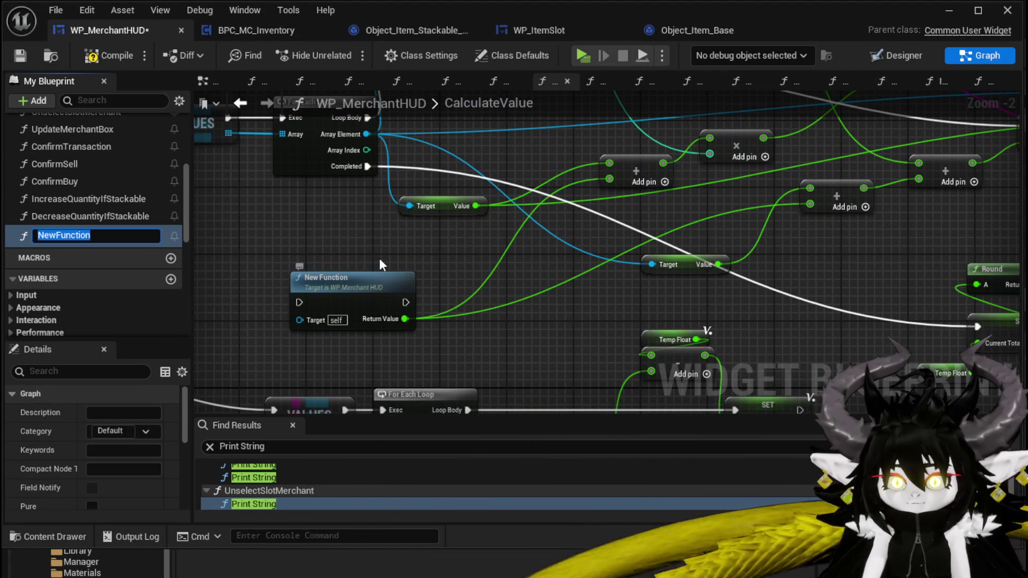
{"action": "type", "text": "GetMe"}
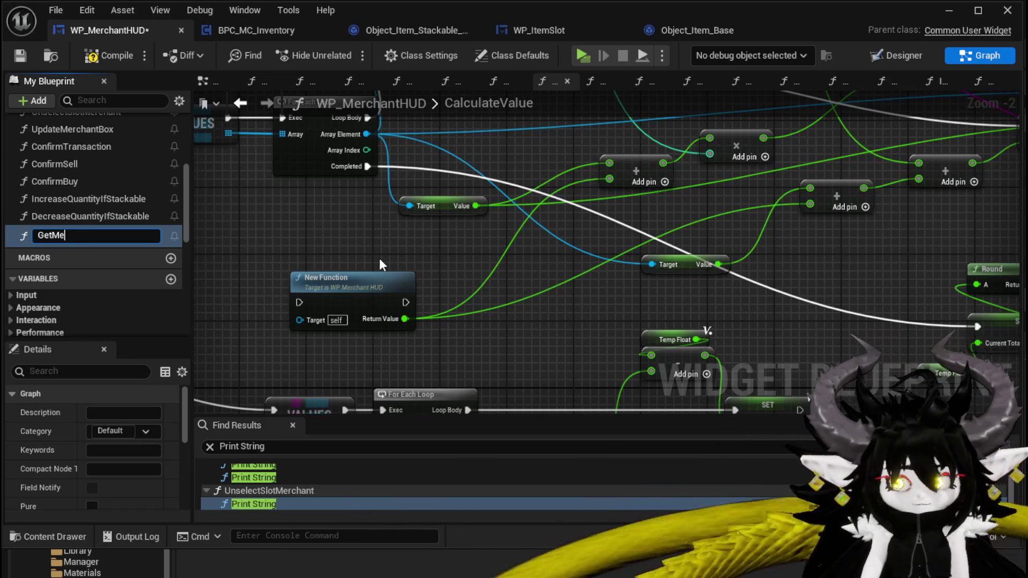
{"action": "type", "text": "rchantP"}
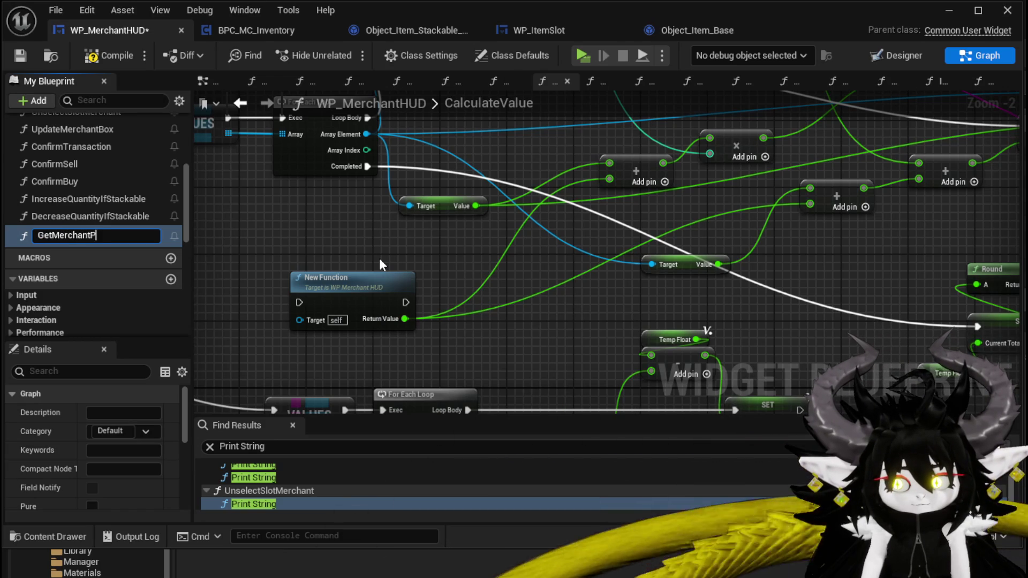
{"action": "type", "text": "rize"}
{"action": "key", "text": "Return"}
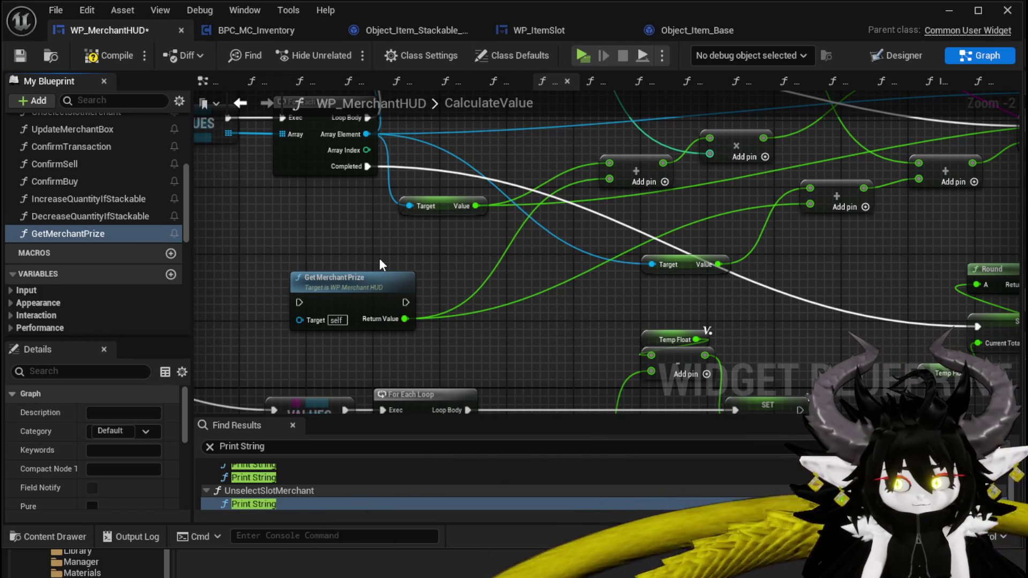
- Mark GetMerchantPrize as Pure, then compile and save the blueprint
{"action": "scroll", "coordinate": [116, 295], "scroll_direction": "down", "scroll_amount": 1}
{"action": "scroll", "coordinate": [117, 286], "scroll_direction": "down", "scroll_amount": 5}
{"action": "scroll", "coordinate": [129, 275], "scroll_direction": "up", "scroll_amount": 4}
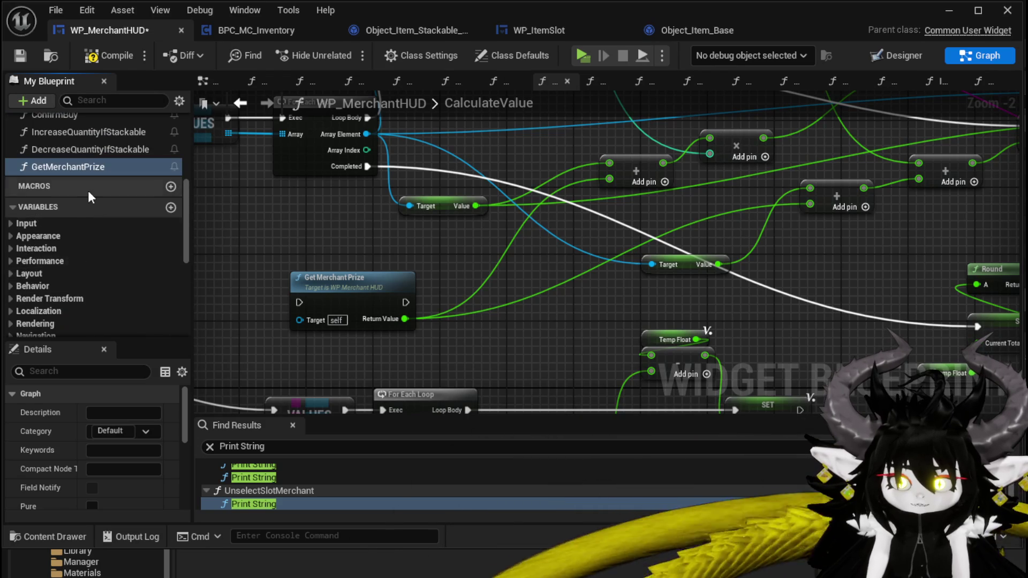
{"action": "scroll", "coordinate": [107, 241], "scroll_direction": "down", "scroll_amount": 5}
{"action": "scroll", "coordinate": [109, 471], "scroll_direction": "down", "scroll_amount": 1}
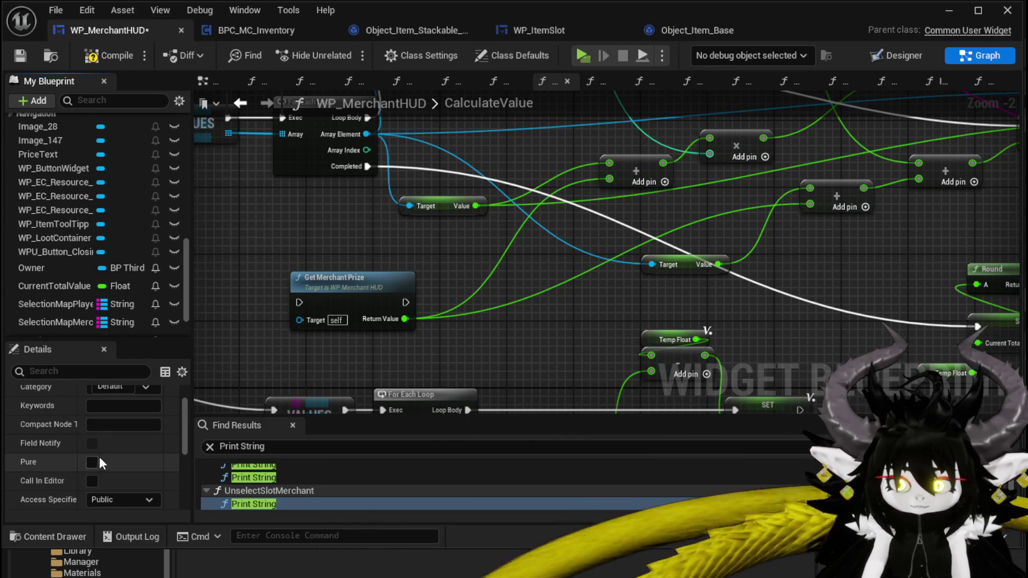
{"action": "left_click", "coordinate": [93, 462]}
{"action": "left_click", "coordinate": [103, 55]}
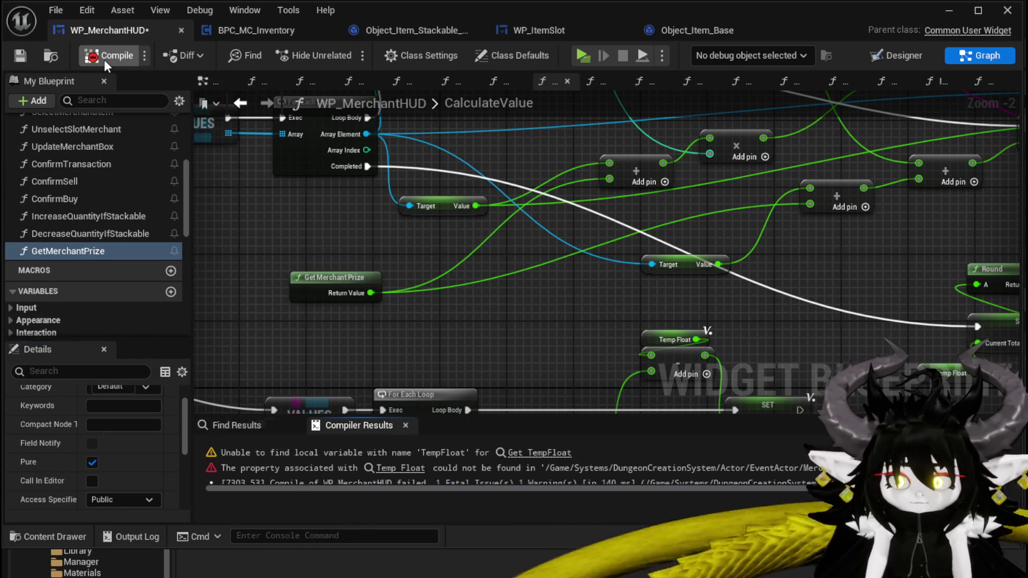
{"action": "left_click", "coordinate": [21, 55]}
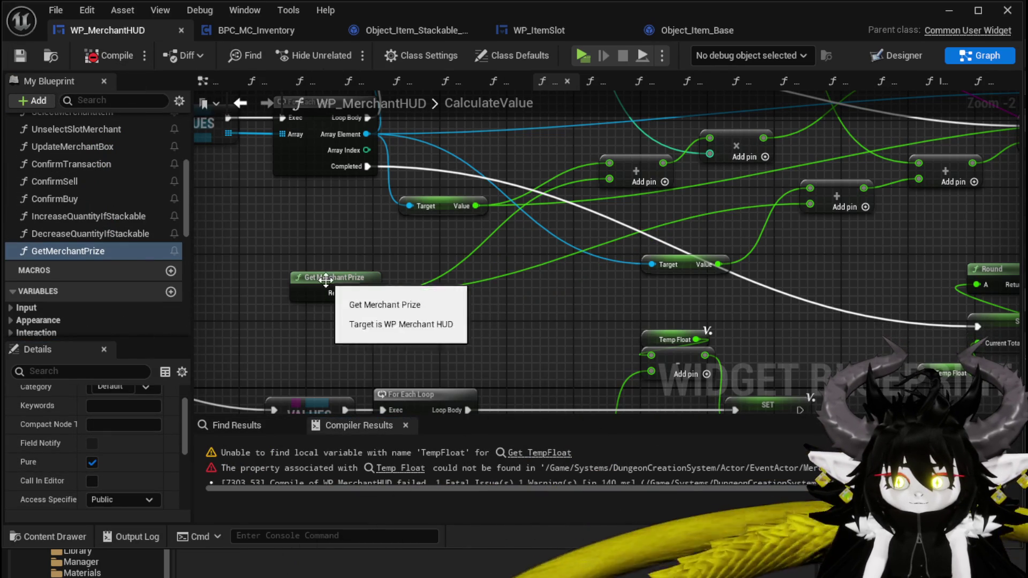
- In the GetMerchantPrize graph, feed the divide-by-100 node from a new function input
{"action": "double_click", "coordinate": [327, 277]}
{"action": "left_click_drag", "start_coordinate": [506, 248], "coordinate": [528, 225]}
{"action": "left_click_drag", "start_coordinate": [490, 182], "coordinate": [468, 160]}
{"action": "left_click", "coordinate": [525, 213]}
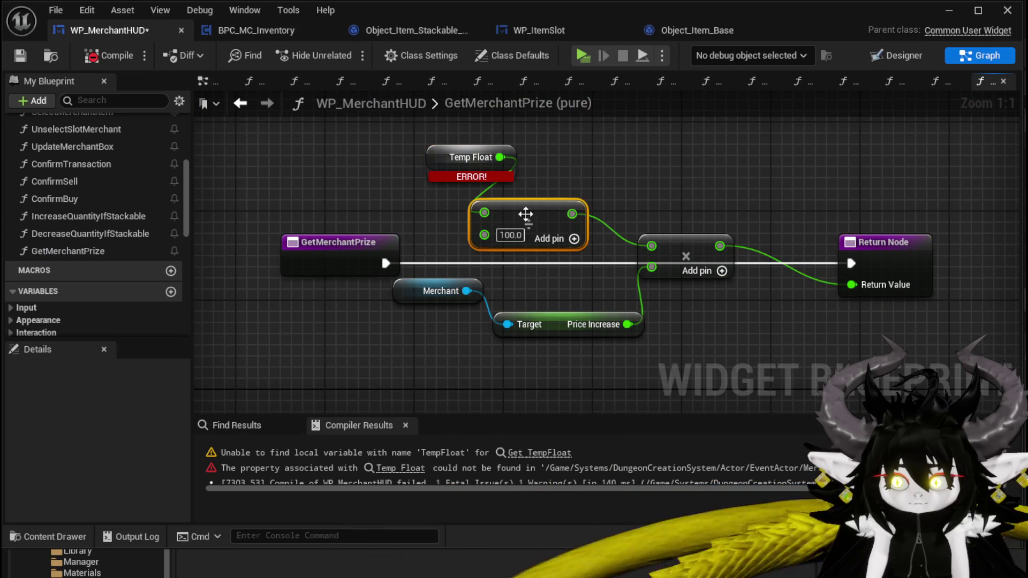
{"action": "left_click_drag", "start_coordinate": [484, 213], "coordinate": [356, 264]}
{"action": "left_click_drag", "start_coordinate": [535, 324], "coordinate": [392, 391]}
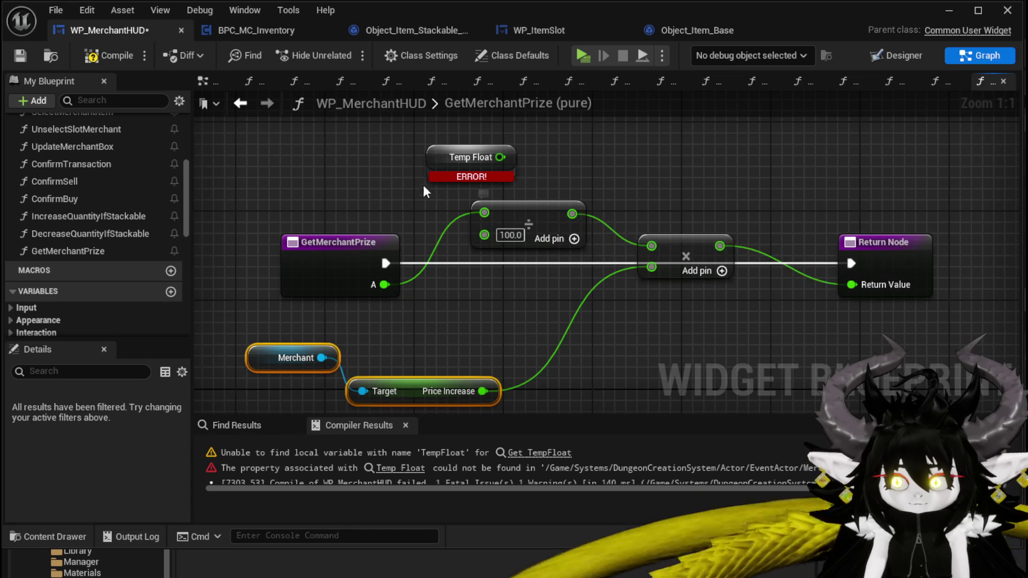
- Rename the new function input to ItemValue
{"action": "left_click", "coordinate": [469, 162]}
{"action": "left_click", "coordinate": [332, 291]}
{"action": "scroll", "coordinate": [101, 420], "scroll_direction": "down", "scroll_amount": 3}
{"action": "scroll", "coordinate": [96, 461], "scroll_direction": "up", "scroll_amount": 3}
{"action": "scroll", "coordinate": [104, 450], "scroll_direction": "down", "scroll_amount": 5}
{"action": "left_click", "coordinate": [34, 480]}
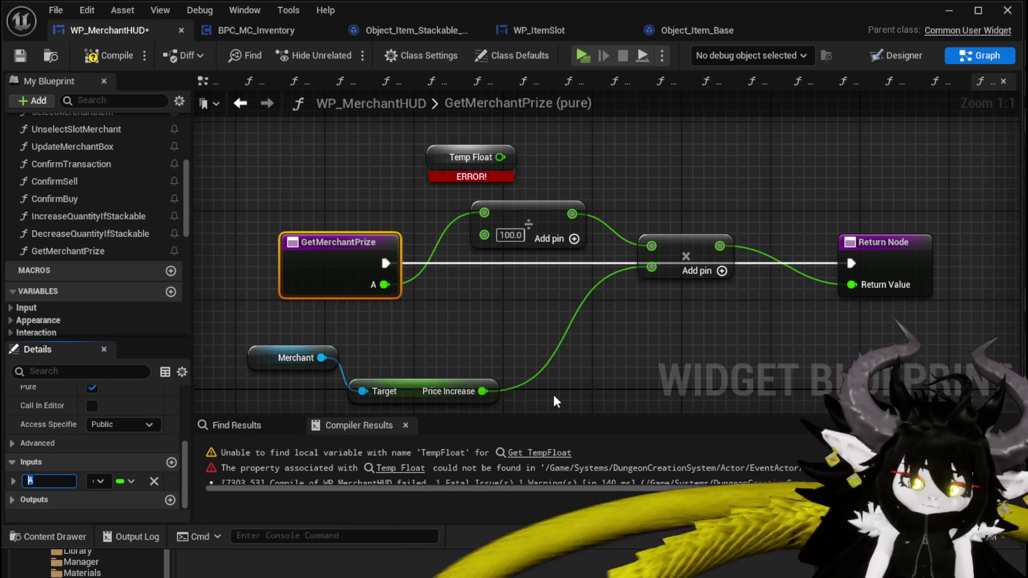
{"action": "type", "text": "ItemValue"}
{"action": "key", "text": "Return"}
- Add a third multiply pin fed by a new function input named Multiplier
{"action": "left_click", "coordinate": [716, 271]}
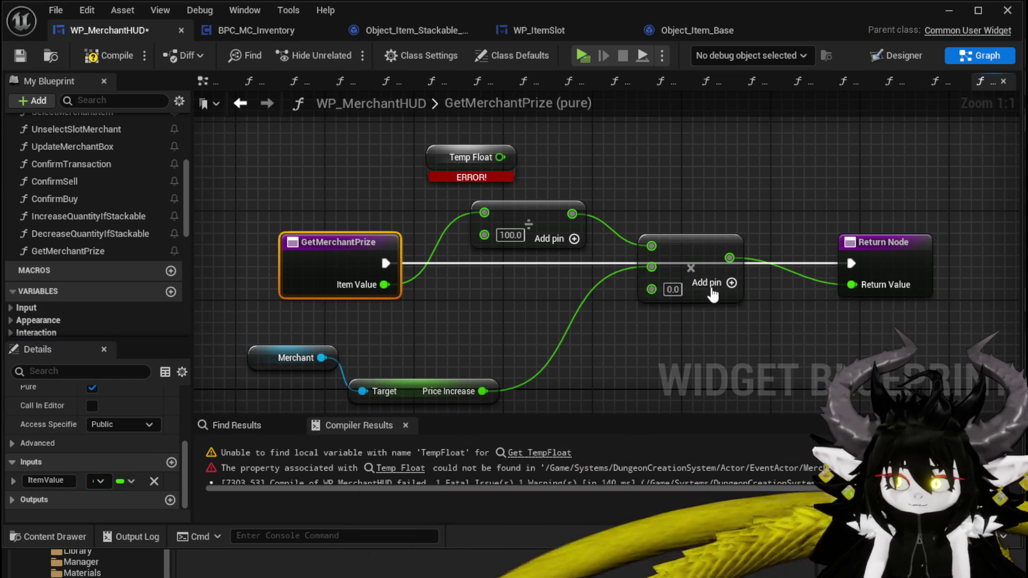
{"action": "mouse_move", "coordinate": [651, 289]}
{"action": "left_mouse_down"}
{"action": "mouse_move", "coordinate": [264, 277]}
{"action": "mouse_move", "coordinate": [337, 284]}
{"action": "left_mouse_up"}
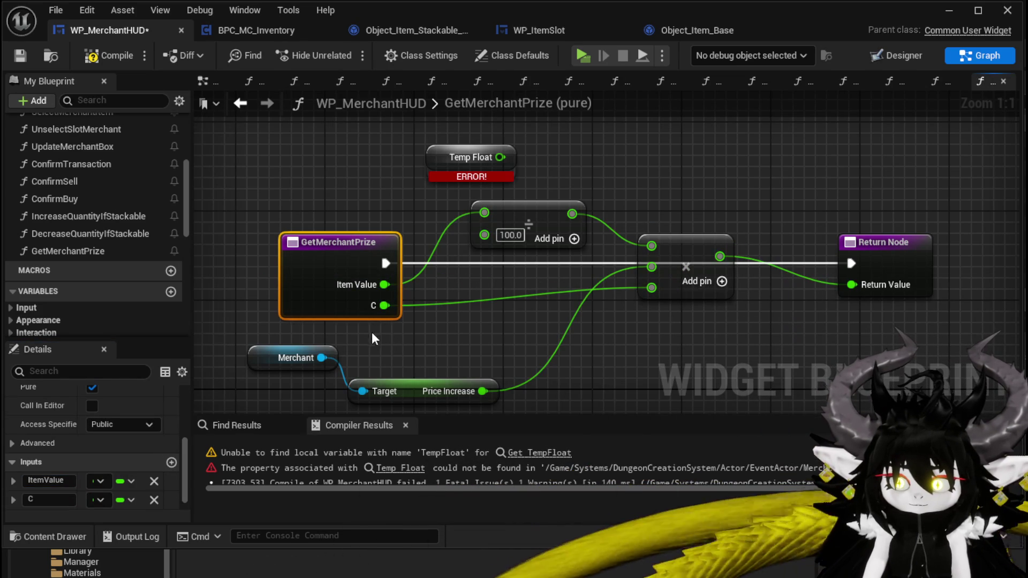
{"action": "type", "text": "Multiplier"}
{"action": "key", "text": "Return"}
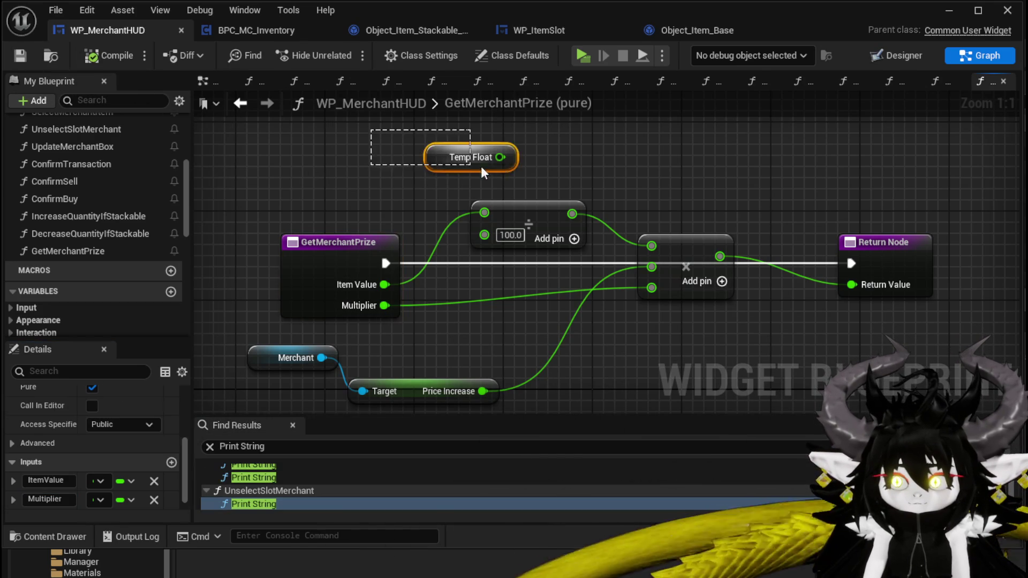
- Delete the broken Temp Float node and save the blueprint
{"action": "key", "text": "Delete"}
{"action": "left_click", "coordinate": [27, 52]}
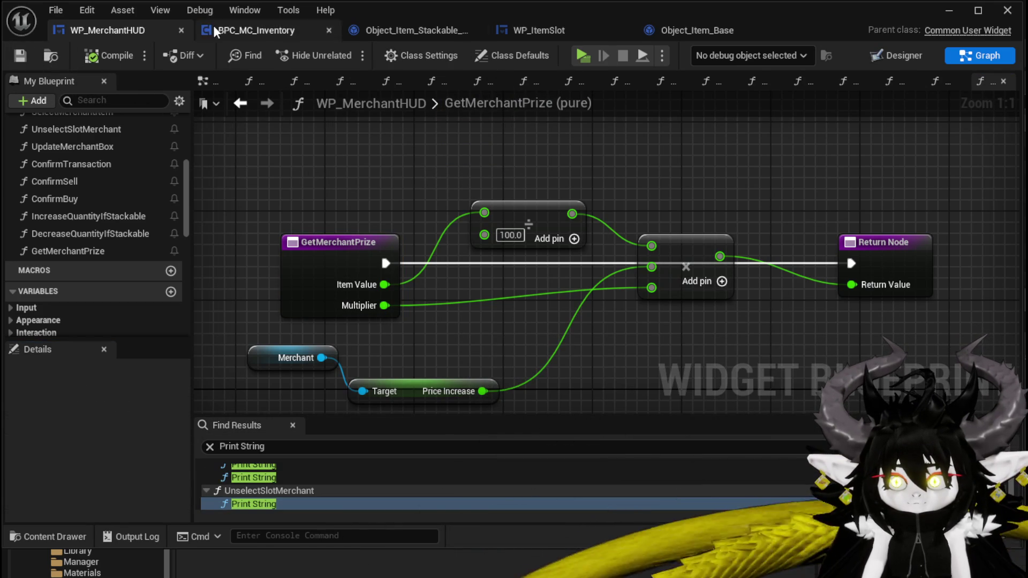
{"action": "left_click", "coordinate": [237, 104]}
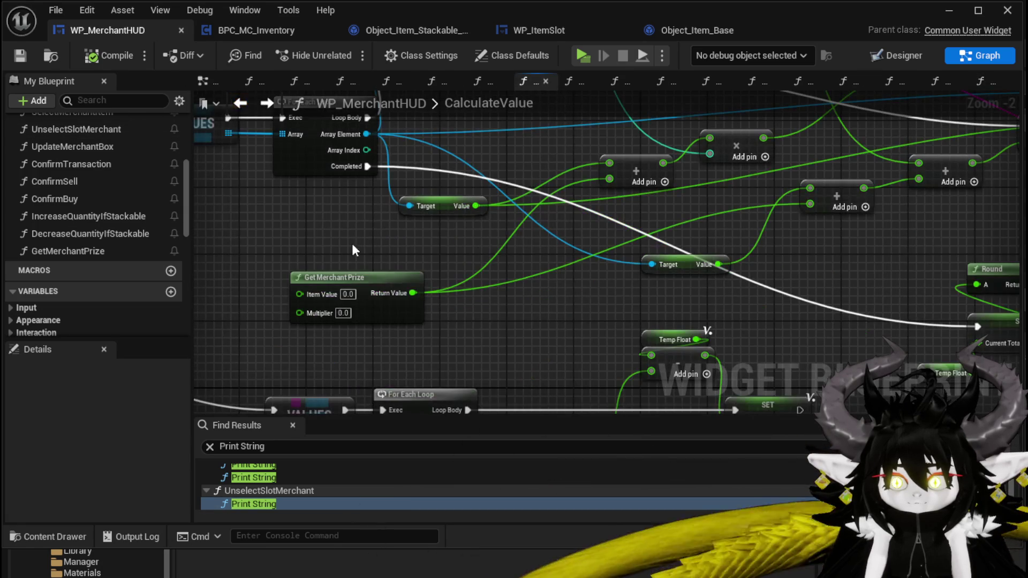
- Set Get Merchant Prize's Multiplier to 1.0, wire the item's Value into Item Value, and save
{"action": "type", "text": "1"}
{"action": "key", "text": "Return"}
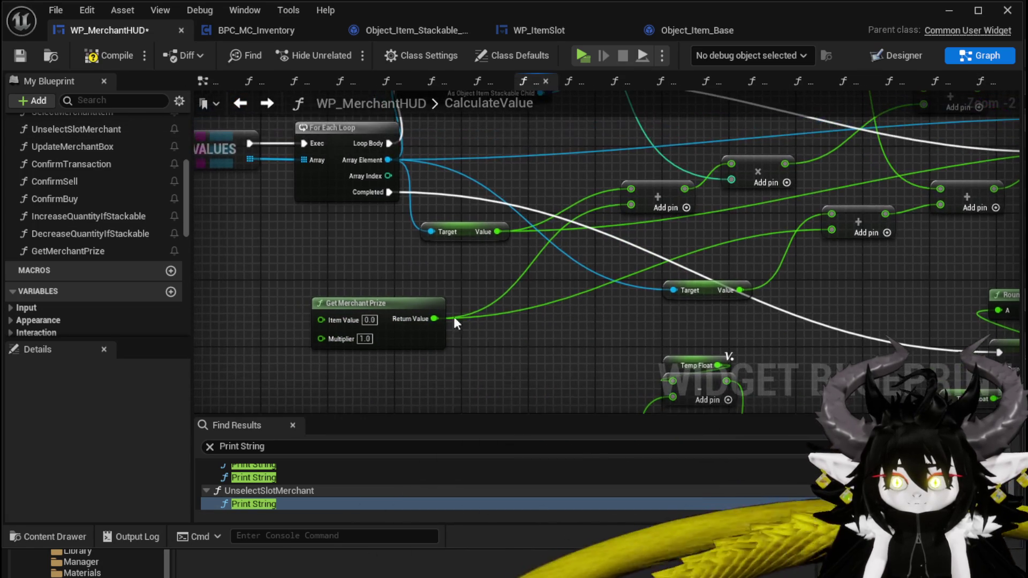
{"action": "left_click_drag", "start_coordinate": [403, 299], "coordinate": [539, 290]}
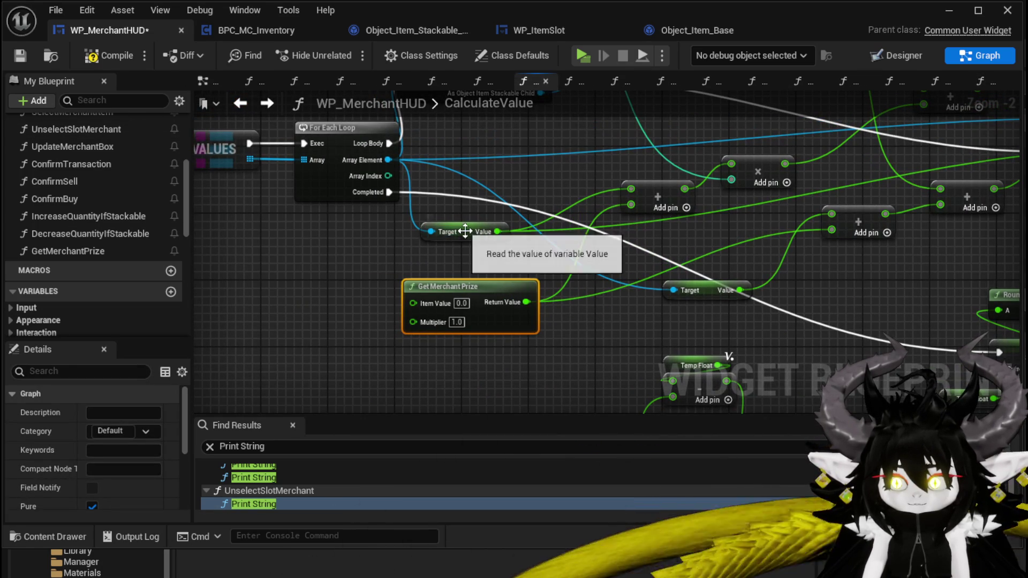
{"action": "left_click_drag", "start_coordinate": [495, 231], "coordinate": [413, 303]}
{"action": "mouse_move", "coordinate": [465, 261]}
{"action": "left_mouse_down"}
{"action": "mouse_move", "coordinate": [422, 347]}
{"action": "mouse_move", "coordinate": [382, 272]}
{"action": "mouse_move", "coordinate": [266, 257]}
{"action": "left_mouse_up"}
{"action": "left_click_drag", "start_coordinate": [350, 319], "coordinate": [400, 319]}
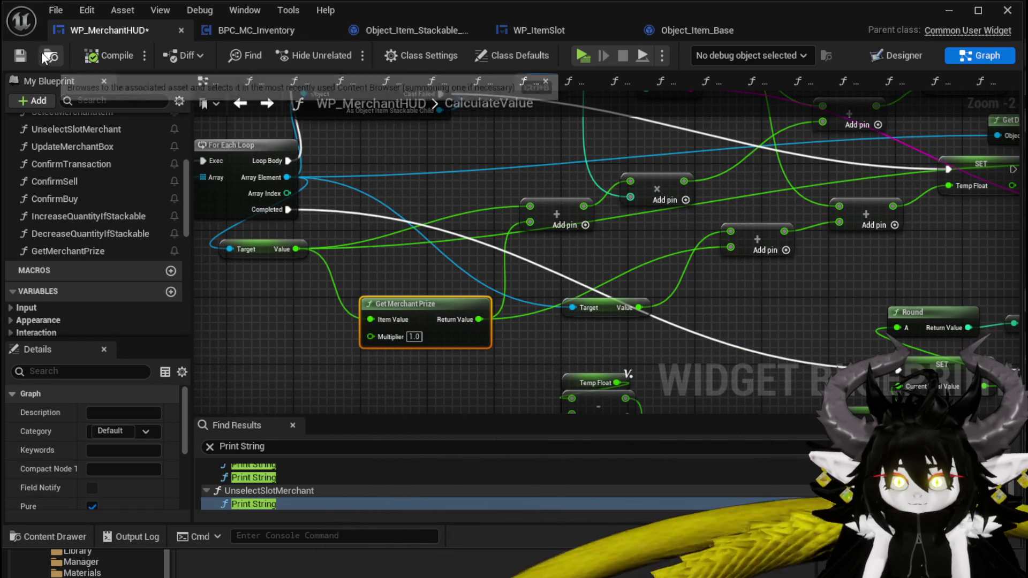
{"action": "key", "text": "ctrl+s"}
- Rearrange and select the Value getter and addition node, then open the GetMerchantPrize graph
{"action": "mouse_move", "coordinate": [397, 162]}
{"action": "left_mouse_down"}
{"action": "mouse_move", "coordinate": [410, 246]}
{"action": "mouse_move", "coordinate": [485, 308]}
{"action": "mouse_move", "coordinate": [429, 230]}
{"action": "mouse_move", "coordinate": [539, 251]}
{"action": "left_mouse_up"}
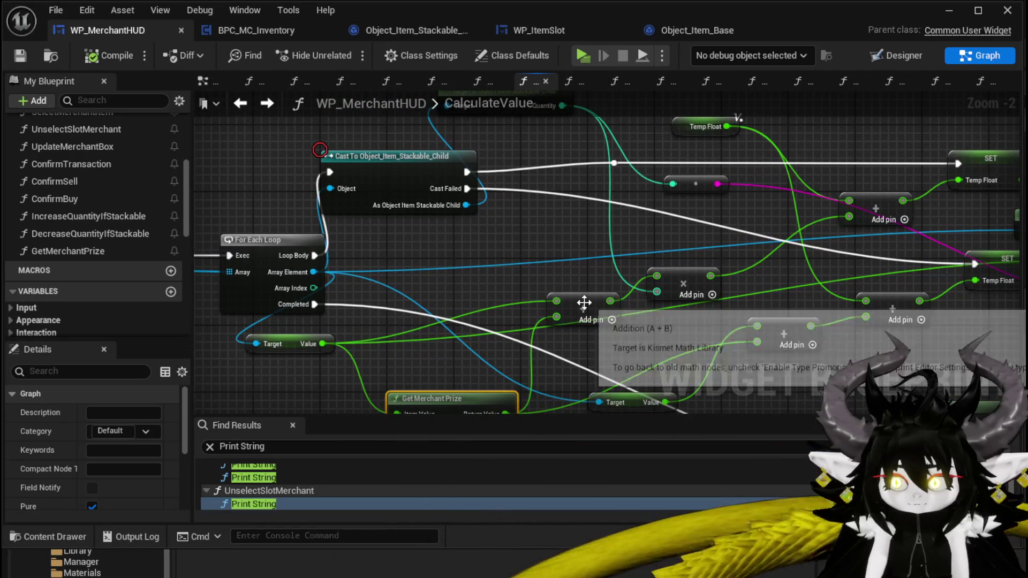
{"action": "left_click_drag", "start_coordinate": [583, 303], "coordinate": [557, 278]}
{"action": "mouse_move", "coordinate": [463, 205]}
{"action": "left_mouse_down"}
{"action": "mouse_move", "coordinate": [534, 247]}
{"action": "mouse_move", "coordinate": [459, 280]}
{"action": "mouse_move", "coordinate": [490, 239]}
{"action": "left_mouse_up"}
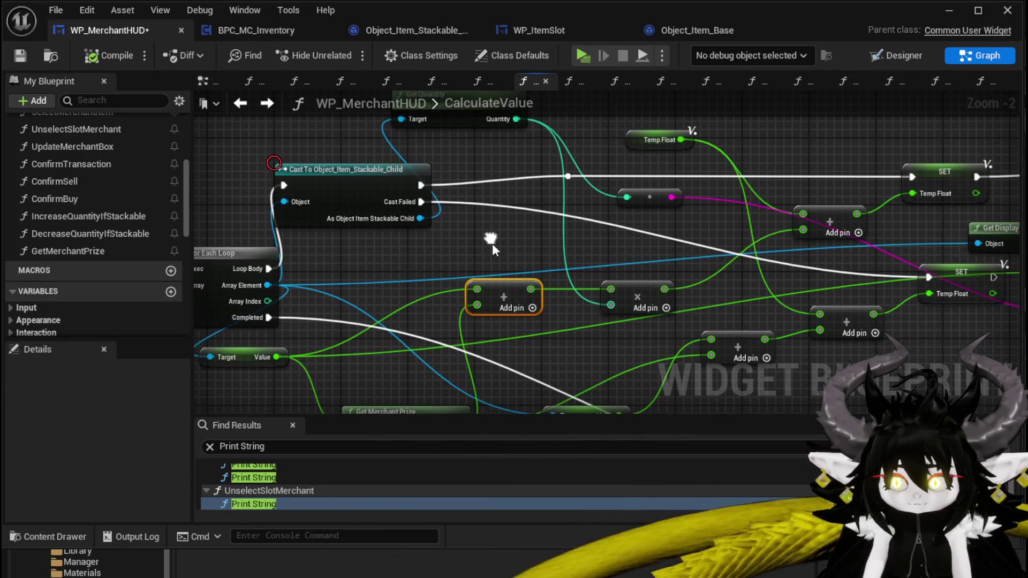
{"action": "left_click_drag", "start_coordinate": [527, 289], "coordinate": [375, 329]}
{"action": "mouse_move", "coordinate": [447, 246]}
{"action": "left_mouse_down"}
{"action": "mouse_move", "coordinate": [342, 177]}
{"action": "mouse_move", "coordinate": [530, 162]}
{"action": "left_mouse_up"}
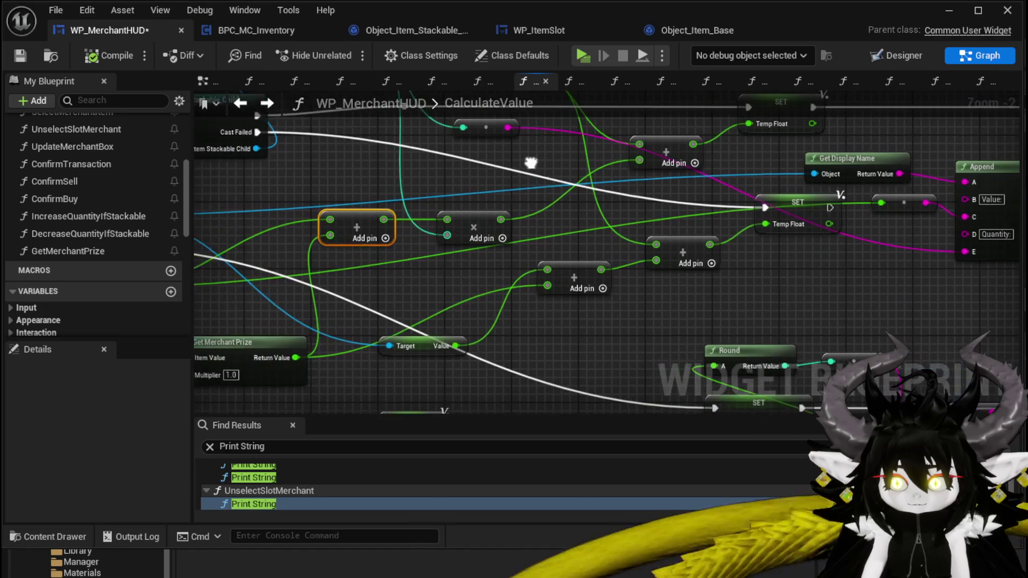
{"action": "left_click_drag", "start_coordinate": [444, 339], "coordinate": [402, 289]}
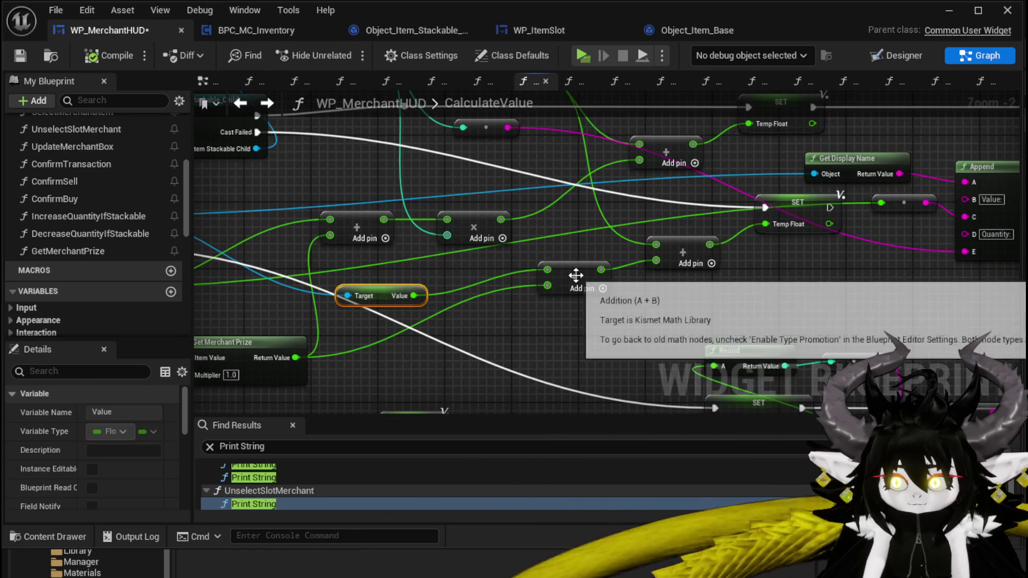
{"action": "left_click_drag", "start_coordinate": [578, 280], "coordinate": [496, 347]}
{"action": "left_click_drag", "start_coordinate": [461, 295], "coordinate": [645, 273]}
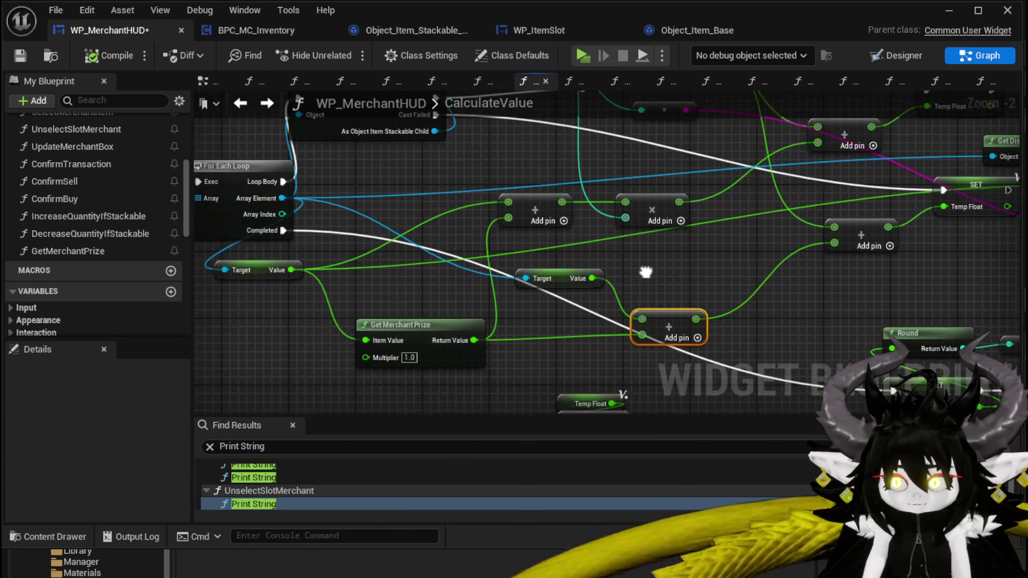
{"action": "mouse_move", "coordinate": [723, 275]}
{"action": "left_mouse_down"}
{"action": "mouse_move", "coordinate": [441, 288]}
{"action": "mouse_move", "coordinate": [664, 281]}
{"action": "left_mouse_up"}
{"action": "double_click", "coordinate": [364, 335]}
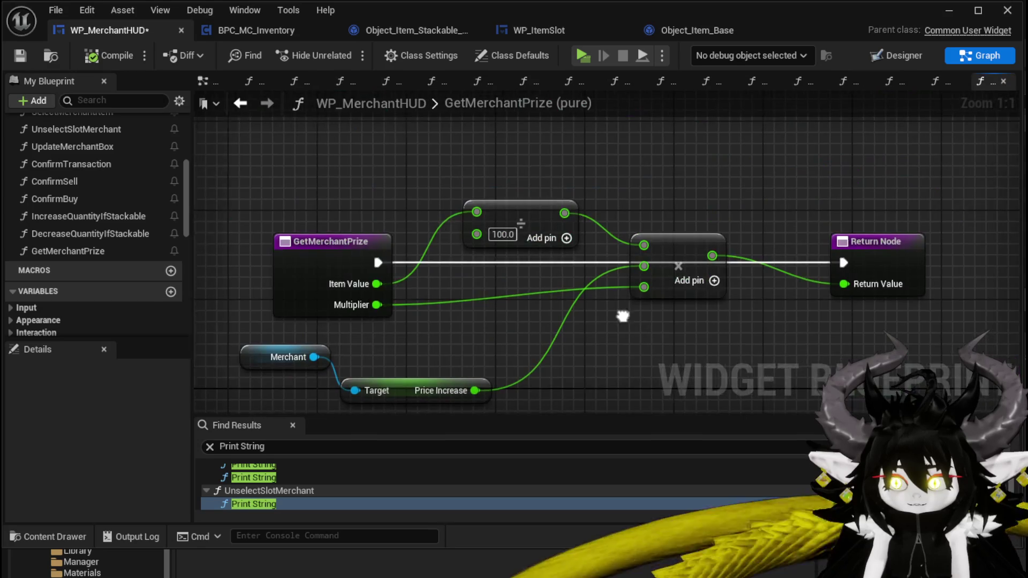
- Paste an Add node before the Return Node, fed by the multiply result and Item Value
{"action": "left_click_drag", "start_coordinate": [737, 242], "coordinate": [991, 242]}
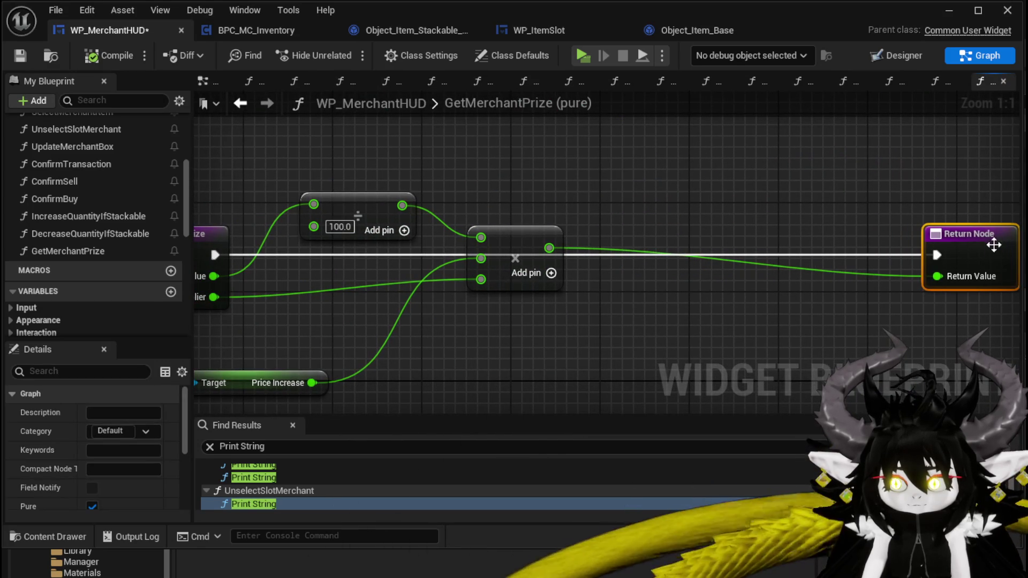
{"action": "key", "text": "ctrl+v"}
{"action": "mouse_move", "coordinate": [839, 363]}
{"action": "left_mouse_down"}
{"action": "mouse_move", "coordinate": [787, 227]}
{"action": "mouse_move", "coordinate": [739, 173]}
{"action": "left_mouse_up"}
{"action": "left_click_drag", "start_coordinate": [549, 248], "coordinate": [715, 193]}
{"action": "mouse_move", "coordinate": [280, 299]}
{"action": "left_mouse_down"}
{"action": "mouse_move", "coordinate": [602, 147]}
{"action": "mouse_move", "coordinate": [594, 163]}
{"action": "left_mouse_up"}
{"action": "left_click", "coordinate": [397, 153]}
{"action": "mouse_move", "coordinate": [249, 325]}
{"action": "left_mouse_down"}
{"action": "mouse_move", "coordinate": [656, 203]}
{"action": "mouse_move", "coordinate": [760, 221]}
{"action": "mouse_move", "coordinate": [749, 219]}
{"action": "left_mouse_up"}
- Delete the unused Value getter, place the Add node beside the Return Node, and save
{"action": "left_click", "coordinate": [599, 180]}
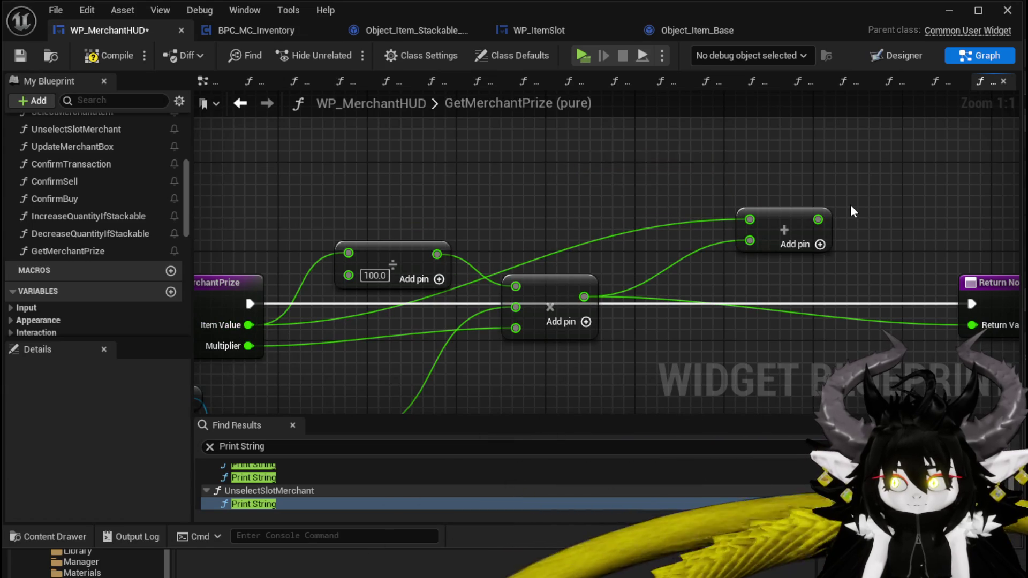
{"action": "key", "text": "Delete"}
{"action": "left_click_drag", "start_coordinate": [853, 211], "coordinate": [730, 169]}
{"action": "mouse_move", "coordinate": [663, 187]}
{"action": "left_mouse_down"}
{"action": "mouse_move", "coordinate": [628, 297]}
{"action": "mouse_move", "coordinate": [848, 283]}
{"action": "left_mouse_up"}
{"action": "mouse_move", "coordinate": [632, 291]}
{"action": "left_mouse_down"}
{"action": "mouse_move", "coordinate": [615, 176]}
{"action": "mouse_move", "coordinate": [621, 191]}
{"action": "left_mouse_up"}
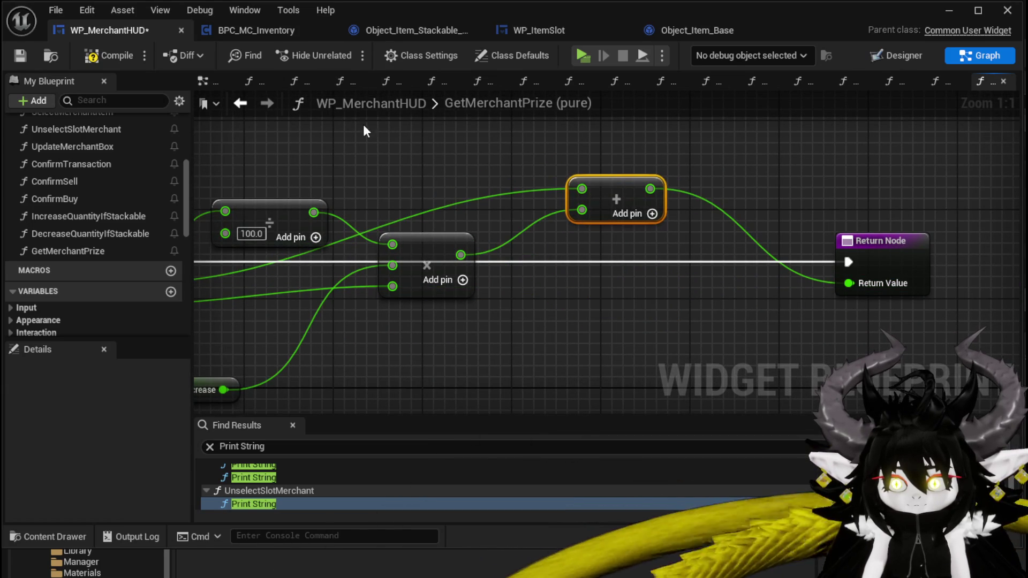
{"action": "left_click", "coordinate": [21, 57]}
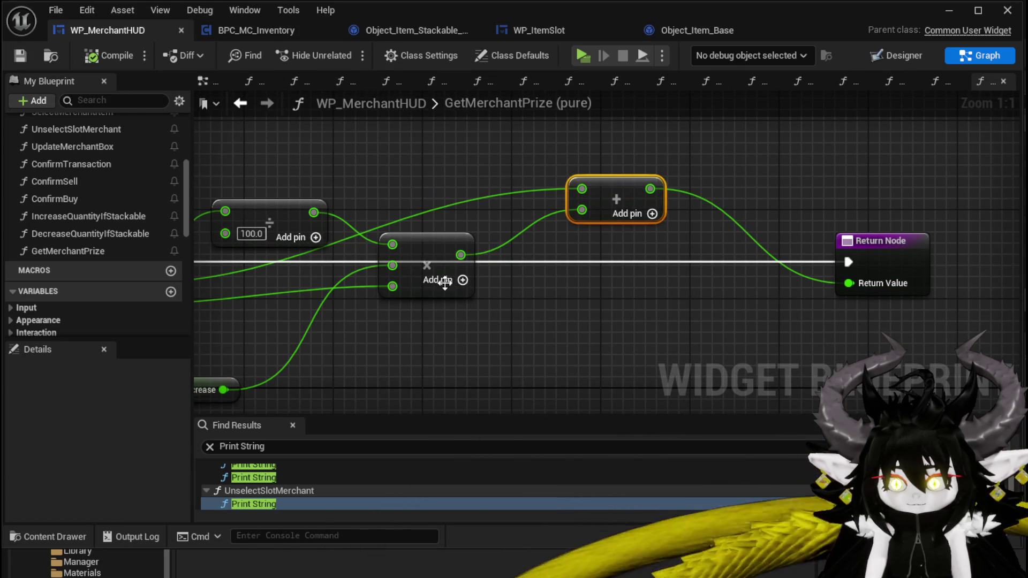
{"action": "left_click", "coordinate": [240, 103]}
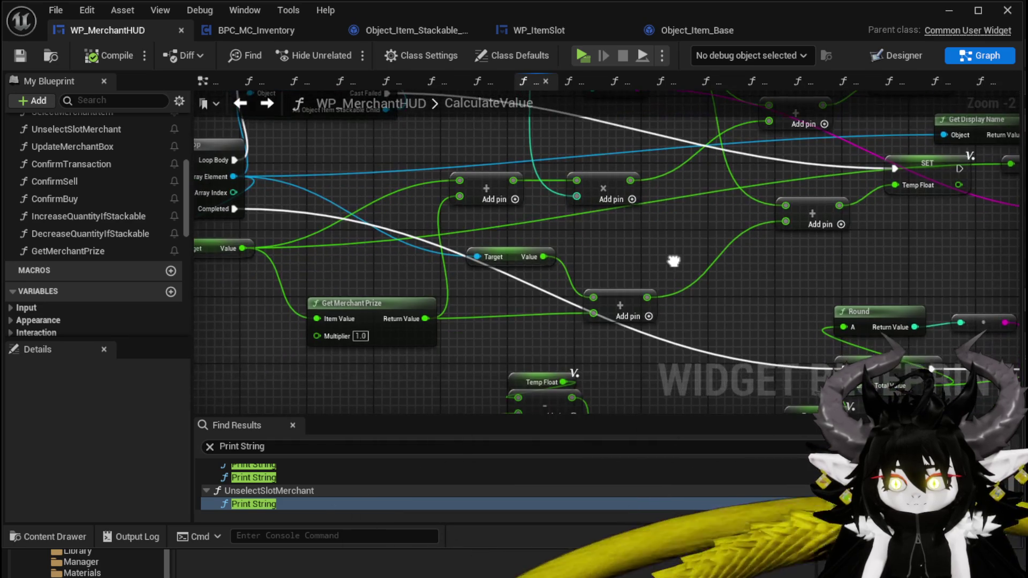
- Feed Get Merchant Prize's result into the addition, delete the old Value getter and Add node, then compile and save
{"action": "left_click_drag", "start_coordinate": [503, 339], "coordinate": [626, 239]}
{"action": "left_click_drag", "start_coordinate": [423, 319], "coordinate": [784, 221]}
{"action": "key", "text": "Delete"}
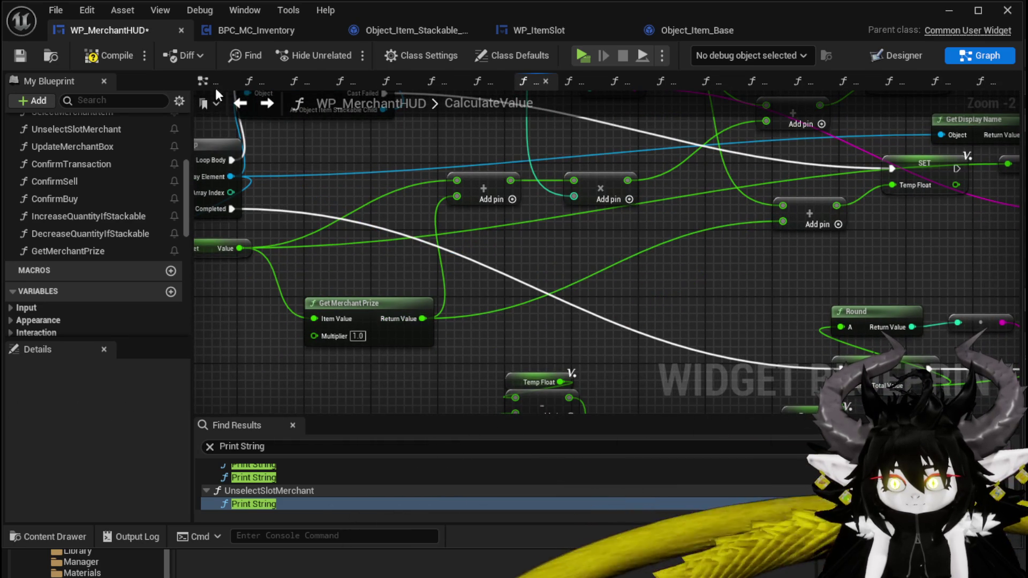
{"action": "left_click", "coordinate": [108, 56]}
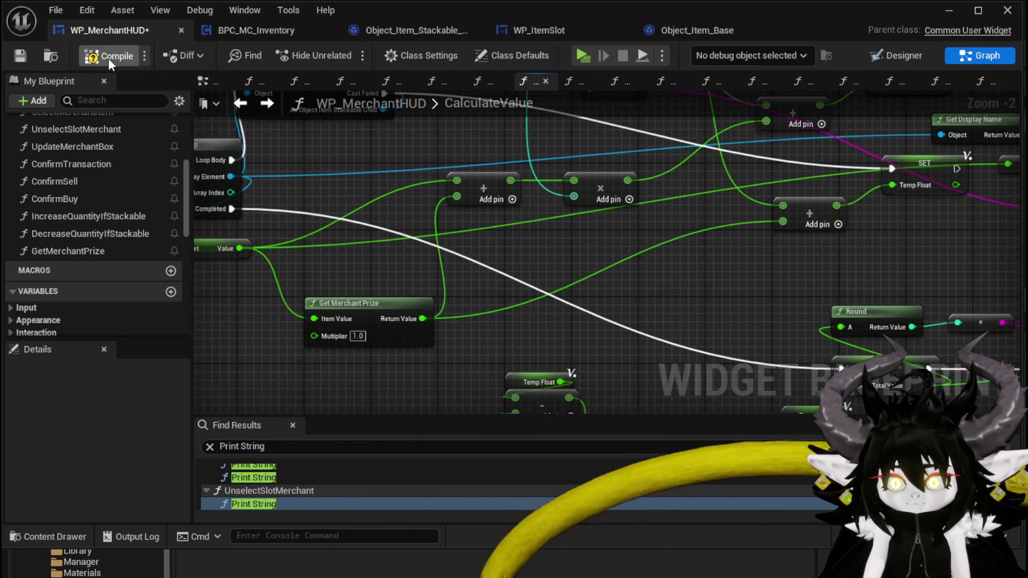
{"action": "left_click", "coordinate": [27, 57]}
- Inspect the GetMerchantPrize function graph and move its Merchant and Price Increase nodes up-left
{"action": "left_click_drag", "start_coordinate": [395, 309], "coordinate": [436, 325]}
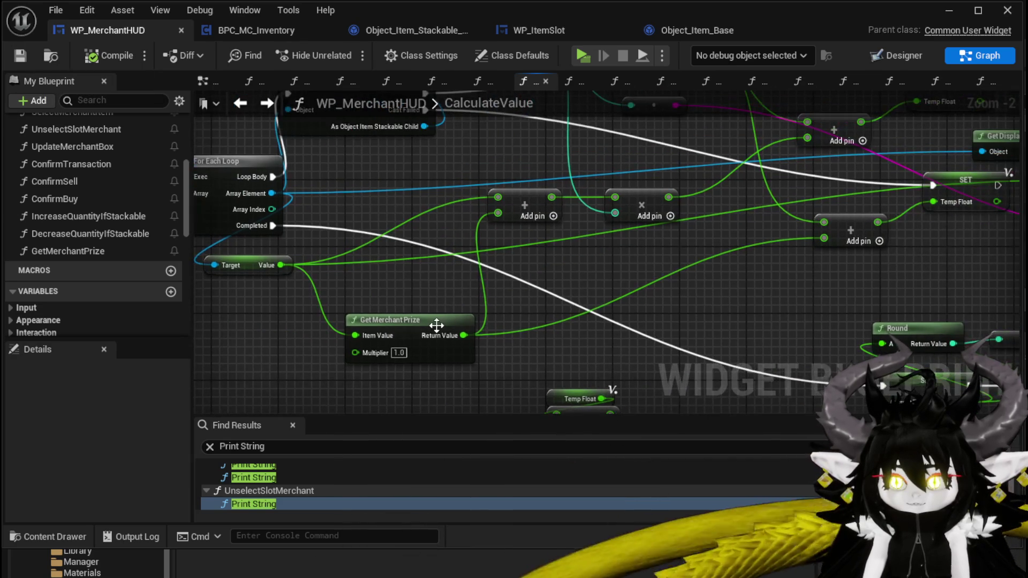
{"action": "double_click", "coordinate": [436, 326]}
{"action": "mouse_move", "coordinate": [385, 222]}
{"action": "left_mouse_down"}
{"action": "mouse_move", "coordinate": [627, 304]}
{"action": "mouse_move", "coordinate": [663, 335]}
{"action": "left_mouse_up"}
{"action": "scroll", "coordinate": [663, 335], "scroll_direction": "down", "scroll_amount": 1}
{"action": "left_click", "coordinate": [594, 242]}
{"action": "scroll", "coordinate": [594, 242], "scroll_direction": "down", "scroll_amount": 1}
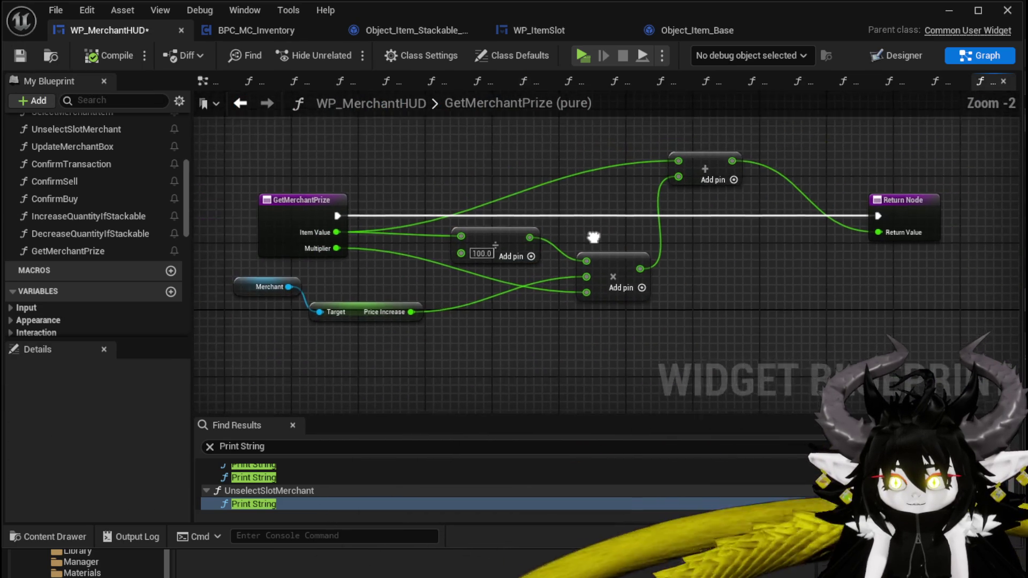
{"action": "left_click_drag", "start_coordinate": [594, 240], "coordinate": [618, 234]}
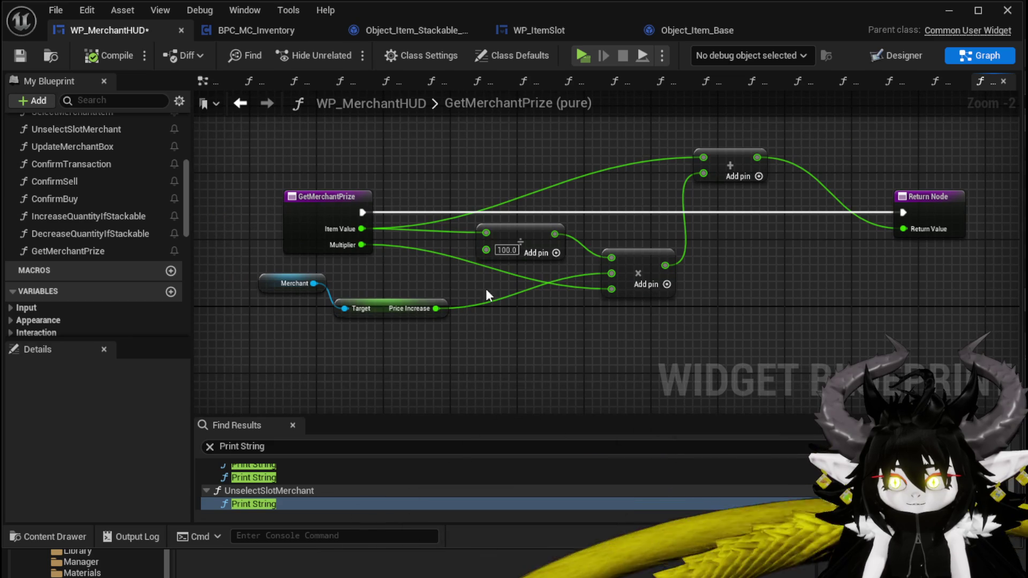
{"action": "left_click_drag", "start_coordinate": [390, 307], "coordinate": [351, 288]}
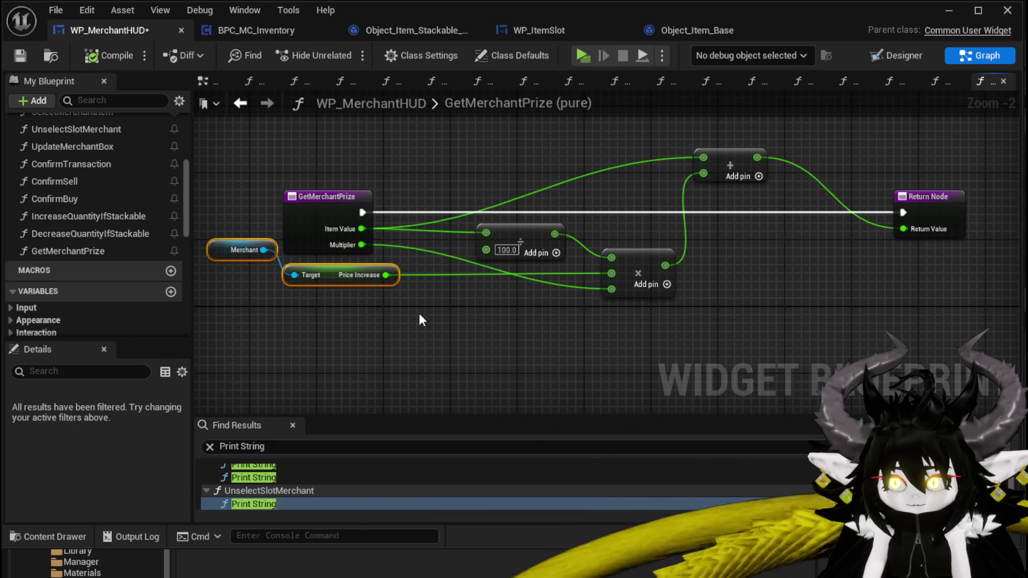
{"action": "left_click", "coordinate": [440, 317]}
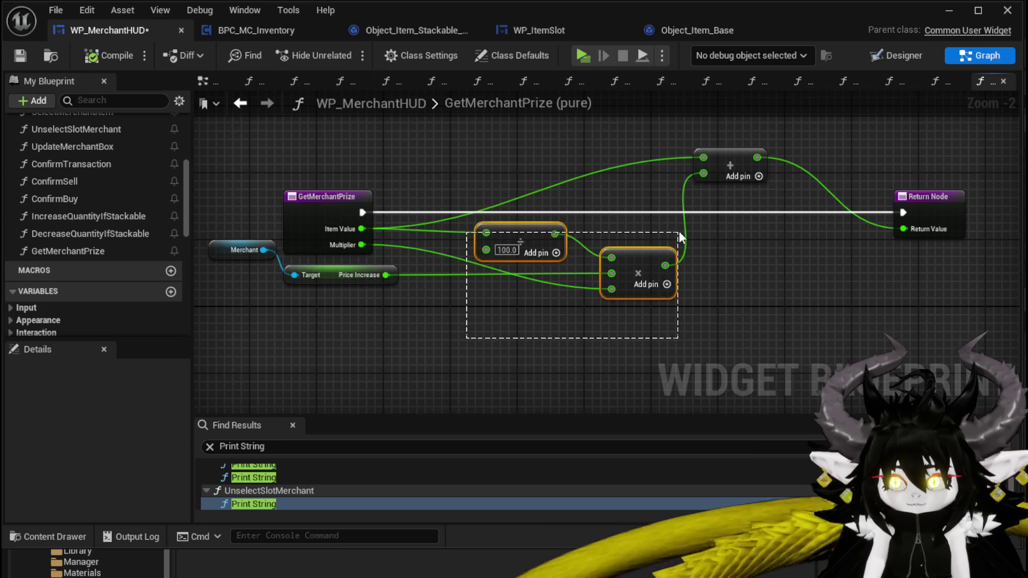
{"action": "left_click_drag", "start_coordinate": [679, 230], "coordinate": [678, 230]}
{"action": "left_click", "coordinate": [713, 288]}
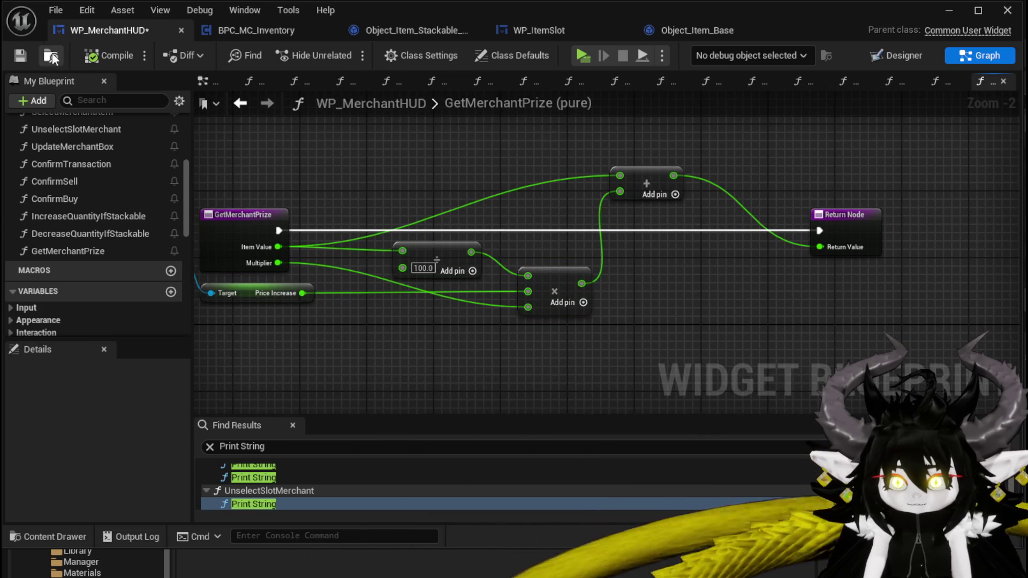
- Back in CalculateValue, move Get Merchant Prize right and delete the redundant first addition node
{"action": "left_click", "coordinate": [240, 103]}
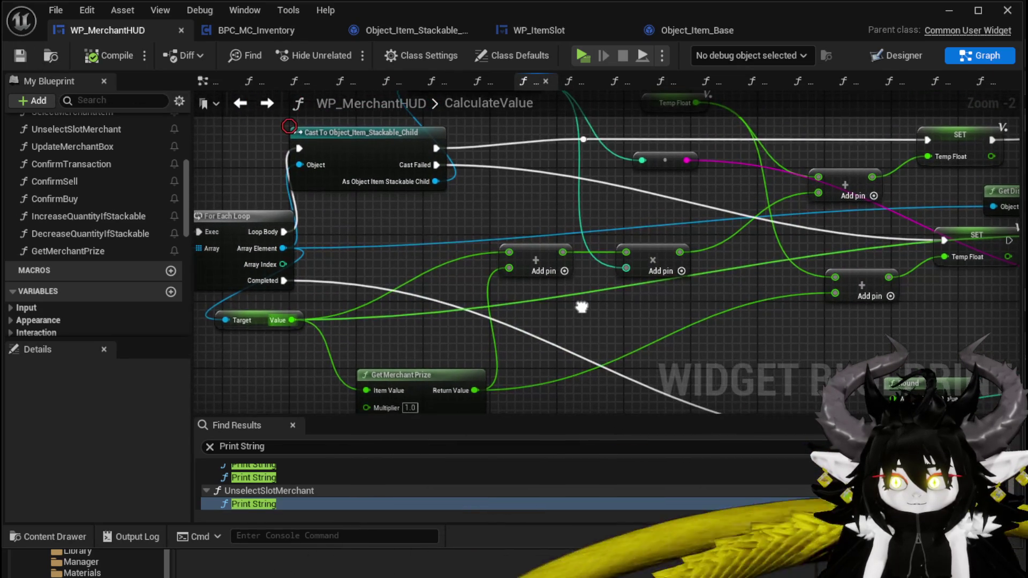
{"action": "mouse_move", "coordinate": [470, 382]}
{"action": "left_mouse_down"}
{"action": "mouse_move", "coordinate": [520, 316]}
{"action": "mouse_move", "coordinate": [510, 376]}
{"action": "mouse_move", "coordinate": [493, 383]}
{"action": "mouse_move", "coordinate": [557, 275]}
{"action": "mouse_move", "coordinate": [473, 367]}
{"action": "mouse_move", "coordinate": [486, 368]}
{"action": "mouse_move", "coordinate": [548, 240]}
{"action": "mouse_move", "coordinate": [626, 252]}
{"action": "left_mouse_up"}
{"action": "left_click", "coordinate": [529, 252]}
{"action": "key", "text": "Delete"}
{"action": "left_click_drag", "start_coordinate": [605, 321], "coordinate": [547, 299]}
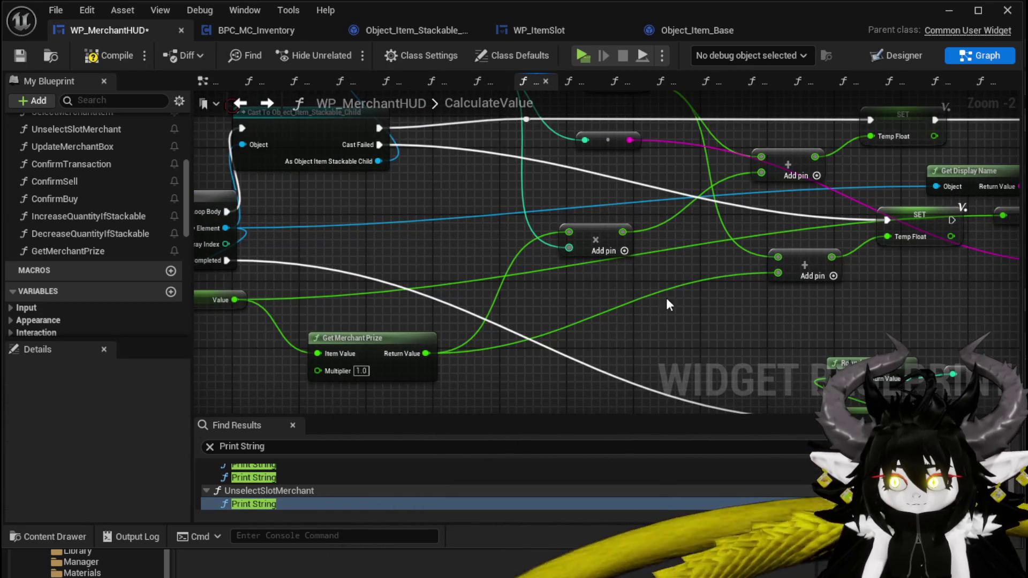
{"action": "mouse_move", "coordinate": [809, 266]}
{"action": "left_mouse_down"}
{"action": "mouse_move", "coordinate": [749, 324]}
{"action": "mouse_move", "coordinate": [677, 280]}
{"action": "mouse_move", "coordinate": [669, 332]}
{"action": "mouse_move", "coordinate": [672, 318]}
{"action": "left_mouse_up"}
- Tidy the Temp Float getter, review the Print String, Get Quantity and Cast nodes, and compile
{"action": "mouse_move", "coordinate": [508, 140]}
{"action": "left_mouse_down"}
{"action": "mouse_move", "coordinate": [608, 141]}
{"action": "mouse_move", "coordinate": [559, 131]}
{"action": "left_mouse_up"}
{"action": "mouse_move", "coordinate": [723, 155]}
{"action": "left_mouse_down"}
{"action": "mouse_move", "coordinate": [482, 151]}
{"action": "mouse_move", "coordinate": [625, 108]}
{"action": "left_mouse_up"}
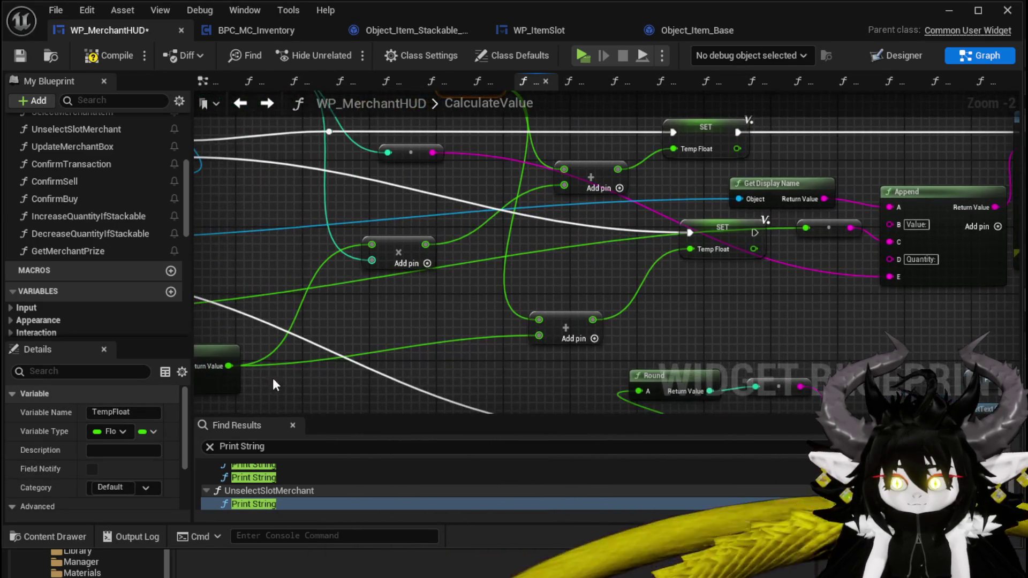
{"action": "mouse_move", "coordinate": [459, 226]}
{"action": "left_mouse_down"}
{"action": "mouse_move", "coordinate": [546, 277]}
{"action": "mouse_move", "coordinate": [500, 347]}
{"action": "mouse_move", "coordinate": [468, 321]}
{"action": "mouse_move", "coordinate": [426, 309]}
{"action": "mouse_move", "coordinate": [461, 306]}
{"action": "mouse_move", "coordinate": [452, 252]}
{"action": "mouse_move", "coordinate": [451, 265]}
{"action": "left_mouse_up"}
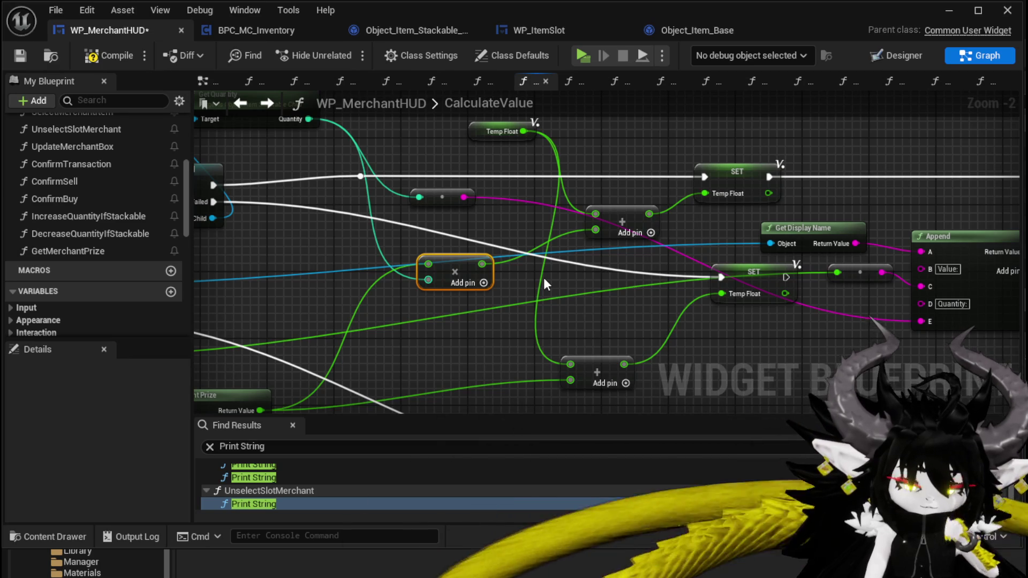
{"action": "left_click_drag", "start_coordinate": [543, 278], "coordinate": [613, 290]}
{"action": "mouse_move", "coordinate": [304, 290]}
{"action": "left_mouse_down"}
{"action": "mouse_move", "coordinate": [449, 292]}
{"action": "mouse_move", "coordinate": [427, 294]}
{"action": "mouse_move", "coordinate": [404, 317]}
{"action": "mouse_move", "coordinate": [394, 315]}
{"action": "mouse_move", "coordinate": [396, 204]}
{"action": "mouse_move", "coordinate": [425, 293]}
{"action": "mouse_move", "coordinate": [592, 131]}
{"action": "mouse_move", "coordinate": [640, 128]}
{"action": "left_mouse_up"}
{"action": "mouse_move", "coordinate": [576, 155]}
{"action": "left_mouse_down"}
{"action": "mouse_move", "coordinate": [446, 245]}
{"action": "mouse_move", "coordinate": [389, 242]}
{"action": "mouse_move", "coordinate": [529, 253]}
{"action": "mouse_move", "coordinate": [406, 287]}
{"action": "mouse_move", "coordinate": [375, 171]}
{"action": "mouse_move", "coordinate": [437, 206]}
{"action": "mouse_move", "coordinate": [448, 236]}
{"action": "left_mouse_up"}
{"action": "left_click", "coordinate": [445, 246]}
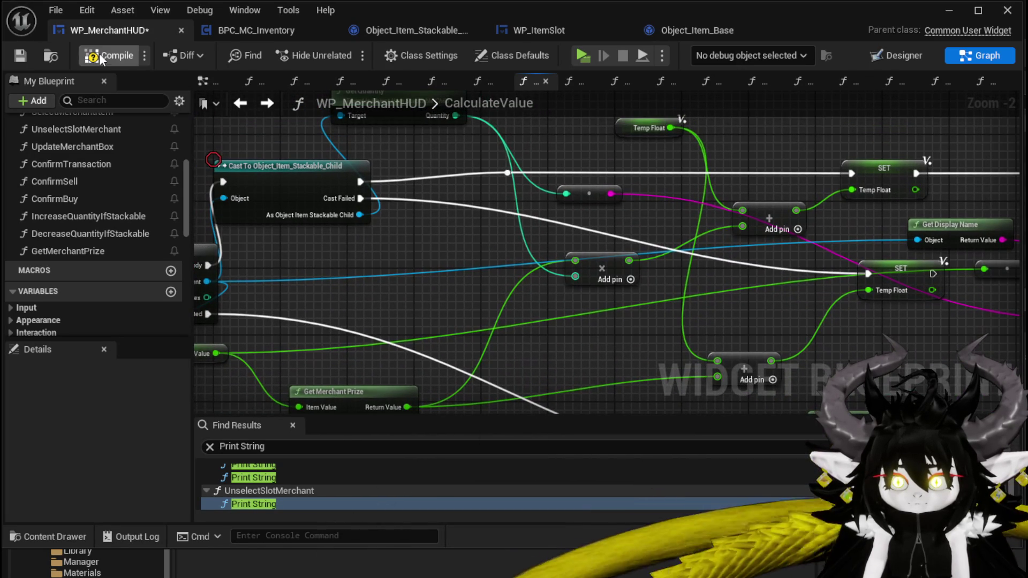
{"action": "left_click", "coordinate": [28, 57]}
- Place a new Get Merchant Prize node lower in the graph and move Temp Float left
{"action": "scroll", "coordinate": [295, 203], "scroll_direction": "down", "scroll_amount": 2}
{"action": "mouse_move", "coordinate": [423, 224]}
{"action": "left_mouse_down"}
{"action": "mouse_move", "coordinate": [534, 183]}
{"action": "mouse_move", "coordinate": [499, 177]}
{"action": "mouse_move", "coordinate": [550, 172]}
{"action": "mouse_move", "coordinate": [443, 190]}
{"action": "mouse_move", "coordinate": [503, 181]}
{"action": "left_mouse_up"}
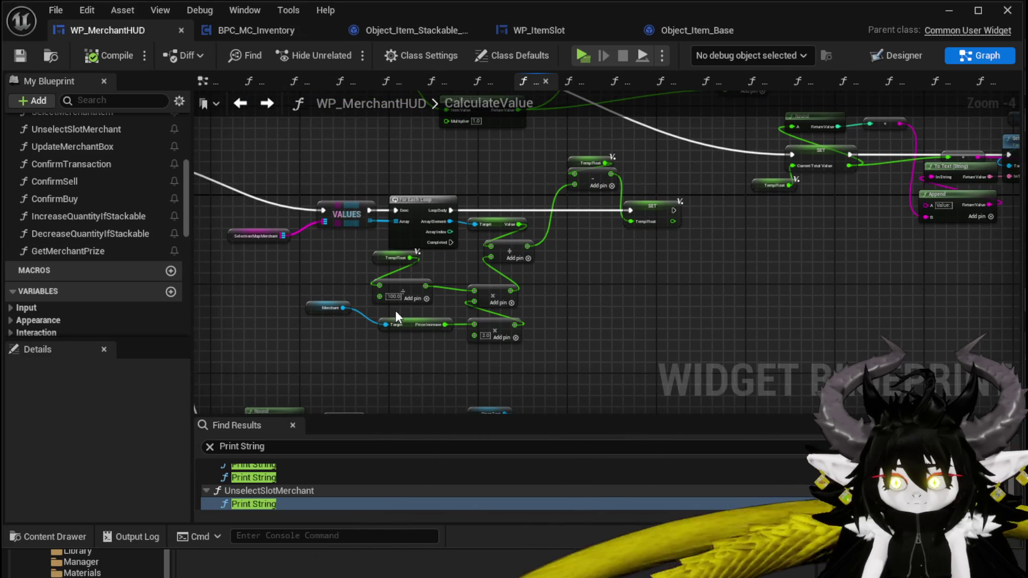
{"action": "scroll", "coordinate": [396, 316], "scroll_direction": "up", "scroll_amount": 3}
{"action": "left_click_drag", "start_coordinate": [68, 250], "coordinate": [388, 273]}
{"action": "left_click_drag", "start_coordinate": [458, 231], "coordinate": [439, 387]}
{"action": "mouse_move", "coordinate": [459, 311]}
{"action": "left_mouse_down"}
{"action": "mouse_move", "coordinate": [439, 247]}
{"action": "mouse_move", "coordinate": [459, 217]}
{"action": "mouse_move", "coordinate": [459, 229]}
{"action": "mouse_move", "coordinate": [445, 223]}
{"action": "mouse_move", "coordinate": [458, 261]}
{"action": "mouse_move", "coordinate": [442, 221]}
{"action": "mouse_move", "coordinate": [441, 261]}
{"action": "left_mouse_up"}
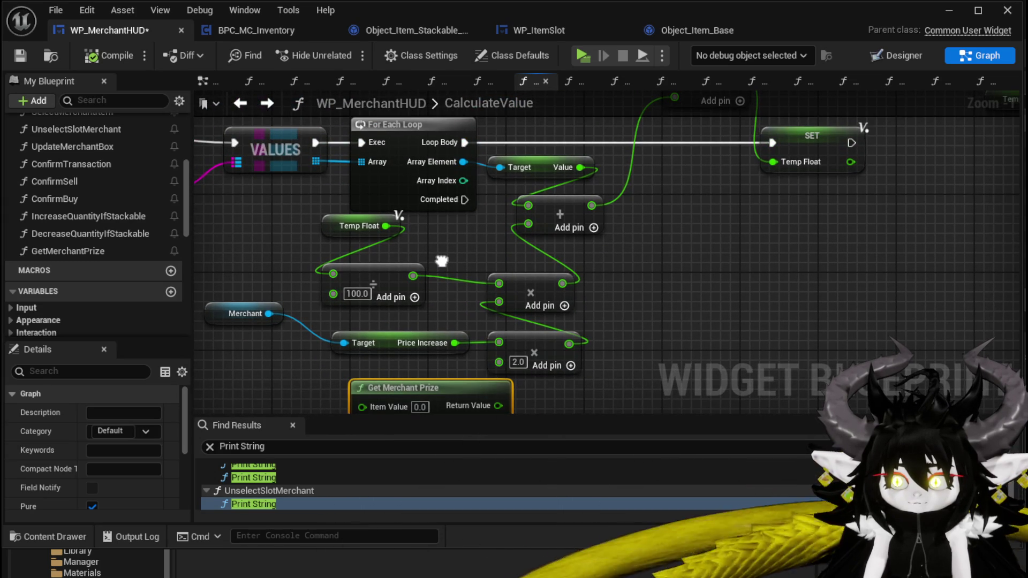
{"action": "mouse_move", "coordinate": [346, 222]}
{"action": "left_mouse_down"}
{"action": "mouse_move", "coordinate": [250, 242]}
{"action": "mouse_move", "coordinate": [240, 212]}
{"action": "left_mouse_up"}
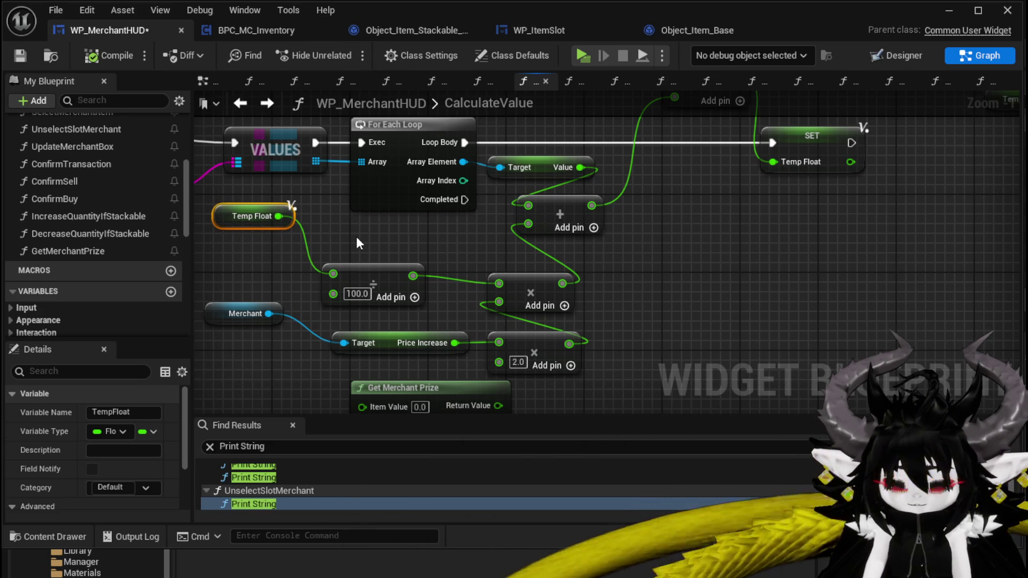
{"action": "left_click_drag", "start_coordinate": [355, 236], "coordinate": [350, 202]}
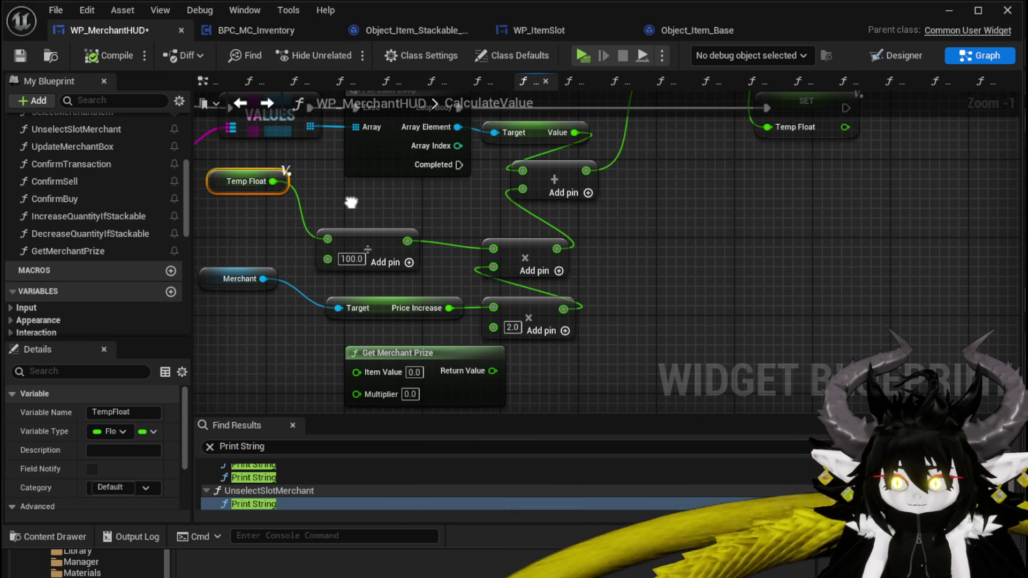
- Open the GetMerchantPrize function graph and select its entry node to show the ItemValue and Multiplier inputs
{"action": "double_click", "coordinate": [421, 352]}
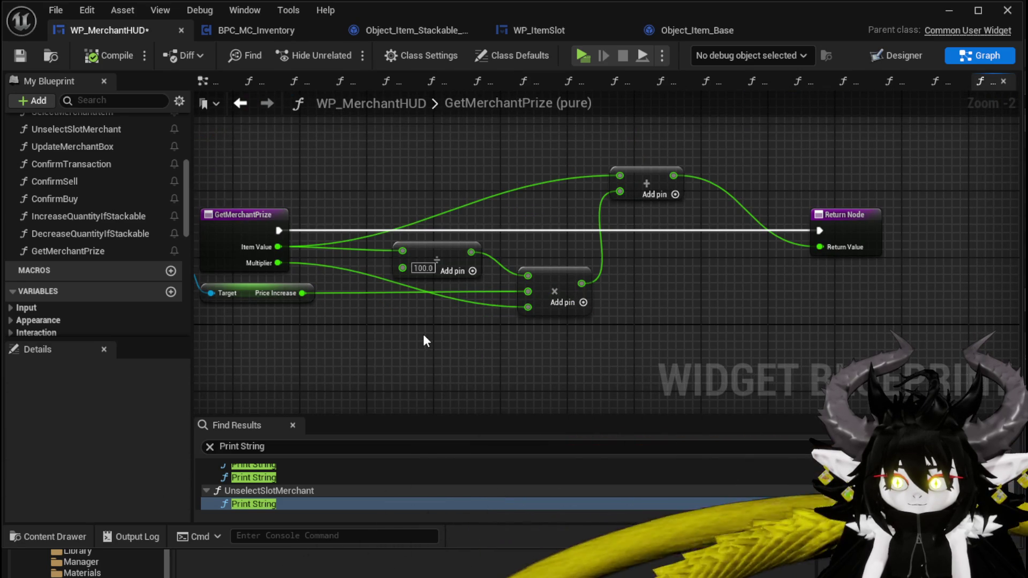
{"action": "left_click_drag", "start_coordinate": [423, 333], "coordinate": [545, 257]}
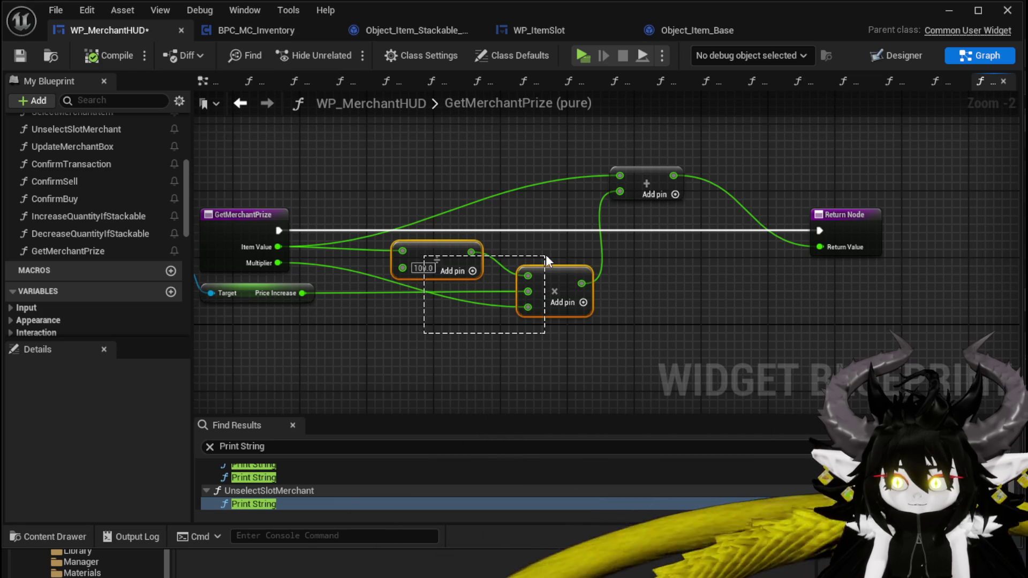
{"action": "left_click", "coordinate": [252, 235]}
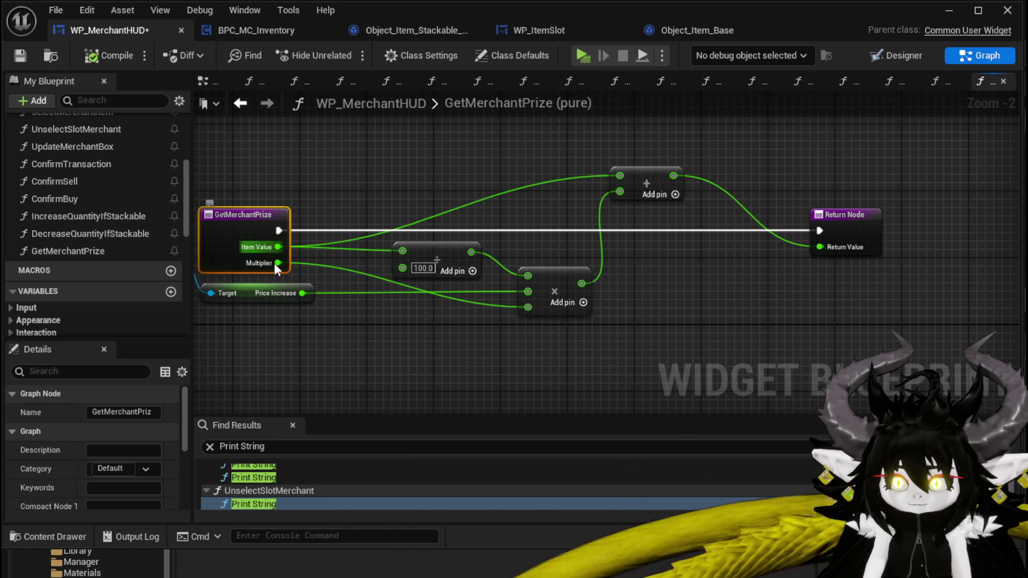
{"action": "scroll", "coordinate": [88, 449], "scroll_direction": "down", "scroll_amount": 6}
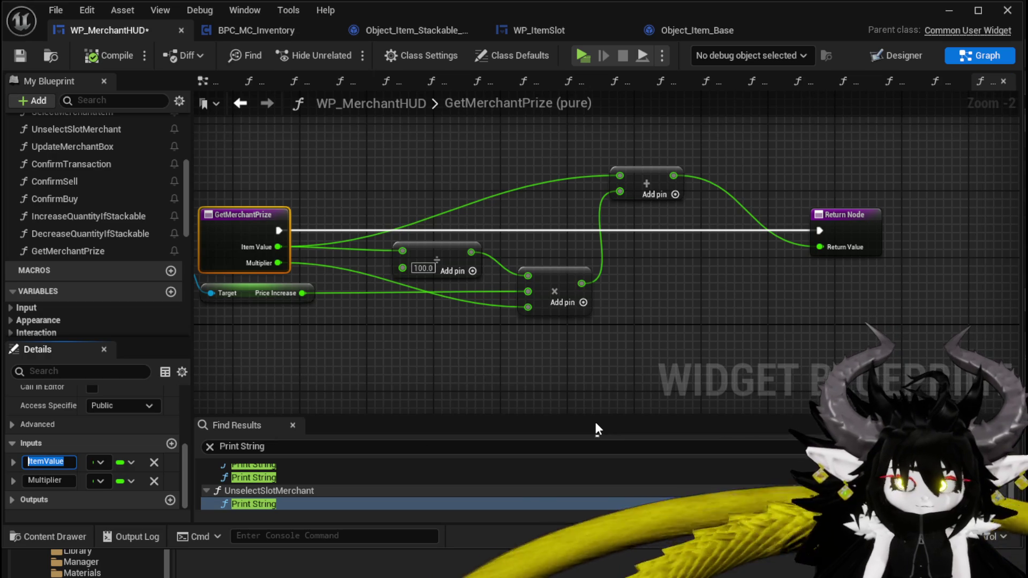
- Rename the ItemValue input to TotalValue and add a new Float input named itemValue
{"action": "type", "text": "Total"}
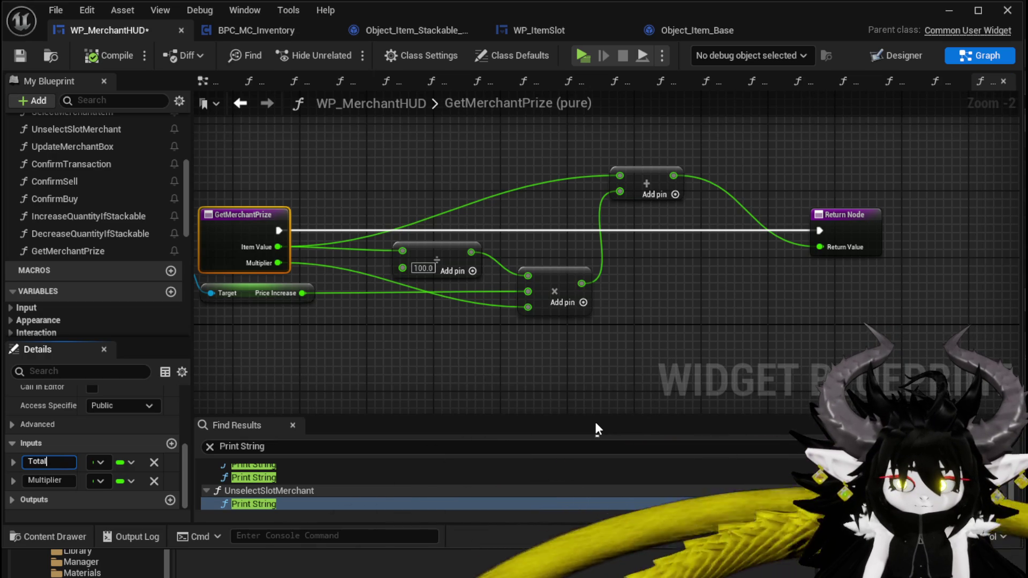
{"action": "type", "text": "Value"}
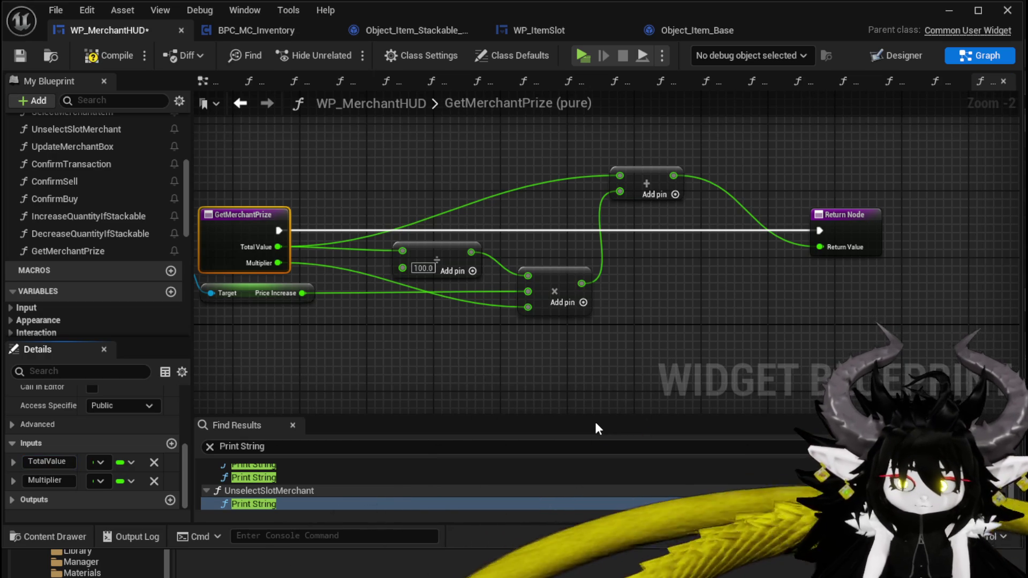
{"action": "left_click", "coordinate": [172, 443]}
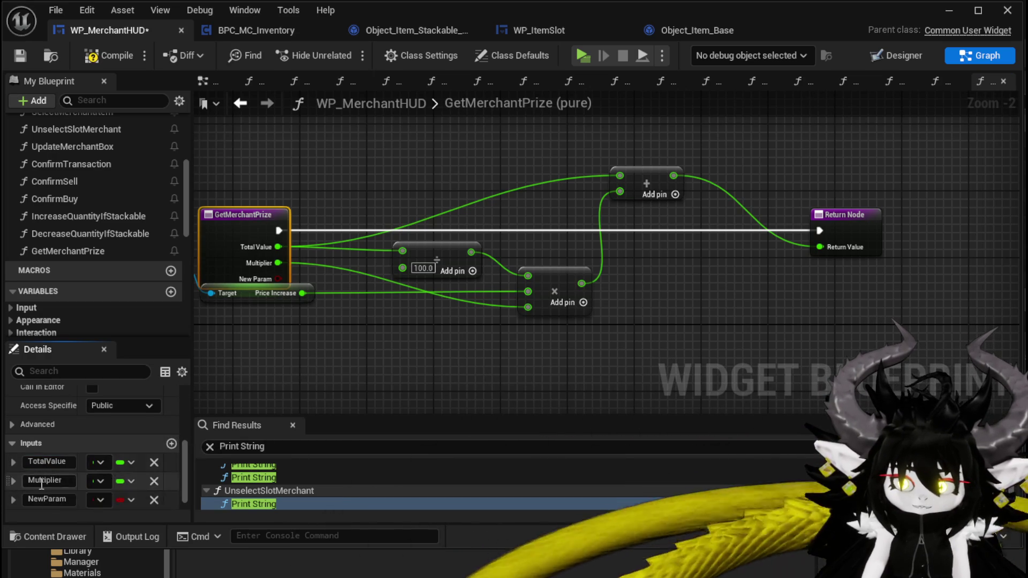
{"action": "left_click", "coordinate": [38, 499]}
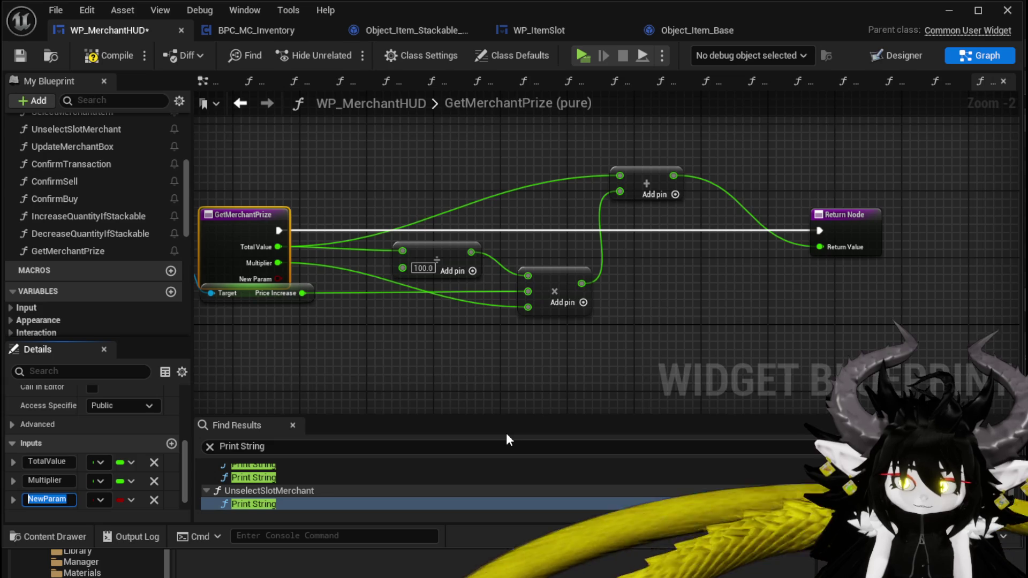
{"action": "type", "text": "itemValue"}
{"action": "key", "text": "Return"}
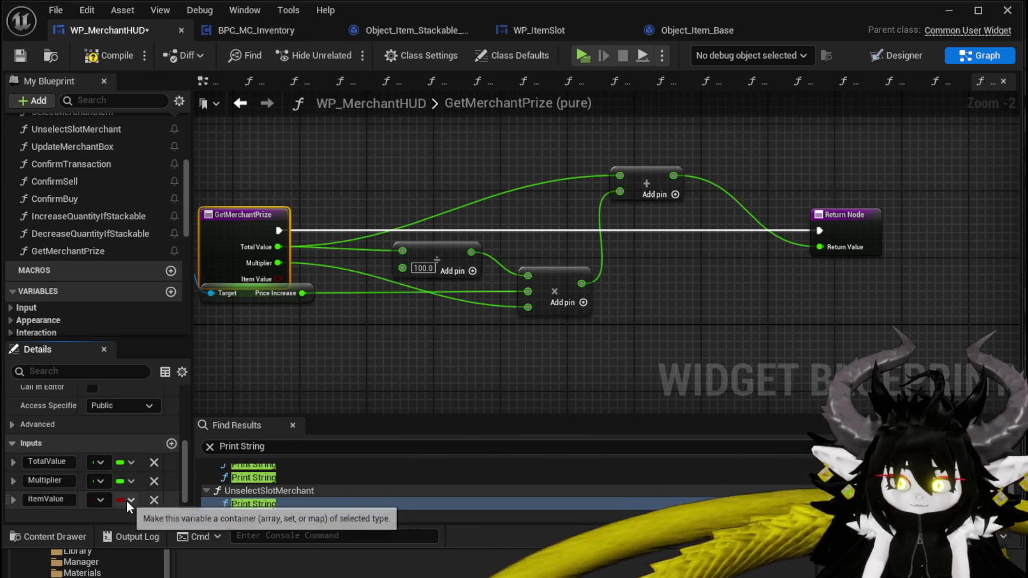
{"action": "left_click", "coordinate": [129, 501]}
{"action": "left_click", "coordinate": [101, 501]}
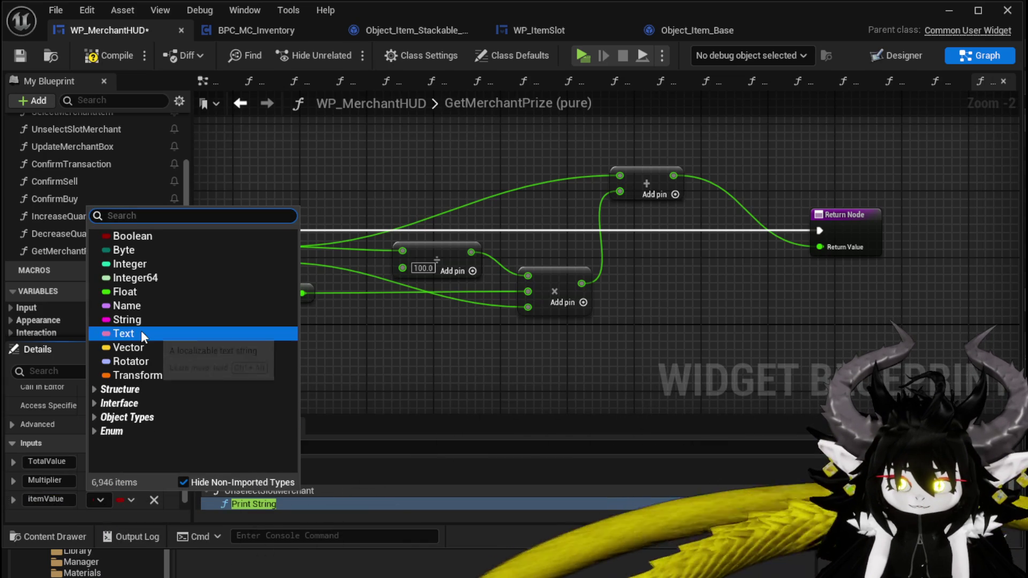
{"action": "left_click", "coordinate": [133, 291]}
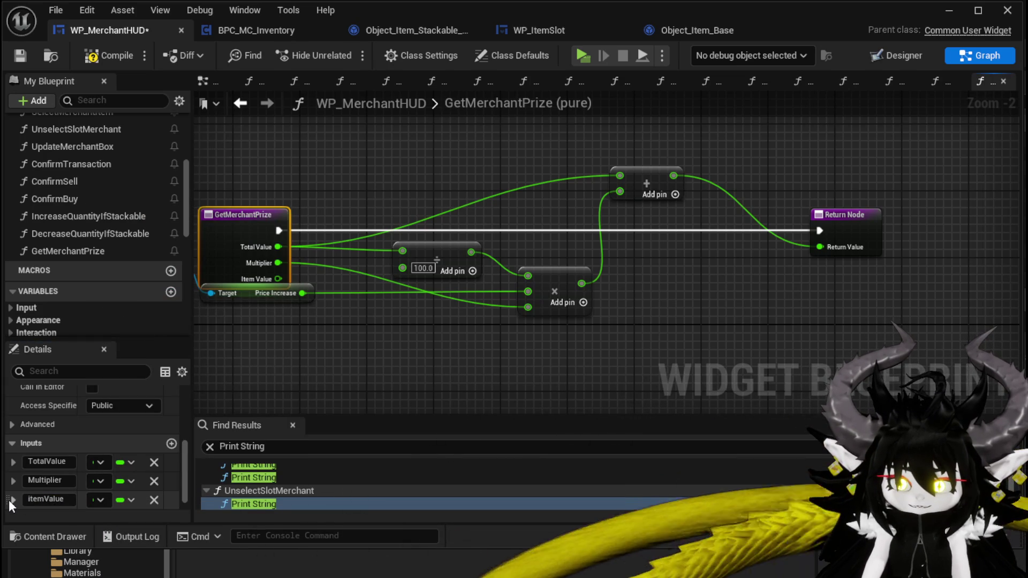
- Move itemValue to the top of the inputs, wire it into the final addition, and compile
{"action": "left_click", "coordinate": [9, 500]}
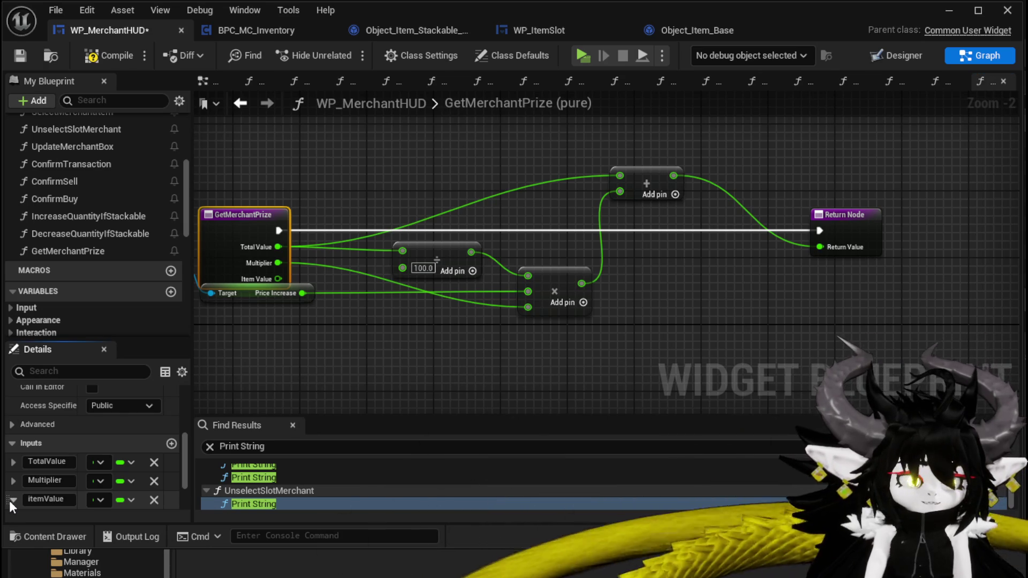
{"action": "left_click_drag", "start_coordinate": [20, 447], "coordinate": [21, 448]}
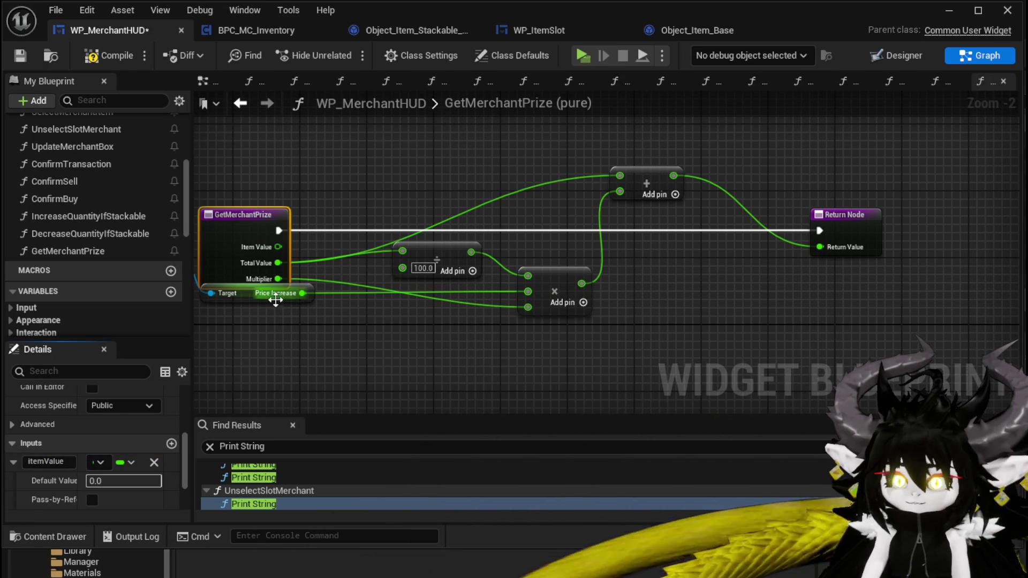
{"action": "left_click_drag", "start_coordinate": [271, 293], "coordinate": [263, 335]}
{"action": "mouse_move", "coordinate": [278, 246]}
{"action": "left_mouse_down"}
{"action": "mouse_move", "coordinate": [589, 192]}
{"action": "mouse_move", "coordinate": [619, 175]}
{"action": "left_mouse_up"}
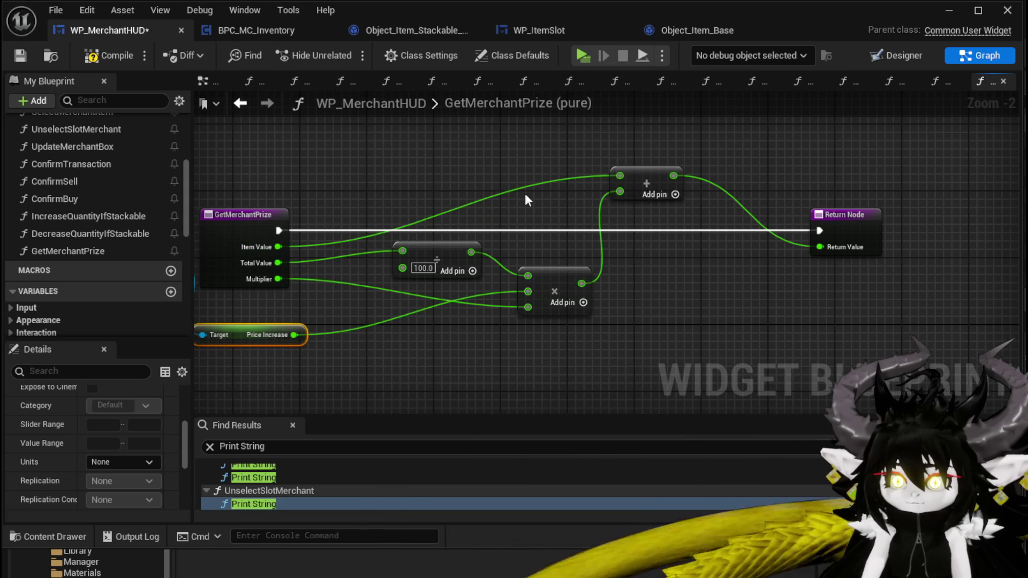
{"action": "left_click", "coordinate": [102, 56]}
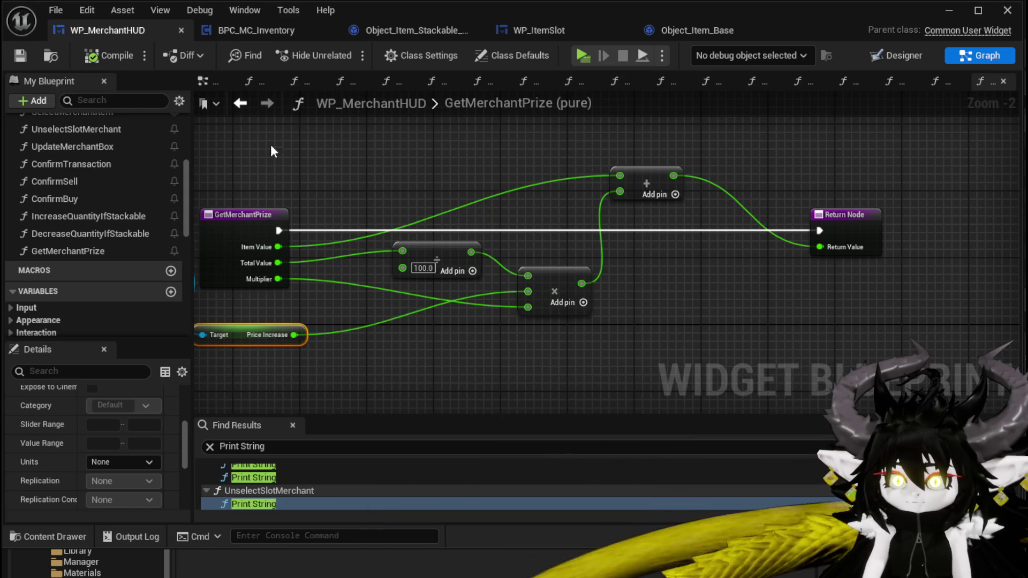
- In CalculateValue, wire Temp Float to Total Value and the element's Value to Item Value, with Multiplier 2
{"action": "left_click", "coordinate": [240, 104]}
{"action": "left_click_drag", "start_coordinate": [647, 284], "coordinate": [723, 255]}
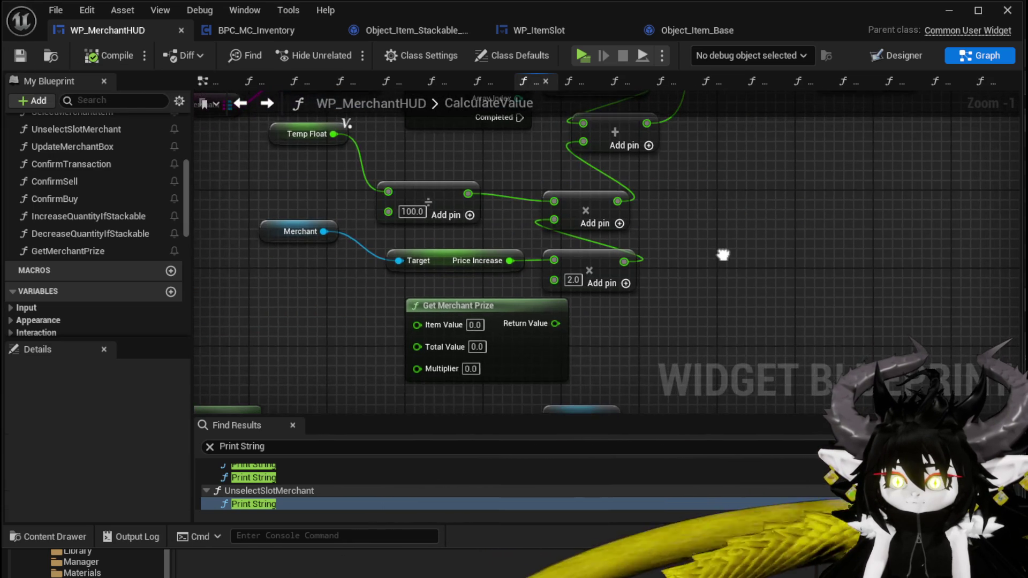
{"action": "mouse_move", "coordinate": [333, 133]}
{"action": "left_mouse_down"}
{"action": "mouse_move", "coordinate": [409, 351]}
{"action": "mouse_move", "coordinate": [419, 349]}
{"action": "left_mouse_up"}
{"action": "left_click_drag", "start_coordinate": [296, 143], "coordinate": [288, 345]}
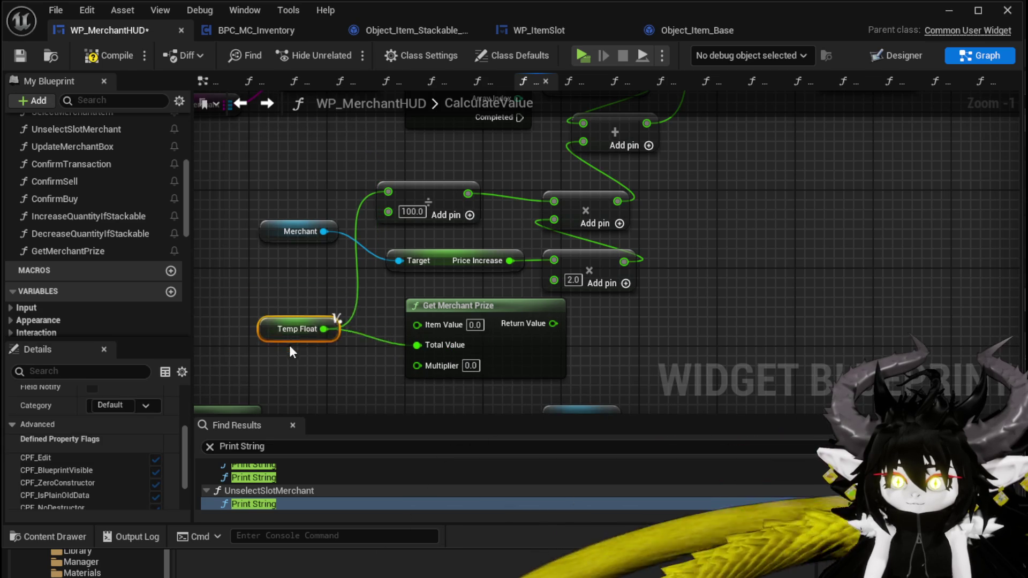
{"action": "left_click_drag", "start_coordinate": [530, 141], "coordinate": [534, 192]}
{"action": "mouse_move", "coordinate": [639, 135]}
{"action": "left_mouse_down"}
{"action": "mouse_move", "coordinate": [388, 386]}
{"action": "mouse_move", "coordinate": [422, 375]}
{"action": "mouse_move", "coordinate": [356, 373]}
{"action": "mouse_move", "coordinate": [703, 203]}
{"action": "mouse_move", "coordinate": [562, 331]}
{"action": "left_mouse_up"}
{"action": "left_click", "coordinate": [360, 379]}
{"action": "type", "text": "2"}
- Feed Get Merchant Prize's result into the total and delete the old add, multiply, divide and Price Increase nodes
{"action": "mouse_move", "coordinate": [622, 320]}
{"action": "left_mouse_down"}
{"action": "mouse_move", "coordinate": [586, 314]}
{"action": "mouse_move", "coordinate": [499, 230]}
{"action": "mouse_move", "coordinate": [477, 159]}
{"action": "left_mouse_up"}
{"action": "left_click_drag", "start_coordinate": [446, 292], "coordinate": [556, 227]}
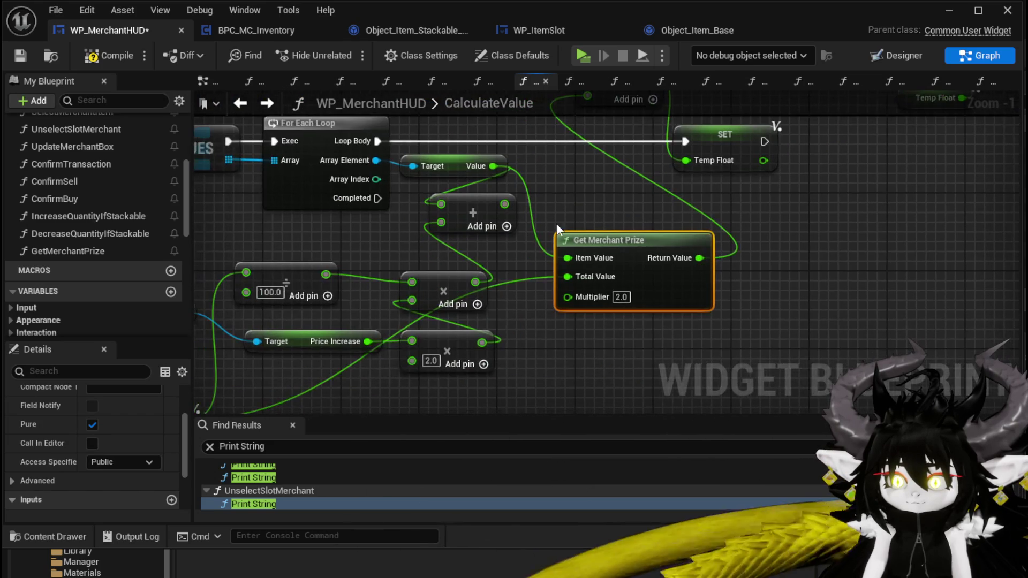
{"action": "left_click_drag", "start_coordinate": [448, 385], "coordinate": [486, 217]}
{"action": "key", "text": "Delete"}
{"action": "mouse_move", "coordinate": [360, 258]}
{"action": "left_mouse_down"}
{"action": "mouse_move", "coordinate": [542, 244]}
{"action": "mouse_move", "coordinate": [494, 321]}
{"action": "left_mouse_up"}
{"action": "key", "text": "Delete"}
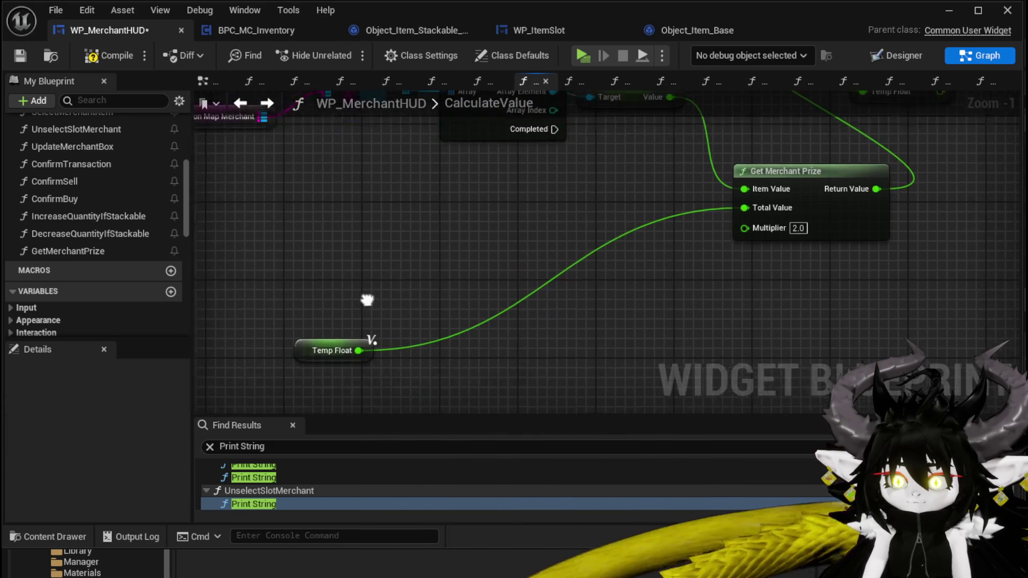
{"action": "mouse_move", "coordinate": [303, 332]}
{"action": "left_mouse_down"}
{"action": "mouse_move", "coordinate": [602, 200]}
{"action": "mouse_move", "coordinate": [458, 291]}
{"action": "left_mouse_up"}
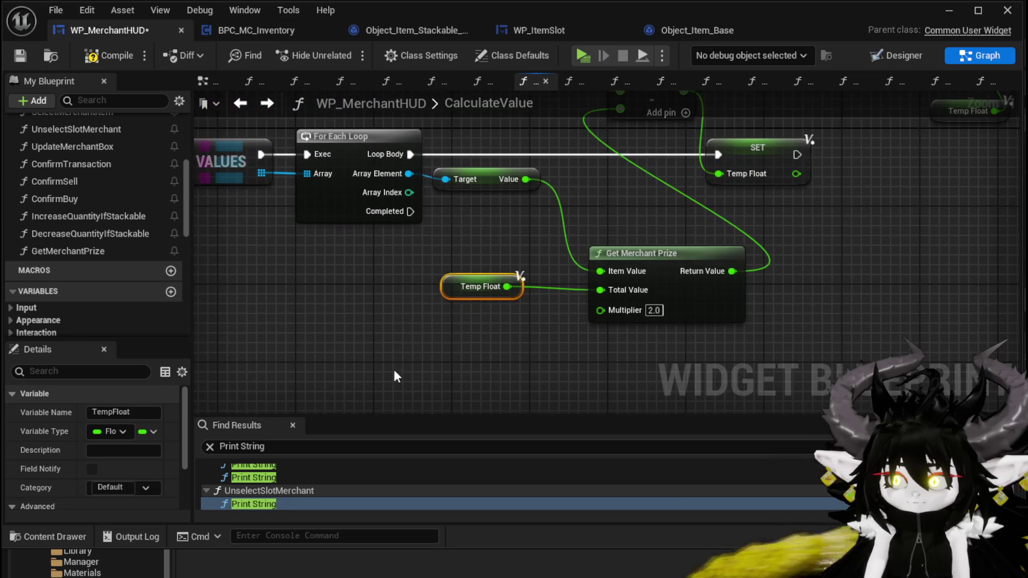
{"action": "left_click", "coordinate": [702, 236]}
- Reconnect Value to Item Value and Temp Float to Total Value, then compile and save
{"action": "mouse_move", "coordinate": [649, 203]}
{"action": "left_mouse_down"}
{"action": "mouse_move", "coordinate": [559, 337]}
{"action": "mouse_move", "coordinate": [570, 251]}
{"action": "mouse_move", "coordinate": [453, 239]}
{"action": "mouse_move", "coordinate": [617, 277]}
{"action": "mouse_move", "coordinate": [576, 277]}
{"action": "left_mouse_up"}
{"action": "scroll", "coordinate": [560, 200], "scroll_direction": "down", "scroll_amount": 2}
{"action": "mouse_move", "coordinate": [496, 235]}
{"action": "left_mouse_down"}
{"action": "mouse_move", "coordinate": [550, 332]}
{"action": "mouse_move", "coordinate": [561, 390]}
{"action": "left_mouse_up"}
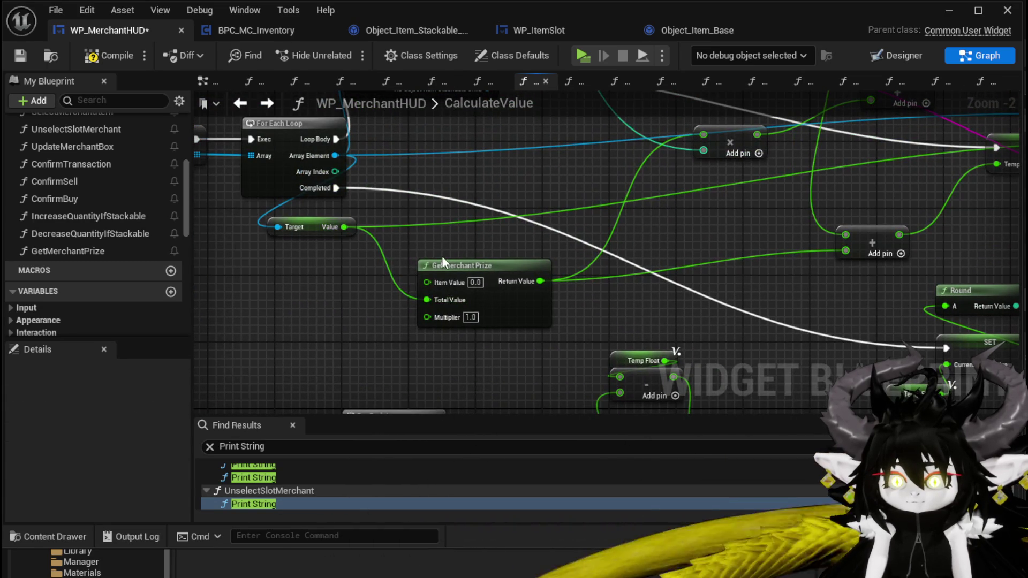
{"action": "left_click_drag", "start_coordinate": [344, 226], "coordinate": [427, 282]}
{"action": "mouse_move", "coordinate": [426, 282]}
{"action": "left_mouse_down"}
{"action": "mouse_move", "coordinate": [369, 329]}
{"action": "mouse_move", "coordinate": [396, 355]}
{"action": "left_mouse_up"}
{"action": "scroll", "coordinate": [468, 272], "scroll_direction": "down", "scroll_amount": 2}
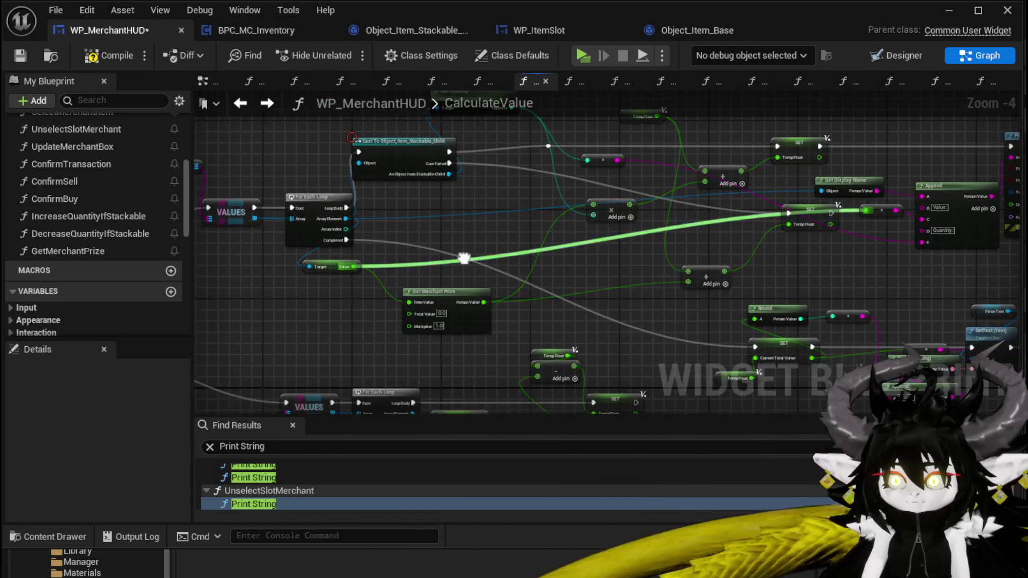
{"action": "left_click_drag", "start_coordinate": [614, 168], "coordinate": [338, 362]}
{"action": "scroll", "coordinate": [379, 275], "scroll_direction": "up", "scroll_amount": 3}
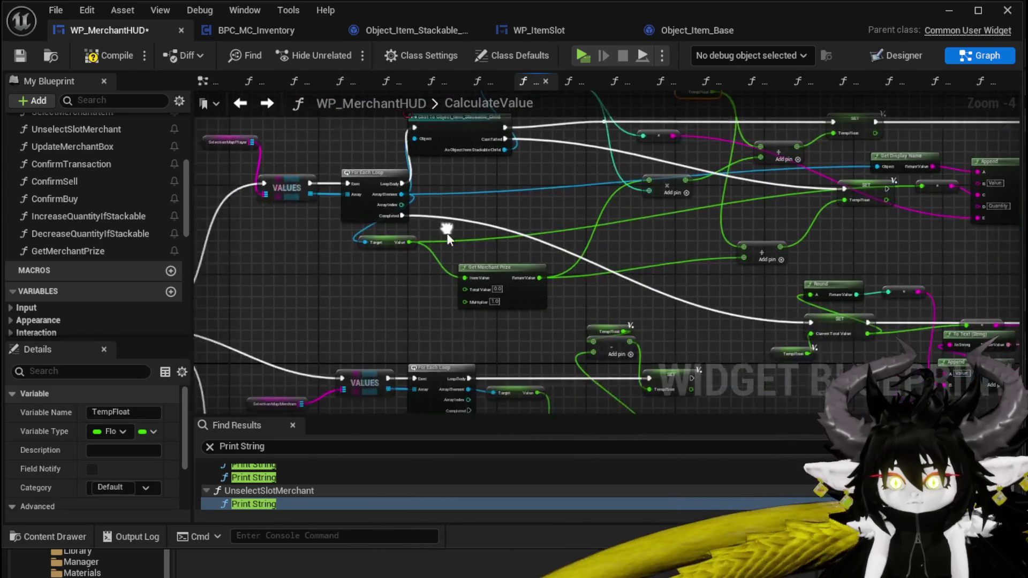
{"action": "left_click_drag", "start_coordinate": [441, 285], "coordinate": [494, 287]}
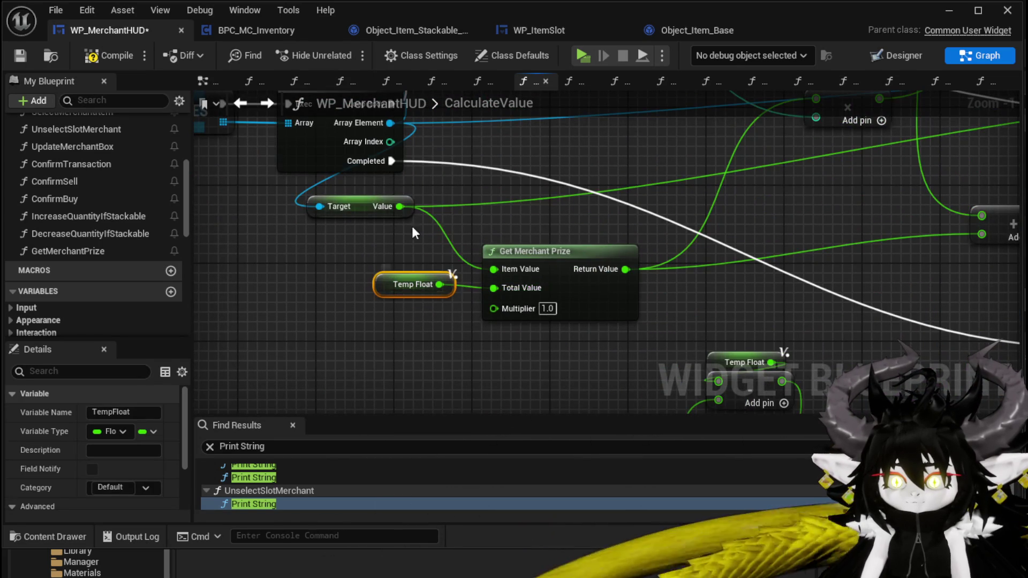
{"action": "left_click", "coordinate": [28, 56]}
- Paste duplicate Get Quantity and Cast nodes and delete the debug Print String node
{"action": "scroll", "coordinate": [589, 194], "scroll_direction": "down", "scroll_amount": 2}
{"action": "left_click_drag", "start_coordinate": [589, 194], "coordinate": [407, 270]}
{"action": "mouse_move", "coordinate": [533, 242]}
{"action": "left_mouse_down"}
{"action": "mouse_move", "coordinate": [556, 301]}
{"action": "mouse_move", "coordinate": [428, 292]}
{"action": "mouse_move", "coordinate": [476, 262]}
{"action": "left_mouse_up"}
{"action": "mouse_move", "coordinate": [448, 352]}
{"action": "left_mouse_down"}
{"action": "mouse_move", "coordinate": [490, 194]}
{"action": "mouse_move", "coordinate": [537, 311]}
{"action": "left_mouse_up"}
{"action": "key", "text": "ctrl+v"}
{"action": "scroll", "coordinate": [576, 291], "scroll_direction": "down", "scroll_amount": 3}
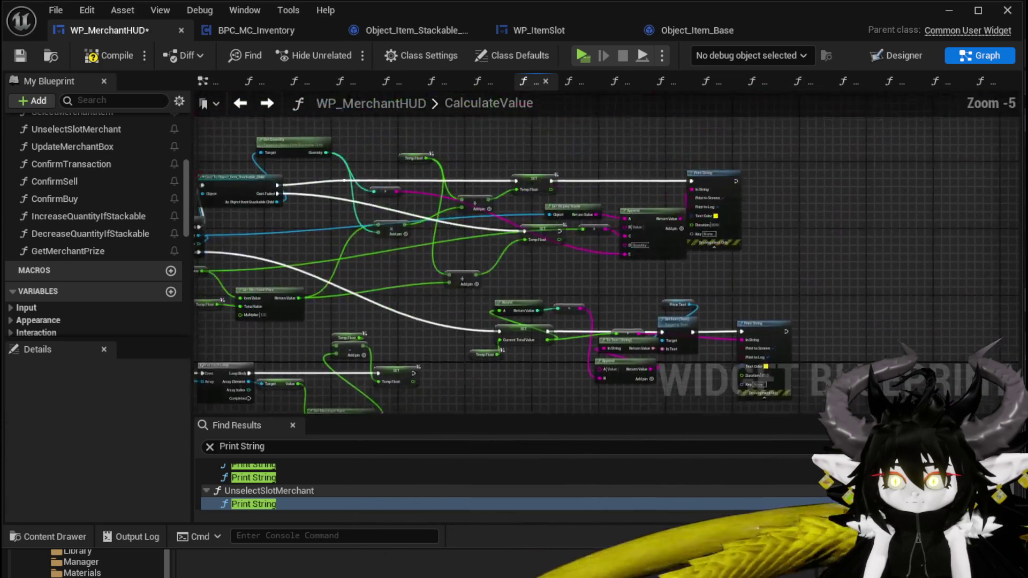
{"action": "scroll", "coordinate": [642, 220], "scroll_direction": "up", "scroll_amount": 3}
{"action": "key", "text": "Delete"}
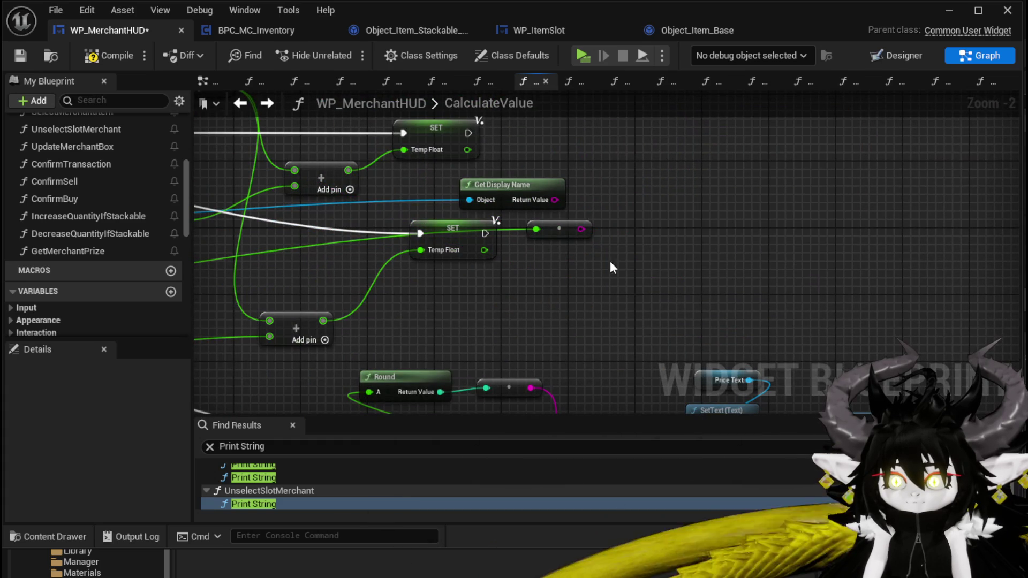
{"action": "mouse_move", "coordinate": [599, 187]}
{"action": "left_mouse_down"}
{"action": "mouse_move", "coordinate": [725, 211]}
{"action": "mouse_move", "coordinate": [580, 219]}
{"action": "mouse_move", "coordinate": [694, 229]}
{"action": "left_mouse_up"}
{"action": "scroll", "coordinate": [580, 219], "scroll_direction": "down", "scroll_amount": 2}
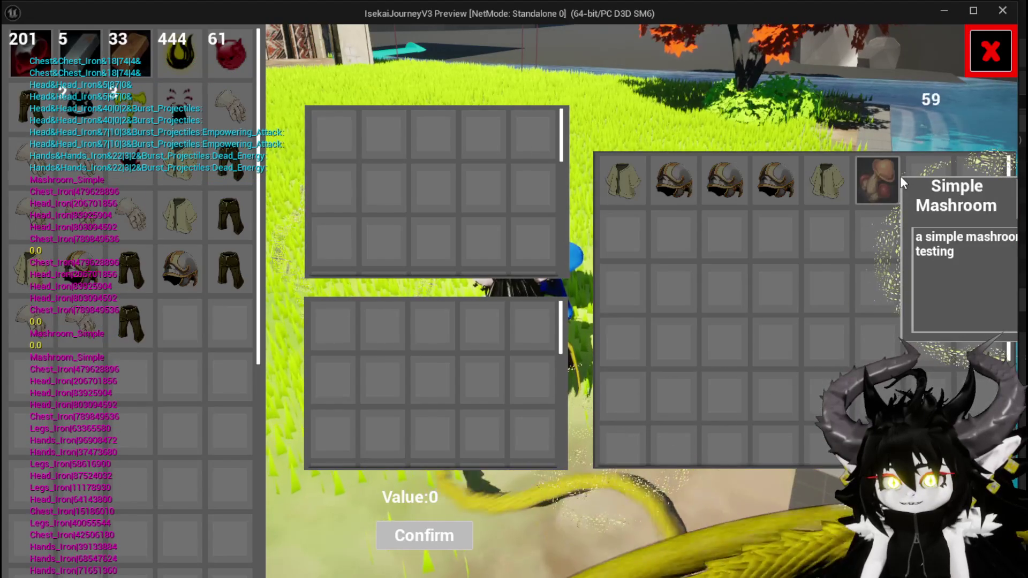
- Put a mushroom into the trade grid, then stop the running play session
{"action": "left_click", "coordinate": [900, 178]}
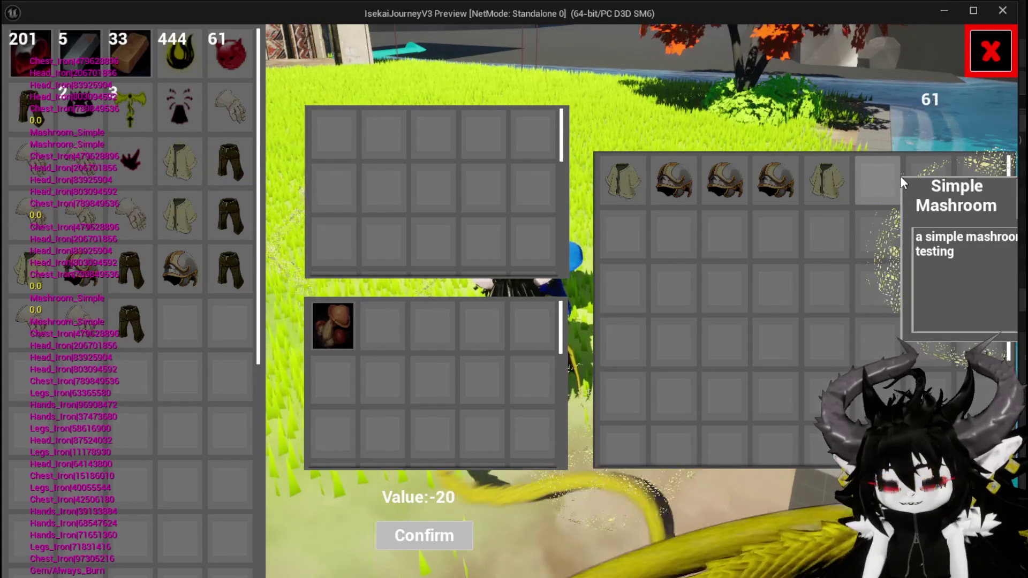
{"action": "key", "text": "alt+Tab"}
{"action": "key", "text": "Escape"}
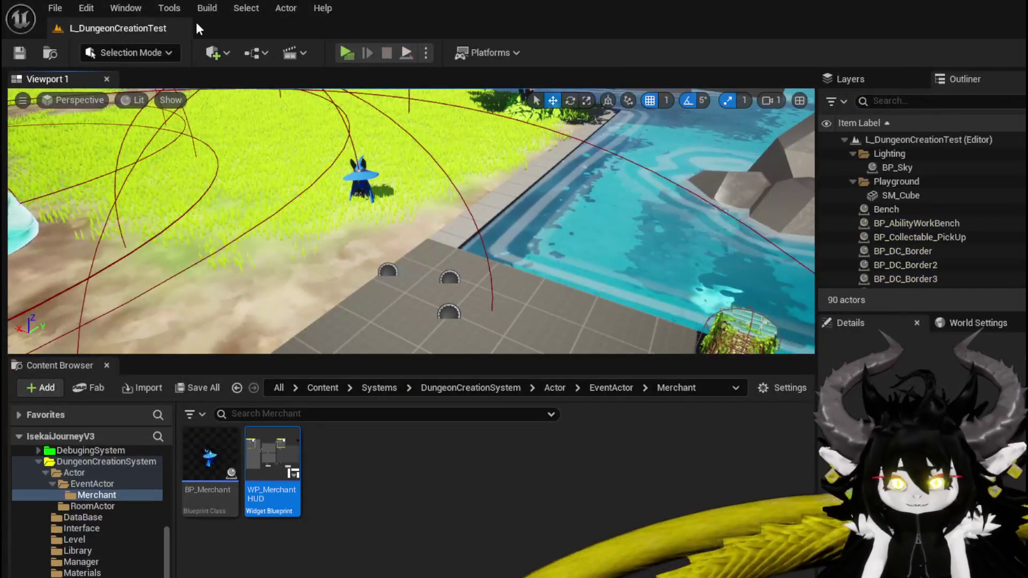
- Start a new play session, open the merchant's trade window and sell eight mushrooms
{"action": "left_click", "coordinate": [347, 52]}
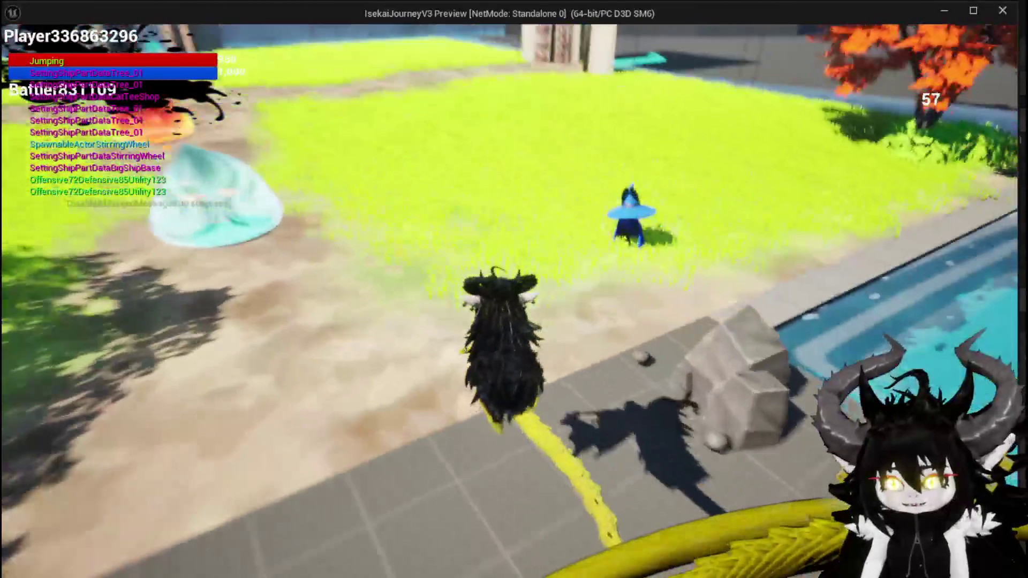
{"action": "key", "text": "e"}
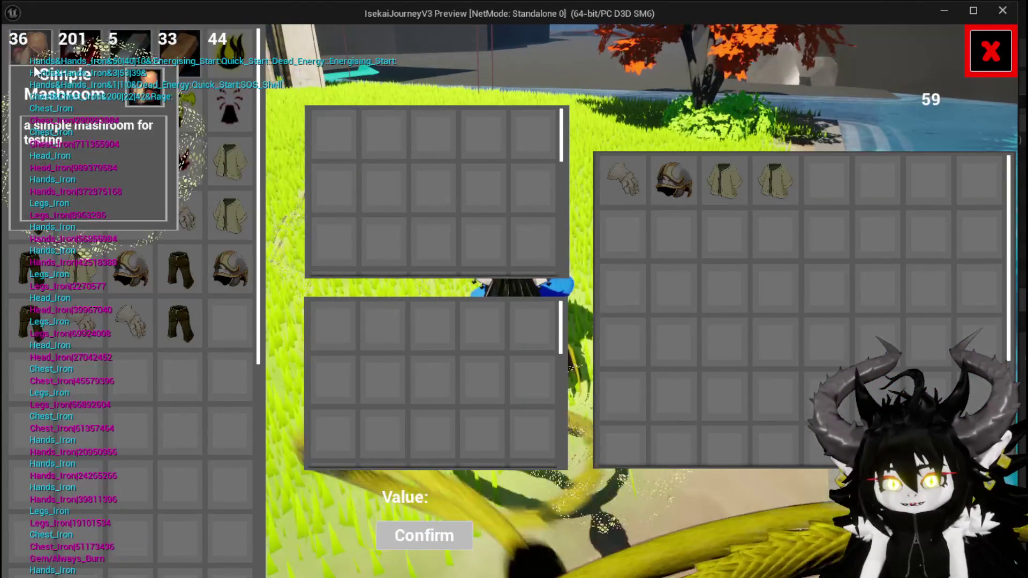
{"action": "left_click", "coordinate": [36, 70]}
{"action": "left_click", "coordinate": [35, 70]}
{"action": "left_click", "coordinate": [36, 70]}
{"action": "left_click", "coordinate": [35, 70]}
{"action": "left_click", "coordinate": [36, 70]}
{"action": "left_click", "coordinate": [36, 70]}
{"action": "left_click", "coordinate": [35, 71]}
{"action": "left_click", "coordinate": [35, 70]}
{"action": "left_click", "coordinate": [35, 70]}
{"action": "left_click", "coordinate": [35, 70]}
{"action": "left_click", "coordinate": [35, 70]}
{"action": "left_click", "coordinate": [35, 70]}
{"action": "left_click", "coordinate": [35, 71]}
{"action": "left_click", "coordinate": [35, 70]}
{"action": "left_click", "coordinate": [35, 70]}
{"action": "left_click", "coordinate": [35, 70]}
{"action": "left_click", "coordinate": [35, 70]}
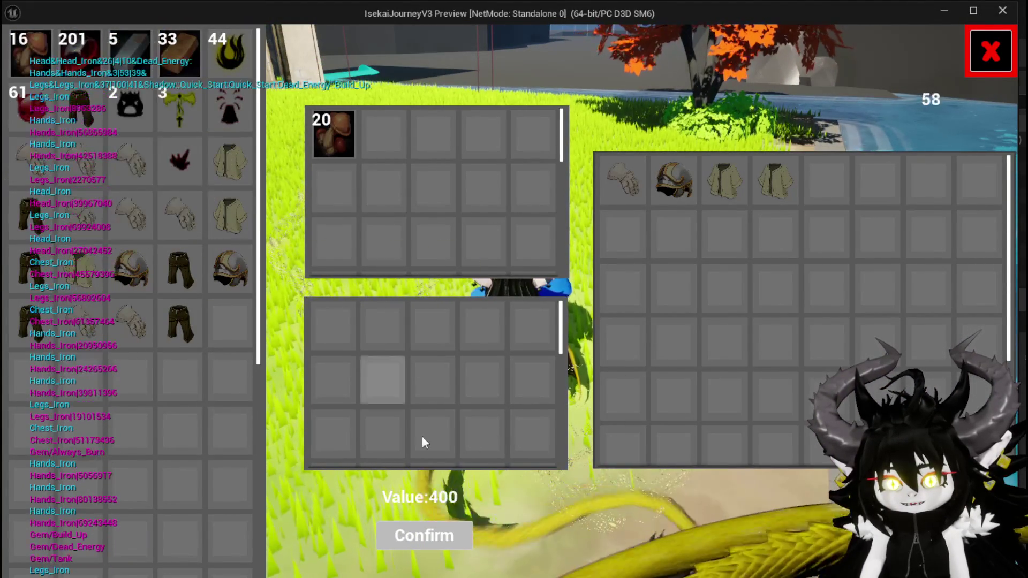
{"action": "left_click", "coordinate": [456, 539]}
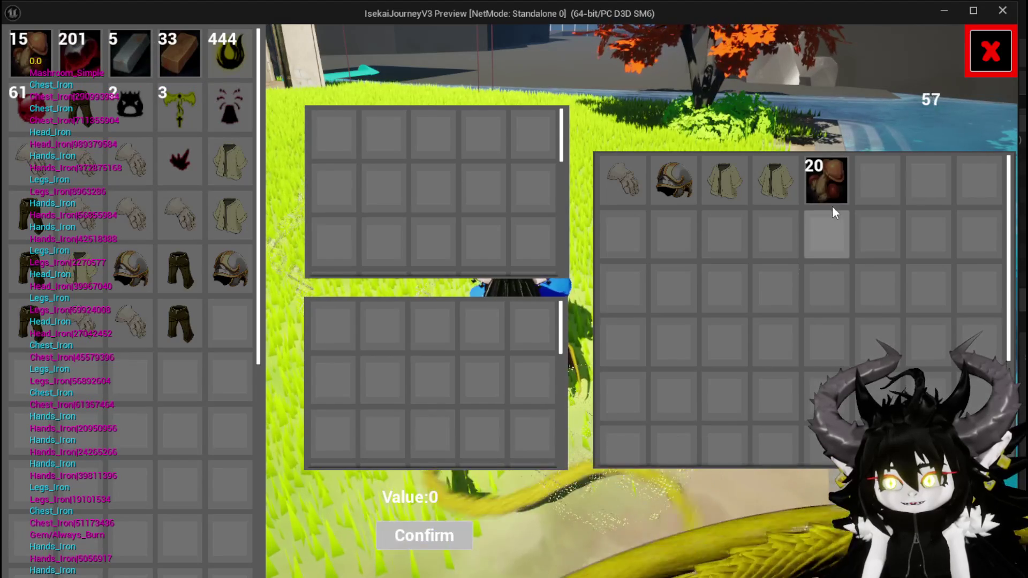
- Buy one mushroom back from the merchant, sell it again, and stop the play session
{"action": "left_click", "coordinate": [831, 195]}
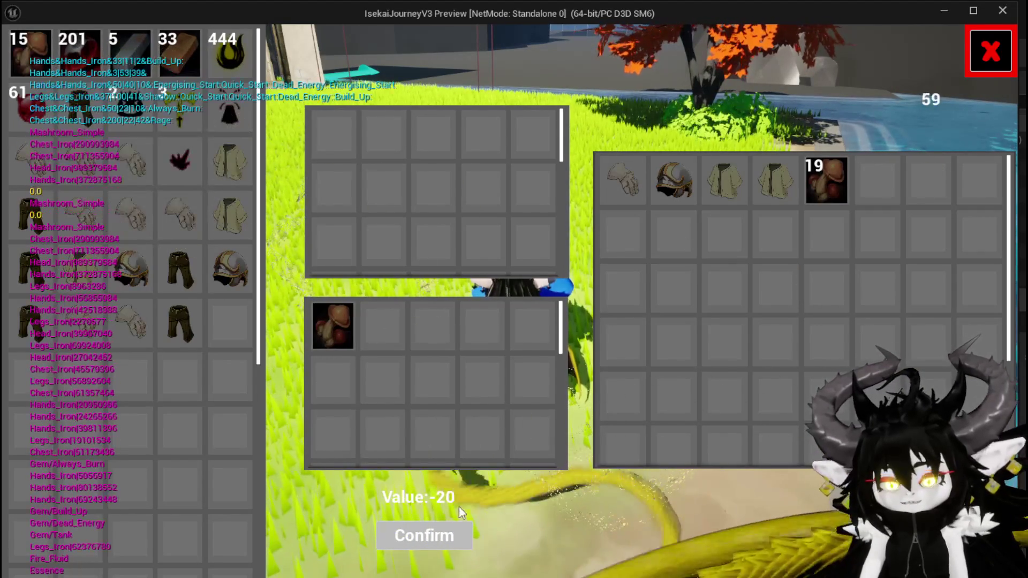
{"action": "left_click", "coordinate": [437, 542]}
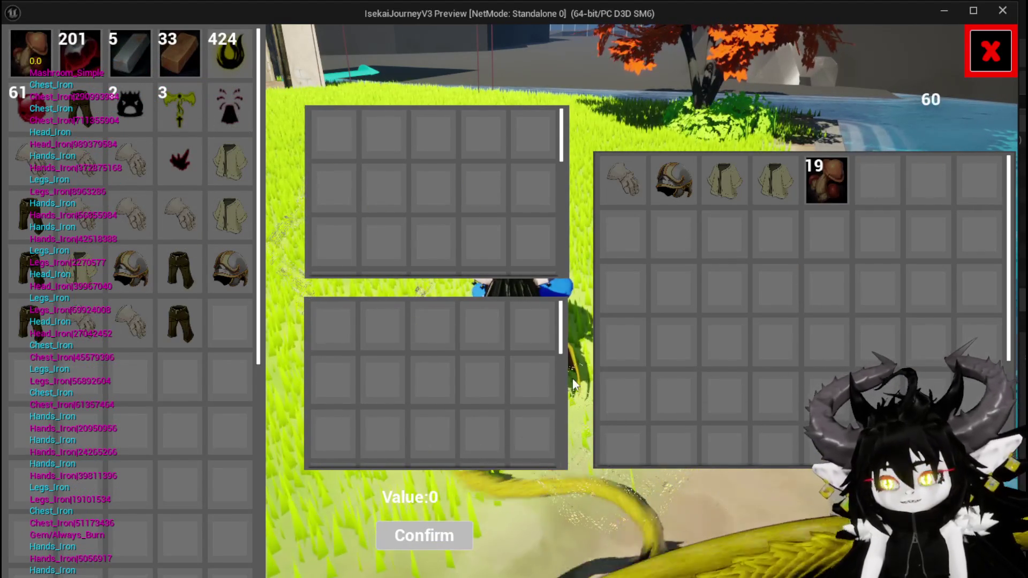
{"action": "left_click", "coordinate": [37, 62]}
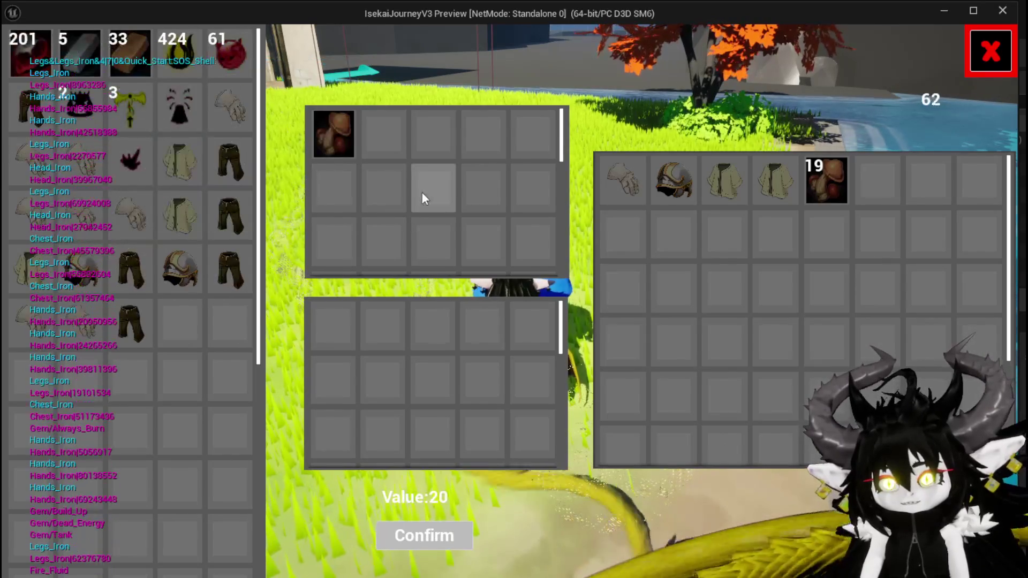
{"action": "left_click", "coordinate": [436, 539]}
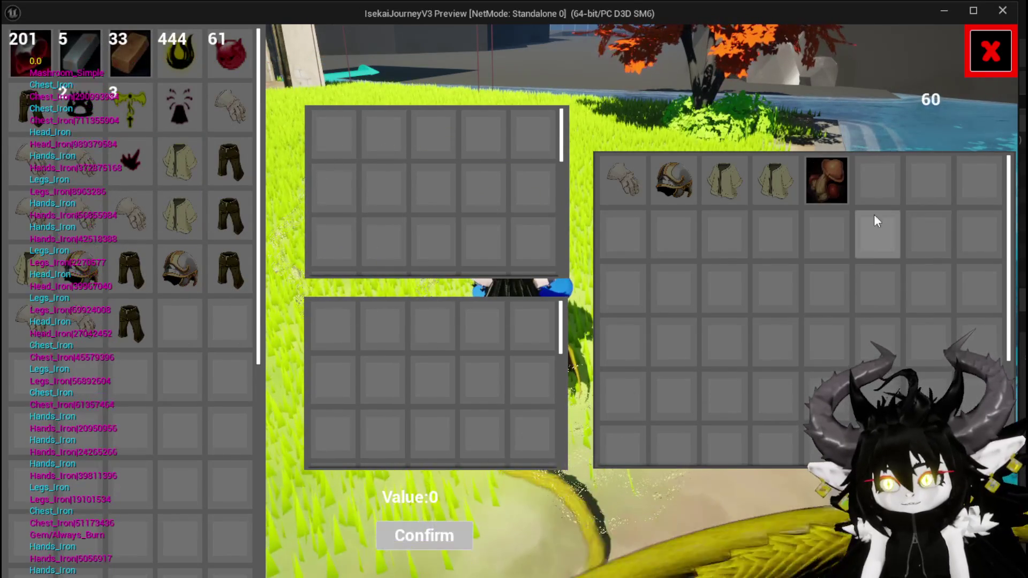
{"action": "mouse_move", "coordinate": [821, 184]}
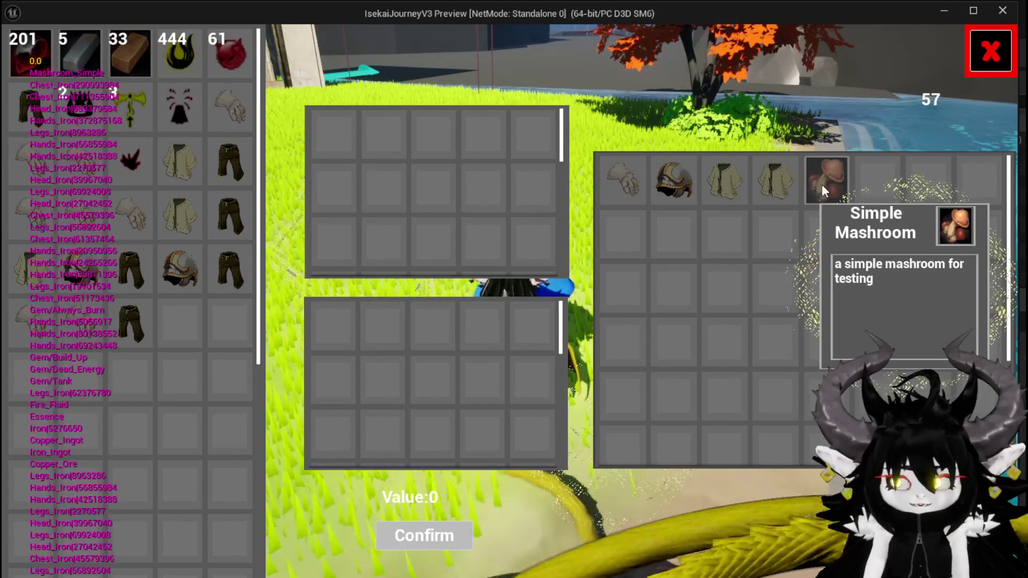
{"action": "key", "text": "alt+Tab"}
{"action": "key", "text": "Escape"}
{"action": "key", "text": "ctrl+s"}
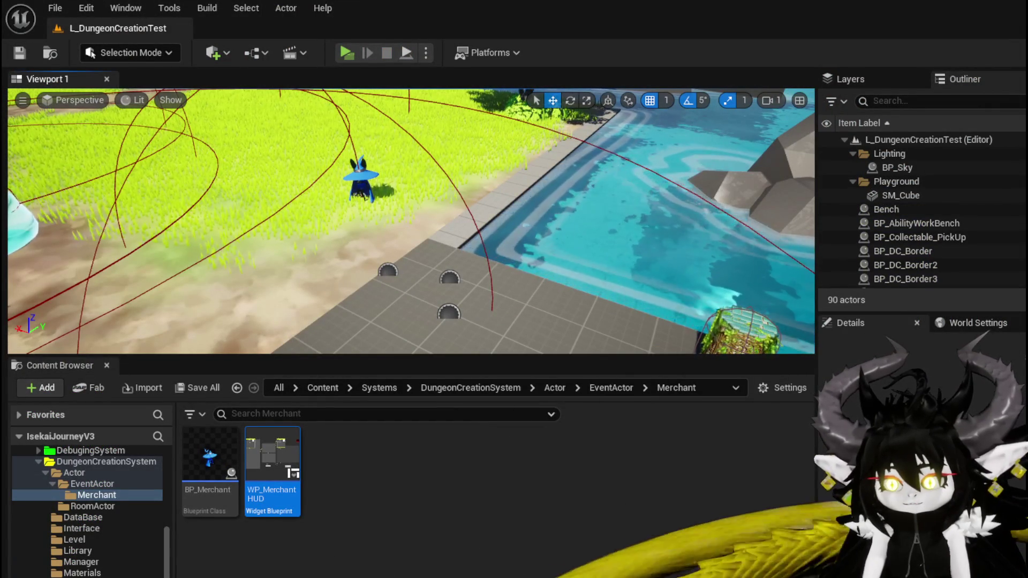
- Open the ConfirmSell function in WP_MerchantHUD and look over it up to the CLEAR and Add Full Map nodes
{"action": "key", "text": "alt+Tab"}
{"action": "scroll", "coordinate": [415, 371], "scroll_direction": "down", "scroll_amount": 2}
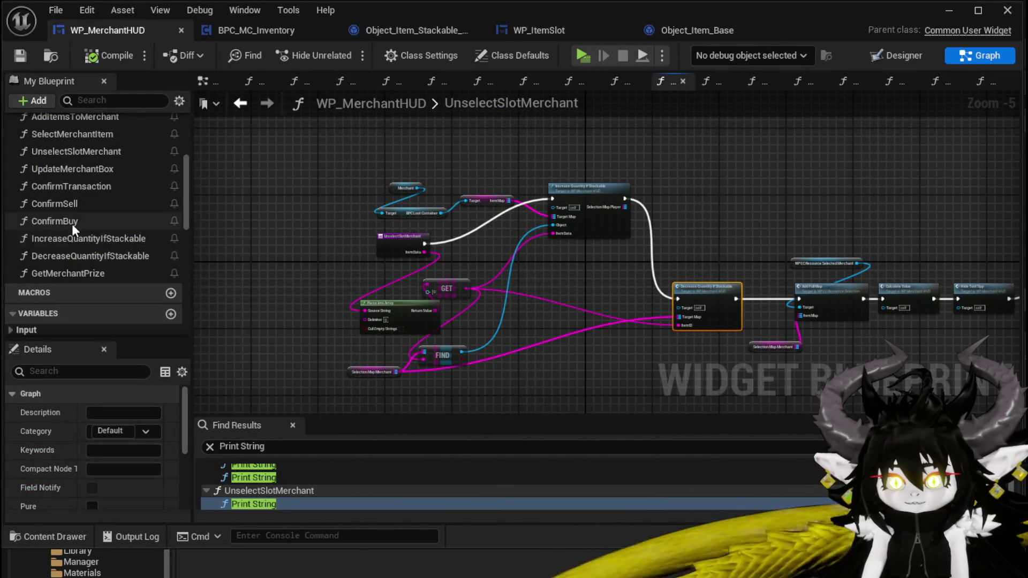
{"action": "double_click", "coordinate": [72, 203]}
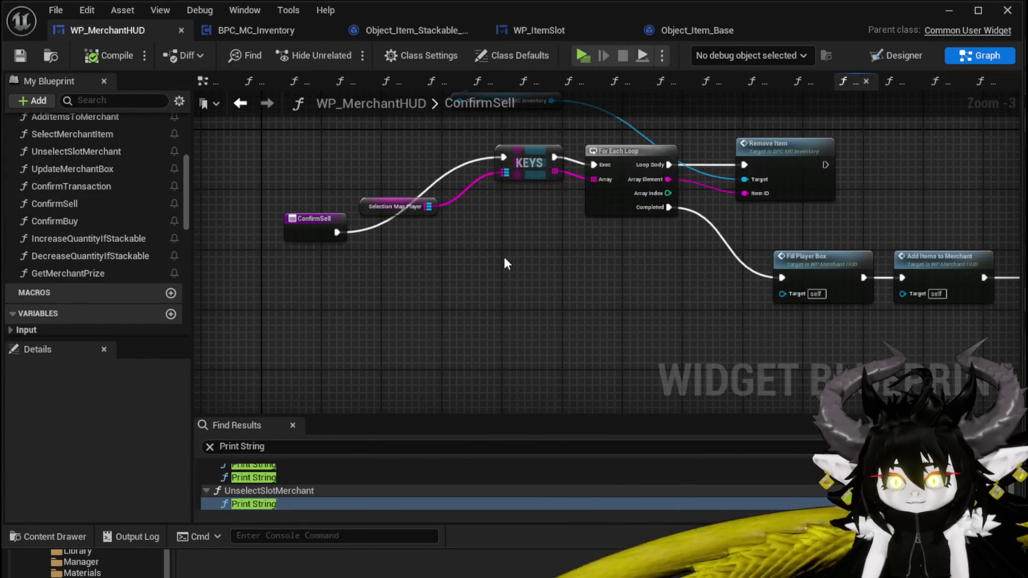
{"action": "left_click_drag", "start_coordinate": [412, 320], "coordinate": [299, 309]}
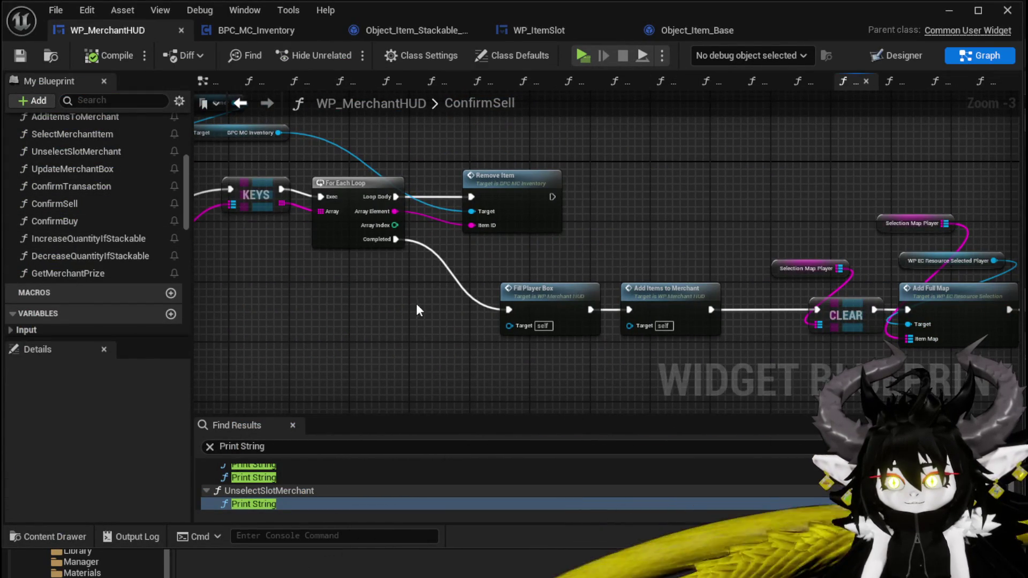
{"action": "mouse_move", "coordinate": [427, 303]}
{"action": "left_mouse_down"}
{"action": "mouse_move", "coordinate": [318, 290]}
{"action": "mouse_move", "coordinate": [275, 198]}
{"action": "left_mouse_up"}
{"action": "mouse_move", "coordinate": [640, 336]}
{"action": "left_mouse_down"}
{"action": "mouse_move", "coordinate": [472, 339]}
{"action": "mouse_move", "coordinate": [482, 385]}
{"action": "left_mouse_up"}
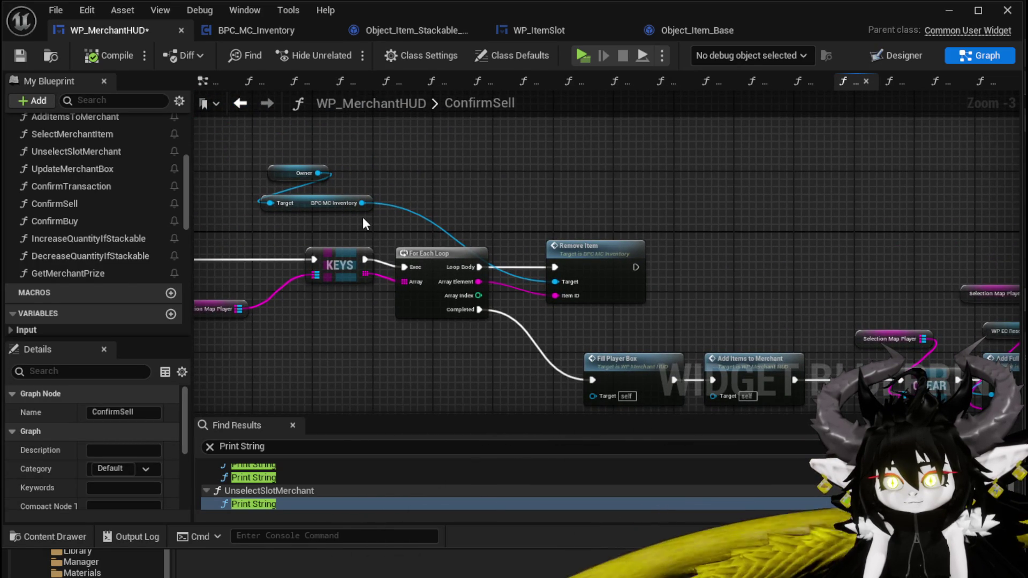
{"action": "mouse_move", "coordinate": [728, 282]}
{"action": "left_mouse_down"}
{"action": "mouse_move", "coordinate": [671, 261]}
{"action": "mouse_move", "coordinate": [817, 250]}
{"action": "left_mouse_up"}
{"action": "mouse_move", "coordinate": [887, 259]}
{"action": "left_mouse_down"}
{"action": "mouse_move", "coordinate": [787, 233]}
{"action": "mouse_move", "coordinate": [547, 219]}
{"action": "left_mouse_up"}
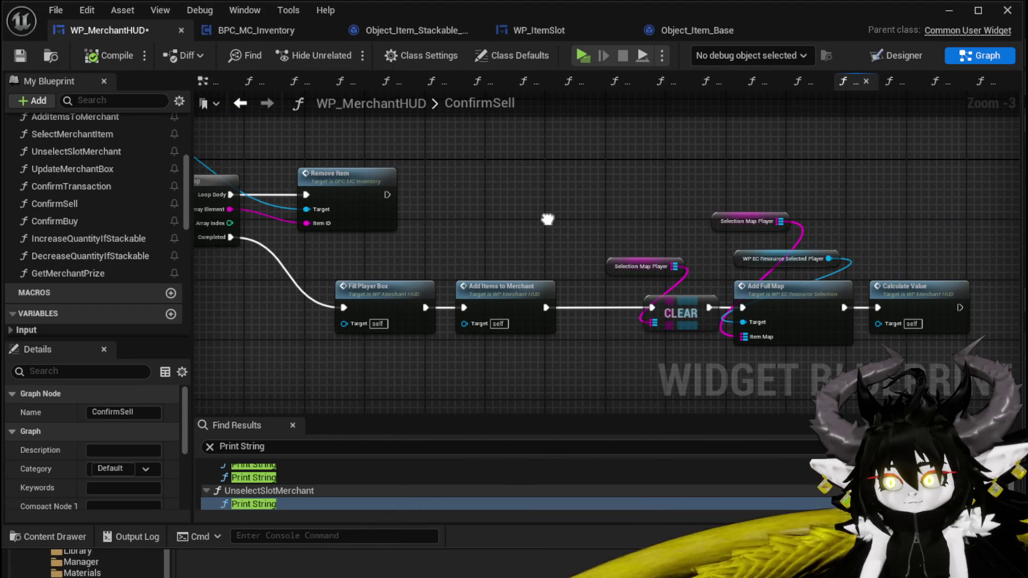
- Open AddItemsToMerchant and place an IncreaseQuantityIfStackable call in its graph
{"action": "double_click", "coordinate": [502, 298]}
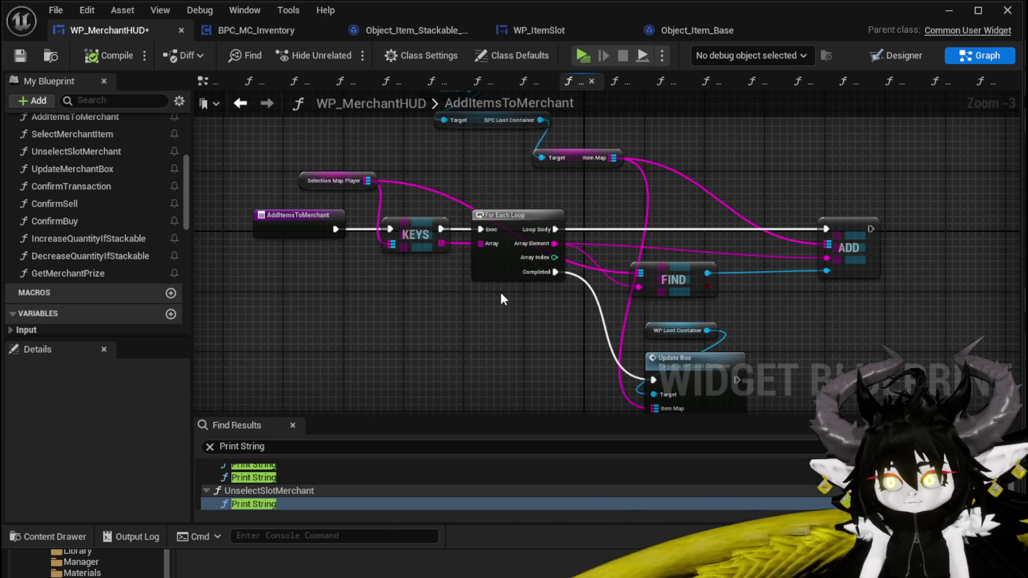
{"action": "mouse_move", "coordinate": [502, 298]}
{"action": "left_mouse_down"}
{"action": "mouse_move", "coordinate": [501, 283]}
{"action": "mouse_move", "coordinate": [469, 331]}
{"action": "left_mouse_up"}
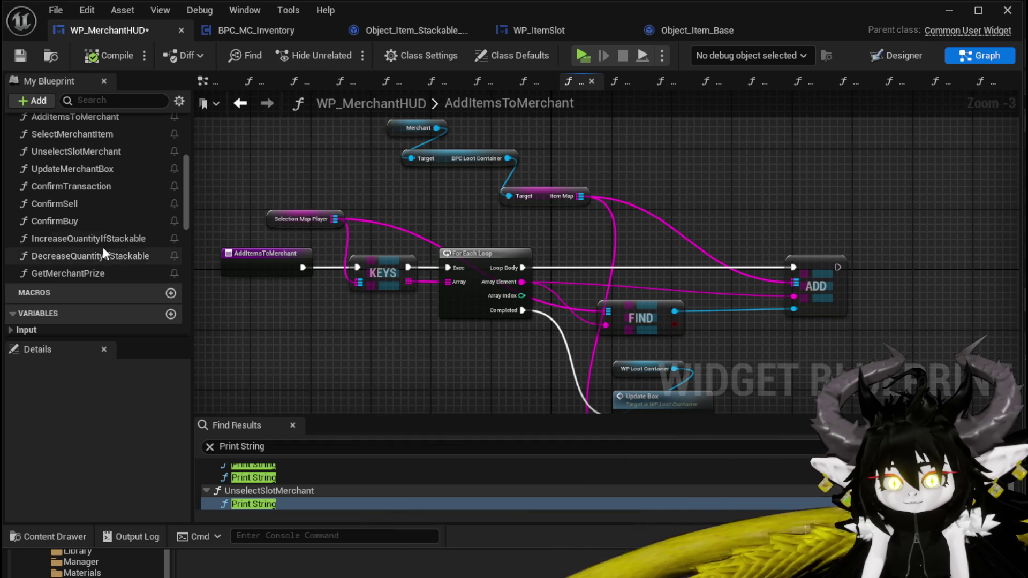
{"action": "mouse_move", "coordinate": [102, 243]}
{"action": "left_mouse_down"}
{"action": "mouse_move", "coordinate": [807, 191]}
{"action": "mouse_move", "coordinate": [657, 236]}
{"action": "mouse_move", "coordinate": [767, 249]}
{"action": "left_mouse_up"}
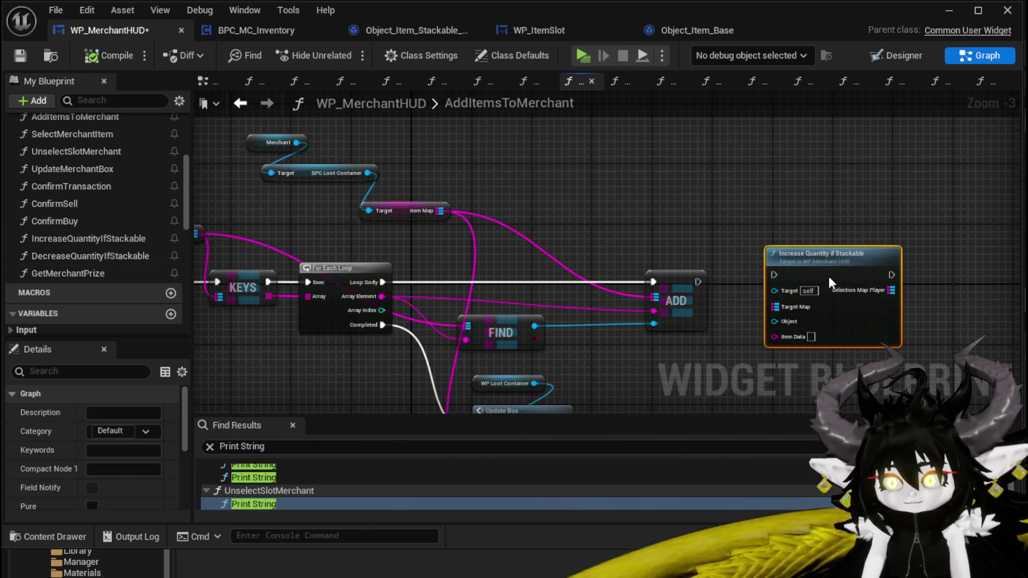
- Wire Item Map to Target Map, FIND result to Object, loop item to Item Data, and Loop Body to the call
{"action": "mouse_move", "coordinate": [666, 302]}
{"action": "left_mouse_down"}
{"action": "mouse_move", "coordinate": [780, 312]}
{"action": "mouse_move", "coordinate": [760, 307]}
{"action": "left_mouse_up"}
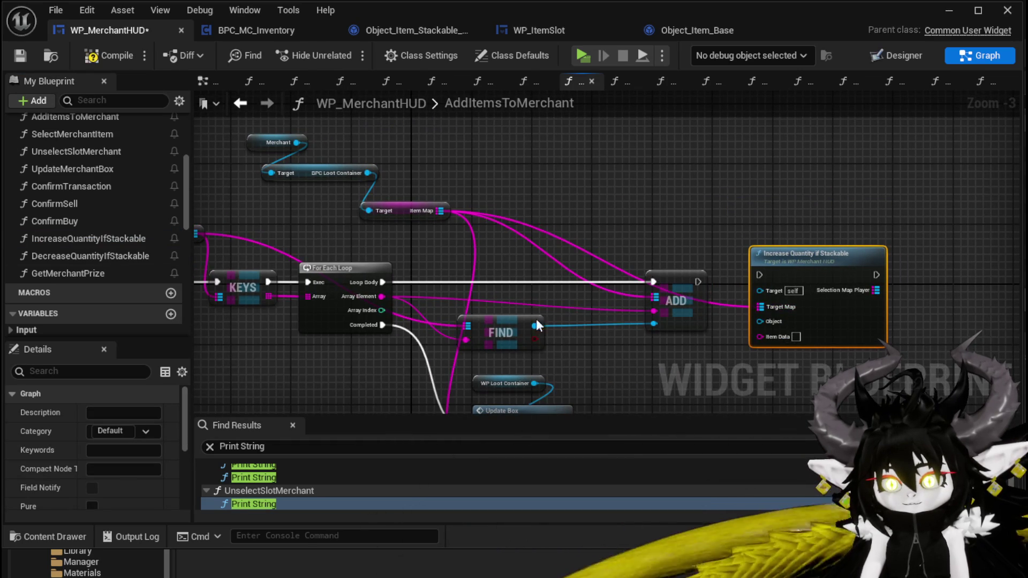
{"action": "left_click_drag", "start_coordinate": [535, 326], "coordinate": [760, 321]}
{"action": "left_click", "coordinate": [651, 309]}
{"action": "mouse_move", "coordinate": [651, 310]}
{"action": "left_mouse_down"}
{"action": "mouse_move", "coordinate": [770, 338]}
{"action": "mouse_move", "coordinate": [760, 335]}
{"action": "left_mouse_up"}
{"action": "mouse_move", "coordinate": [382, 282]}
{"action": "left_mouse_down"}
{"action": "mouse_move", "coordinate": [788, 292]}
{"action": "mouse_move", "coordinate": [759, 275]}
{"action": "left_mouse_up"}
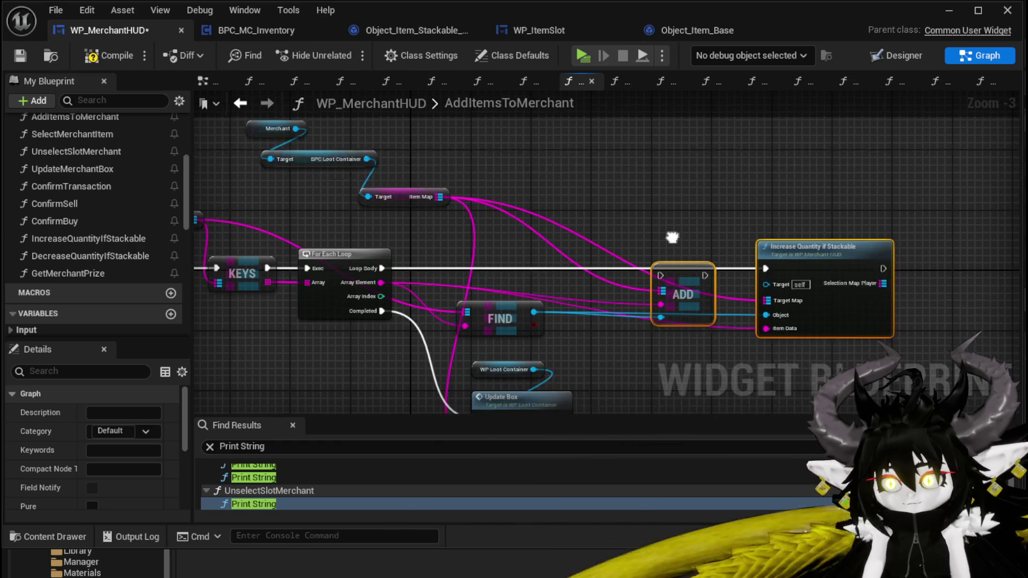
- Delete the old ADD node and move Increase Quantity if Stackable into its place
{"action": "key", "text": "Delete"}
{"action": "left_click_drag", "start_coordinate": [803, 210], "coordinate": [649, 204]}
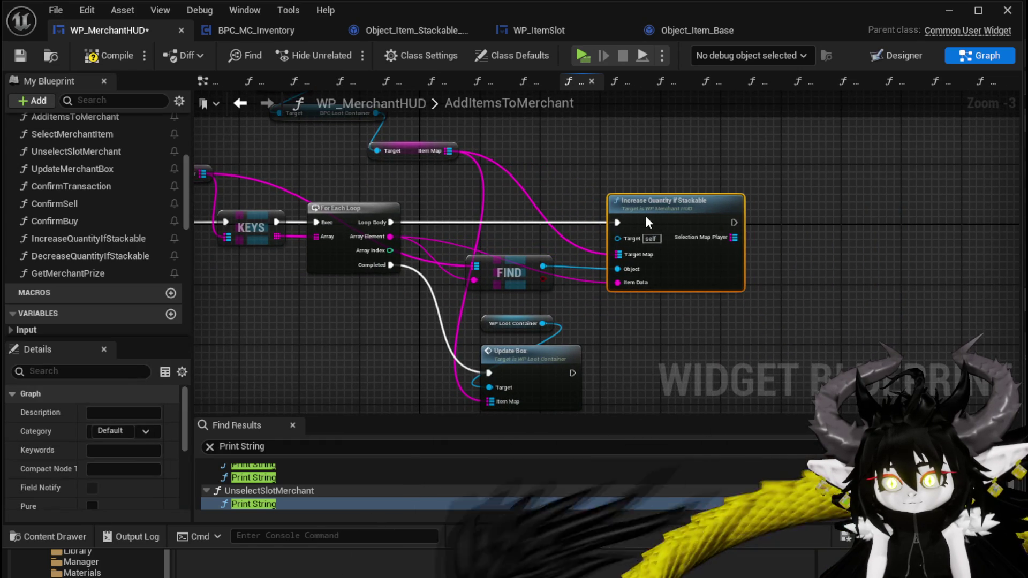
{"action": "left_click", "coordinate": [560, 189]}
{"action": "left_click_drag", "start_coordinate": [560, 188], "coordinate": [696, 224]}
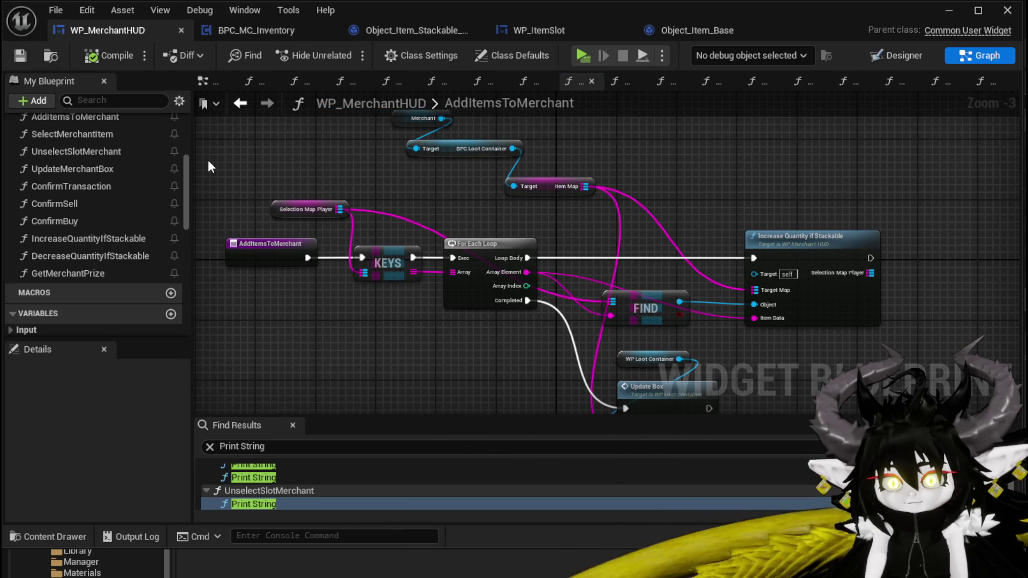
- In ConfirmBuy, wire IncreaseQuantityIfStackable with loop exec, Array Element and found item, replacing ADD
{"action": "double_click", "coordinate": [79, 220]}
{"action": "left_click_drag", "start_coordinate": [397, 303], "coordinate": [265, 261]}
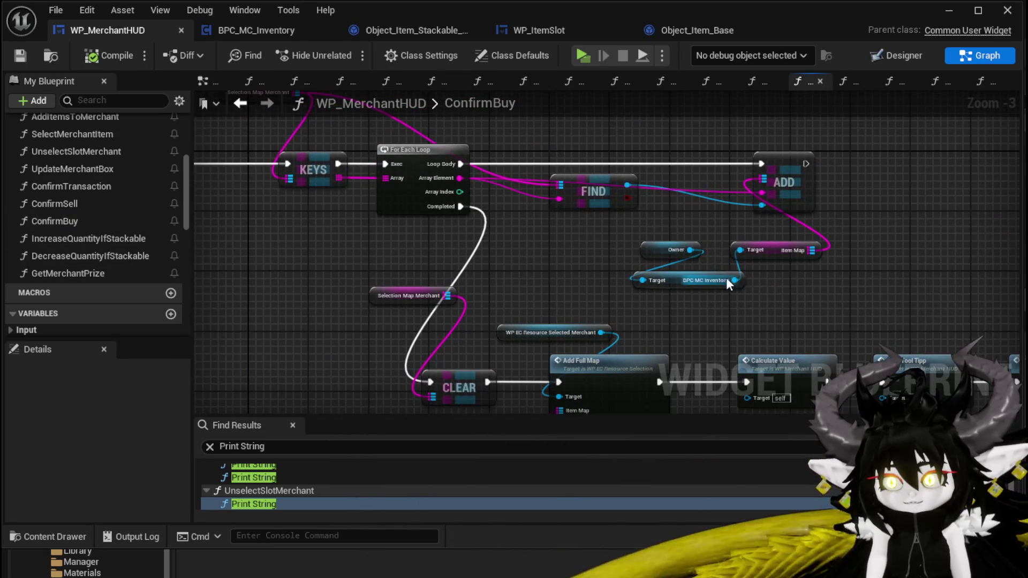
{"action": "left_click_drag", "start_coordinate": [860, 169], "coordinate": [779, 241]}
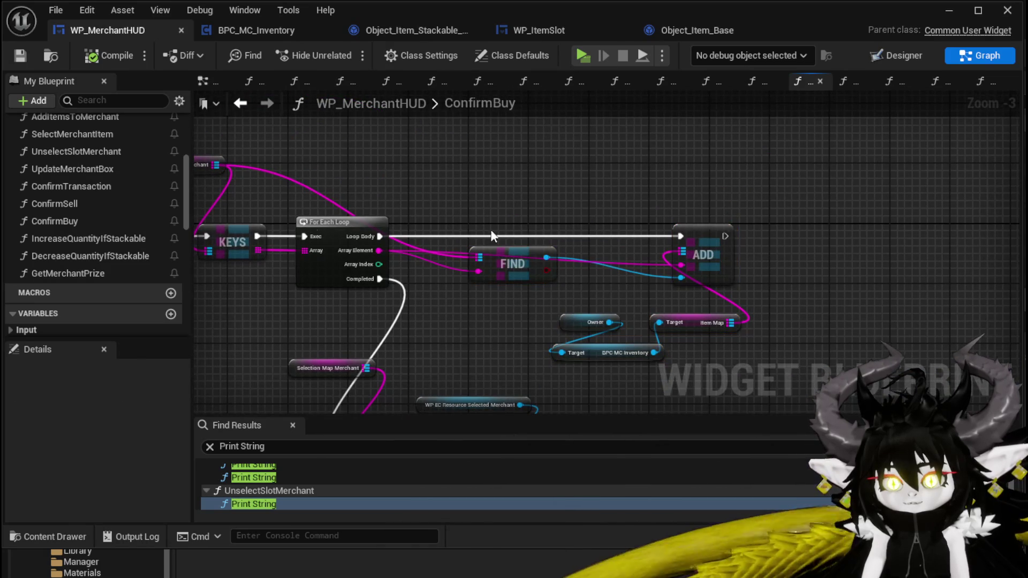
{"action": "mouse_move", "coordinate": [119, 241]}
{"action": "left_mouse_down"}
{"action": "mouse_move", "coordinate": [778, 235]}
{"action": "mouse_move", "coordinate": [795, 213]}
{"action": "left_mouse_up"}
{"action": "mouse_move", "coordinate": [377, 237]}
{"action": "left_mouse_down"}
{"action": "mouse_move", "coordinate": [858, 237]}
{"action": "mouse_move", "coordinate": [803, 240]}
{"action": "left_mouse_up"}
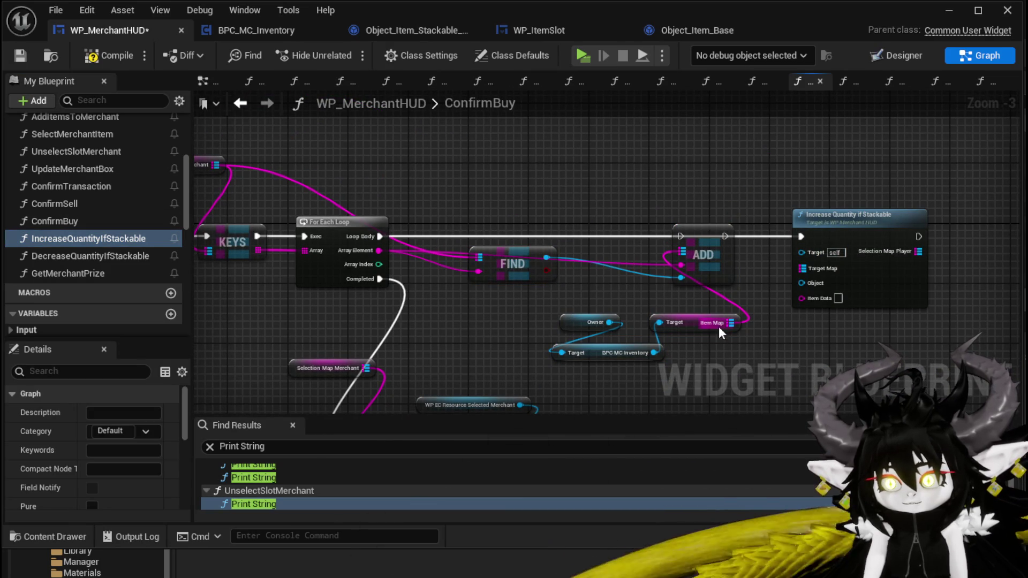
{"action": "mouse_move", "coordinate": [718, 280]}
{"action": "left_mouse_down"}
{"action": "mouse_move", "coordinate": [835, 297]}
{"action": "mouse_move", "coordinate": [822, 304]}
{"action": "left_mouse_up"}
{"action": "mouse_move", "coordinate": [681, 277]}
{"action": "left_mouse_down"}
{"action": "mouse_move", "coordinate": [819, 297]}
{"action": "mouse_move", "coordinate": [801, 282]}
{"action": "left_mouse_up"}
{"action": "left_click", "coordinate": [709, 251]}
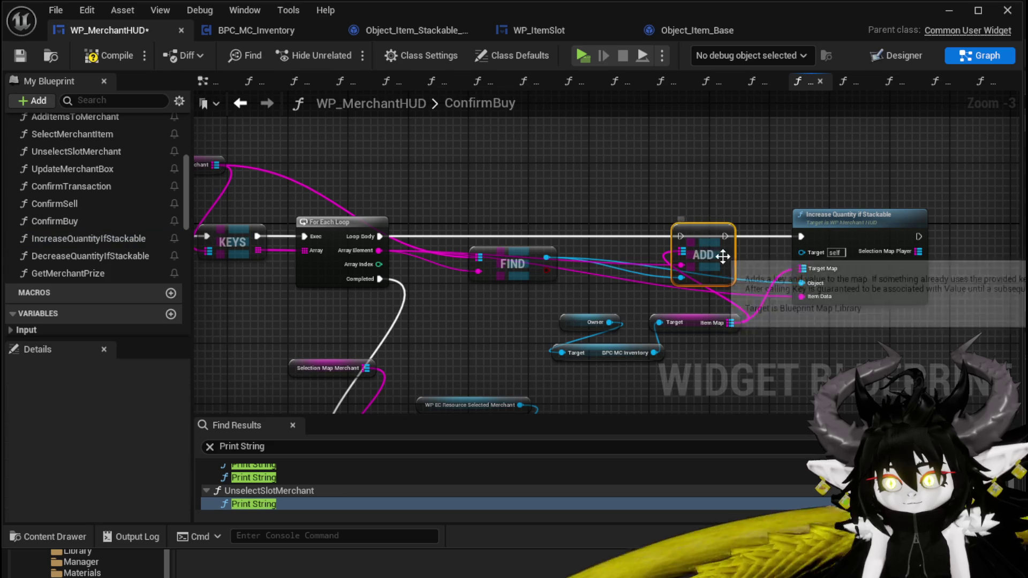
{"action": "left_click_drag", "start_coordinate": [877, 225], "coordinate": [705, 226]}
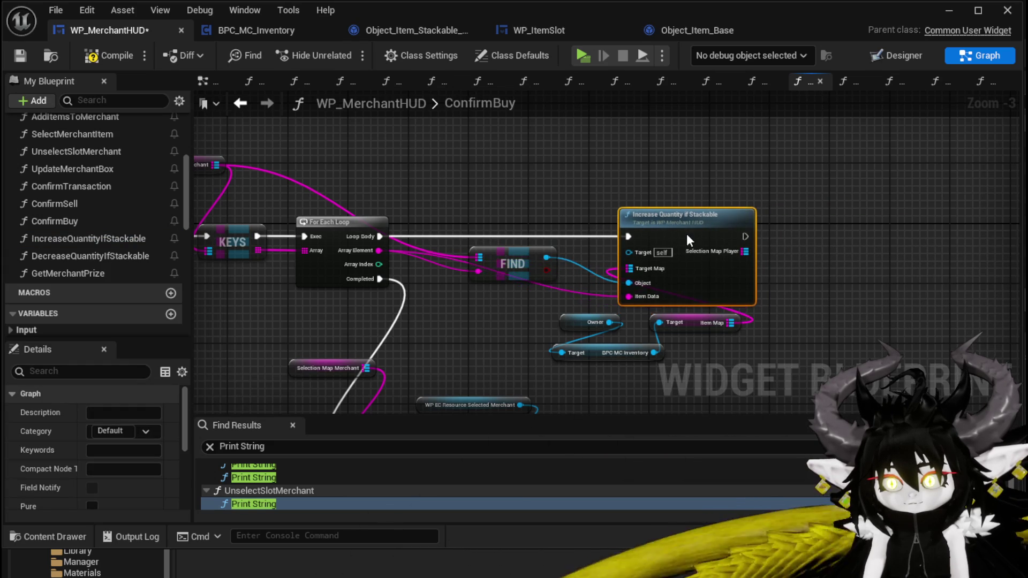
- Compile and save the WP_MerchantHUD blueprint
{"action": "left_click_drag", "start_coordinate": [601, 191], "coordinate": [732, 194]}
{"action": "left_click", "coordinate": [98, 57]}
{"action": "mouse_move", "coordinate": [392, 170]}
{"action": "left_mouse_down"}
{"action": "mouse_move", "coordinate": [341, 67]}
{"action": "mouse_move", "coordinate": [152, 28]}
{"action": "mouse_move", "coordinate": [506, 118]}
{"action": "left_mouse_up"}
{"action": "key", "text": "ctrl+s"}
- Start playing the level and walk to the merchant to open trading
{"action": "left_click", "coordinate": [943, 12]}
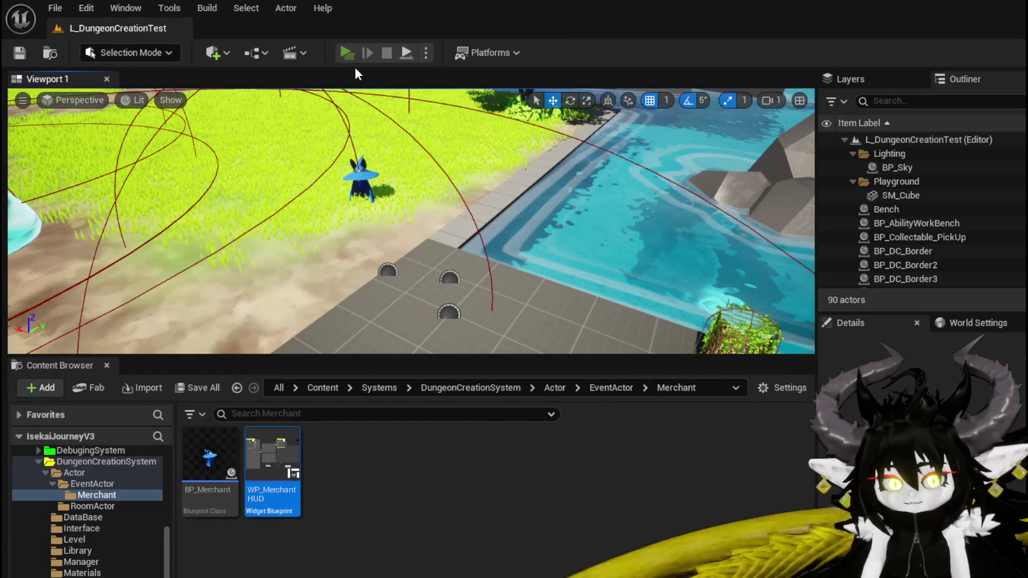
{"action": "left_click", "coordinate": [351, 52]}
{"action": "key", "text": "w"}
{"action": "key", "text": "e"}
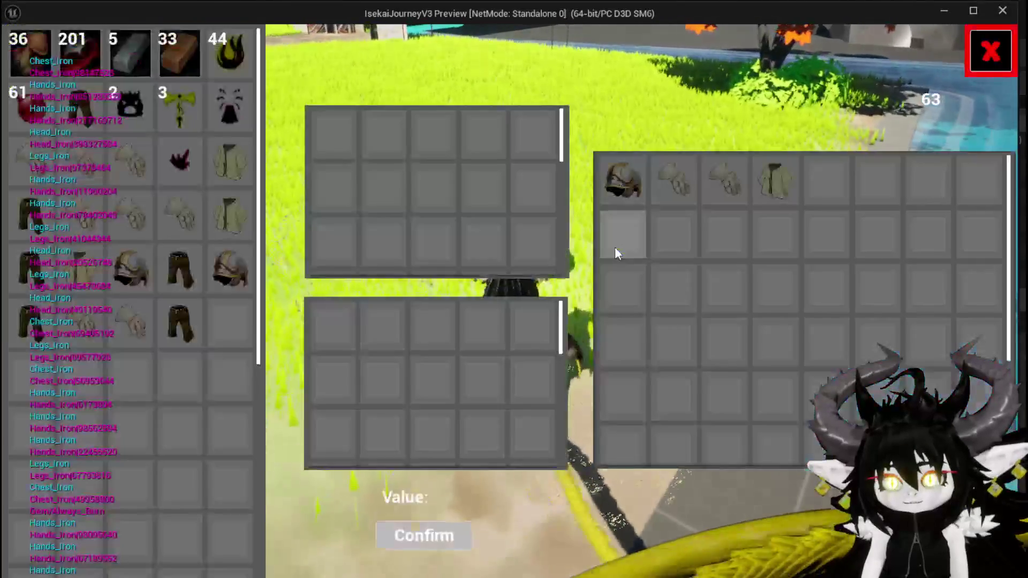
- Sell four mushrooms to the merchant
{"action": "left_click", "coordinate": [22, 35]}
{"action": "left_click", "coordinate": [21, 36]}
{"action": "left_click", "coordinate": [22, 36]}
{"action": "left_click", "coordinate": [21, 36]}
{"action": "left_click", "coordinate": [416, 530]}
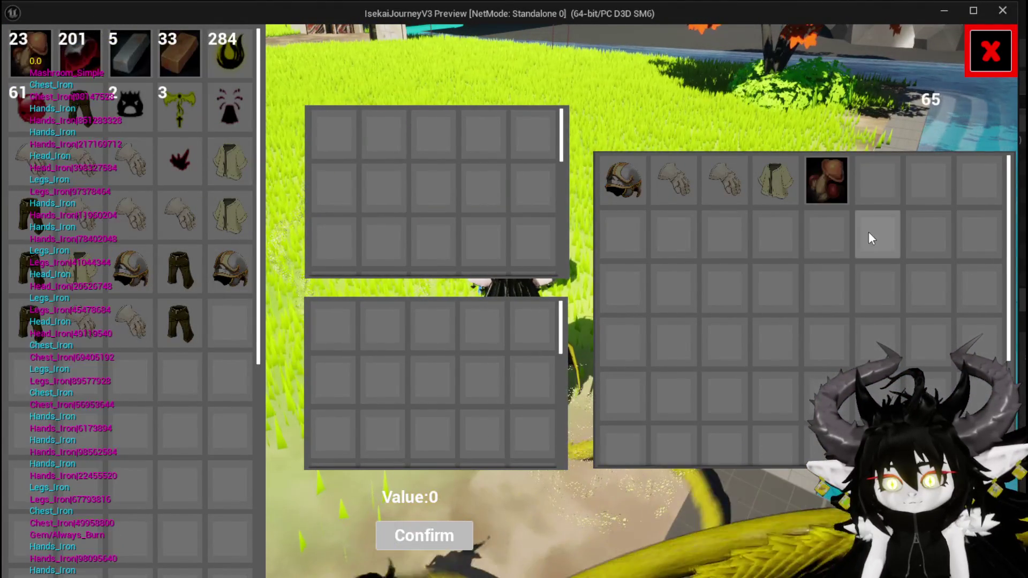
- Buy one mushroom back from the merchant's stock
{"action": "mouse_move", "coordinate": [824, 185]}
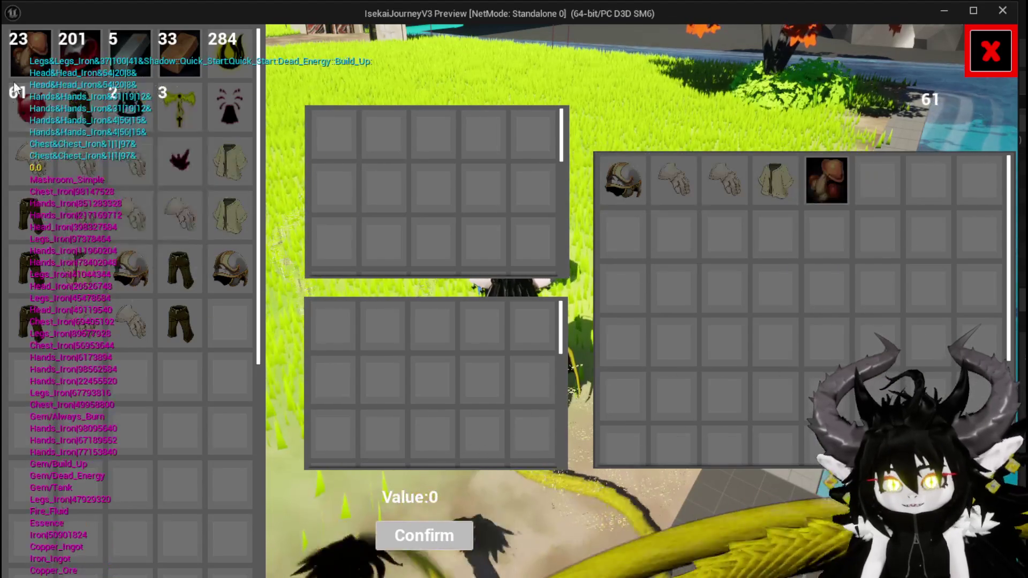
{"action": "mouse_move", "coordinate": [766, 173]}
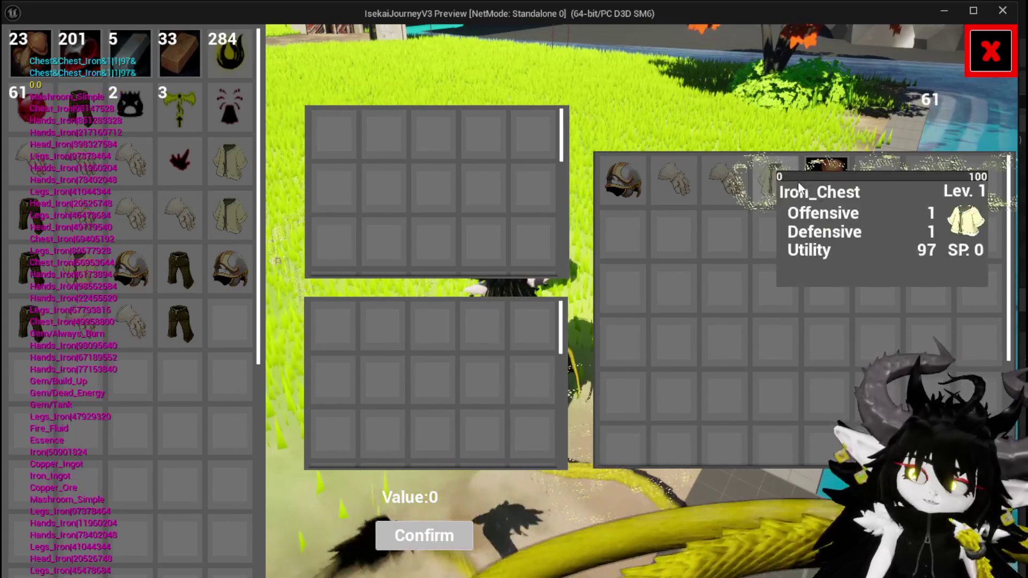
{"action": "left_click", "coordinate": [826, 180]}
{"action": "left_click", "coordinate": [335, 335]}
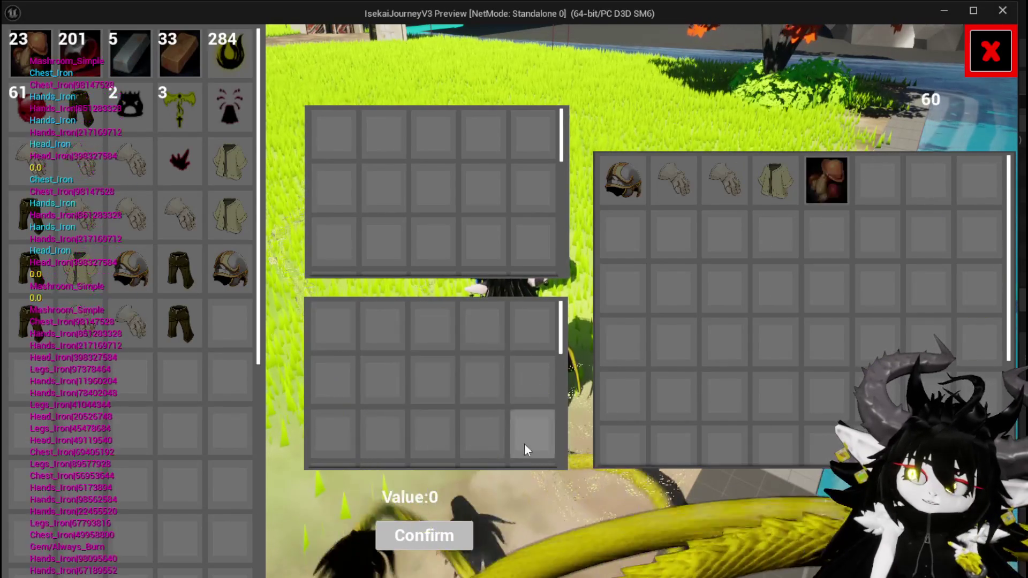
{"action": "left_click", "coordinate": [824, 185]}
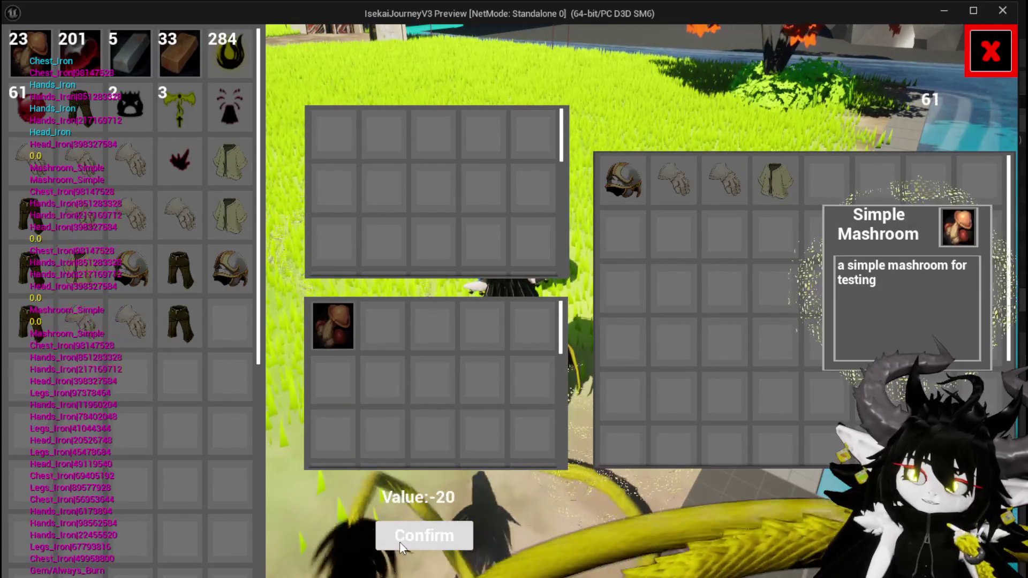
{"action": "left_click", "coordinate": [399, 541]}
- Sell one inventory mushroom, then buy a mushroom back from the merchant
{"action": "left_click", "coordinate": [30, 54]}
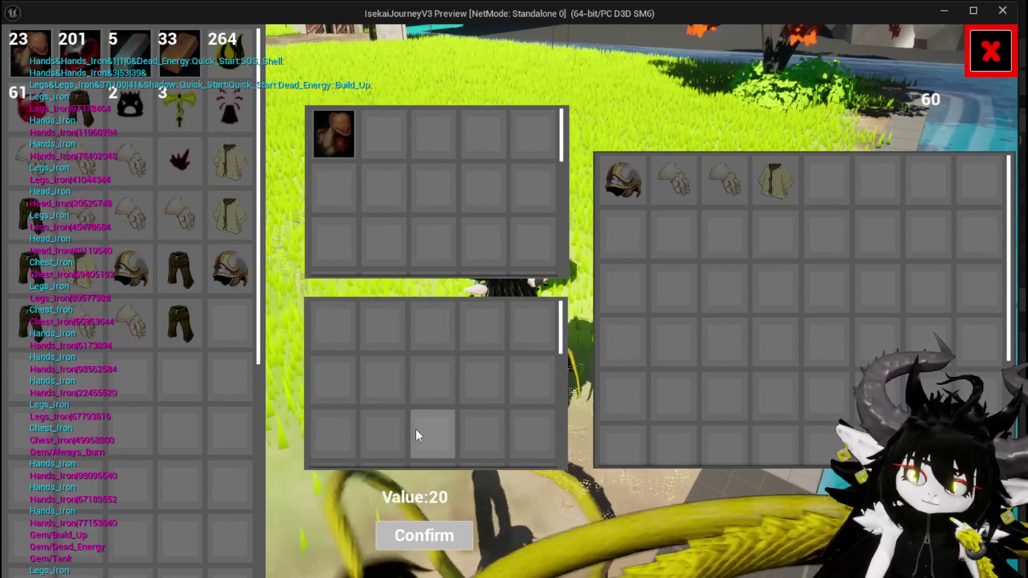
{"action": "left_click", "coordinate": [397, 533]}
{"action": "left_click", "coordinate": [813, 182]}
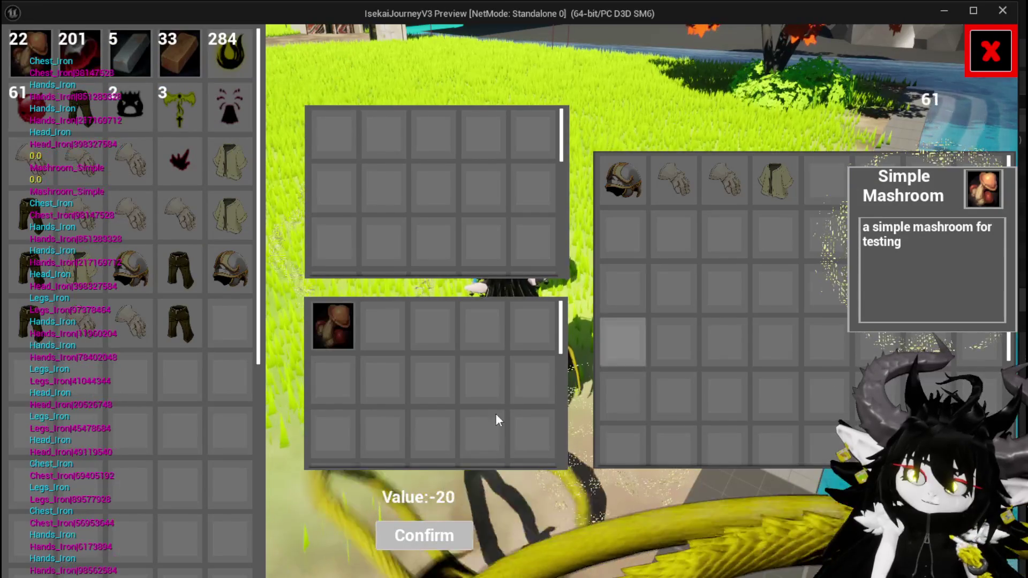
{"action": "left_click", "coordinate": [433, 538]}
- Sell three more mushrooms to the merchant one at a time
{"action": "left_click", "coordinate": [32, 56]}
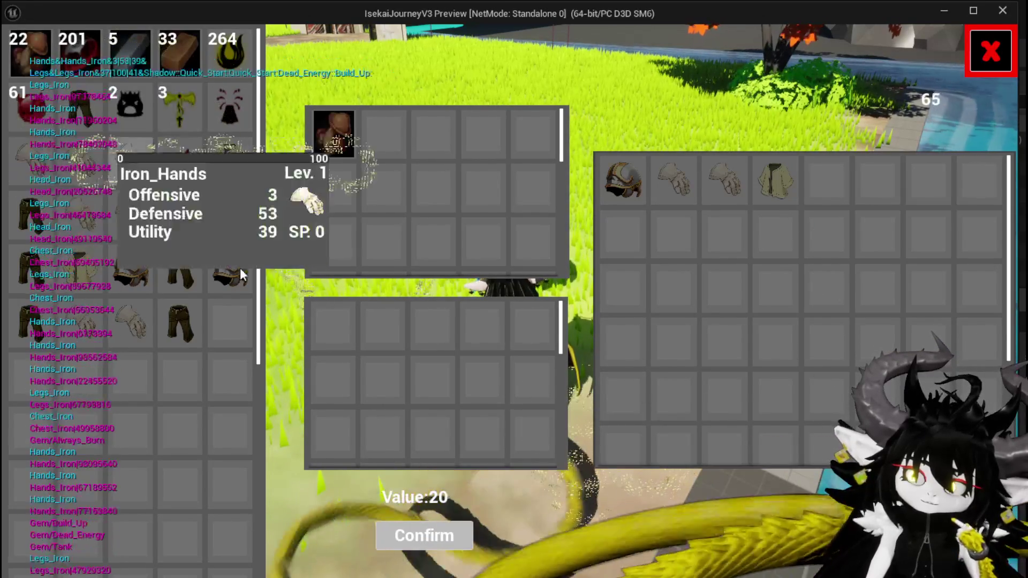
{"action": "left_click", "coordinate": [417, 541]}
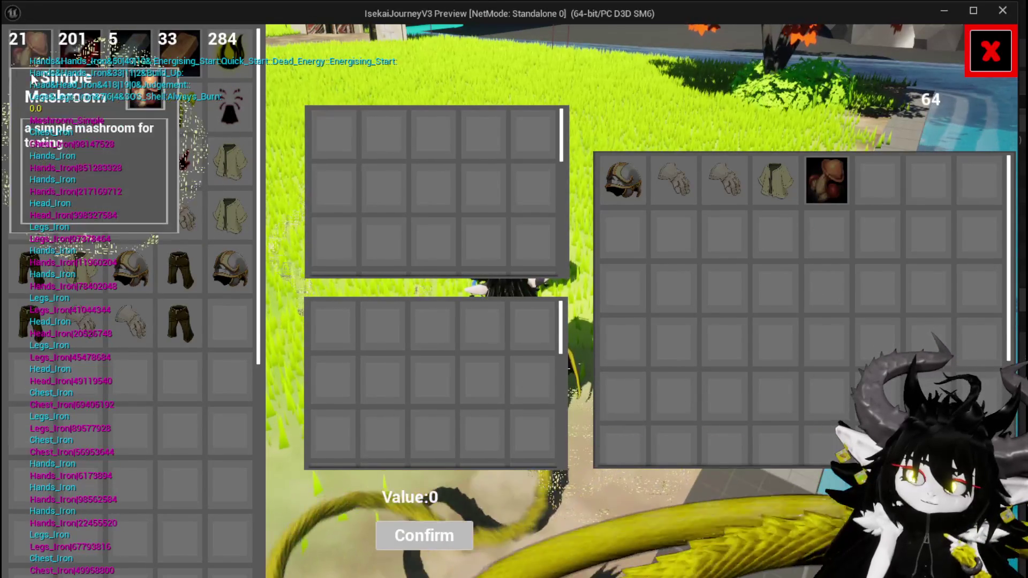
{"action": "left_click", "coordinate": [27, 72]}
{"action": "left_click", "coordinate": [426, 538]}
{"action": "left_click", "coordinate": [21, 52]}
{"action": "left_click", "coordinate": [423, 535]}
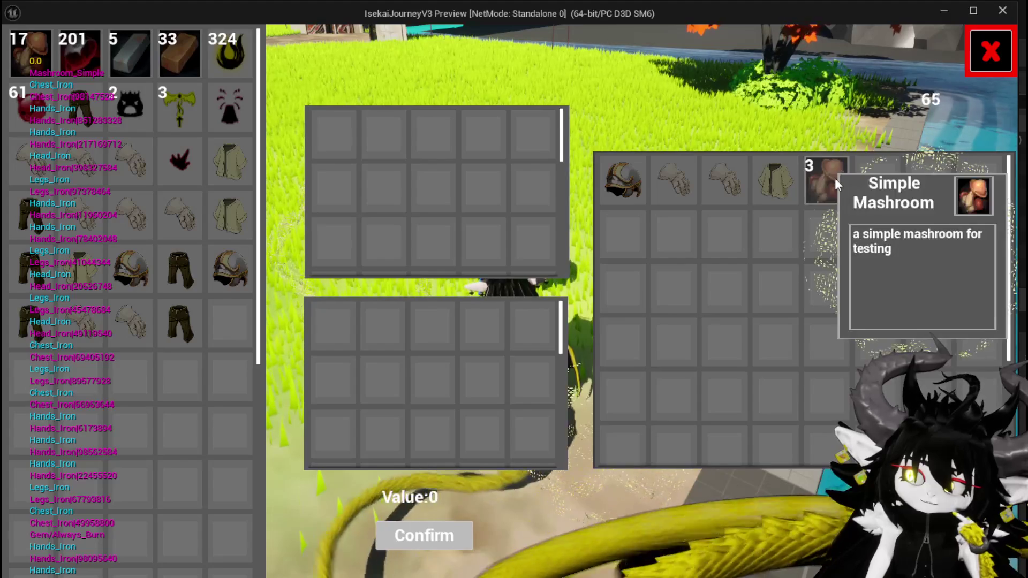
- Buy all 3 mushrooms back from the merchant
{"action": "left_click", "coordinate": [826, 180]}
{"action": "left_click", "coordinate": [830, 182]}
{"action": "left_click", "coordinate": [835, 184]}
{"action": "left_click", "coordinate": [423, 536]}
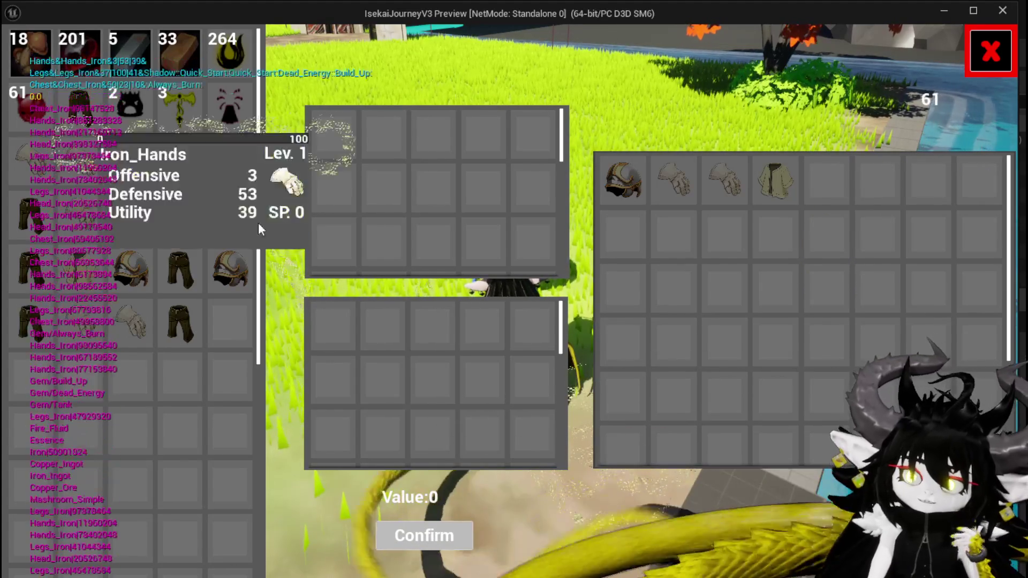
- Sell three mushrooms individually so they merge into one merchant stack
{"action": "left_click", "coordinate": [19, 61]}
{"action": "left_click", "coordinate": [19, 60]}
{"action": "left_click", "coordinate": [335, 137]}
{"action": "left_click", "coordinate": [423, 536]}
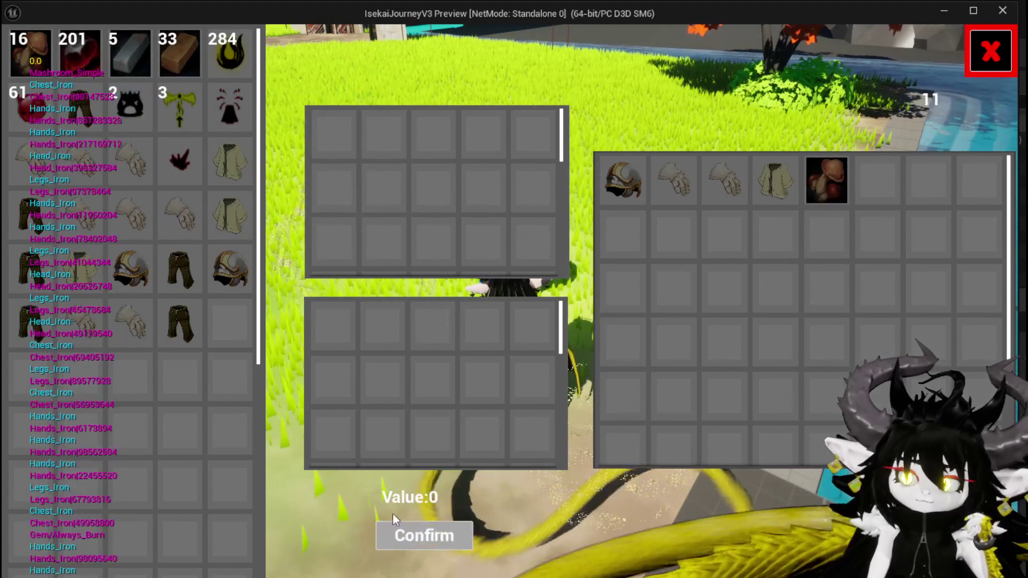
{"action": "left_click", "coordinate": [46, 58]}
{"action": "left_click", "coordinate": [422, 535]}
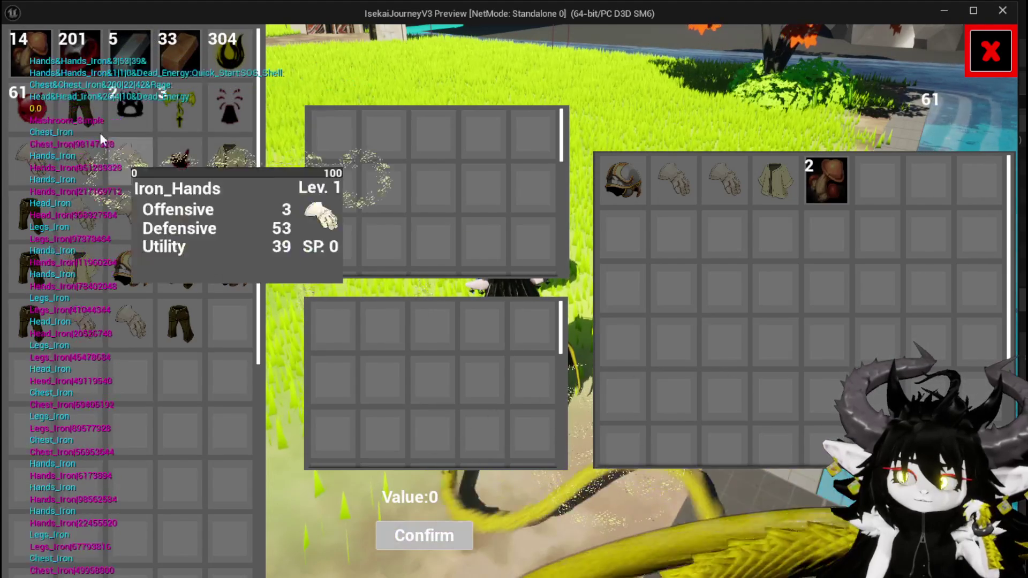
{"action": "left_click", "coordinate": [26, 52]}
{"action": "left_click", "coordinate": [424, 536]}
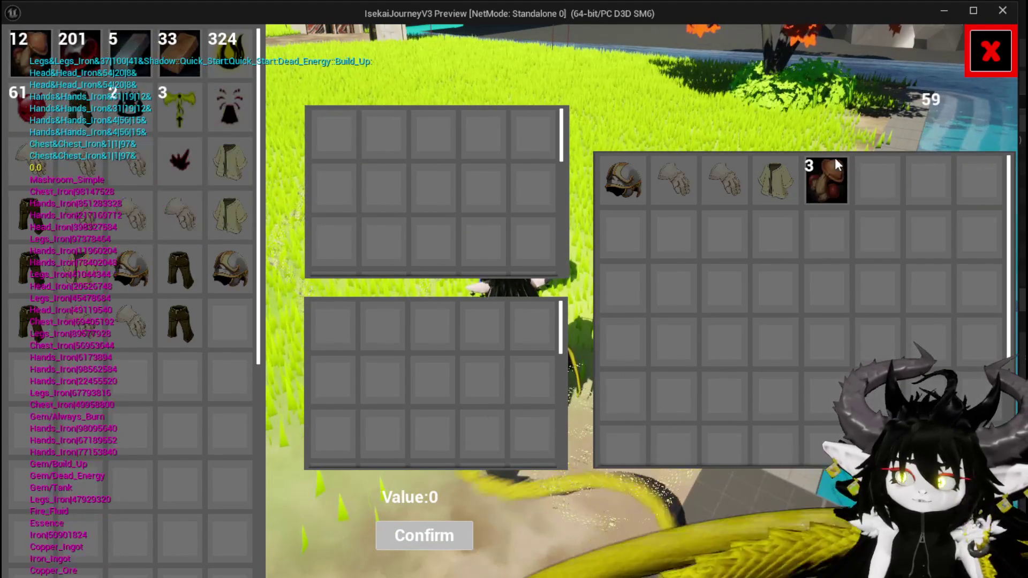
- Buy the stack of 3 mushrooms at Value -60 and stop the play session
{"action": "left_click", "coordinate": [833, 196]}
{"action": "left_click", "coordinate": [834, 194]}
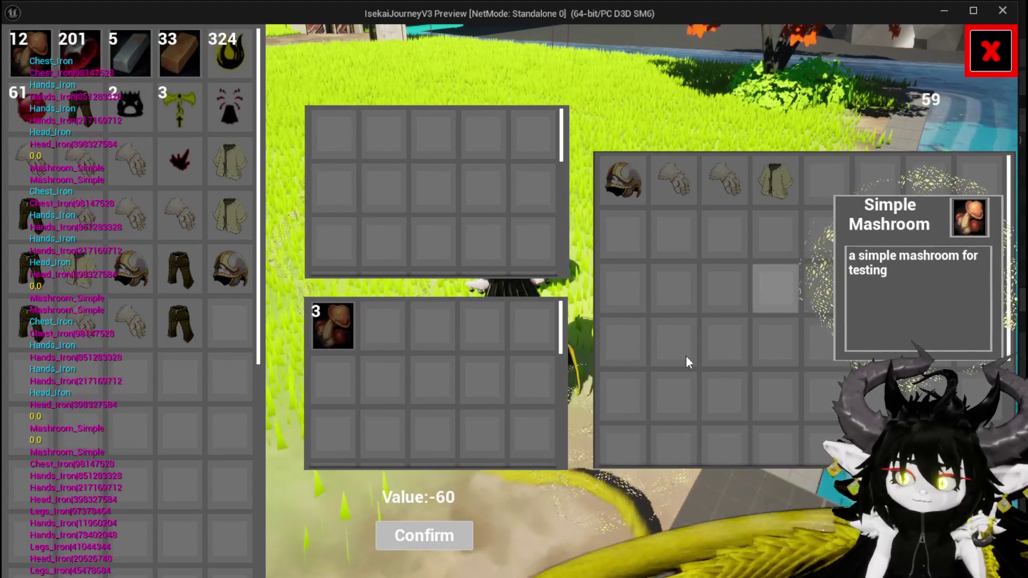
{"action": "left_click", "coordinate": [440, 537]}
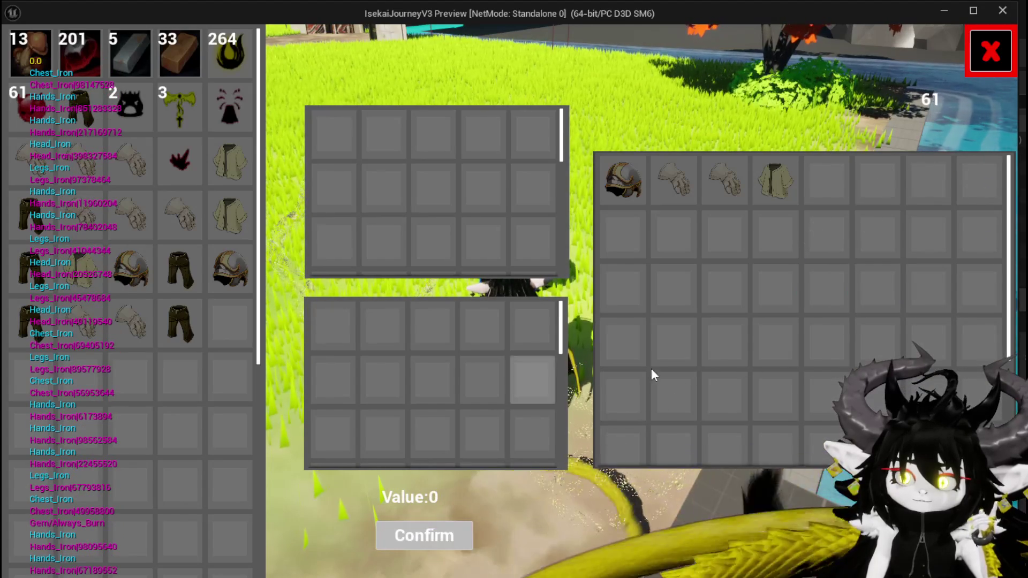
{"action": "key", "text": "Escape"}
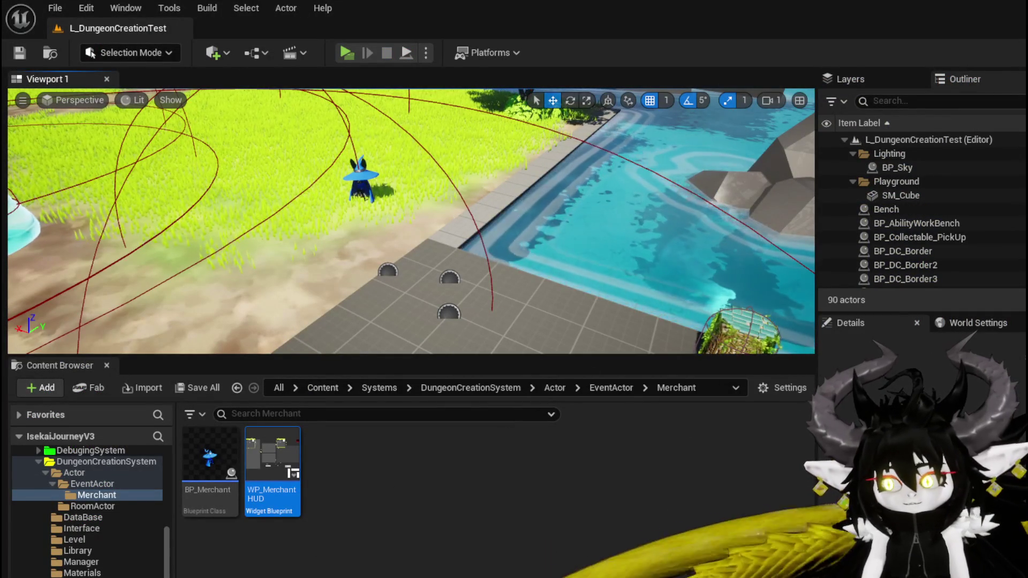
- Back in WP_MerchantHUD's ConfirmBuy graph, move the FIND node down and left
{"action": "key", "text": "alt+Tab"}
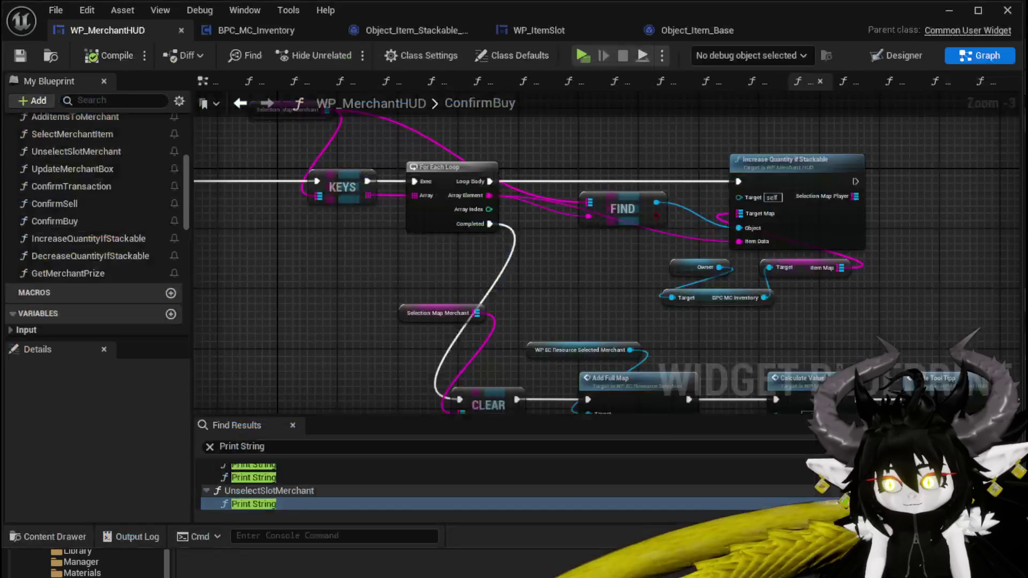
{"action": "mouse_move", "coordinate": [519, 245]}
{"action": "left_mouse_down"}
{"action": "mouse_move", "coordinate": [487, 252]}
{"action": "mouse_move", "coordinate": [409, 304]}
{"action": "mouse_move", "coordinate": [570, 364]}
{"action": "mouse_move", "coordinate": [527, 344]}
{"action": "left_mouse_up"}
{"action": "left_click_drag", "start_coordinate": [586, 249], "coordinate": [541, 316]}
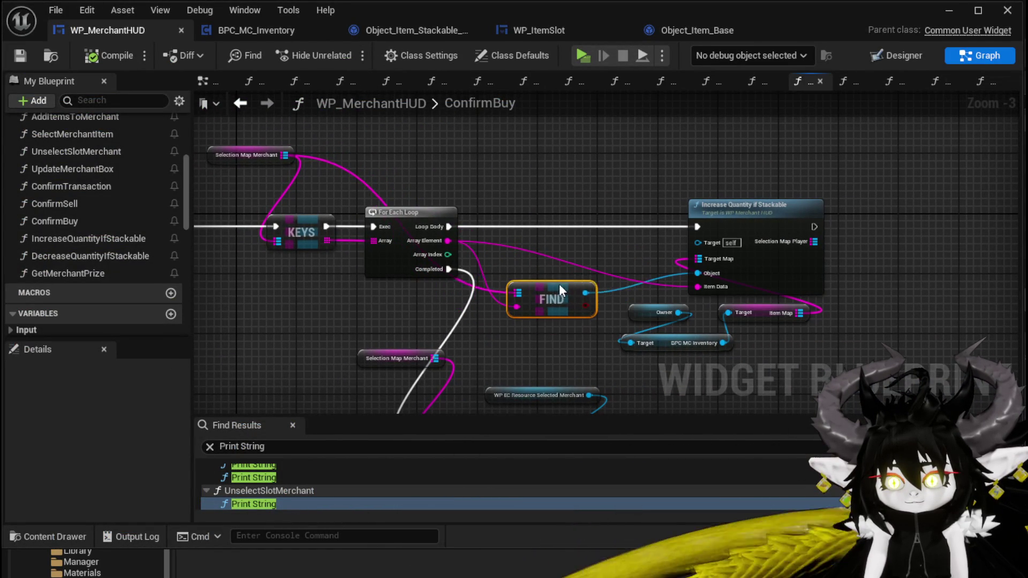
{"action": "mouse_move", "coordinate": [612, 298]}
{"action": "left_mouse_down"}
{"action": "mouse_move", "coordinate": [484, 280]}
{"action": "mouse_move", "coordinate": [531, 340]}
{"action": "left_mouse_up"}
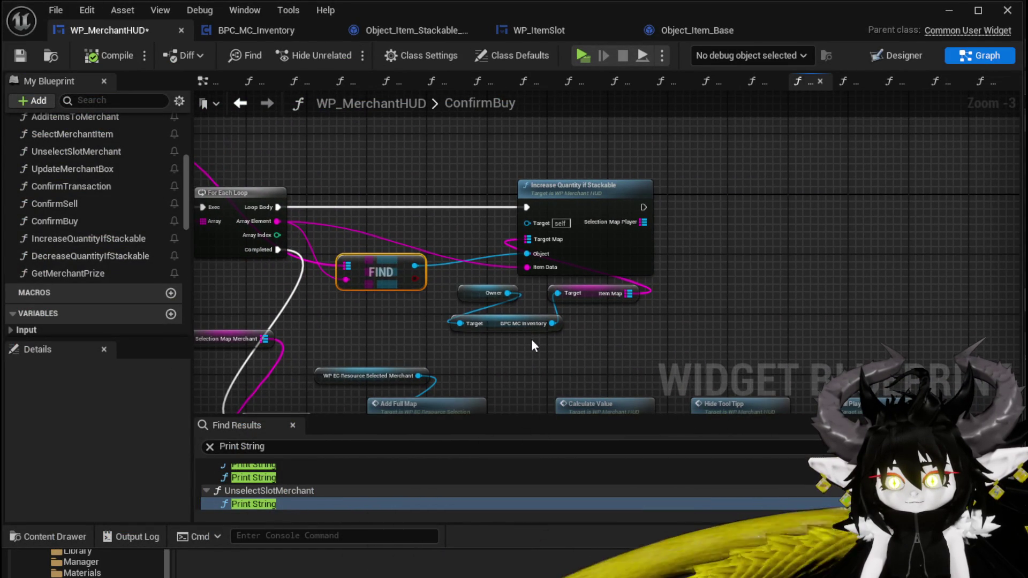
- In IncreaseQuantityIfStackable, move Increment Quantity right and nudge the Cast To Object_Item_Stackable_Child node up
{"action": "double_click", "coordinate": [585, 202]}
{"action": "mouse_move", "coordinate": [502, 185]}
{"action": "left_mouse_down"}
{"action": "mouse_move", "coordinate": [578, 321]}
{"action": "mouse_move", "coordinate": [570, 178]}
{"action": "mouse_move", "coordinate": [658, 221]}
{"action": "mouse_move", "coordinate": [896, 152]}
{"action": "mouse_move", "coordinate": [810, 129]}
{"action": "left_mouse_up"}
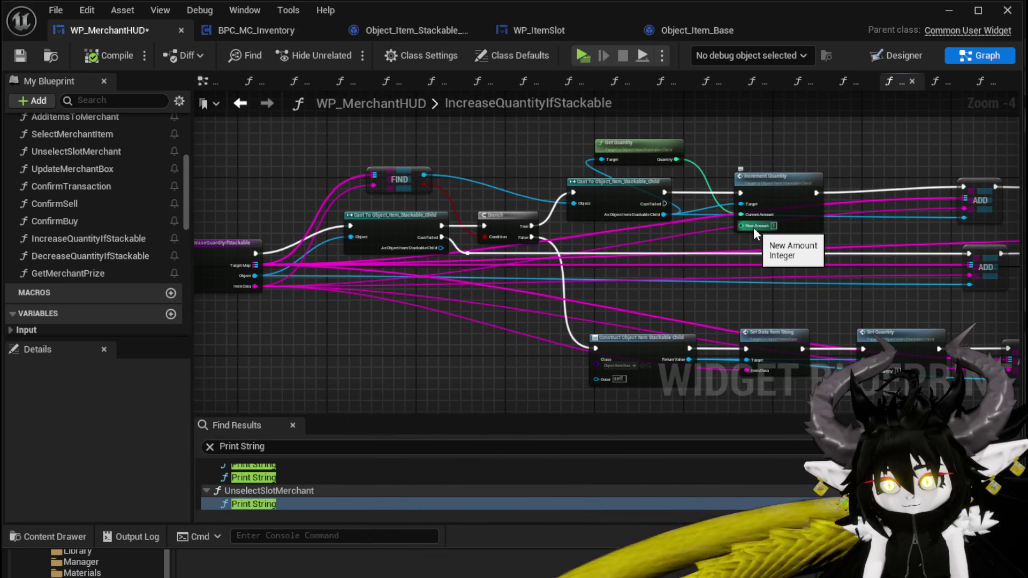
{"action": "scroll", "coordinate": [807, 148], "scroll_direction": "up", "scroll_amount": 2}
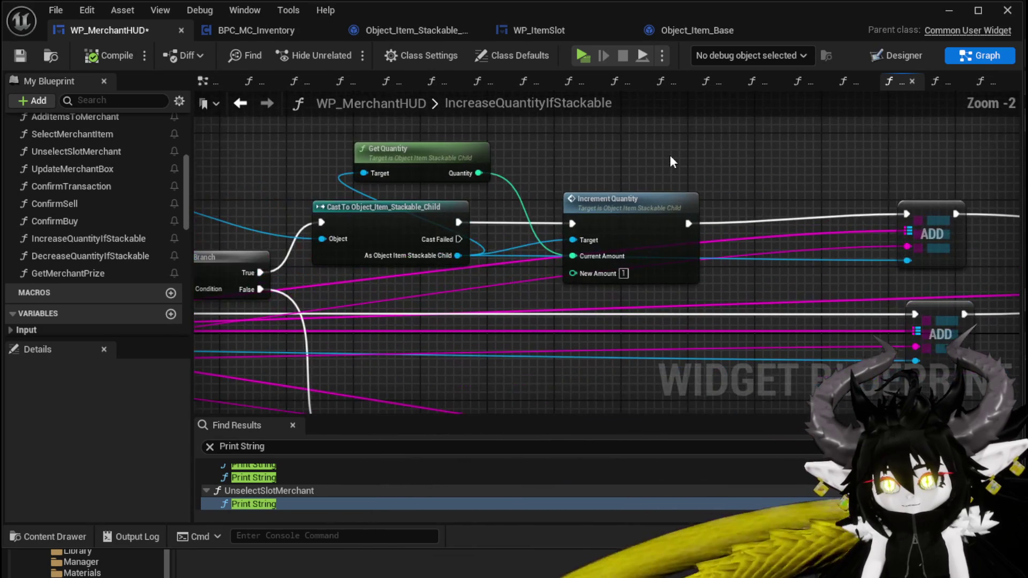
{"action": "left_click_drag", "start_coordinate": [618, 211], "coordinate": [792, 206]}
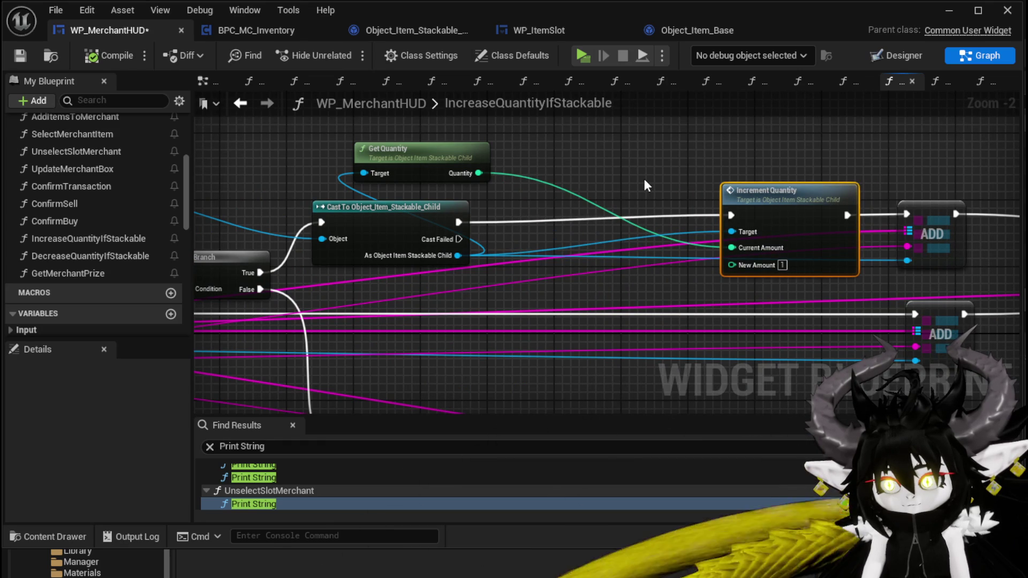
{"action": "scroll", "coordinate": [644, 179], "scroll_direction": "down", "scroll_amount": 2}
{"action": "left_click_drag", "start_coordinate": [644, 179], "coordinate": [741, 171]}
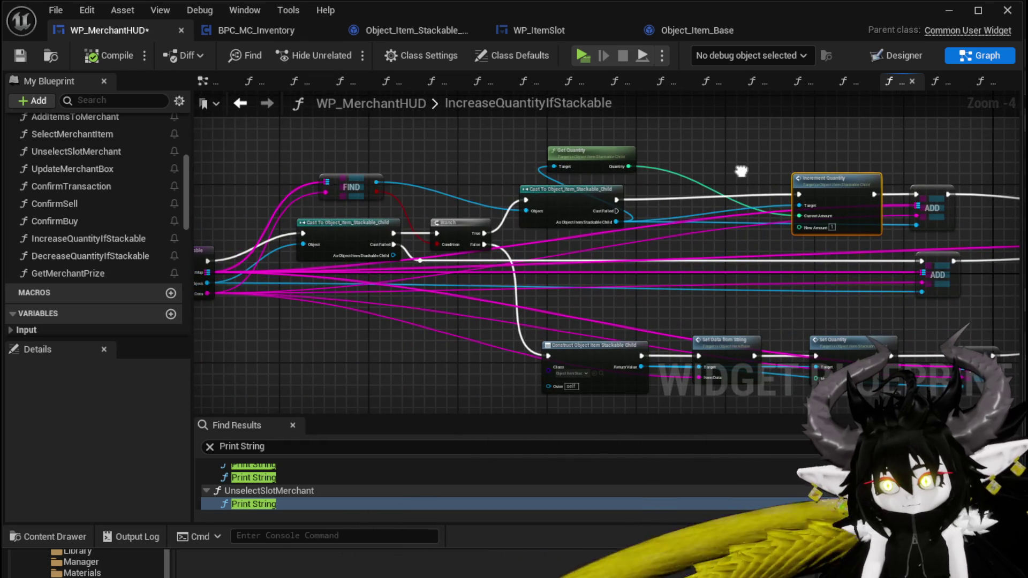
{"action": "left_click_drag", "start_coordinate": [603, 186], "coordinate": [603, 180]}
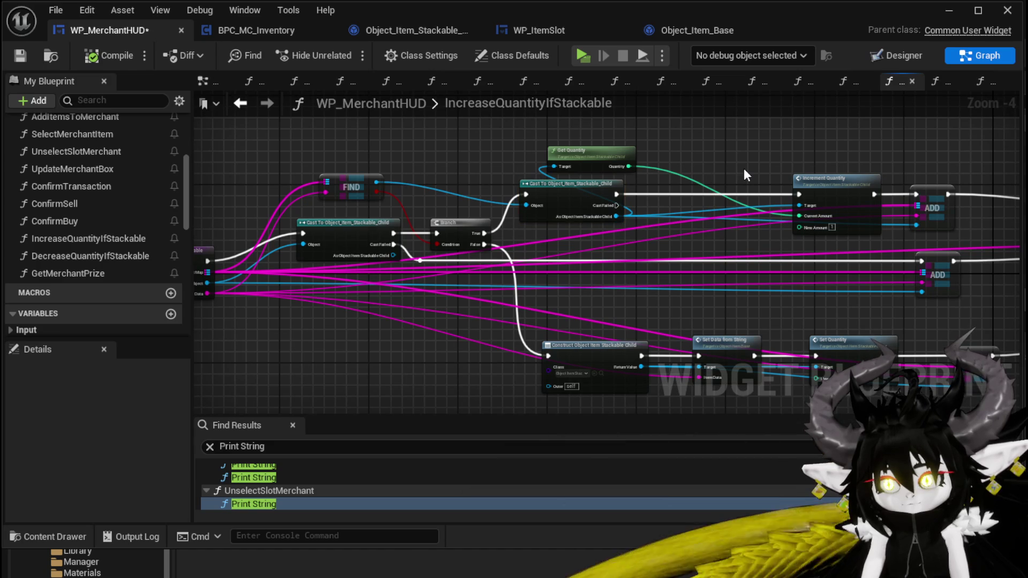
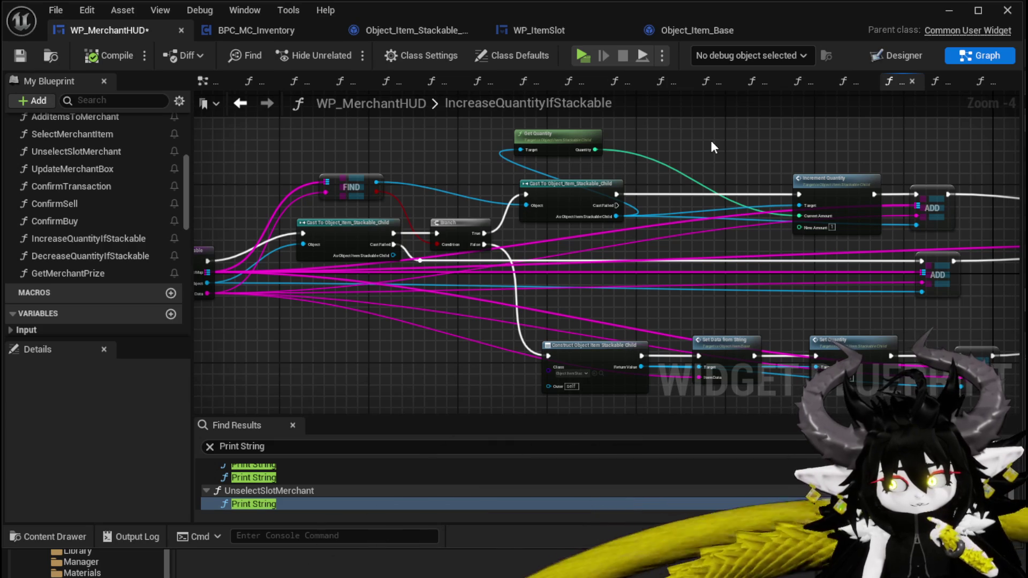
- Expose Increment Quantity's New Amount as a function input, then check the call in ConfirmBuy
{"action": "mouse_move", "coordinate": [711, 141]}
{"action": "left_mouse_down"}
{"action": "mouse_move", "coordinate": [551, 81]}
{"action": "mouse_move", "coordinate": [545, 97]}
{"action": "mouse_move", "coordinate": [602, 151]}
{"action": "mouse_move", "coordinate": [732, 133]}
{"action": "left_mouse_up"}
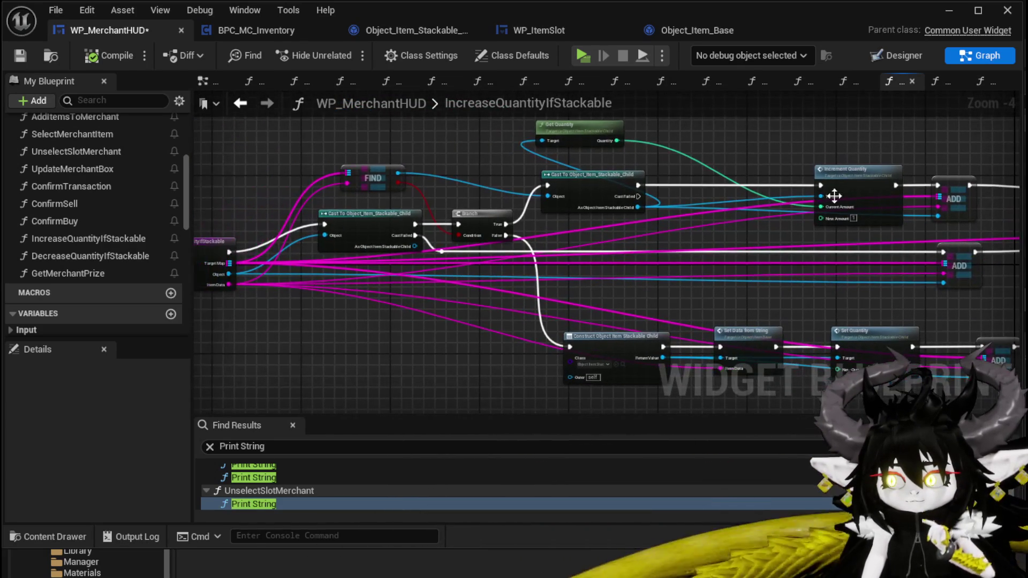
{"action": "mouse_move", "coordinate": [835, 219]}
{"action": "left_mouse_down"}
{"action": "mouse_move", "coordinate": [251, 258]}
{"action": "mouse_move", "coordinate": [263, 258]}
{"action": "left_mouse_up"}
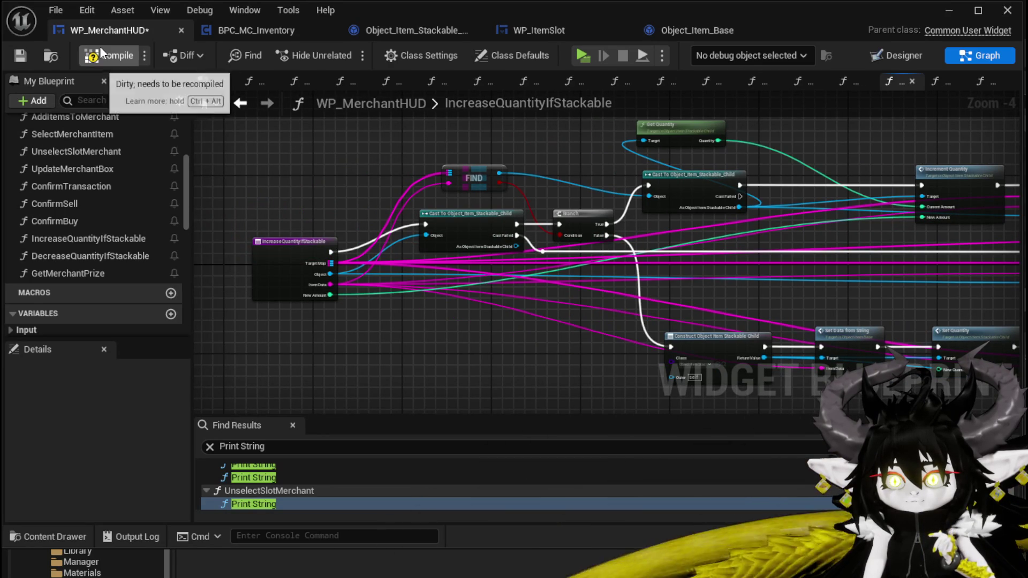
{"action": "left_click", "coordinate": [241, 104]}
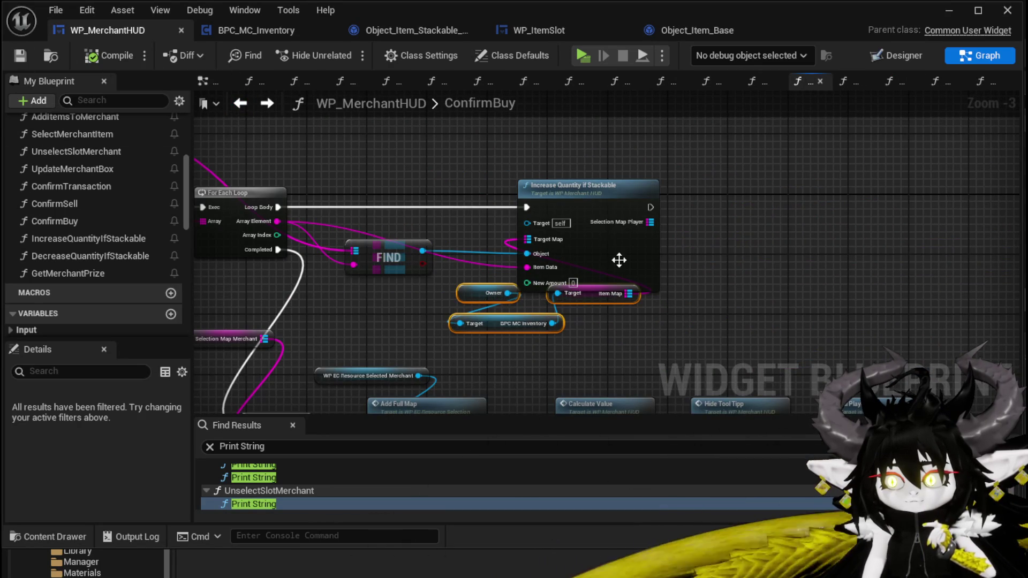
{"action": "left_click_drag", "start_coordinate": [624, 259], "coordinate": [806, 261]}
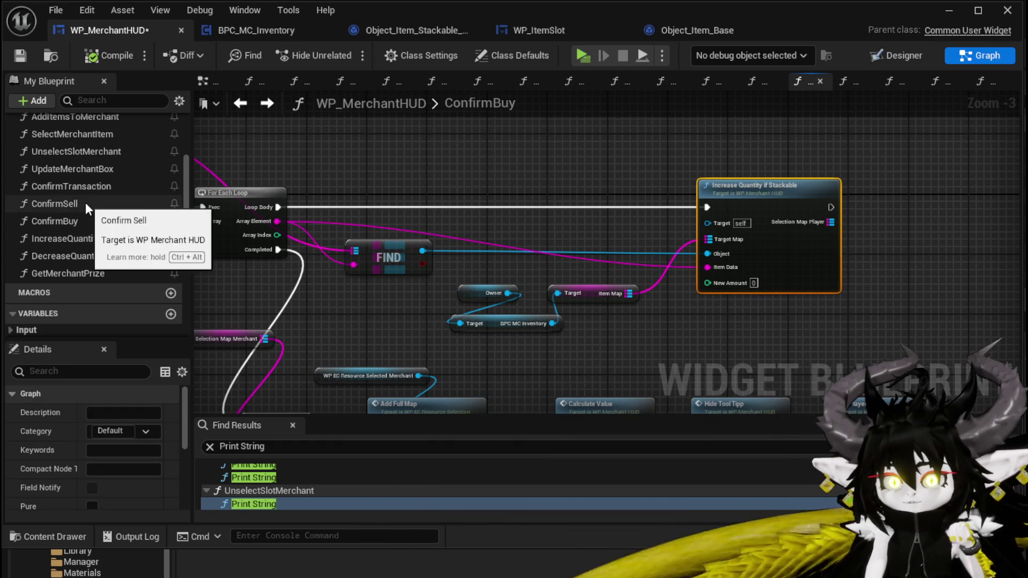
{"action": "double_click", "coordinate": [766, 278]}
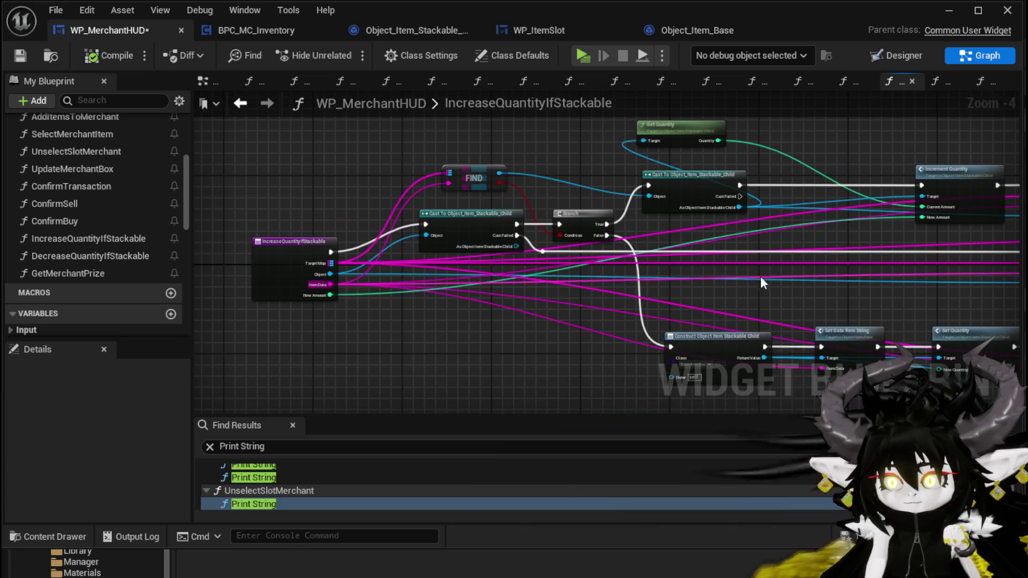
- Review the entry node's New Amount input in Details, save WP_MerchantHUD, and return to ConfirmBuy
{"action": "left_click", "coordinate": [304, 288]}
{"action": "scroll", "coordinate": [127, 404], "scroll_direction": "down", "scroll_amount": 5}
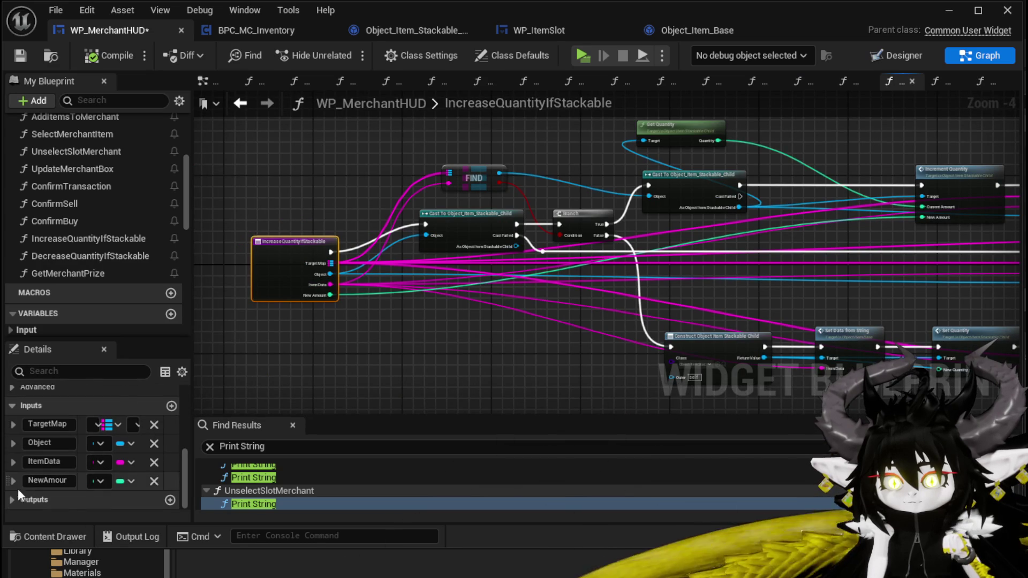
{"action": "mouse_move", "coordinate": [191, 412]}
{"action": "left_mouse_down"}
{"action": "mouse_move", "coordinate": [367, 412]}
{"action": "mouse_move", "coordinate": [291, 412]}
{"action": "left_mouse_up"}
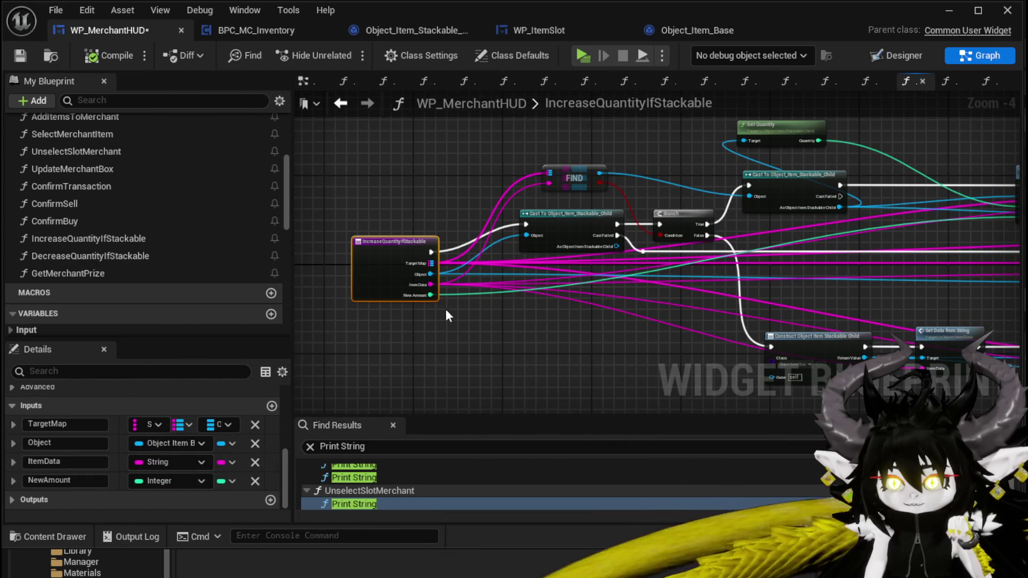
{"action": "left_click", "coordinate": [431, 379]}
{"action": "left_click", "coordinate": [20, 55]}
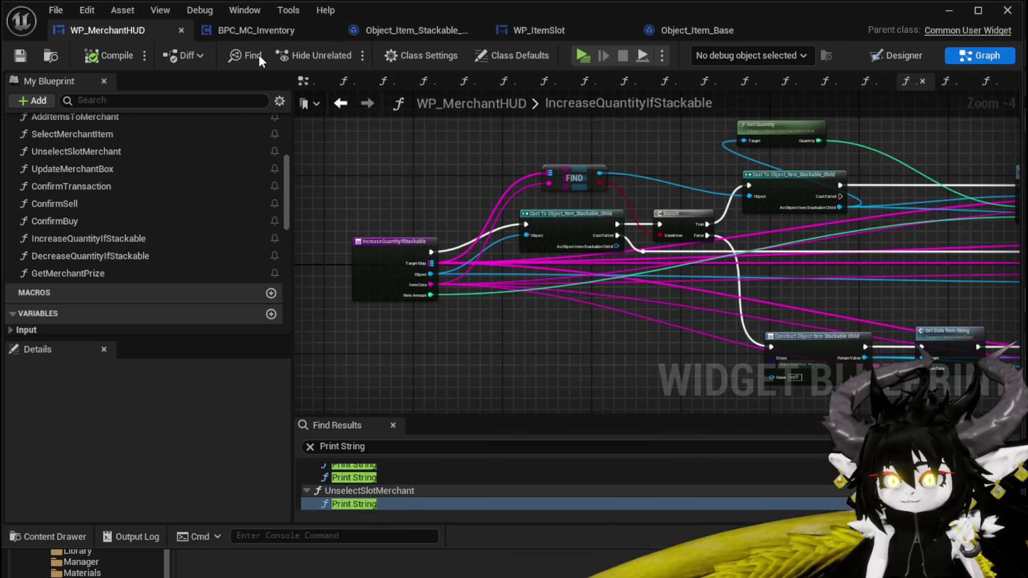
{"action": "left_click", "coordinate": [341, 104]}
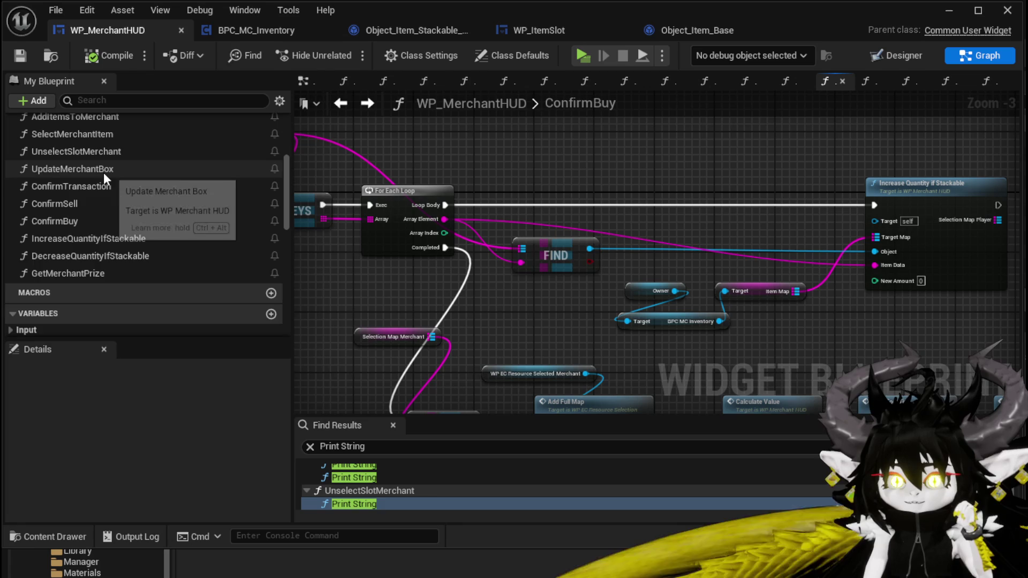
- In SelectPlayerItem, enter 1 as the Increase Quantity if Stackable call's New Amount and save
{"action": "scroll", "coordinate": [104, 174], "scroll_direction": "up", "scroll_amount": 2}
{"action": "scroll", "coordinate": [105, 175], "scroll_direction": "up", "scroll_amount": 3}
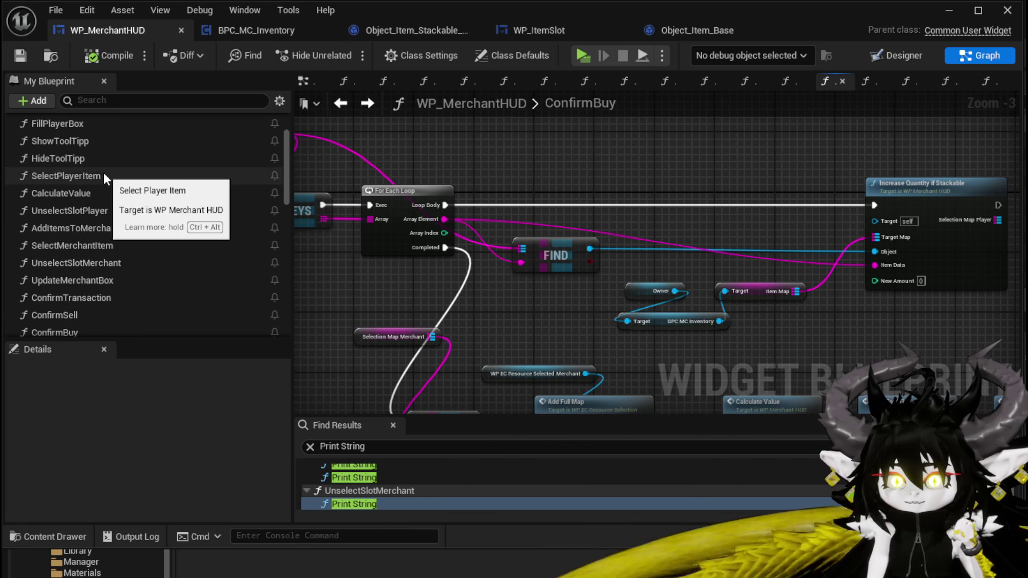
{"action": "double_click", "coordinate": [100, 174]}
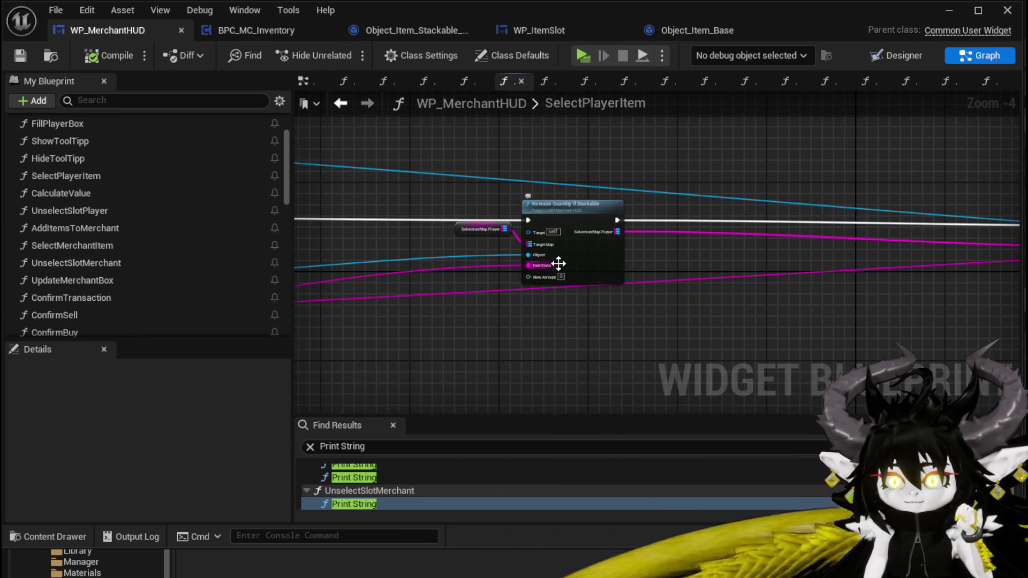
{"action": "scroll", "coordinate": [569, 279], "scroll_direction": "up", "scroll_amount": 4}
{"action": "left_click", "coordinate": [557, 284]}
{"action": "type", "text": "1"}
{"action": "key", "text": "Return"}
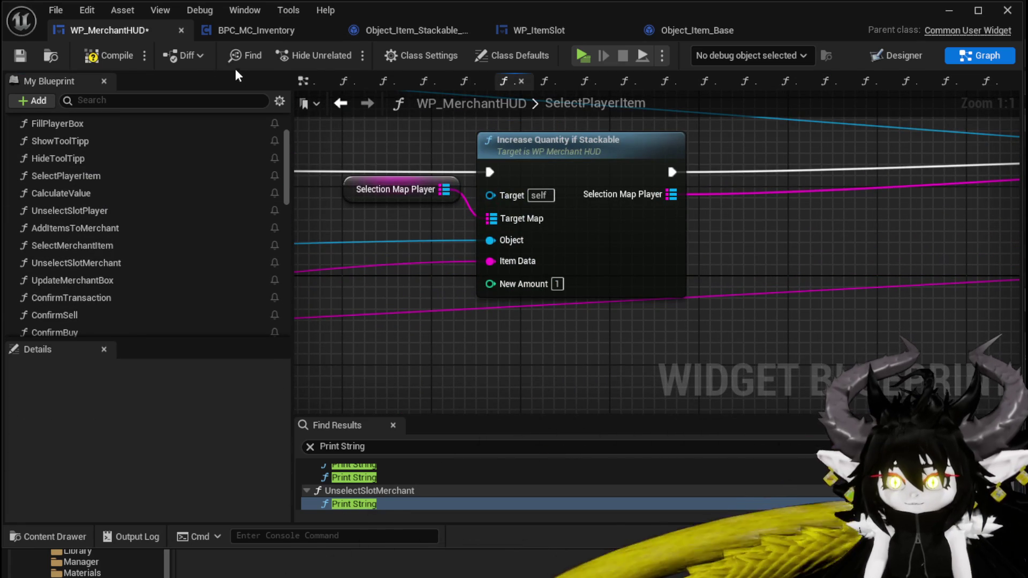
{"action": "left_click", "coordinate": [30, 57]}
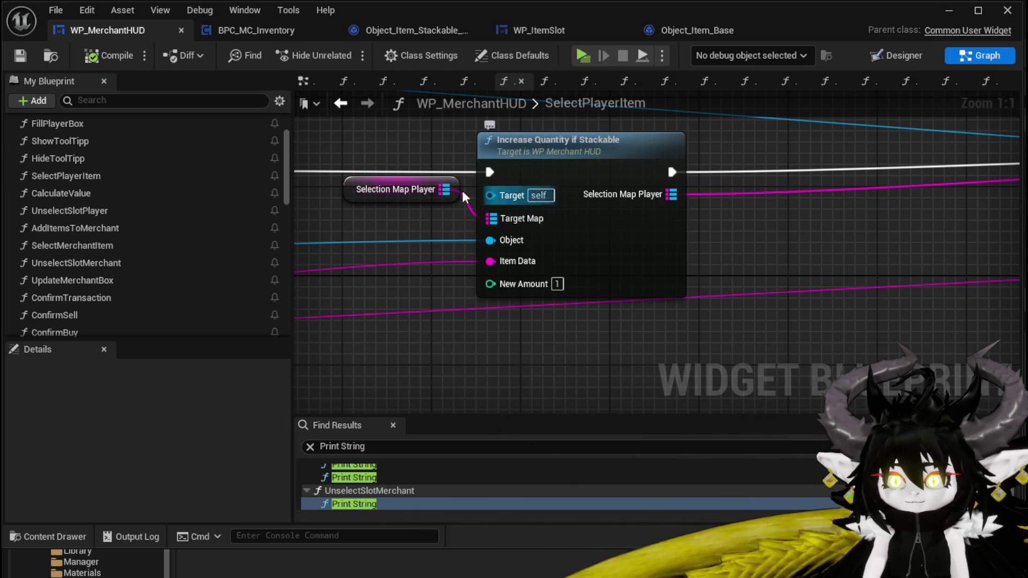
{"action": "scroll", "coordinate": [508, 203], "scroll_direction": "down", "scroll_amount": 2}
{"action": "left_click", "coordinate": [511, 179]}
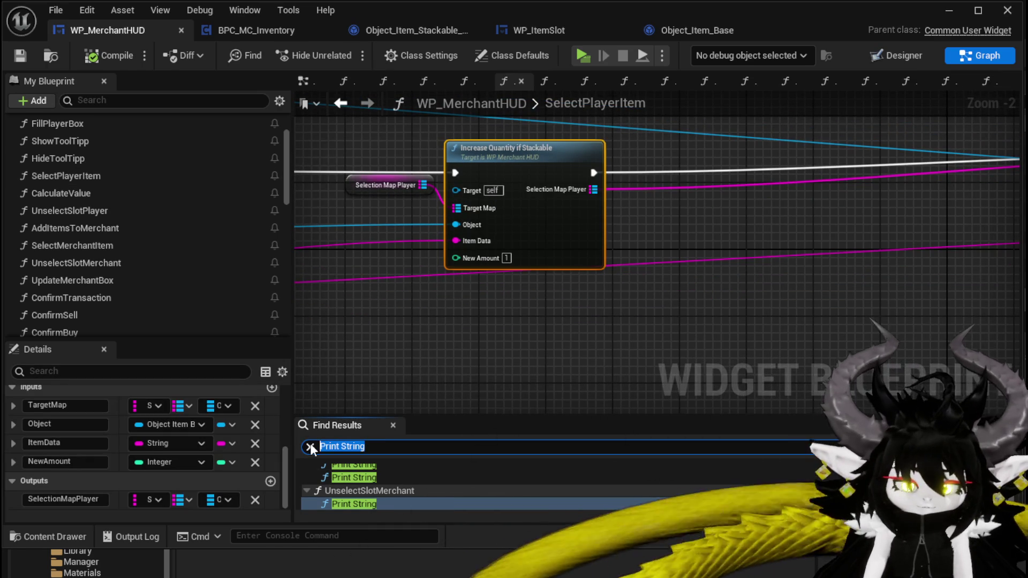
- Search Find Results for 'IncreaseQuantity' and inspect the call in AddItemsToMerchant
{"action": "type", "text": "IncreaseQua"}
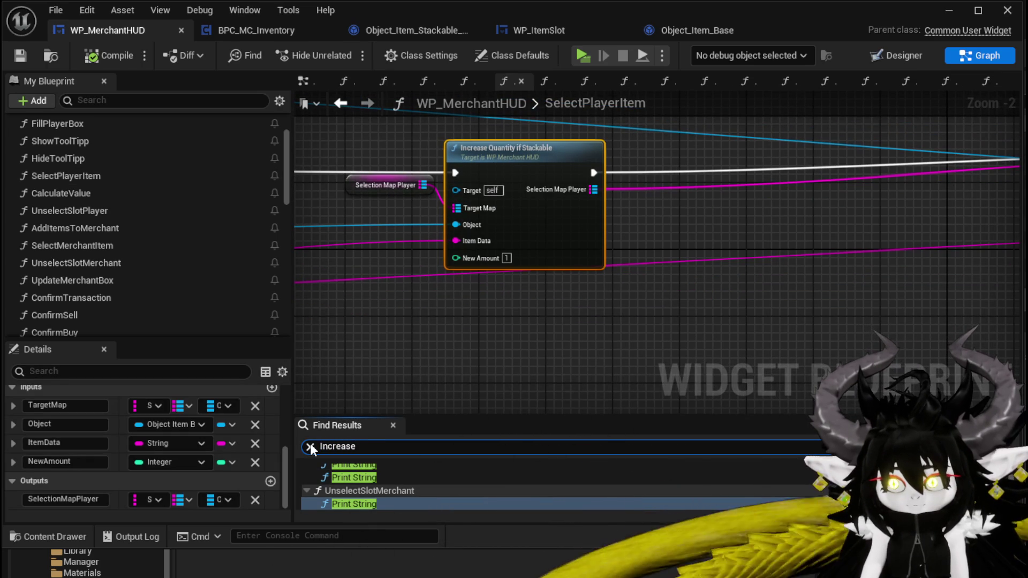
{"action": "type", "text": "ntity"}
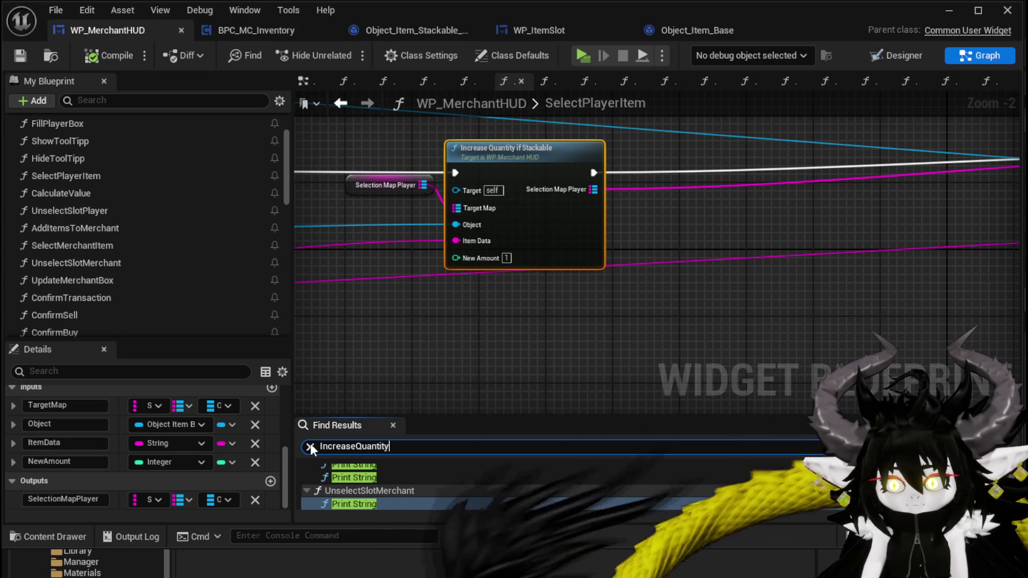
{"action": "key", "text": "Return"}
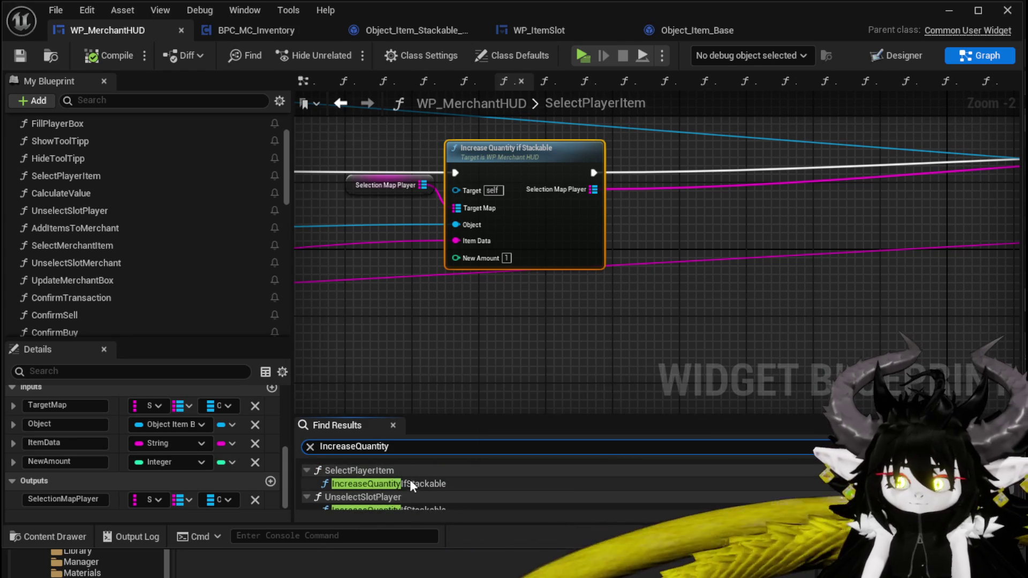
{"action": "left_click", "coordinate": [398, 485]}
{"action": "scroll", "coordinate": [396, 480], "scroll_direction": "down", "scroll_amount": 1}
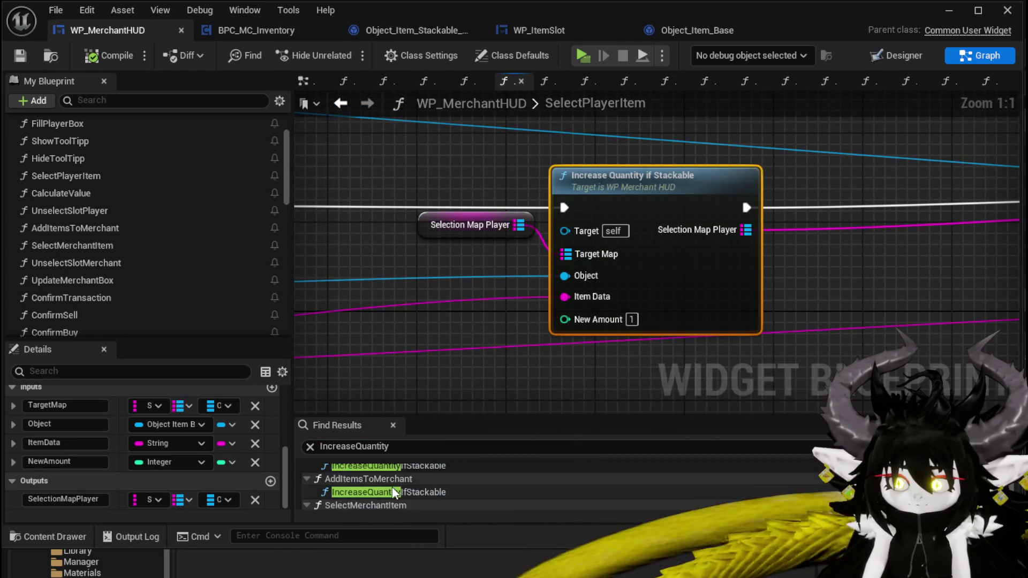
{"action": "left_click", "coordinate": [393, 490]}
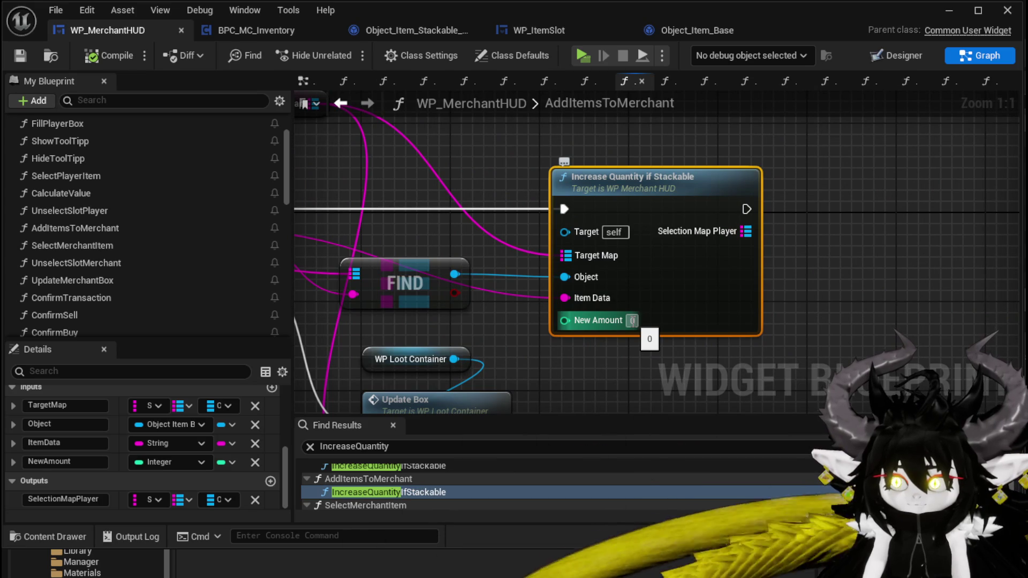
{"action": "scroll", "coordinate": [630, 328], "scroll_direction": "down", "scroll_amount": 2}
{"action": "mouse_move", "coordinate": [768, 326]}
{"action": "left_mouse_down"}
{"action": "mouse_move", "coordinate": [918, 325]}
{"action": "mouse_move", "coordinate": [929, 298]}
{"action": "mouse_move", "coordinate": [697, 322]}
{"action": "mouse_move", "coordinate": [742, 289]}
{"action": "mouse_move", "coordinate": [860, 294]}
{"action": "left_mouse_up"}
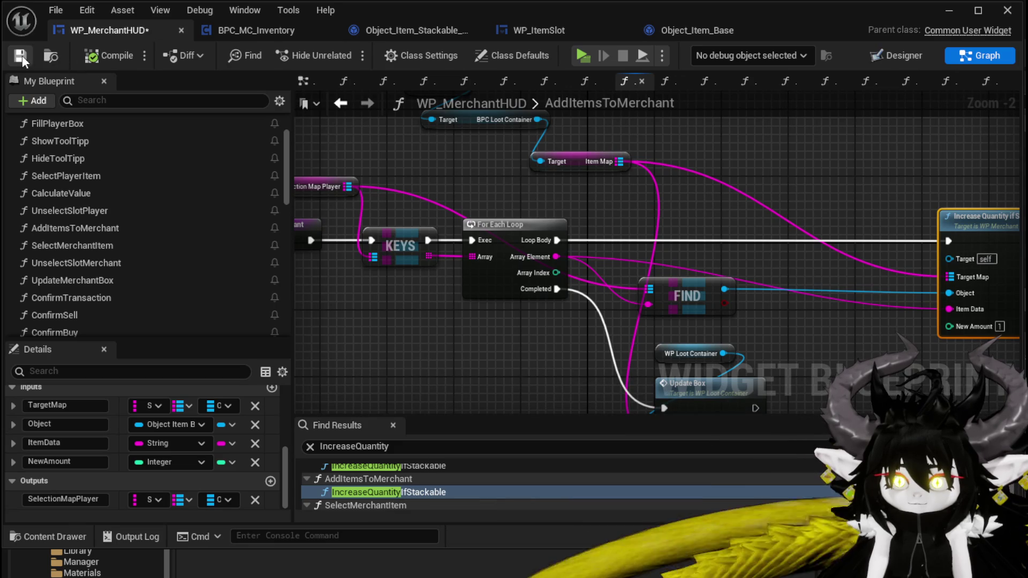
{"action": "scroll", "coordinate": [408, 493], "scroll_direction": "down", "scroll_amount": 1}
- Set New Amount to 1 on the call in SelectMerchantItem
{"action": "left_click", "coordinate": [407, 494]}
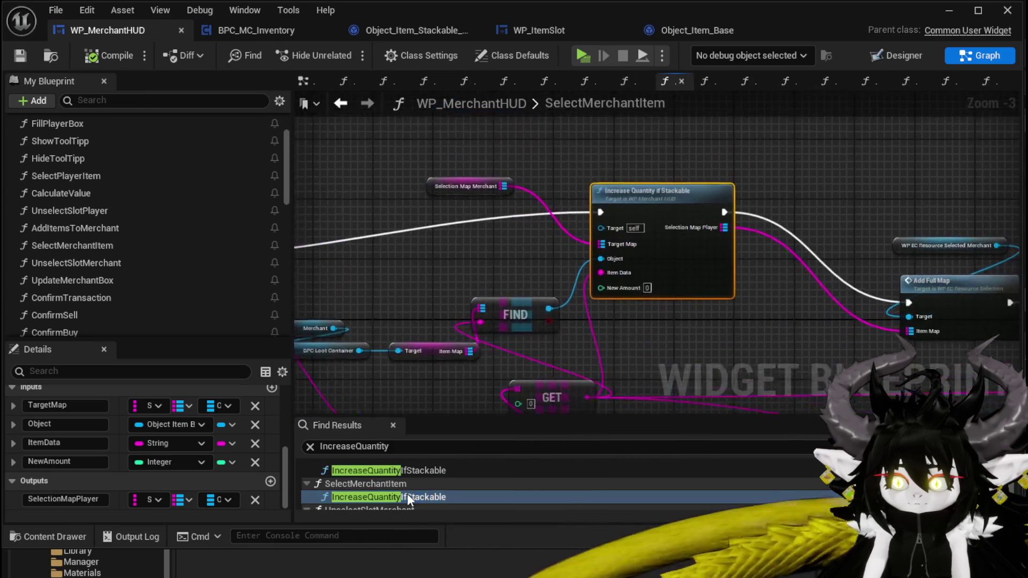
{"action": "scroll", "coordinate": [597, 365], "scroll_direction": "down", "scroll_amount": 5}
{"action": "scroll", "coordinate": [640, 261], "scroll_direction": "up", "scroll_amount": 2}
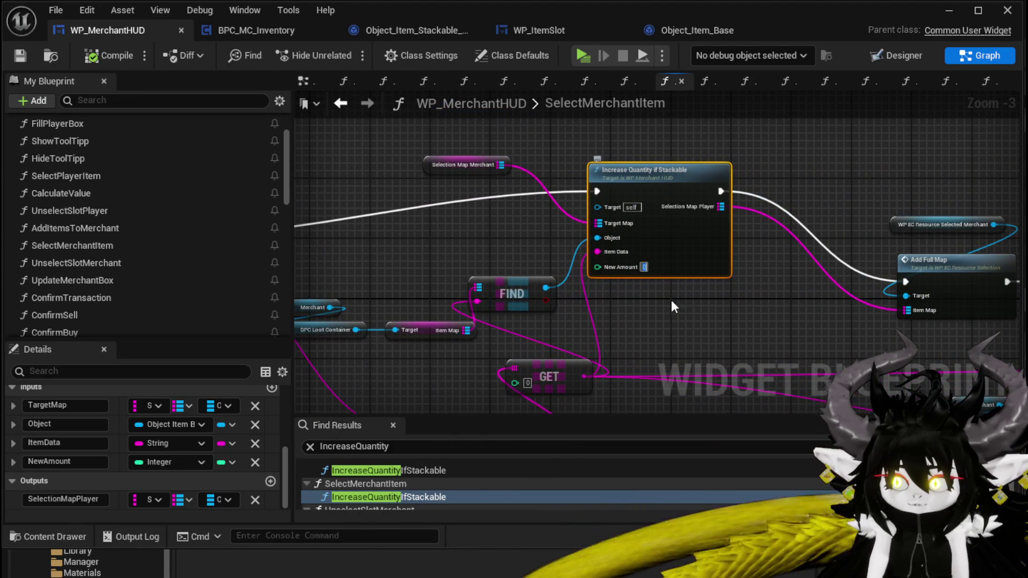
{"action": "type", "text": "1"}
{"action": "left_click", "coordinate": [702, 347]}
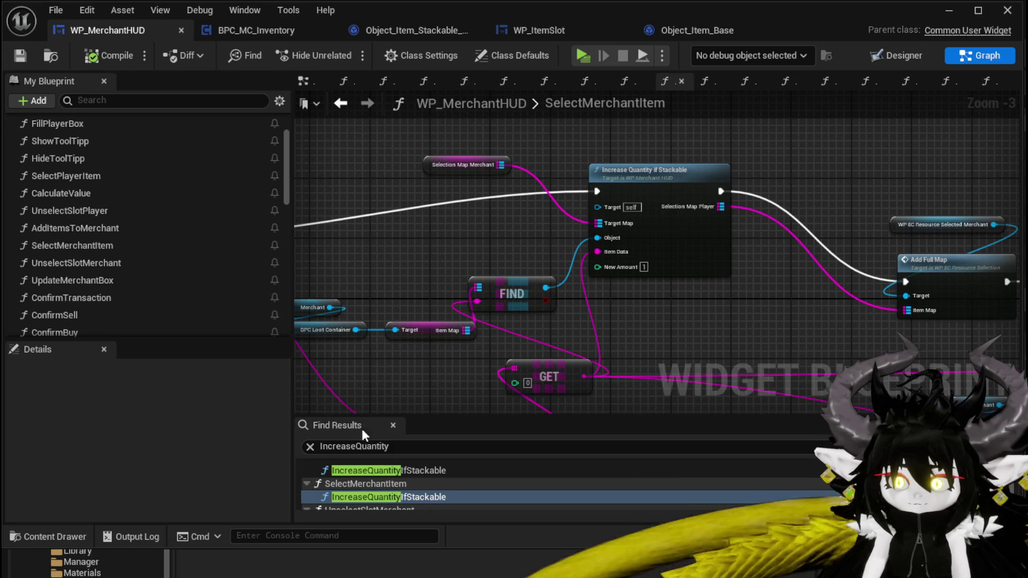
{"action": "scroll", "coordinate": [369, 480], "scroll_direction": "down", "scroll_amount": 2}
{"action": "scroll", "coordinate": [426, 479], "scroll_direction": "up", "scroll_amount": 1}
- Set New Amount to 1 on the UnselectSlotMerchant call and save the blueprint
{"action": "double_click", "coordinate": [410, 500]}
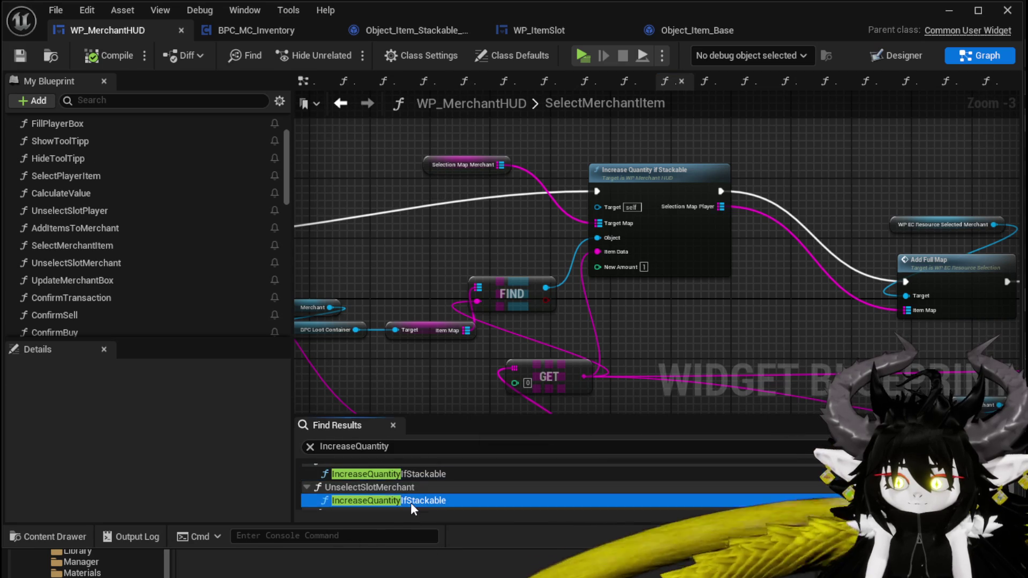
{"action": "scroll", "coordinate": [642, 299], "scroll_direction": "down", "scroll_amount": 2}
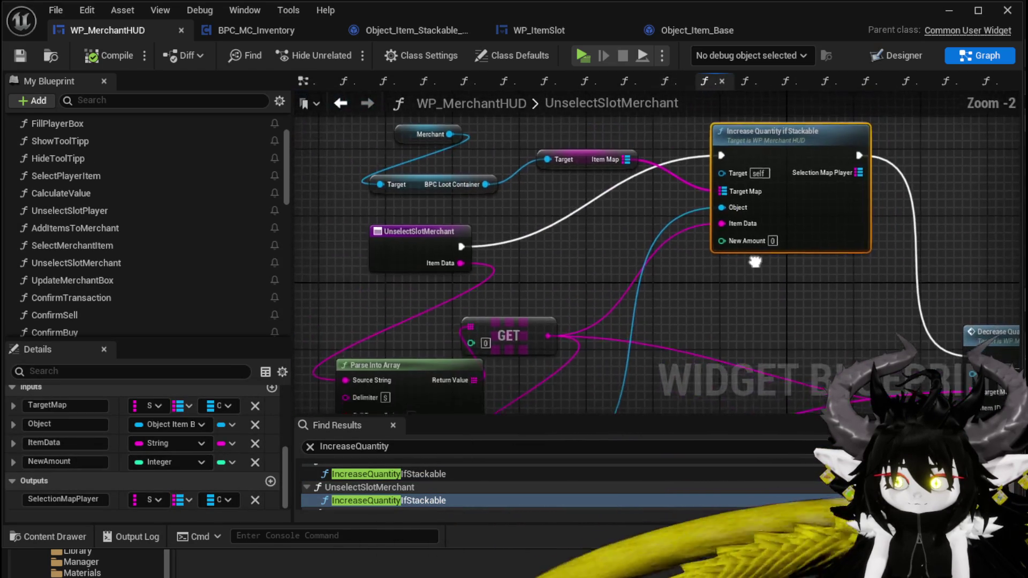
{"action": "left_click", "coordinate": [684, 245]}
{"action": "type", "text": "1"}
{"action": "left_click", "coordinate": [603, 304]}
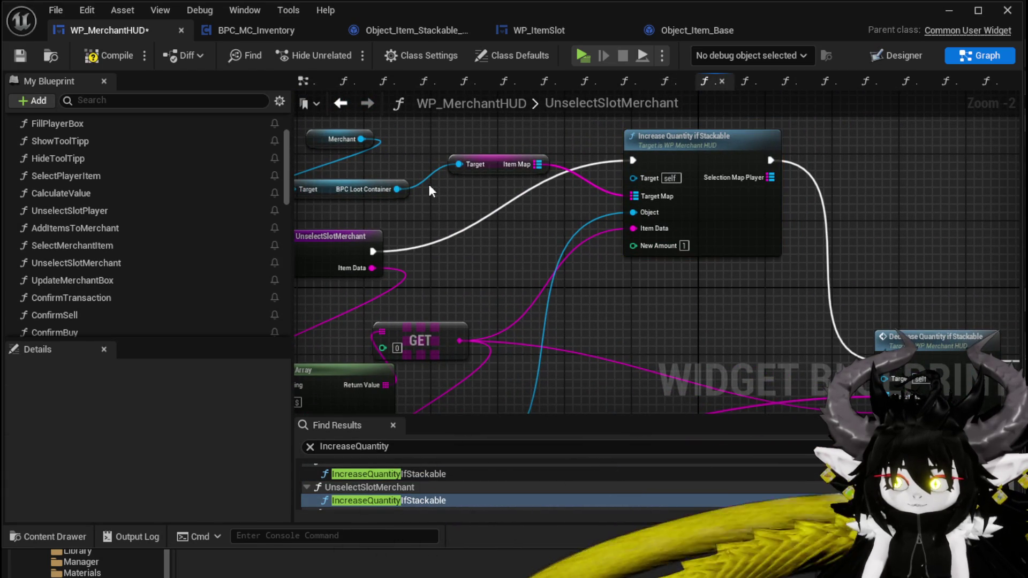
{"action": "left_click", "coordinate": [20, 57]}
- Return to the ConfirmBuy call and bring its For Each Loop into view
{"action": "scroll", "coordinate": [403, 500], "scroll_direction": "down", "scroll_amount": 1}
{"action": "double_click", "coordinate": [399, 502]}
{"action": "scroll", "coordinate": [529, 374], "scroll_direction": "up", "scroll_amount": 2}
{"action": "scroll", "coordinate": [539, 370], "scroll_direction": "down", "scroll_amount": 1}
{"action": "mouse_move", "coordinate": [539, 370]}
{"action": "left_mouse_down"}
{"action": "mouse_move", "coordinate": [929, 342]}
{"action": "mouse_move", "coordinate": [899, 310]}
{"action": "mouse_move", "coordinate": [669, 310]}
{"action": "mouse_move", "coordinate": [781, 316]}
{"action": "mouse_move", "coordinate": [806, 288]}
{"action": "mouse_move", "coordinate": [697, 296]}
{"action": "mouse_move", "coordinate": [537, 338]}
{"action": "mouse_move", "coordinate": [560, 235]}
{"action": "left_mouse_up"}
- Add a Cast To Object_Item_Stackable_Child node in ConfirmBuy
{"action": "type", "text": "get O"}
{"action": "key", "text": "BackSpace"}
{"action": "key", "text": "BackSpace"}
{"action": "key", "text": "BackSpace"}
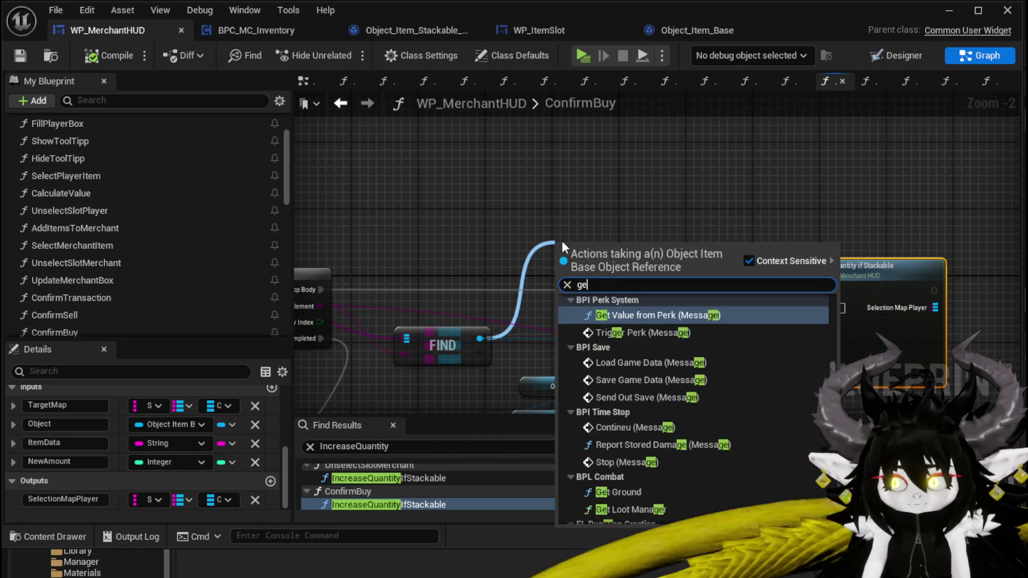
{"action": "type", "text": "O"}
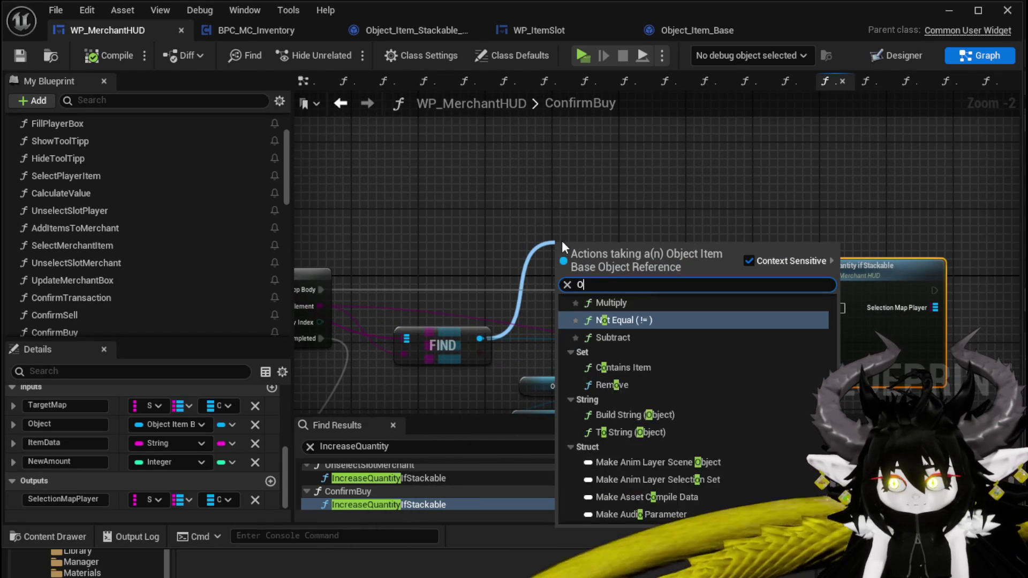
{"action": "type", "text": "bject Stac"}
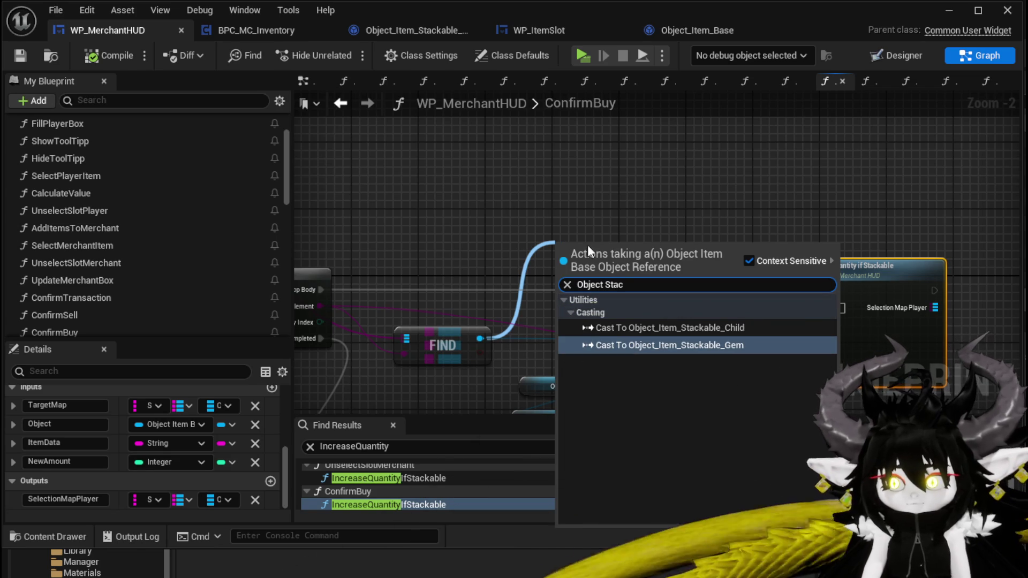
{"action": "left_click", "coordinate": [667, 328]}
- Wire the cast's Get Quantity into New Amount and its exec into Increase Quantity if Stackable
{"action": "mouse_move", "coordinate": [687, 302]}
{"action": "left_mouse_down"}
{"action": "mouse_move", "coordinate": [654, 209]}
{"action": "mouse_move", "coordinate": [747, 209]}
{"action": "left_mouse_up"}
{"action": "type", "text": "get Quan"}
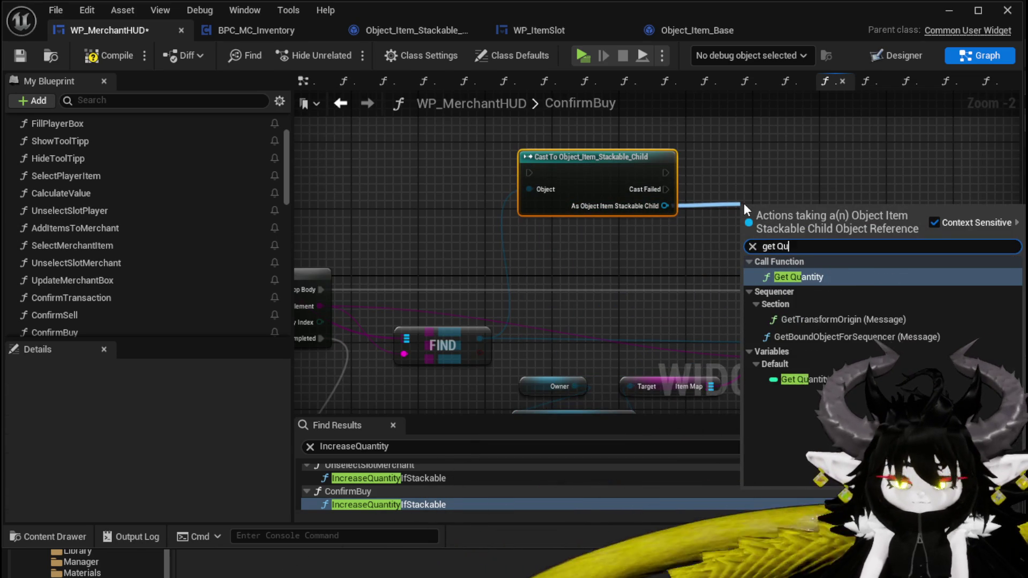
{"action": "key", "text": "Return"}
{"action": "left_click_drag", "start_coordinate": [787, 198], "coordinate": [760, 161]}
{"action": "left_click_drag", "start_coordinate": [779, 220], "coordinate": [735, 194]}
{"action": "mouse_move", "coordinate": [819, 207]}
{"action": "left_mouse_down"}
{"action": "mouse_move", "coordinate": [840, 223]}
{"action": "mouse_move", "coordinate": [787, 367]}
{"action": "mouse_move", "coordinate": [797, 376]}
{"action": "left_mouse_up"}
{"action": "mouse_move", "coordinate": [797, 290]}
{"action": "left_mouse_down"}
{"action": "mouse_move", "coordinate": [814, 317]}
{"action": "mouse_move", "coordinate": [718, 217]}
{"action": "mouse_move", "coordinate": [658, 175]}
{"action": "mouse_move", "coordinate": [796, 291]}
{"action": "left_mouse_up"}
- Route Loop Body exec into the cast, then compile and save the blueprint
{"action": "left_click_drag", "start_coordinate": [619, 172], "coordinate": [618, 247]}
{"action": "mouse_move", "coordinate": [319, 290]}
{"action": "left_mouse_down"}
{"action": "mouse_move", "coordinate": [562, 235]}
{"action": "mouse_move", "coordinate": [528, 248]}
{"action": "left_mouse_up"}
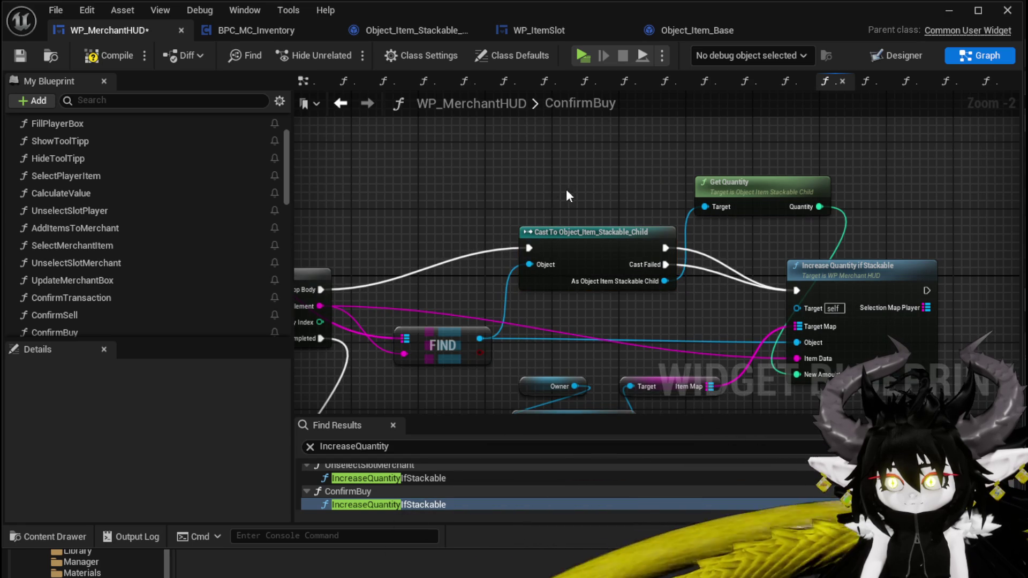
{"action": "left_click", "coordinate": [101, 56]}
{"action": "left_click", "coordinate": [25, 54]}
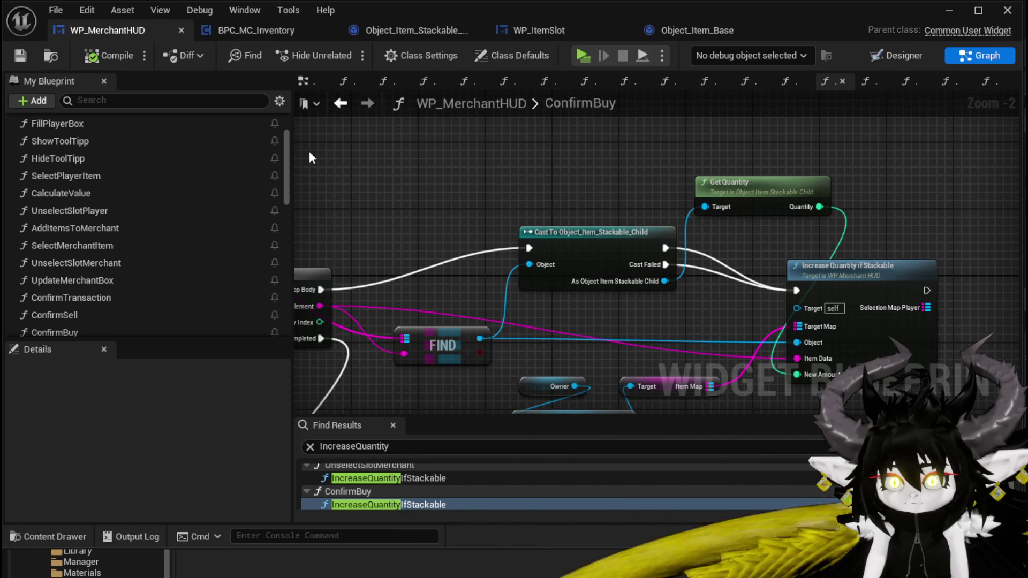
- Step through the IncreaseQuantityIfStackable search results, ending at the AddItemsToMerchant call
{"action": "scroll", "coordinate": [428, 500], "scroll_direction": "down", "scroll_amount": 1}
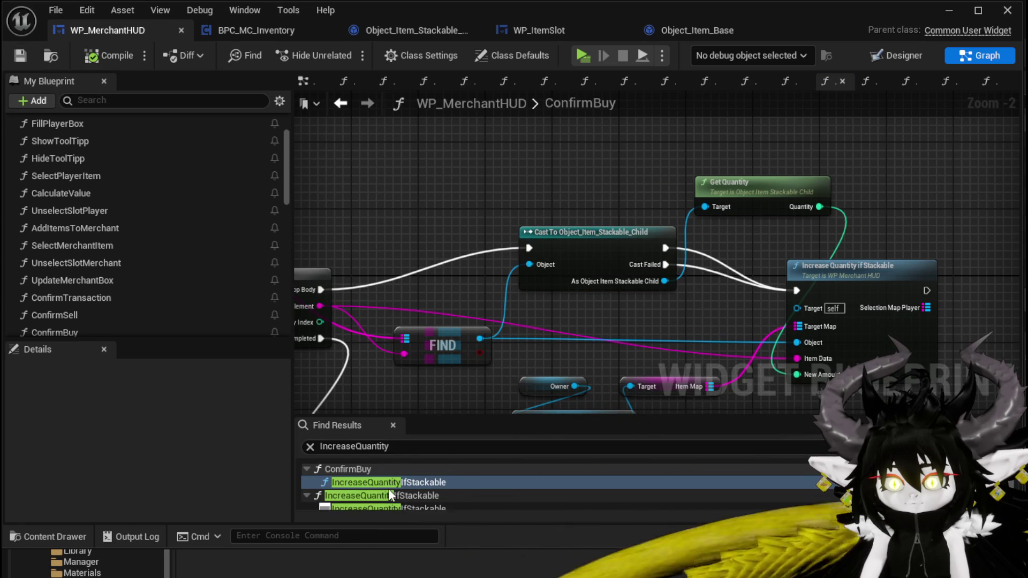
{"action": "double_click", "coordinate": [389, 493]}
{"action": "scroll", "coordinate": [377, 493], "scroll_direction": "up", "scroll_amount": 4}
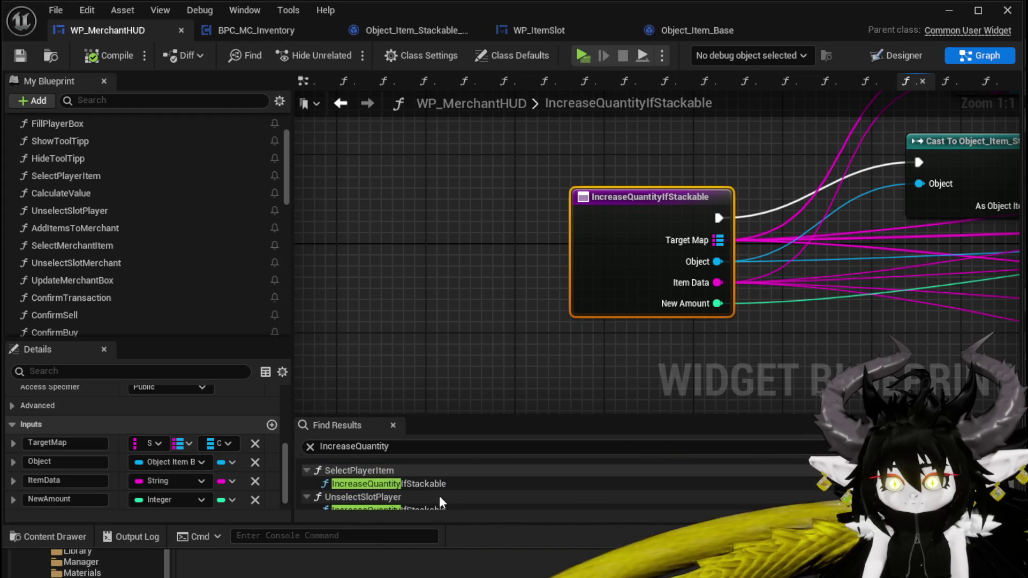
{"action": "scroll", "coordinate": [407, 487], "scroll_direction": "down", "scroll_amount": 1}
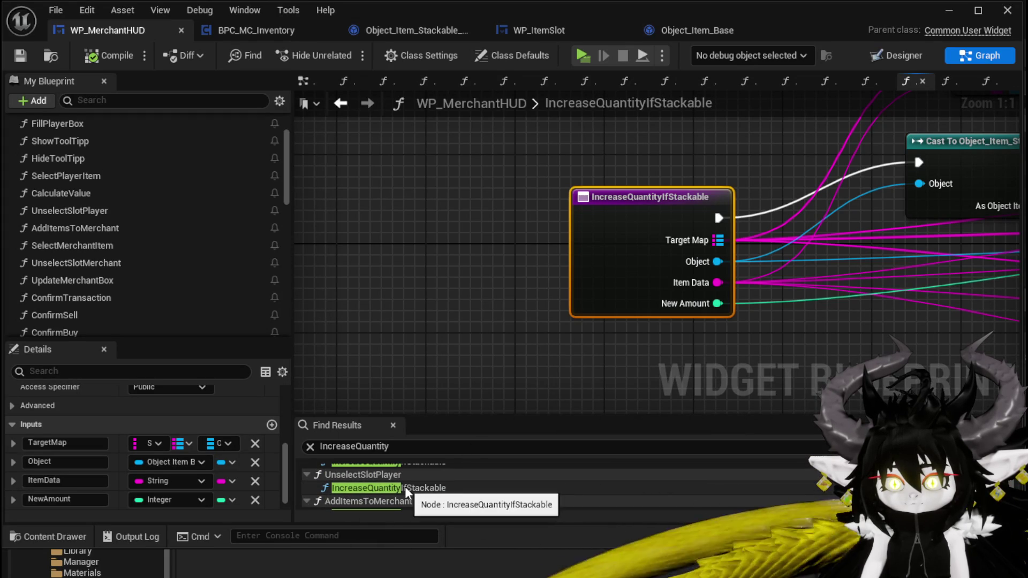
{"action": "scroll", "coordinate": [426, 497], "scroll_direction": "up", "scroll_amount": 1}
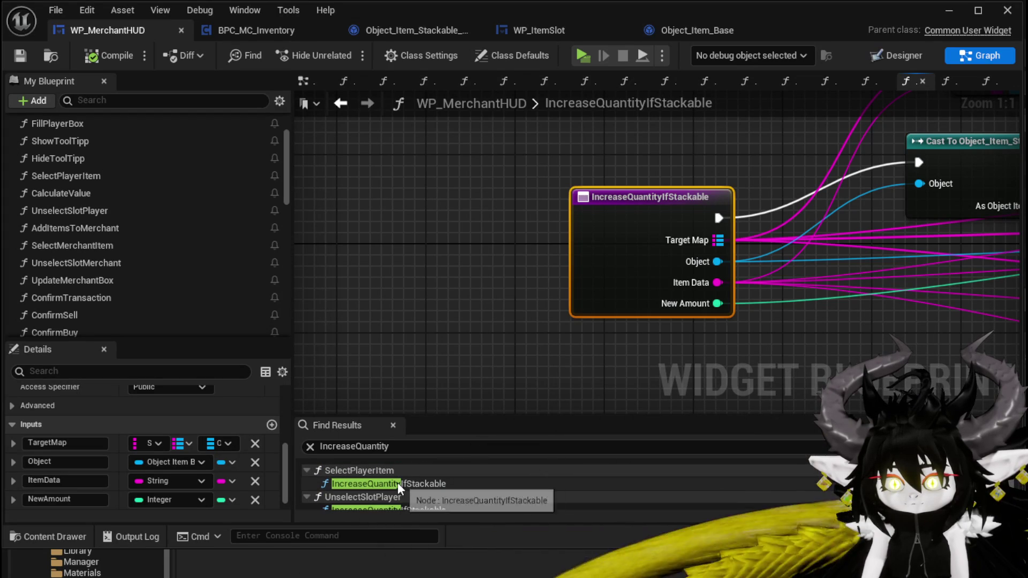
{"action": "double_click", "coordinate": [397, 483]}
{"action": "scroll", "coordinate": [491, 364], "scroll_direction": "down", "scroll_amount": 4}
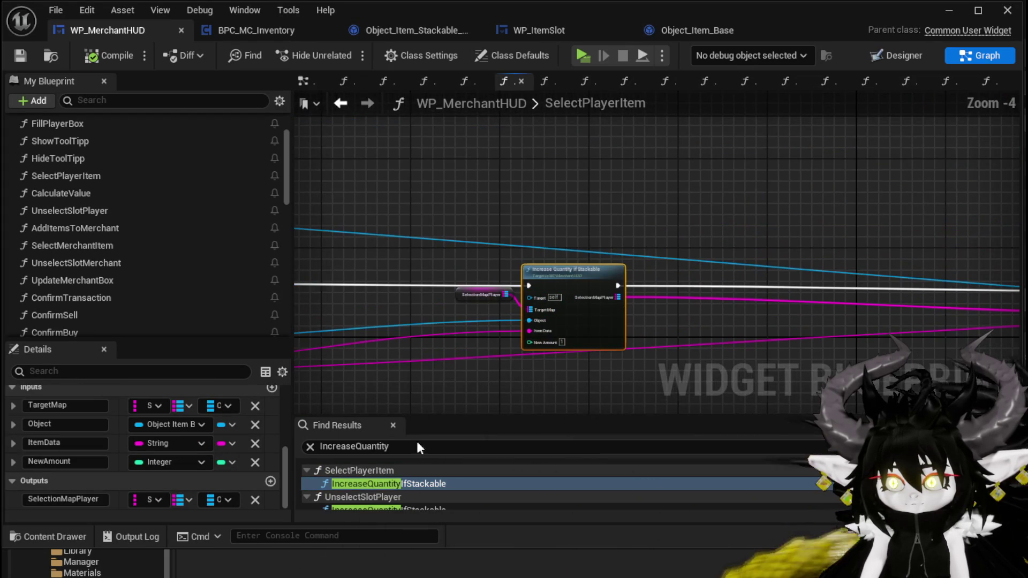
{"action": "scroll", "coordinate": [368, 486], "scroll_direction": "down", "scroll_amount": 1}
{"action": "double_click", "coordinate": [368, 488]}
{"action": "scroll", "coordinate": [368, 484], "scroll_direction": "down", "scroll_amount": 1}
{"action": "left_click", "coordinate": [367, 490]}
{"action": "double_click", "coordinate": [368, 489]}
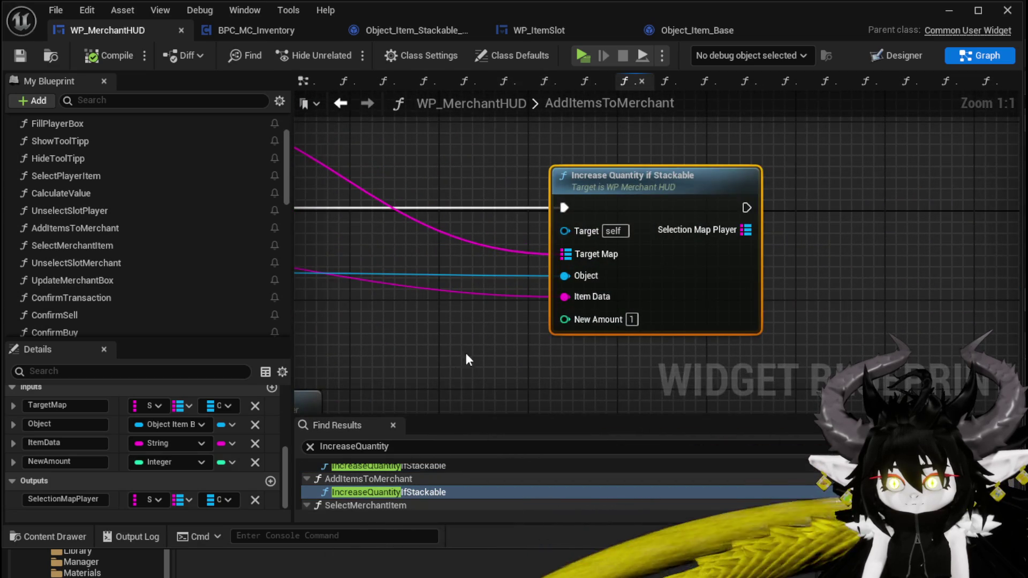
- Move AddItemsToMerchant's Increase Quantity if Stackable call right to make room
{"action": "left_click_drag", "start_coordinate": [455, 367], "coordinate": [782, 331]}
{"action": "scroll", "coordinate": [781, 331], "scroll_direction": "down", "scroll_amount": 3}
{"action": "left_click_drag", "start_coordinate": [723, 261], "coordinate": [829, 252]}
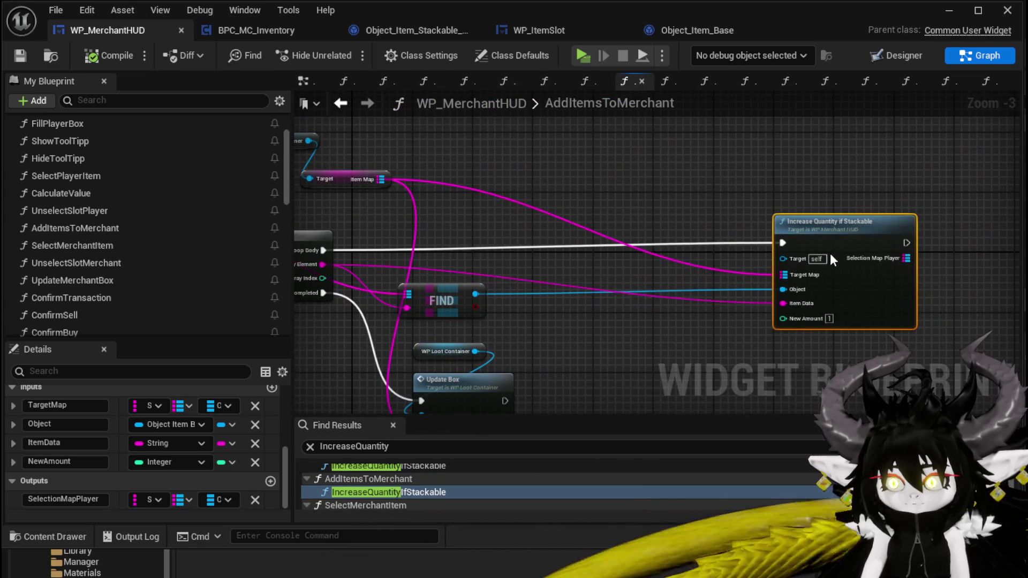
{"action": "scroll", "coordinate": [449, 483], "scroll_direction": "down", "scroll_amount": 2}
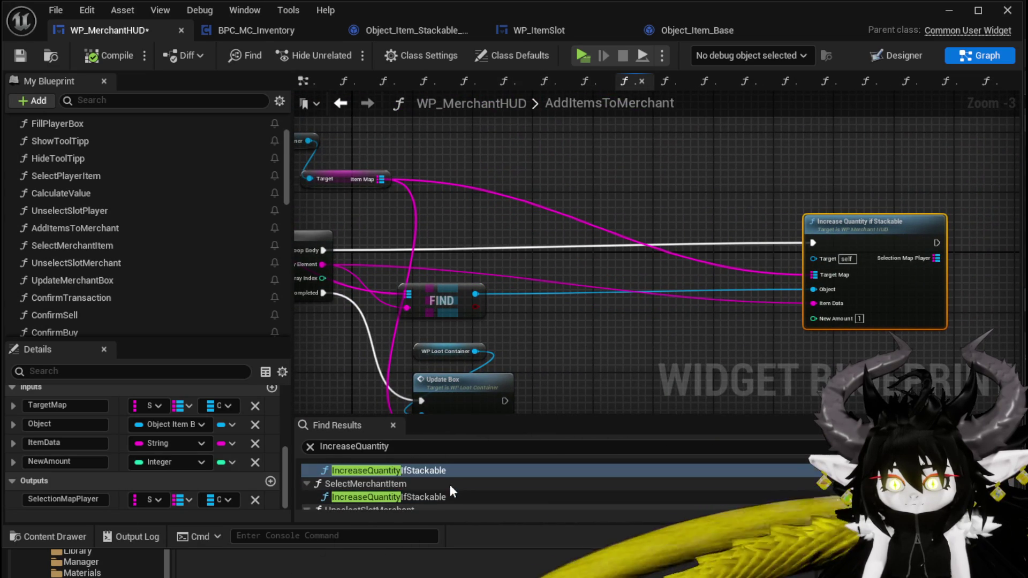
{"action": "scroll", "coordinate": [358, 497], "scroll_direction": "down", "scroll_amount": 3}
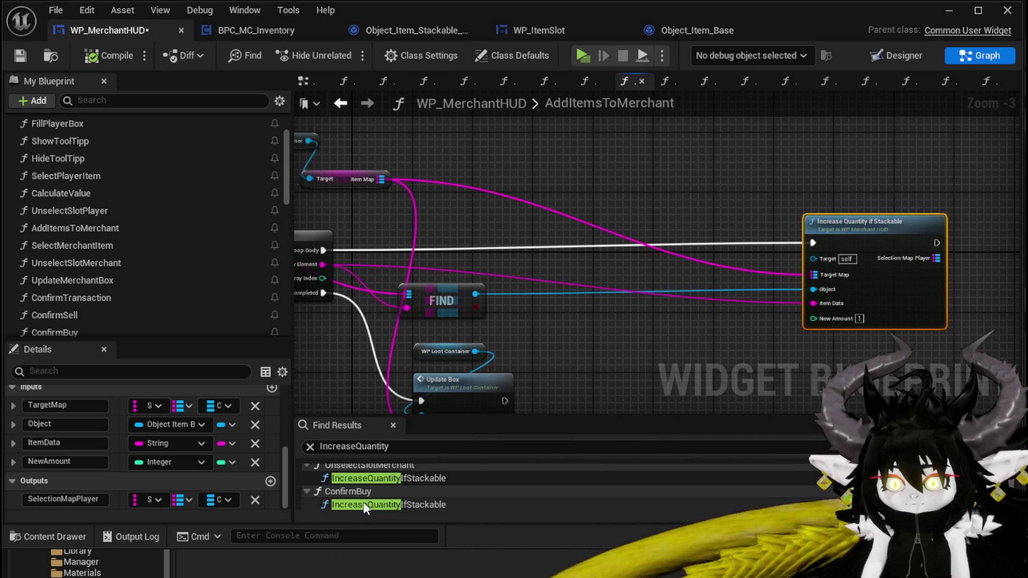
- Bring ConfirmBuy's cast and Get Quantity nodes into the AddItemsToMerchant graph
{"action": "double_click", "coordinate": [363, 503]}
{"action": "left_click_drag", "start_coordinate": [706, 145], "coordinate": [589, 225]}
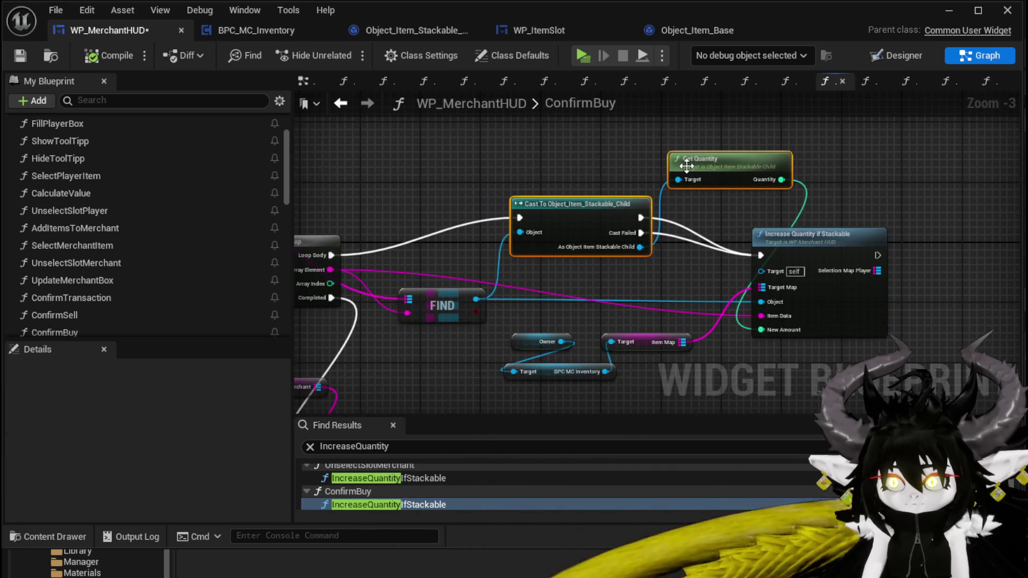
{"action": "scroll", "coordinate": [353, 489], "scroll_direction": "up", "scroll_amount": 2}
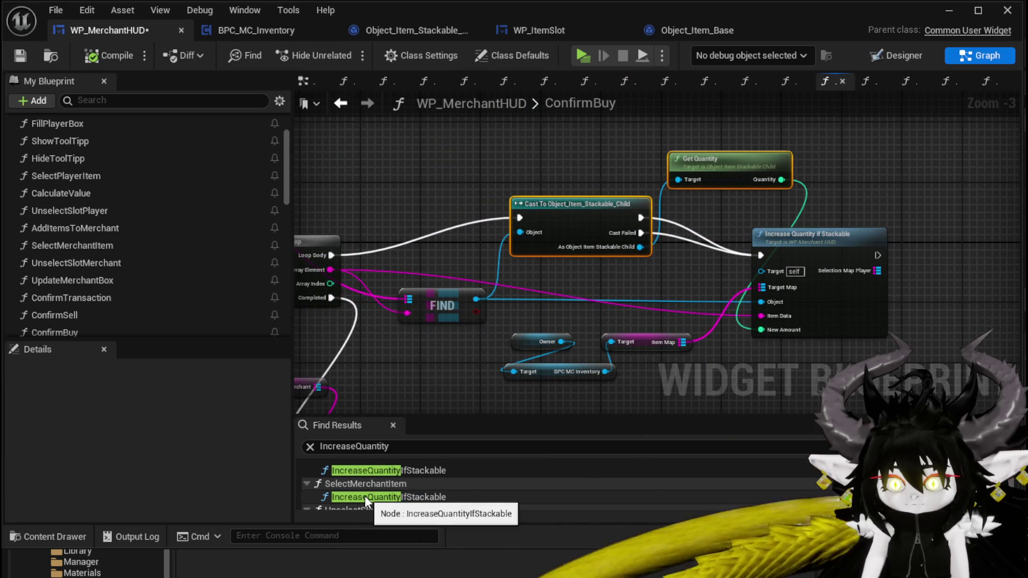
{"action": "scroll", "coordinate": [365, 496], "scroll_direction": "up", "scroll_amount": 2}
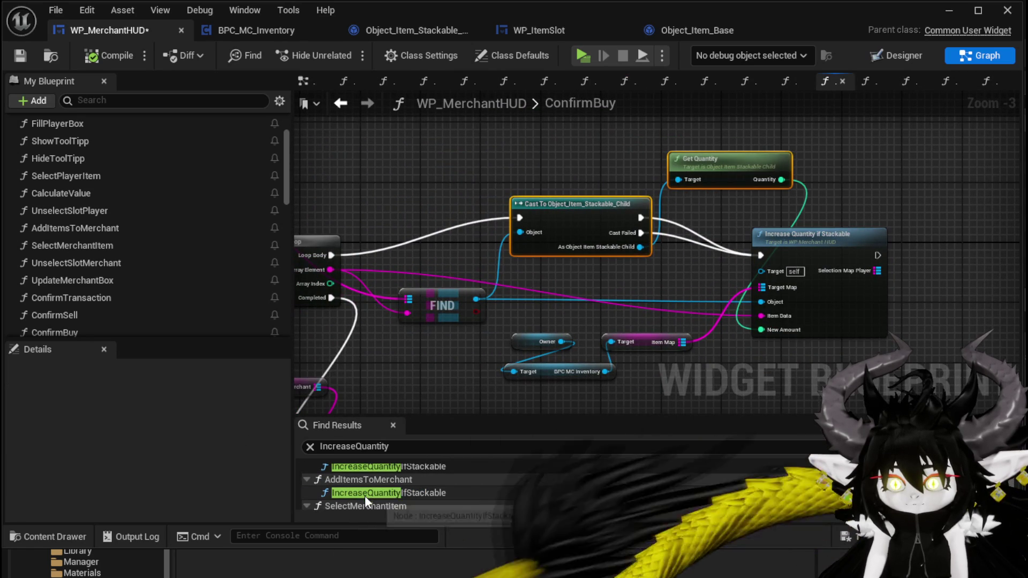
{"action": "double_click", "coordinate": [66, 309]}
{"action": "mouse_move", "coordinate": [458, 251]}
{"action": "left_mouse_down"}
{"action": "mouse_move", "coordinate": [681, 270]}
{"action": "mouse_move", "coordinate": [359, 249]}
{"action": "left_mouse_up"}
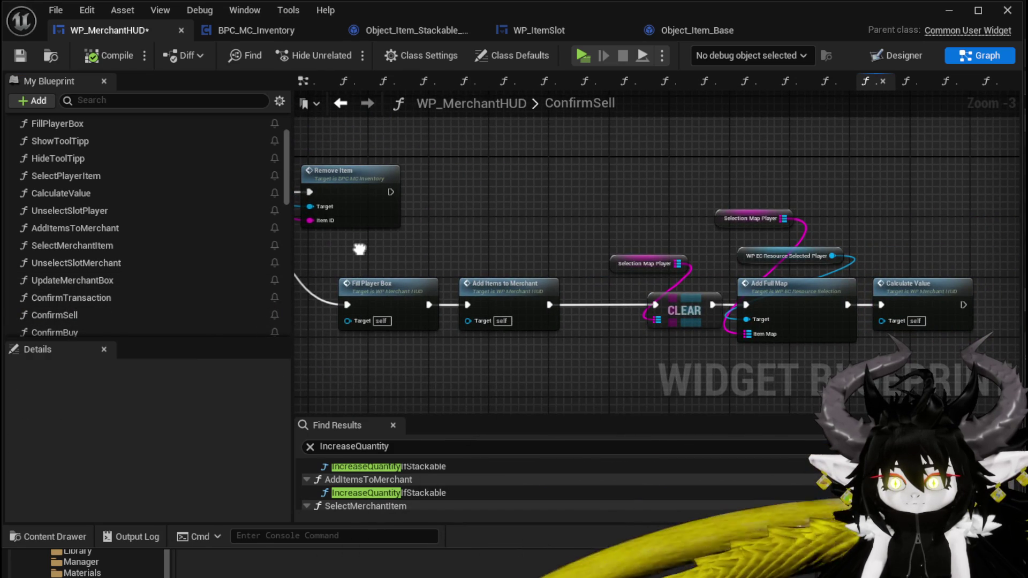
{"action": "double_click", "coordinate": [500, 295]}
{"action": "left_click_drag", "start_coordinate": [530, 208], "coordinate": [569, 271]}
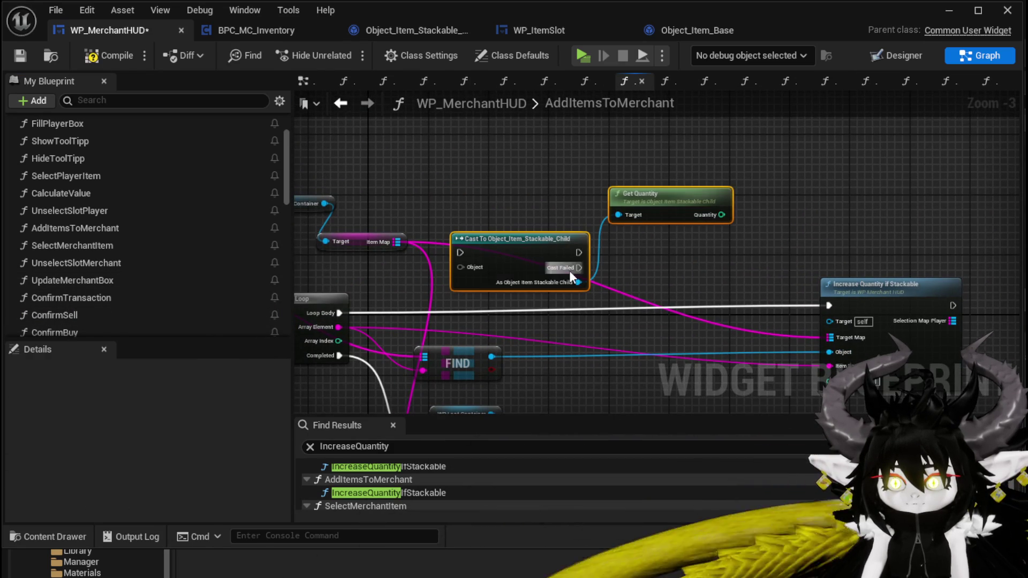
- Wire Loop Body into the cast, Quantity into New Amount, and the cast's exec into Increase Quantity
{"action": "left_click_drag", "start_coordinate": [339, 313], "coordinate": [462, 253]}
{"action": "left_click_drag", "start_coordinate": [490, 356], "coordinate": [463, 260]}
{"action": "key", "text": "Escape"}
{"action": "mouse_move", "coordinate": [490, 360]}
{"action": "left_mouse_down"}
{"action": "mouse_move", "coordinate": [436, 334]}
{"action": "mouse_move", "coordinate": [408, 241]}
{"action": "left_mouse_up"}
{"action": "left_click_drag", "start_coordinate": [668, 188], "coordinate": [777, 354]}
{"action": "mouse_move", "coordinate": [525, 226]}
{"action": "left_mouse_down"}
{"action": "mouse_move", "coordinate": [561, 236]}
{"action": "mouse_move", "coordinate": [471, 206]}
{"action": "mouse_move", "coordinate": [775, 279]}
{"action": "left_mouse_up"}
{"action": "left_click_drag", "start_coordinate": [524, 241], "coordinate": [776, 281]}
{"action": "left_click", "coordinate": [829, 248]}
{"action": "left_click_drag", "start_coordinate": [830, 247], "coordinate": [837, 218]}
{"action": "left_click", "coordinate": [773, 184]}
- Compile and save the blueprint, then start a play test from the level editor
{"action": "left_click", "coordinate": [118, 53]}
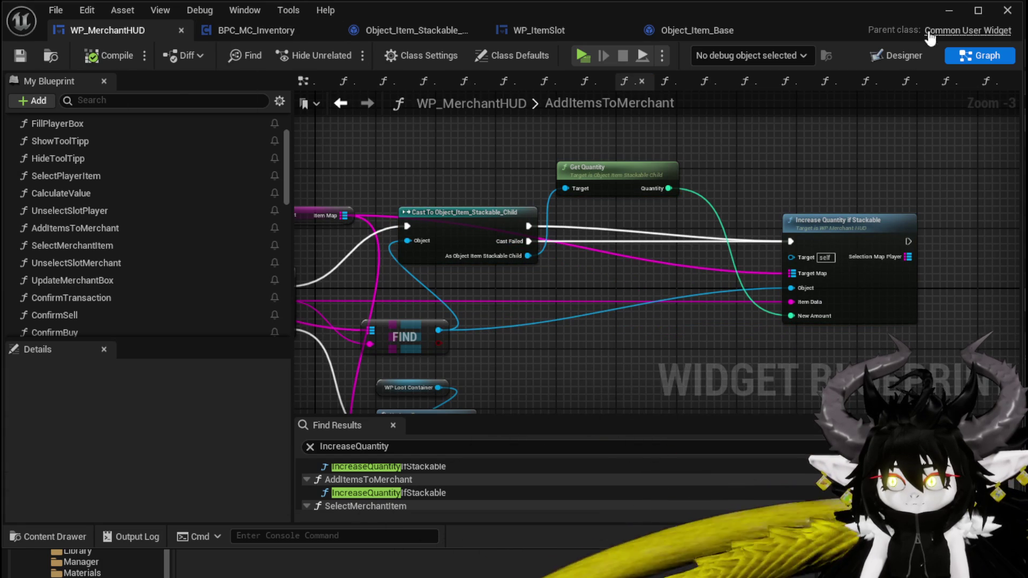
{"action": "left_click", "coordinate": [937, 9]}
{"action": "left_click", "coordinate": [328, 51]}
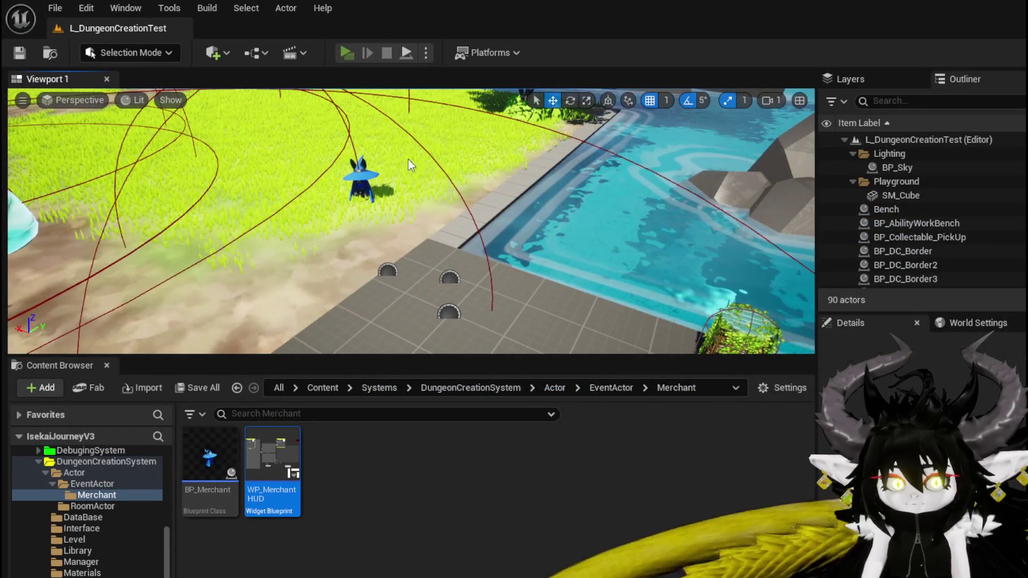
- Open the merchant, put seven Simple Mashroom items in the sell slot, and confirm the sale
{"action": "key", "text": "e"}
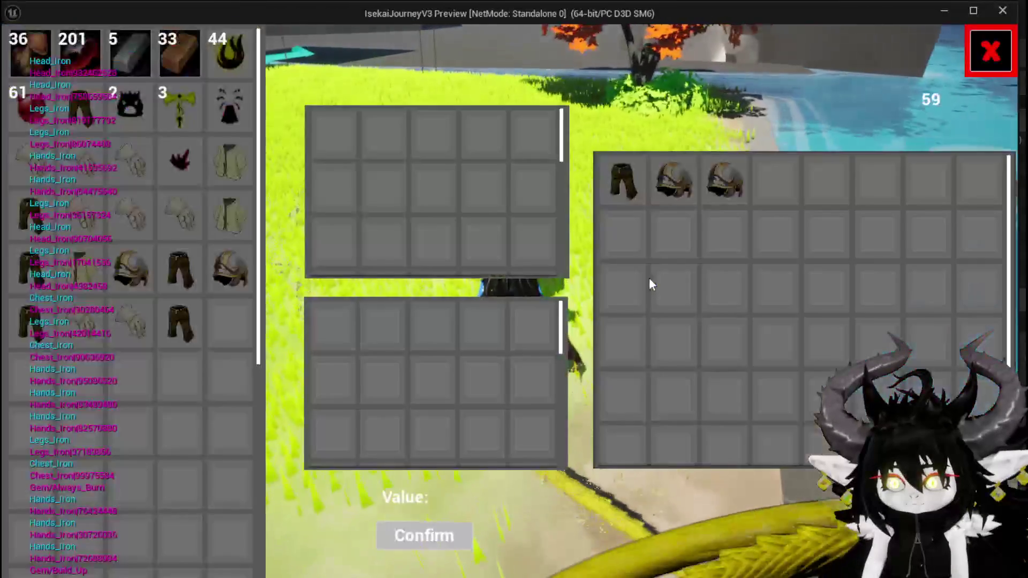
{"action": "left_click", "coordinate": [20, 56]}
{"action": "left_click", "coordinate": [19, 56]}
{"action": "left_click", "coordinate": [19, 56]}
{"action": "left_click", "coordinate": [20, 56]}
{"action": "left_click", "coordinate": [19, 56]}
{"action": "left_click", "coordinate": [19, 55]}
{"action": "left_click", "coordinate": [19, 56]}
{"action": "left_click", "coordinate": [19, 56]}
{"action": "left_click", "coordinate": [19, 55]}
{"action": "left_click", "coordinate": [20, 56]}
{"action": "left_click", "coordinate": [19, 55]}
{"action": "left_click", "coordinate": [20, 56]}
{"action": "left_click", "coordinate": [19, 56]}
{"action": "left_click", "coordinate": [20, 56]}
{"action": "left_click", "coordinate": [19, 56]}
{"action": "left_click", "coordinate": [19, 56]}
{"action": "left_click", "coordinate": [433, 531]}
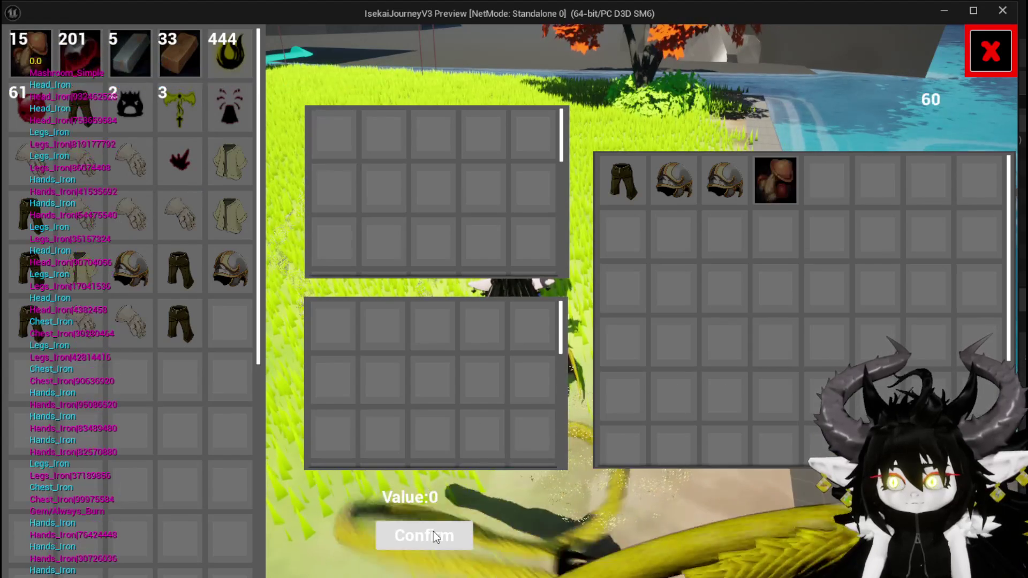
- Add more mushrooms to the trade slot, stop the preview, and save the level
{"action": "mouse_move", "coordinate": [777, 197]}
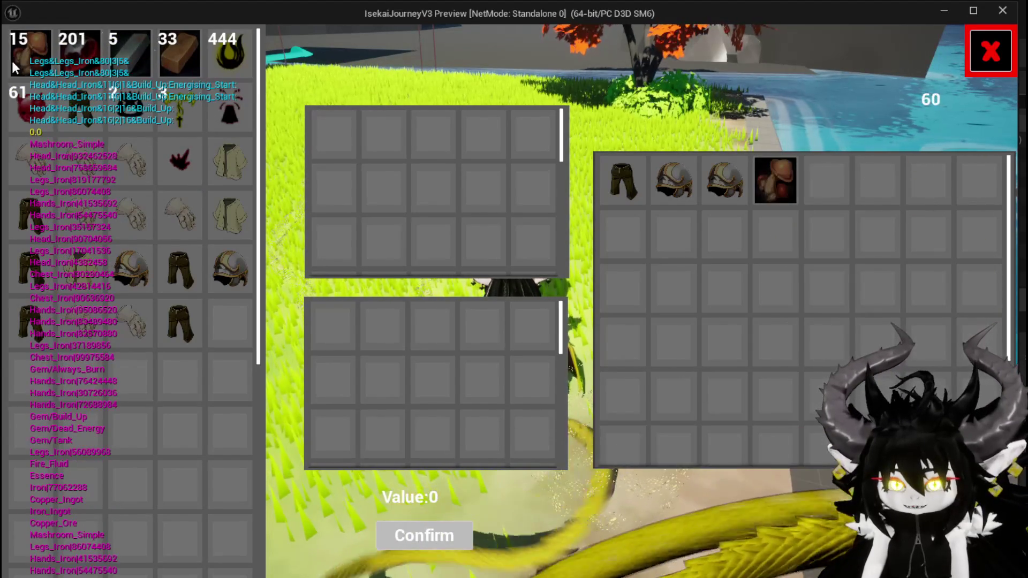
{"action": "mouse_move", "coordinate": [731, 166]}
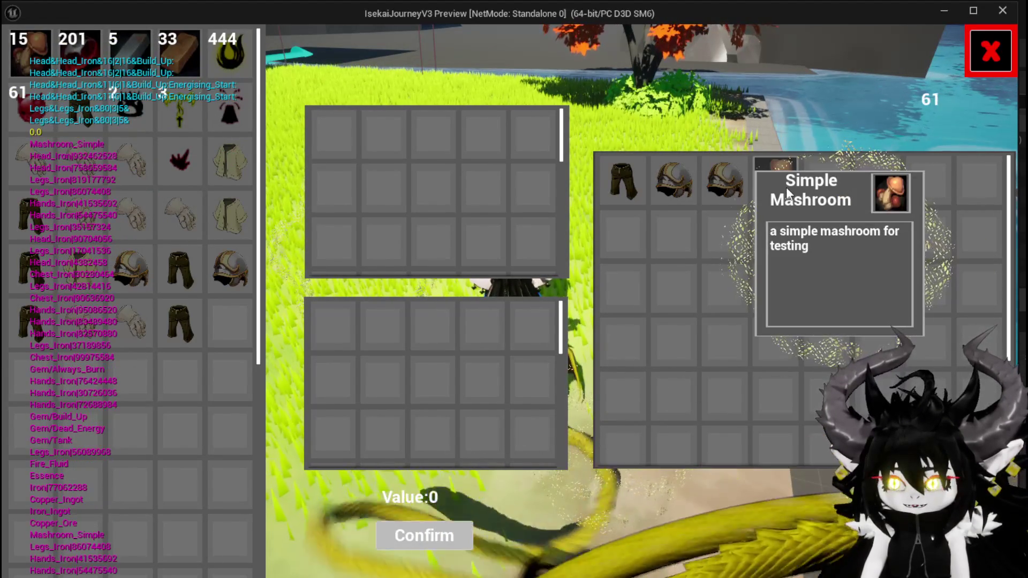
{"action": "left_click", "coordinate": [32, 53]}
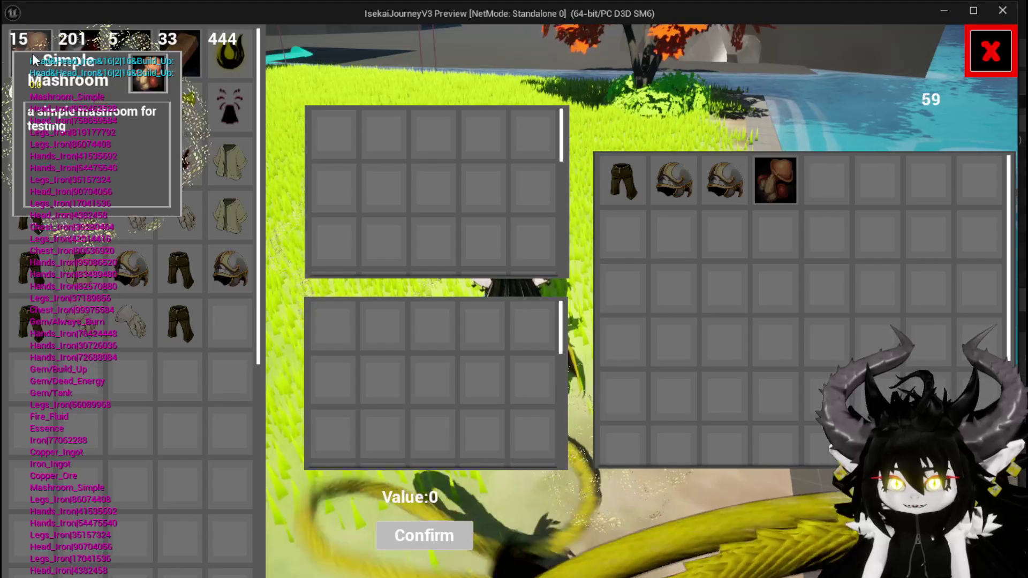
{"action": "left_click", "coordinate": [32, 53]}
{"action": "left_click", "coordinate": [32, 53]}
{"action": "left_click", "coordinate": [32, 53]}
{"action": "left_click", "coordinate": [32, 53]}
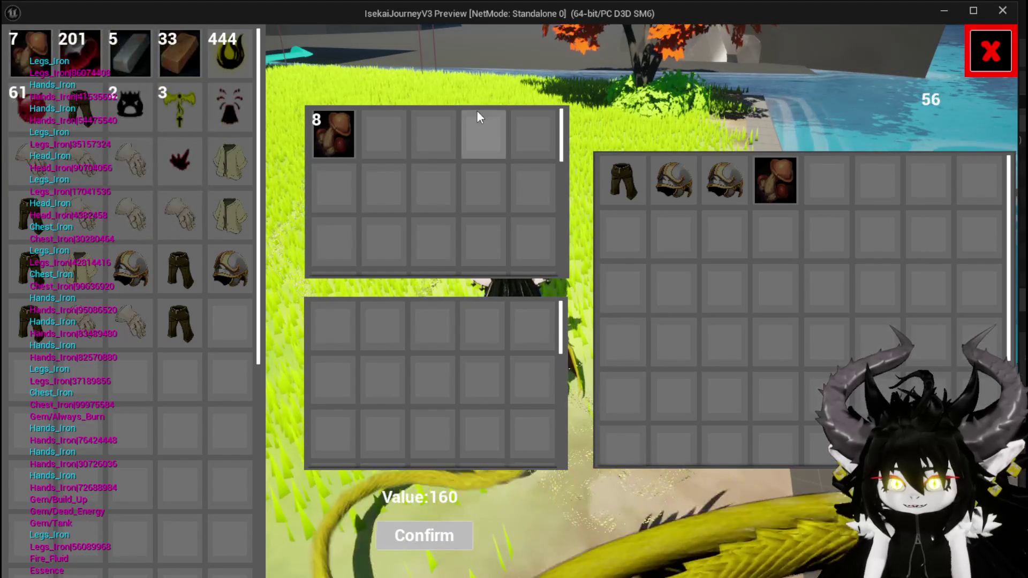
{"action": "key", "text": "Escape"}
{"action": "left_click", "coordinate": [19, 52]}
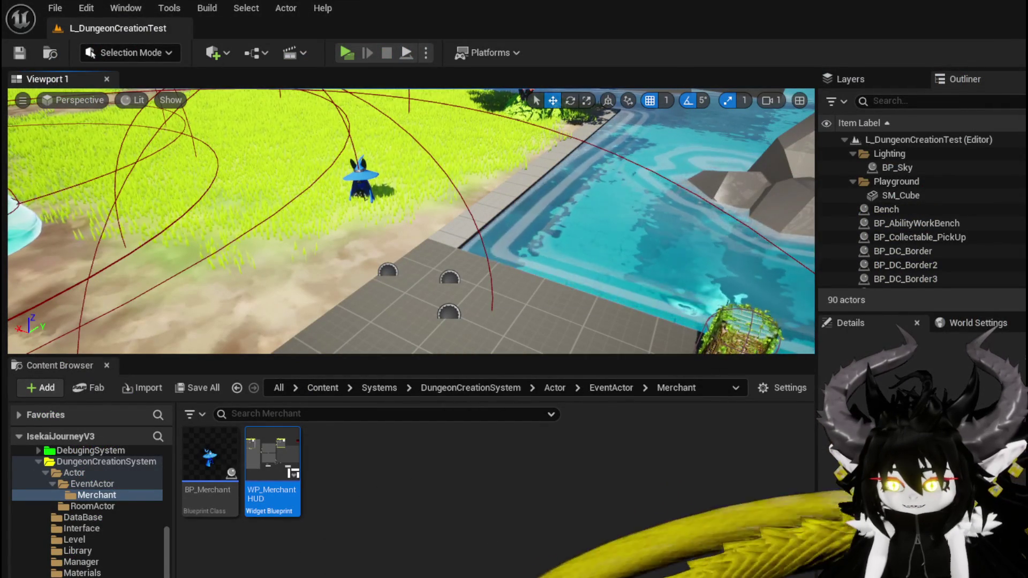
- Review the ConfirmBuy loop in WP_MerchantHUD, save the blueprint, and return to ConfirmSell
{"action": "key", "text": "alt+Tab"}
{"action": "left_click_drag", "start_coordinate": [619, 377], "coordinate": [865, 356]}
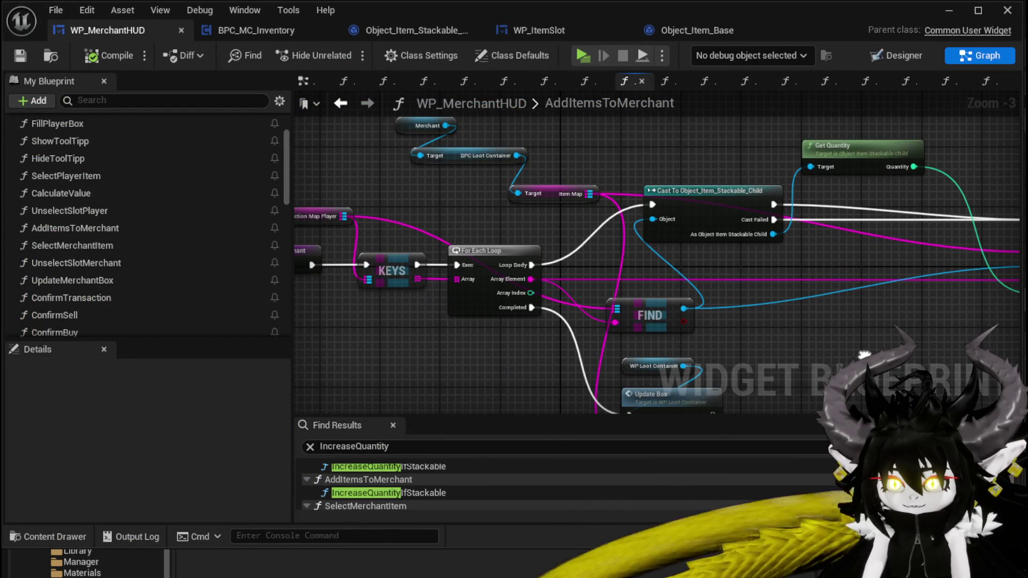
{"action": "mouse_move", "coordinate": [863, 355]}
{"action": "left_mouse_down"}
{"action": "mouse_move", "coordinate": [737, 339]}
{"action": "mouse_move", "coordinate": [735, 306]}
{"action": "mouse_move", "coordinate": [754, 325]}
{"action": "mouse_move", "coordinate": [919, 330]}
{"action": "mouse_move", "coordinate": [894, 356]}
{"action": "mouse_move", "coordinate": [621, 357]}
{"action": "left_mouse_up"}
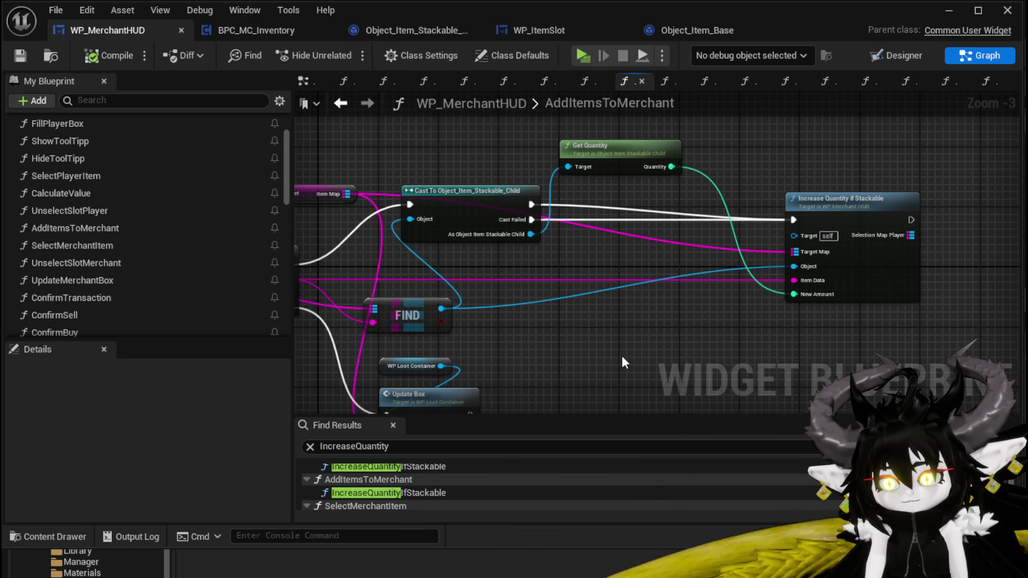
{"action": "mouse_move", "coordinate": [611, 357]}
{"action": "left_mouse_down"}
{"action": "mouse_move", "coordinate": [921, 350]}
{"action": "mouse_move", "coordinate": [615, 361]}
{"action": "left_mouse_up"}
{"action": "left_click", "coordinate": [835, 210]}
{"action": "left_click_drag", "start_coordinate": [835, 210], "coordinate": [846, 204]}
{"action": "mouse_move", "coordinate": [637, 323]}
{"action": "left_mouse_down"}
{"action": "mouse_move", "coordinate": [855, 324]}
{"action": "mouse_move", "coordinate": [841, 242]}
{"action": "left_mouse_up"}
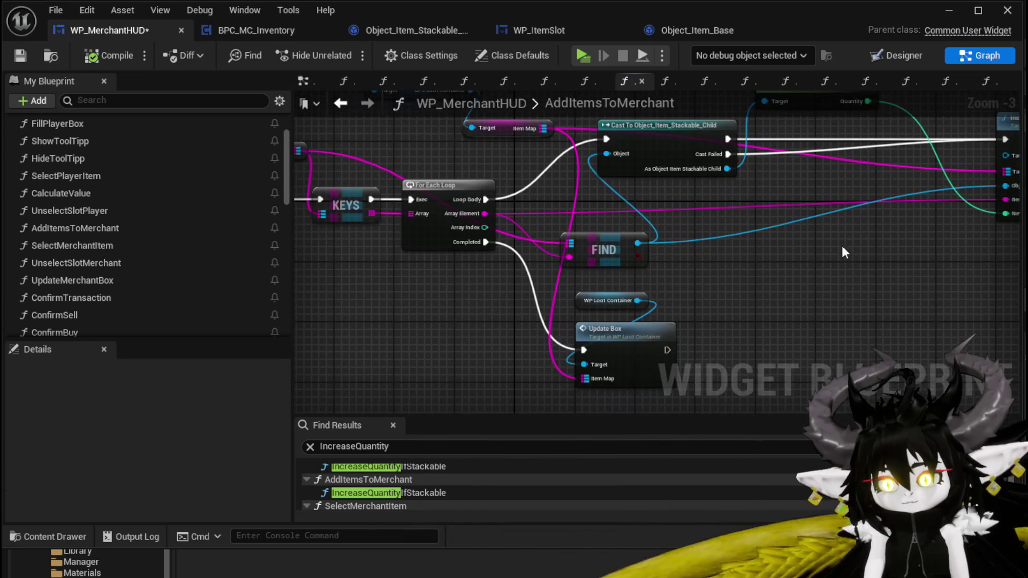
{"action": "left_click", "coordinate": [26, 53]}
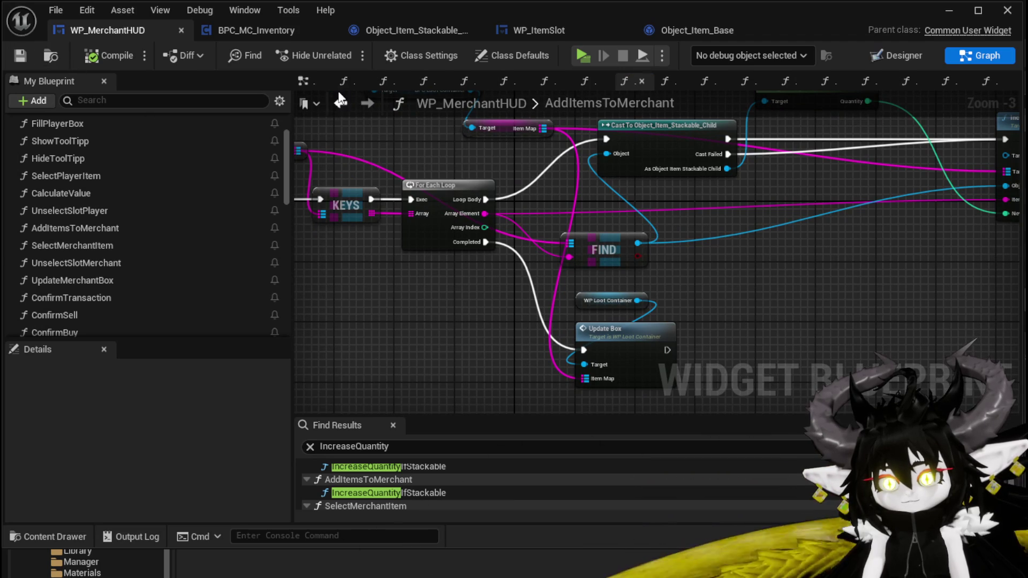
{"action": "left_click", "coordinate": [340, 103]}
{"action": "mouse_move", "coordinate": [432, 195]}
{"action": "left_mouse_down"}
{"action": "mouse_move", "coordinate": [730, 209]}
{"action": "mouse_move", "coordinate": [771, 187]}
{"action": "left_mouse_up"}
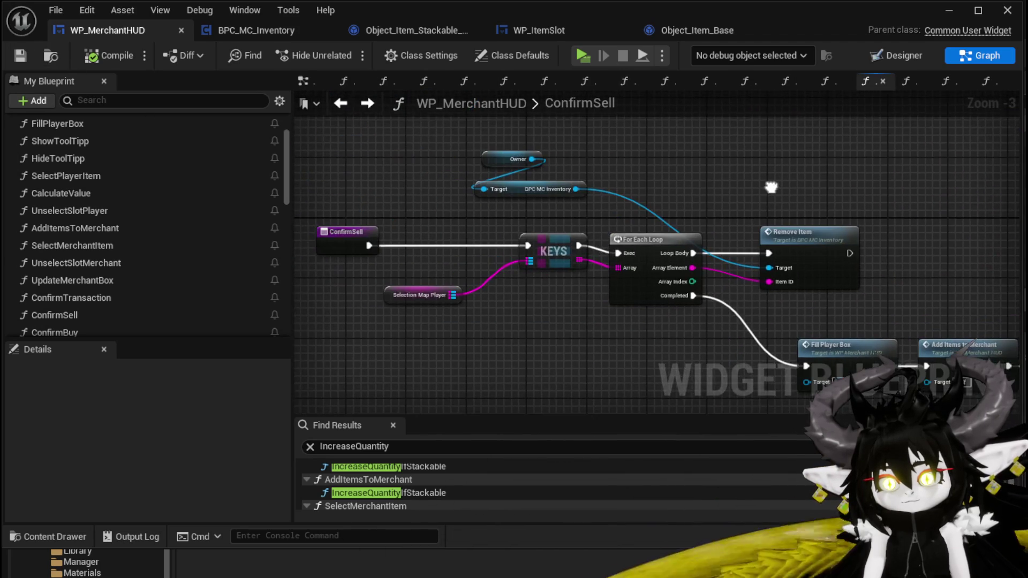
- Move the Owner and BPC MC Inventory nodes right beside Remove Item in ConfirmSell
{"action": "left_click_drag", "start_coordinate": [594, 207], "coordinate": [396, 143]}
{"action": "mouse_move", "coordinate": [520, 188]}
{"action": "left_mouse_down"}
{"action": "mouse_move", "coordinate": [750, 176]}
{"action": "mouse_move", "coordinate": [794, 199]}
{"action": "left_mouse_up"}
{"action": "mouse_move", "coordinate": [648, 172]}
{"action": "left_mouse_down"}
{"action": "mouse_move", "coordinate": [596, 140]}
{"action": "mouse_move", "coordinate": [663, 141]}
{"action": "left_mouse_up"}
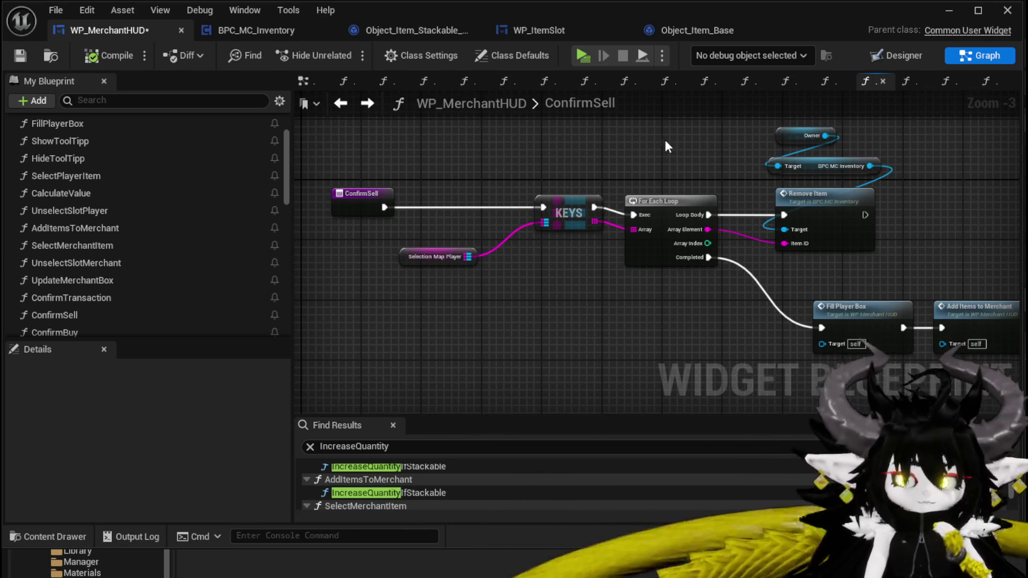
{"action": "left_click_drag", "start_coordinate": [389, 276], "coordinate": [568, 186]}
{"action": "left_click_drag", "start_coordinate": [958, 220], "coordinate": [421, 178]}
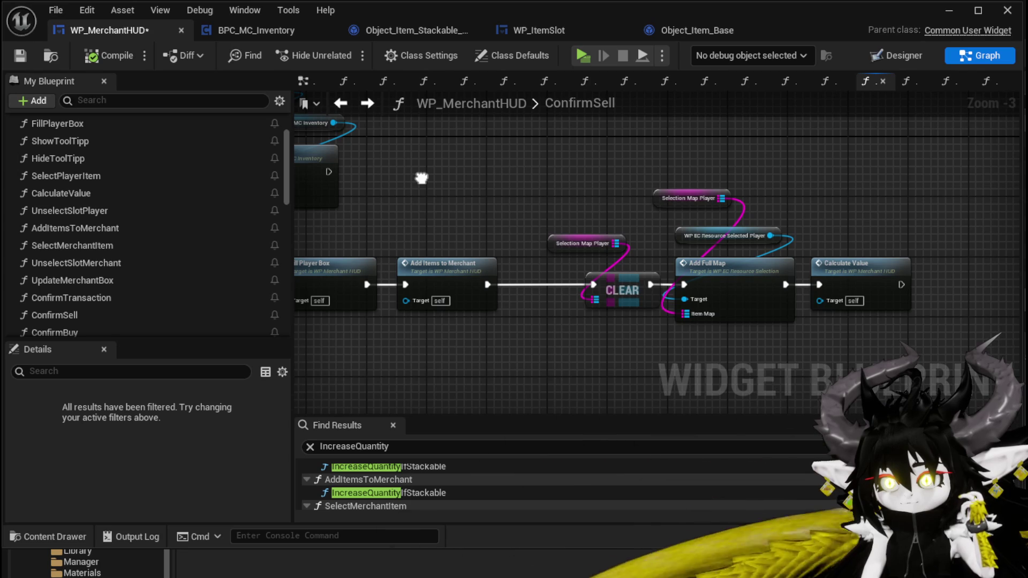
- Open AddItemsToMerchant and pan to the Get Quantity and Increase Quantity nodes
{"action": "double_click", "coordinate": [448, 265]}
{"action": "left_click_drag", "start_coordinate": [455, 251], "coordinate": [490, 282]}
{"action": "mouse_move", "coordinate": [695, 215]}
{"action": "left_mouse_down"}
{"action": "mouse_move", "coordinate": [628, 167]}
{"action": "mouse_move", "coordinate": [629, 244]}
{"action": "mouse_move", "coordinate": [493, 246]}
{"action": "left_mouse_up"}
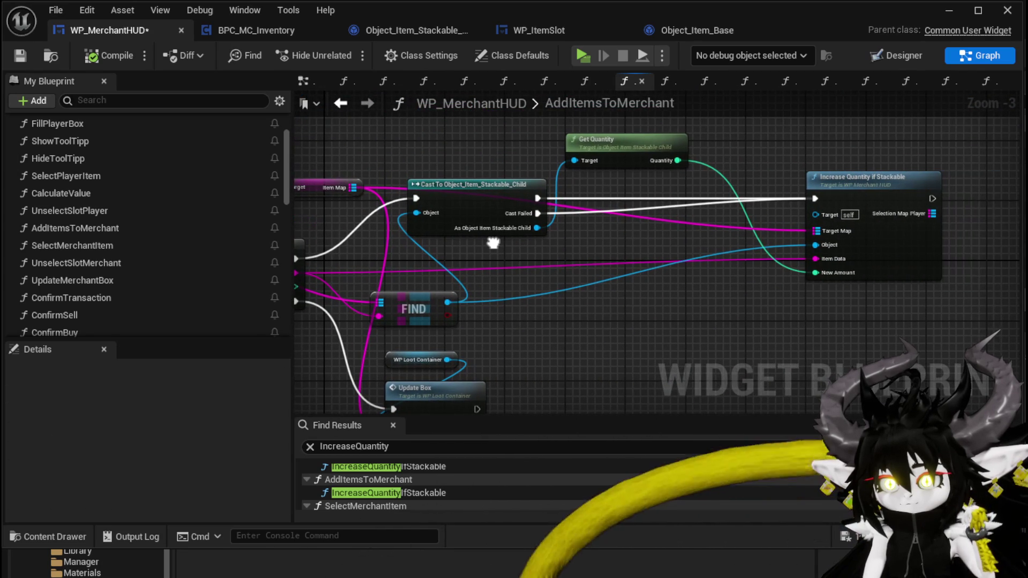
- Open the IncreaseQuantityIfStackable function graph from the Increase Quantity if Stackable node
{"action": "left_click", "coordinate": [652, 169]}
{"action": "left_click_drag", "start_coordinate": [677, 152], "coordinate": [550, 187]}
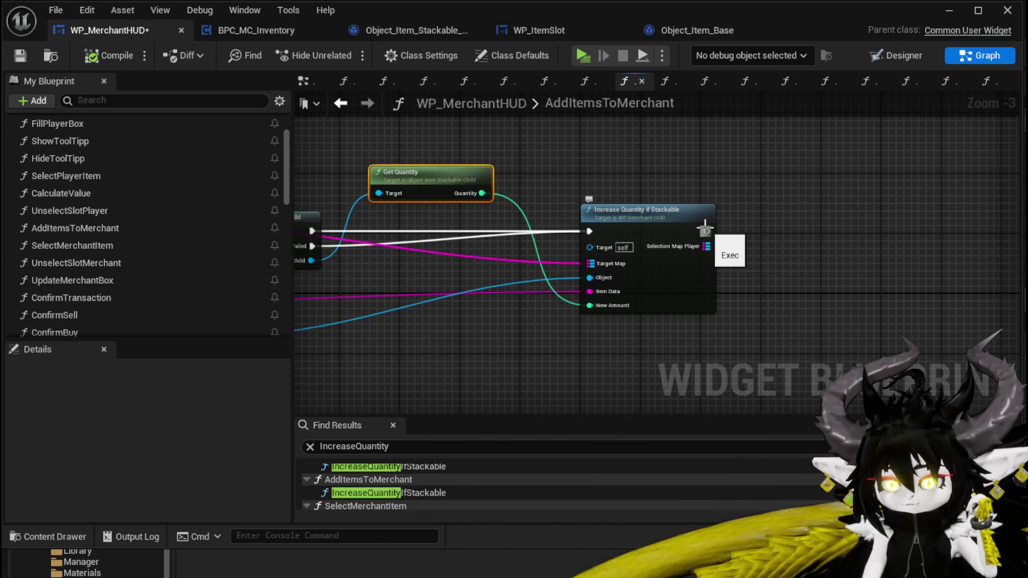
{"action": "double_click", "coordinate": [643, 218]}
{"action": "left_click_drag", "start_coordinate": [640, 217], "coordinate": [343, 219]}
{"action": "scroll", "coordinate": [625, 284], "scroll_direction": "down", "scroll_amount": 2}
{"action": "scroll", "coordinate": [357, 270], "scroll_direction": "up", "scroll_amount": 2}
{"action": "scroll", "coordinate": [418, 256], "scroll_direction": "down", "scroll_amount": 1}
{"action": "left_click_drag", "start_coordinate": [300, 124], "coordinate": [391, 165]}
- Select the Get Quantity, Cast, Increment Quantity and ADD nodes in IncreaseQuantityIfStackable
{"action": "left_click", "coordinate": [390, 163]}
{"action": "left_click_drag", "start_coordinate": [929, 295], "coordinate": [661, 241]}
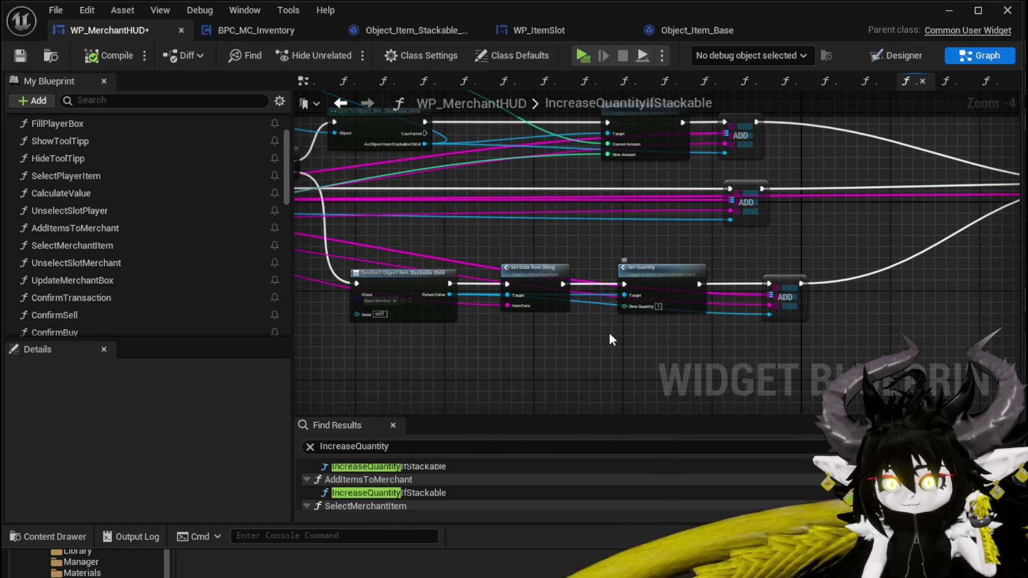
{"action": "left_click_drag", "start_coordinate": [633, 323], "coordinate": [607, 329]}
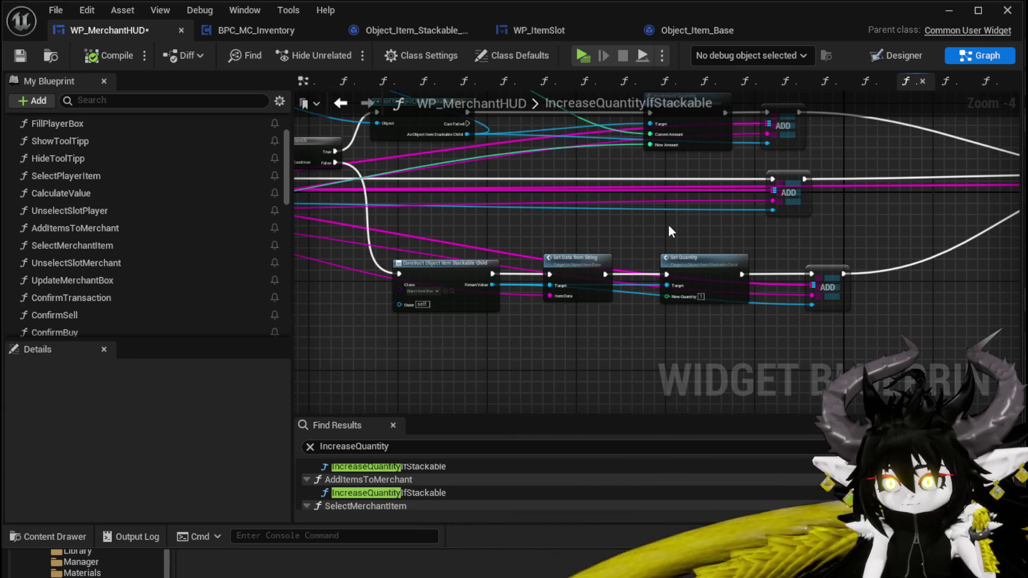
{"action": "mouse_move", "coordinate": [669, 226]}
{"action": "left_mouse_down"}
{"action": "mouse_move", "coordinate": [435, 286]}
{"action": "mouse_move", "coordinate": [409, 282]}
{"action": "mouse_move", "coordinate": [688, 294]}
{"action": "mouse_move", "coordinate": [731, 321]}
{"action": "left_mouse_up"}
{"action": "mouse_move", "coordinate": [470, 154]}
{"action": "left_mouse_down"}
{"action": "mouse_move", "coordinate": [747, 266]}
{"action": "mouse_move", "coordinate": [869, 272]}
{"action": "left_mouse_up"}
{"action": "mouse_move", "coordinate": [573, 197]}
{"action": "left_mouse_down"}
{"action": "mouse_move", "coordinate": [530, 111]}
{"action": "mouse_move", "coordinate": [507, 119]}
{"action": "left_mouse_up"}
{"action": "left_click_drag", "start_coordinate": [431, 387], "coordinate": [487, 320]}
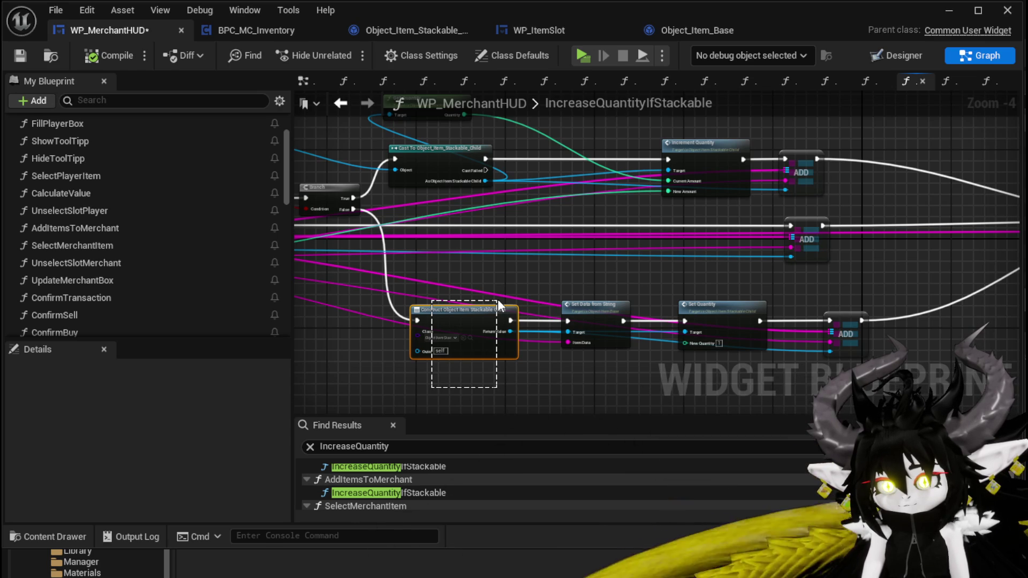
- Review the FIND, Branch and Increment Quantity nodes, save WP_MerchantHUD, and return to AddItemsToMerchant
{"action": "mouse_move", "coordinate": [501, 306]}
{"action": "left_mouse_down"}
{"action": "mouse_move", "coordinate": [1007, 300]}
{"action": "mouse_move", "coordinate": [726, 292]}
{"action": "left_mouse_up"}
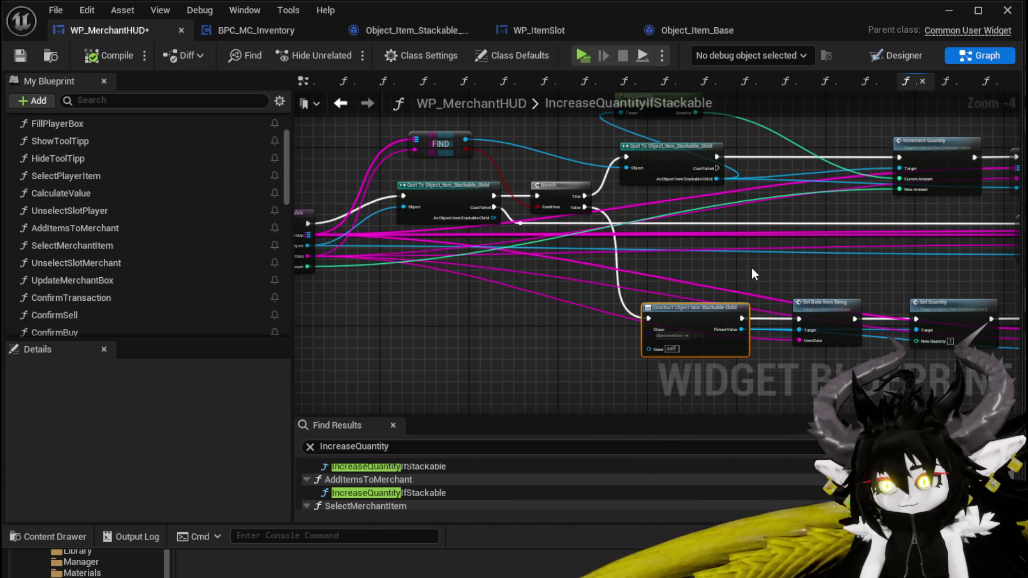
{"action": "mouse_move", "coordinate": [328, 242]}
{"action": "left_mouse_down"}
{"action": "mouse_move", "coordinate": [625, 348]}
{"action": "mouse_move", "coordinate": [429, 338]}
{"action": "mouse_move", "coordinate": [395, 362]}
{"action": "mouse_move", "coordinate": [475, 419]}
{"action": "left_mouse_up"}
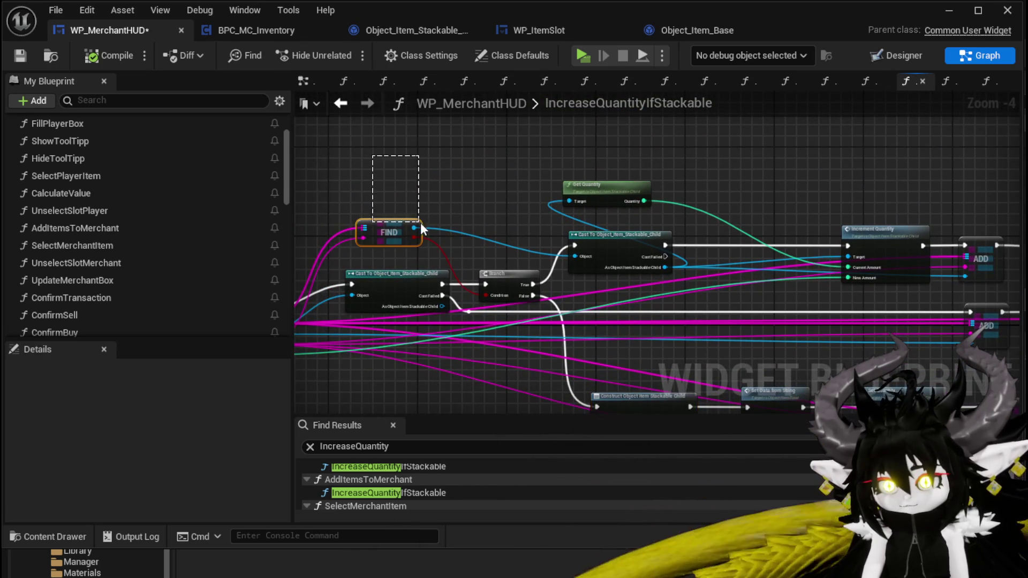
{"action": "left_click_drag", "start_coordinate": [502, 176], "coordinate": [402, 179]}
{"action": "mouse_move", "coordinate": [739, 192]}
{"action": "left_mouse_down"}
{"action": "mouse_move", "coordinate": [453, 182]}
{"action": "mouse_move", "coordinate": [824, 198]}
{"action": "left_mouse_up"}
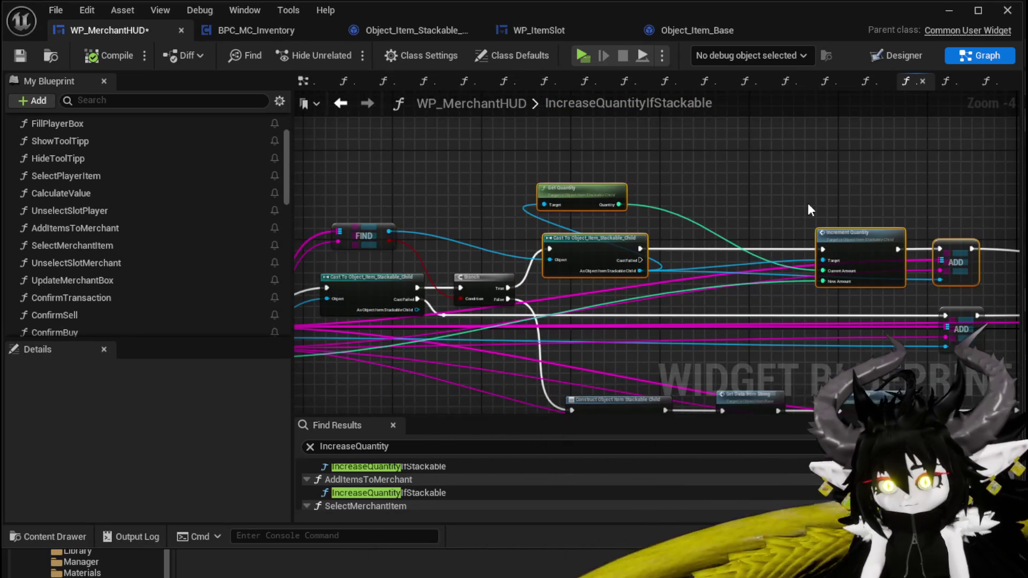
{"action": "left_click", "coordinate": [20, 60]}
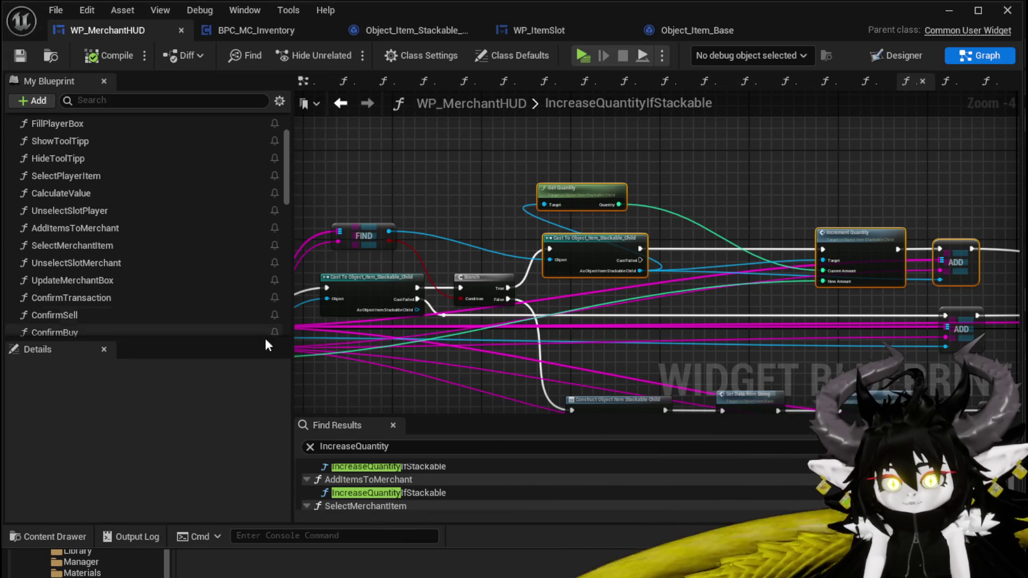
{"action": "left_click", "coordinate": [343, 109]}
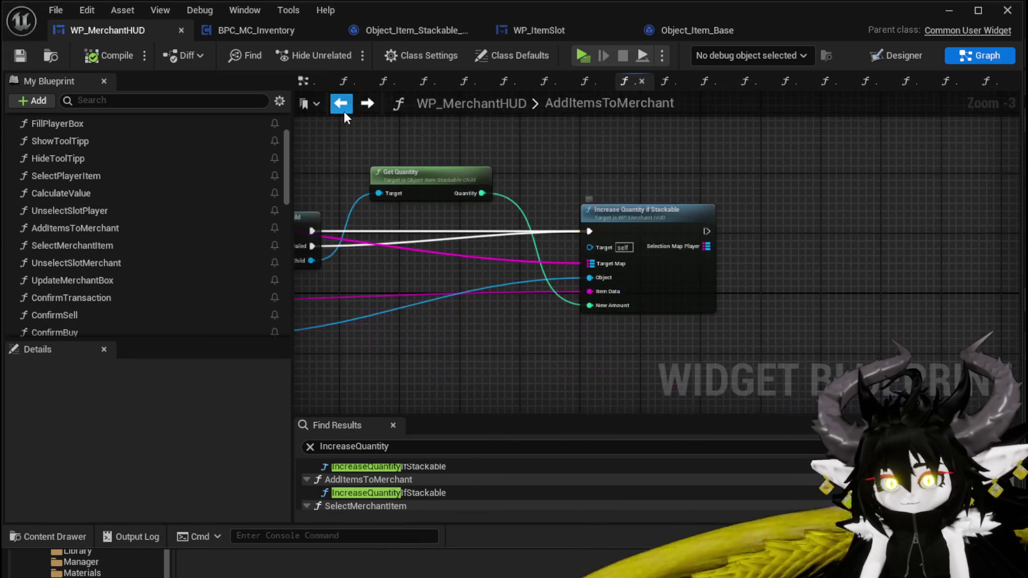
- Paste the copied Get Quantity, Cast, Increment Quantity and ADD nodes and move them right
{"action": "left_click_drag", "start_coordinate": [653, 236], "coordinate": [808, 262]}
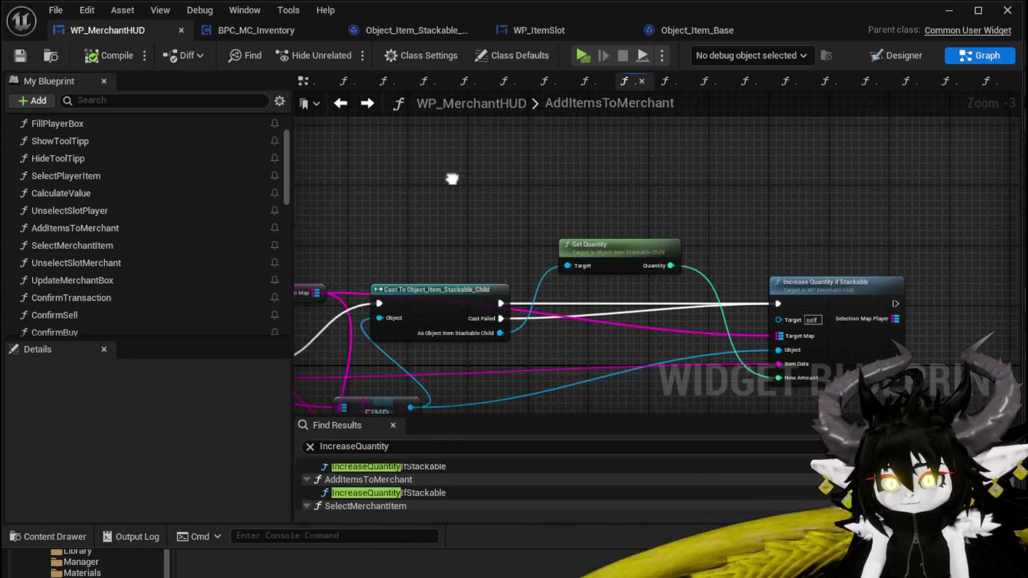
{"action": "key", "text": "ctrl+v"}
{"action": "left_click_drag", "start_coordinate": [880, 209], "coordinate": [798, 276]}
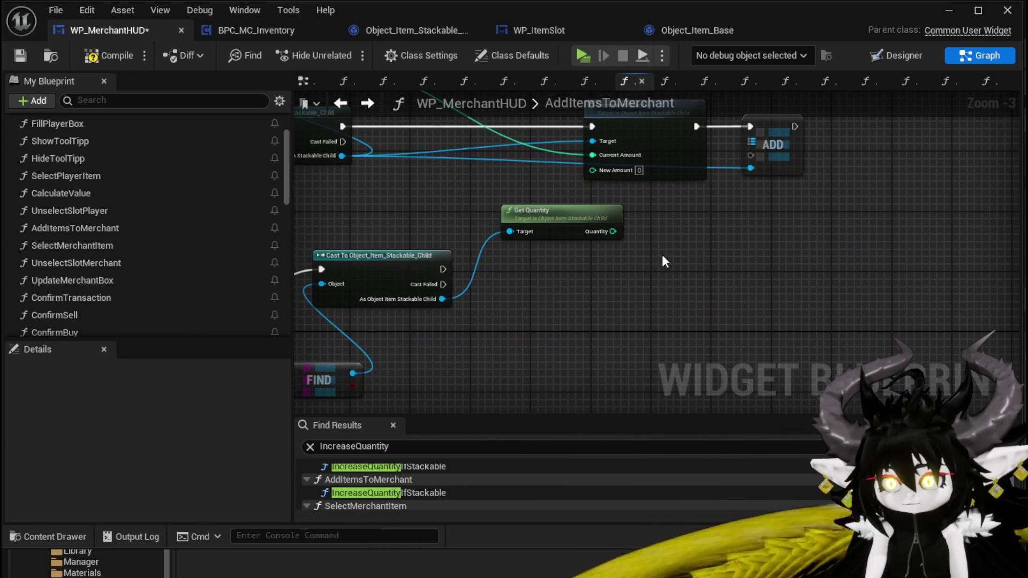
{"action": "left_click_drag", "start_coordinate": [660, 258], "coordinate": [487, 238]}
{"action": "left_click_drag", "start_coordinate": [390, 263], "coordinate": [923, 108]}
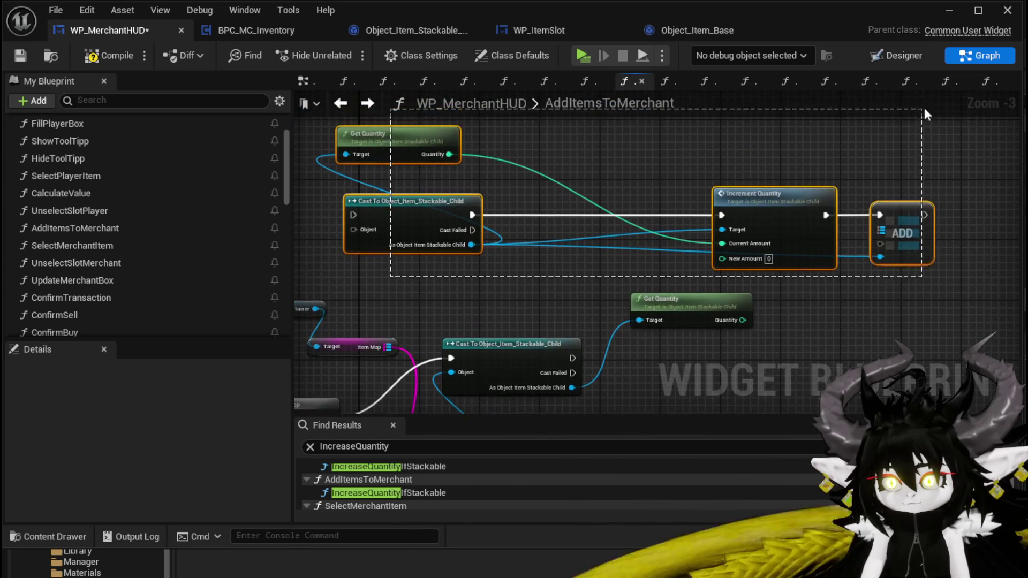
{"action": "mouse_move", "coordinate": [774, 203]}
{"action": "left_mouse_down"}
{"action": "mouse_move", "coordinate": [892, 209]}
{"action": "mouse_move", "coordinate": [830, 182]}
{"action": "mouse_move", "coordinate": [770, 313]}
{"action": "left_mouse_up"}
- Create a Branch driven by FIND's result and connect the Cast node's exec into it
{"action": "left_click_drag", "start_coordinate": [616, 304], "coordinate": [636, 250]}
{"action": "mouse_move", "coordinate": [530, 286]}
{"action": "left_mouse_down"}
{"action": "mouse_move", "coordinate": [740, 271]}
{"action": "mouse_move", "coordinate": [698, 307]}
{"action": "mouse_move", "coordinate": [594, 279]}
{"action": "mouse_move", "coordinate": [601, 232]}
{"action": "mouse_move", "coordinate": [516, 247]}
{"action": "mouse_move", "coordinate": [420, 239]}
{"action": "mouse_move", "coordinate": [405, 228]}
{"action": "left_mouse_up"}
{"action": "mouse_move", "coordinate": [502, 256]}
{"action": "left_mouse_down"}
{"action": "mouse_move", "coordinate": [612, 208]}
{"action": "mouse_move", "coordinate": [540, 214]}
{"action": "left_mouse_up"}
{"action": "mouse_move", "coordinate": [442, 360]}
{"action": "left_mouse_down"}
{"action": "mouse_move", "coordinate": [640, 258]}
{"action": "mouse_move", "coordinate": [598, 297]}
{"action": "mouse_move", "coordinate": [579, 301]}
{"action": "mouse_move", "coordinate": [624, 231]}
{"action": "left_mouse_up"}
{"action": "key", "text": "b"}
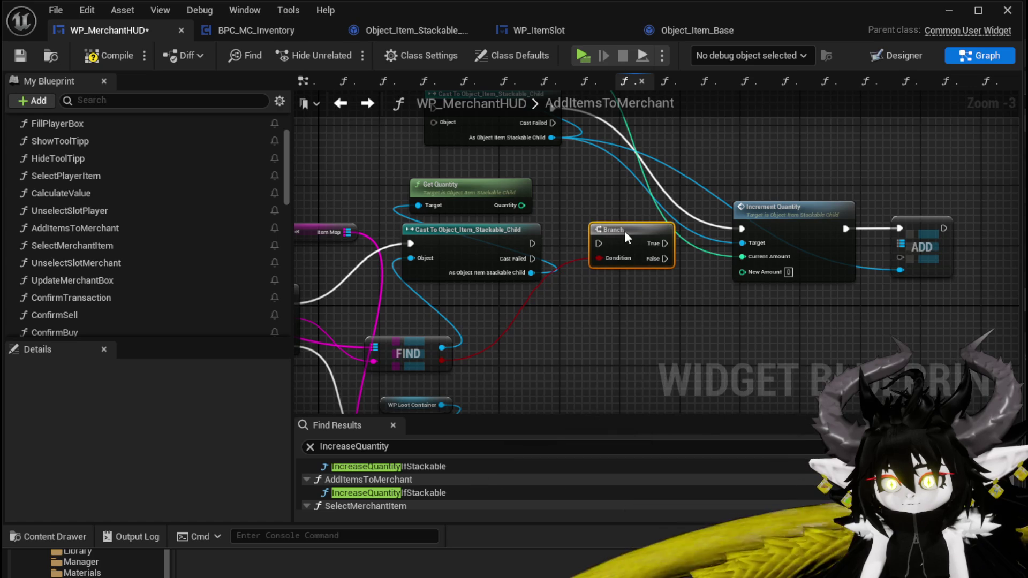
{"action": "left_click_drag", "start_coordinate": [530, 244], "coordinate": [599, 243]}
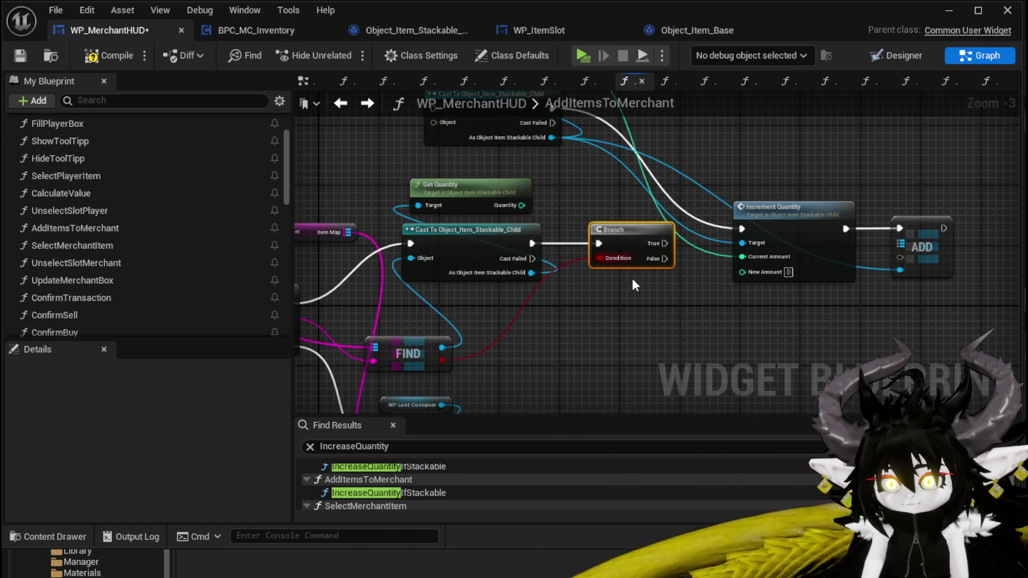
- Duplicate the Merchant and Target nodes, wire Item Map into ADD, and delete Increment Quantity
{"action": "mouse_move", "coordinate": [566, 309]}
{"action": "left_mouse_down"}
{"action": "mouse_move", "coordinate": [787, 277]}
{"action": "mouse_move", "coordinate": [519, 277]}
{"action": "mouse_move", "coordinate": [697, 296]}
{"action": "mouse_move", "coordinate": [854, 295]}
{"action": "mouse_move", "coordinate": [637, 198]}
{"action": "mouse_move", "coordinate": [656, 271]}
{"action": "left_mouse_up"}
{"action": "mouse_move", "coordinate": [546, 264]}
{"action": "left_mouse_down"}
{"action": "mouse_move", "coordinate": [476, 406]}
{"action": "mouse_move", "coordinate": [509, 274]}
{"action": "mouse_move", "coordinate": [389, 310]}
{"action": "mouse_move", "coordinate": [486, 210]}
{"action": "left_mouse_up"}
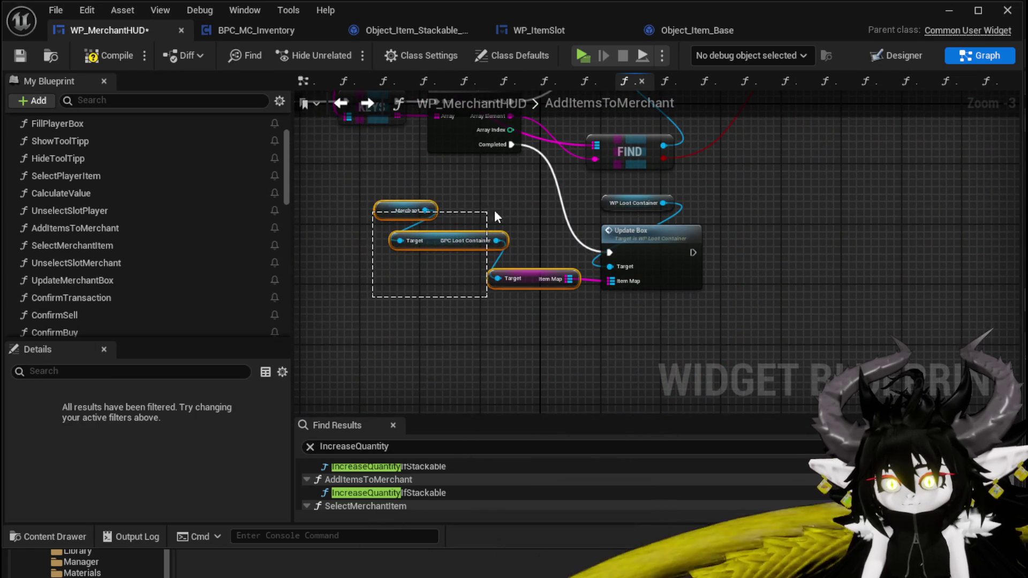
{"action": "scroll", "coordinate": [744, 179], "scroll_direction": "down", "scroll_amount": 2}
{"action": "key", "text": "ctrl+v"}
{"action": "scroll", "coordinate": [760, 177], "scroll_direction": "up", "scroll_amount": 2}
{"action": "mouse_move", "coordinate": [721, 166]}
{"action": "left_mouse_down"}
{"action": "mouse_move", "coordinate": [704, 182]}
{"action": "mouse_move", "coordinate": [677, 275]}
{"action": "mouse_move", "coordinate": [785, 258]}
{"action": "left_mouse_up"}
{"action": "left_click", "coordinate": [601, 302]}
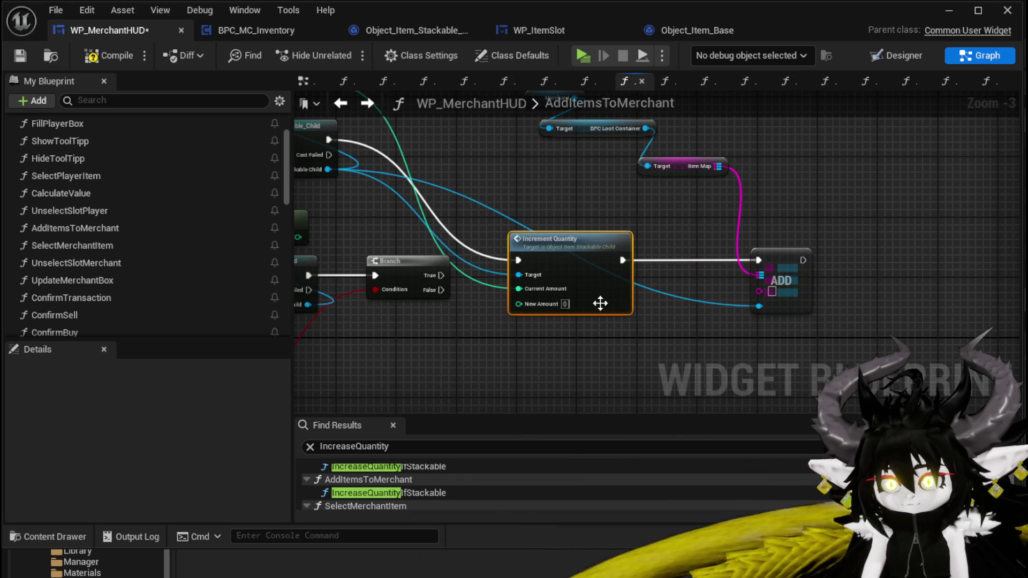
{"action": "key", "text": "Delete"}
- Delete the redundant Get Quantity and Cast nodes and link Cast Failed to the ADD node
{"action": "left_click_drag", "start_coordinate": [539, 201], "coordinate": [750, 266]}
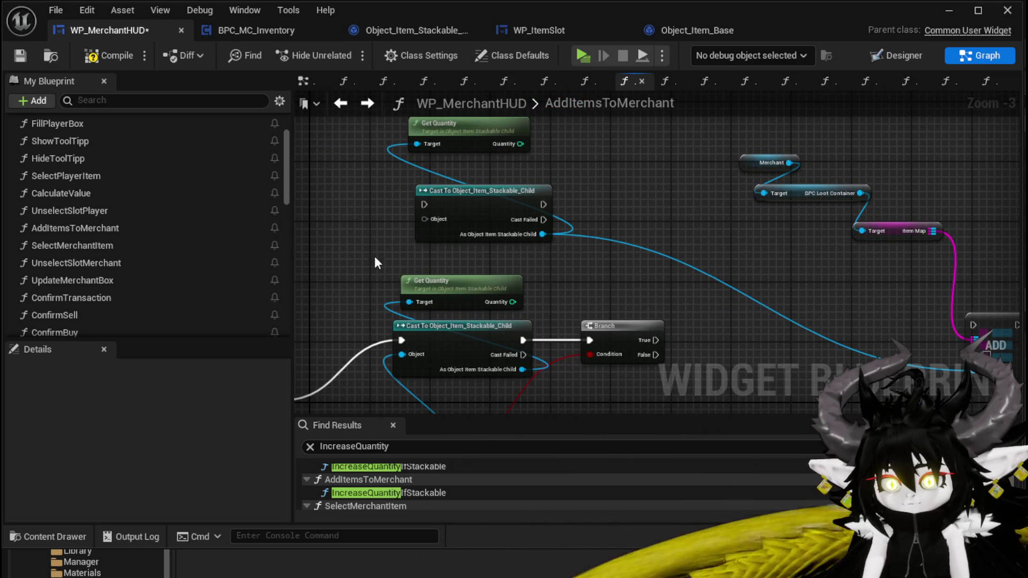
{"action": "left_click_drag", "start_coordinate": [403, 223], "coordinate": [541, 121]}
{"action": "key", "text": "Delete"}
{"action": "mouse_move", "coordinate": [677, 244]}
{"action": "left_mouse_down"}
{"action": "mouse_move", "coordinate": [616, 169]}
{"action": "mouse_move", "coordinate": [504, 164]}
{"action": "left_mouse_up"}
{"action": "mouse_move", "coordinate": [351, 278]}
{"action": "left_mouse_down"}
{"action": "mouse_move", "coordinate": [413, 284]}
{"action": "mouse_move", "coordinate": [788, 261]}
{"action": "mouse_move", "coordinate": [801, 249]}
{"action": "left_mouse_up"}
{"action": "mouse_move", "coordinate": [859, 262]}
{"action": "left_mouse_down"}
{"action": "mouse_move", "coordinate": [669, 342]}
{"action": "mouse_move", "coordinate": [692, 358]}
{"action": "left_mouse_up"}
- Connect the stackable object, FIND output and loop Array Element to ADD, placing the map getters nearby
{"action": "left_click_drag", "start_coordinate": [665, 220], "coordinate": [681, 297]}
{"action": "mouse_move", "coordinate": [571, 323]}
{"action": "left_mouse_down"}
{"action": "mouse_move", "coordinate": [603, 239]}
{"action": "mouse_move", "coordinate": [762, 161]}
{"action": "left_mouse_up"}
{"action": "mouse_move", "coordinate": [743, 233]}
{"action": "left_mouse_down"}
{"action": "mouse_move", "coordinate": [743, 317]}
{"action": "mouse_move", "coordinate": [758, 375]}
{"action": "left_mouse_up"}
{"action": "left_click_drag", "start_coordinate": [797, 332], "coordinate": [862, 177]}
{"action": "left_click_drag", "start_coordinate": [430, 216], "coordinate": [702, 311]}
{"action": "mouse_move", "coordinate": [500, 292]}
{"action": "left_mouse_down"}
{"action": "mouse_move", "coordinate": [809, 316]}
{"action": "mouse_move", "coordinate": [883, 310]}
{"action": "left_mouse_up"}
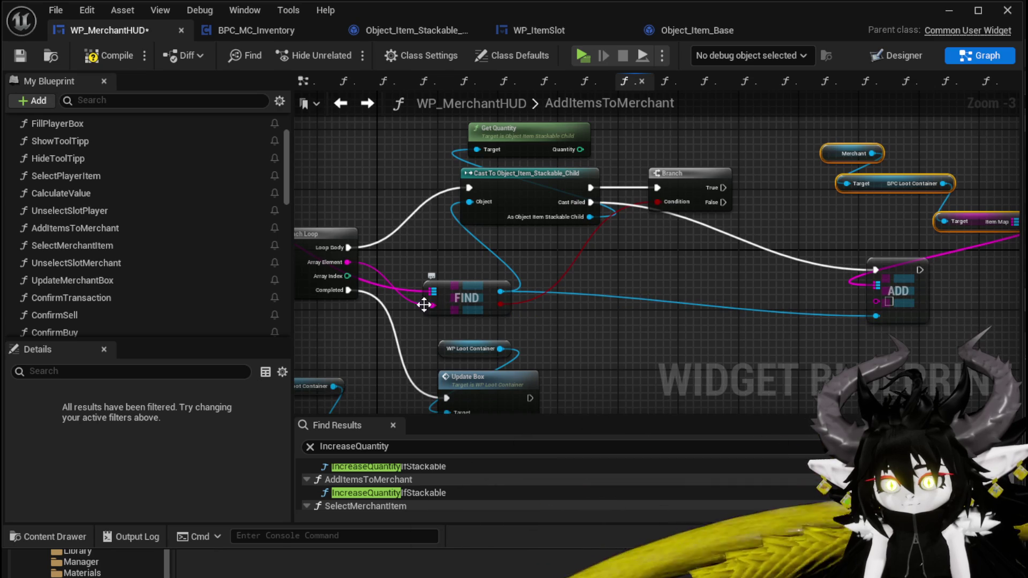
{"action": "left_click_drag", "start_coordinate": [348, 262], "coordinate": [878, 301]}
{"action": "mouse_move", "coordinate": [715, 202]}
{"action": "left_mouse_down"}
{"action": "mouse_move", "coordinate": [876, 309]}
{"action": "mouse_move", "coordinate": [859, 305]}
{"action": "left_mouse_up"}
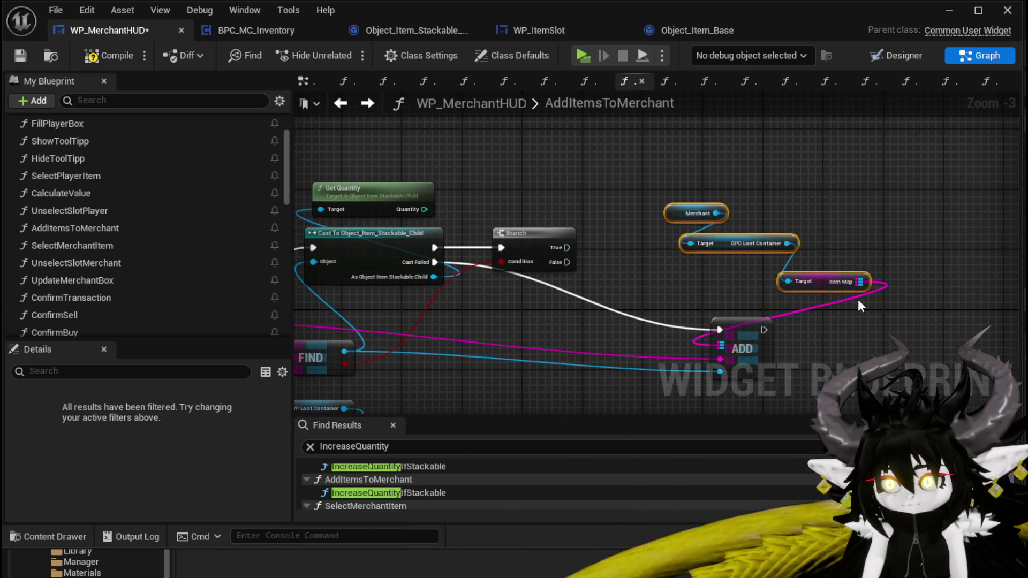
{"action": "left_click_drag", "start_coordinate": [776, 208], "coordinate": [691, 329]}
- Copy and paste the Merchant, Target and ADD nodes and position the copies
{"action": "mouse_move", "coordinate": [562, 234]}
{"action": "left_mouse_down"}
{"action": "mouse_move", "coordinate": [834, 346]}
{"action": "mouse_move", "coordinate": [816, 417]}
{"action": "left_mouse_up"}
{"action": "key", "text": "ctrl+c"}
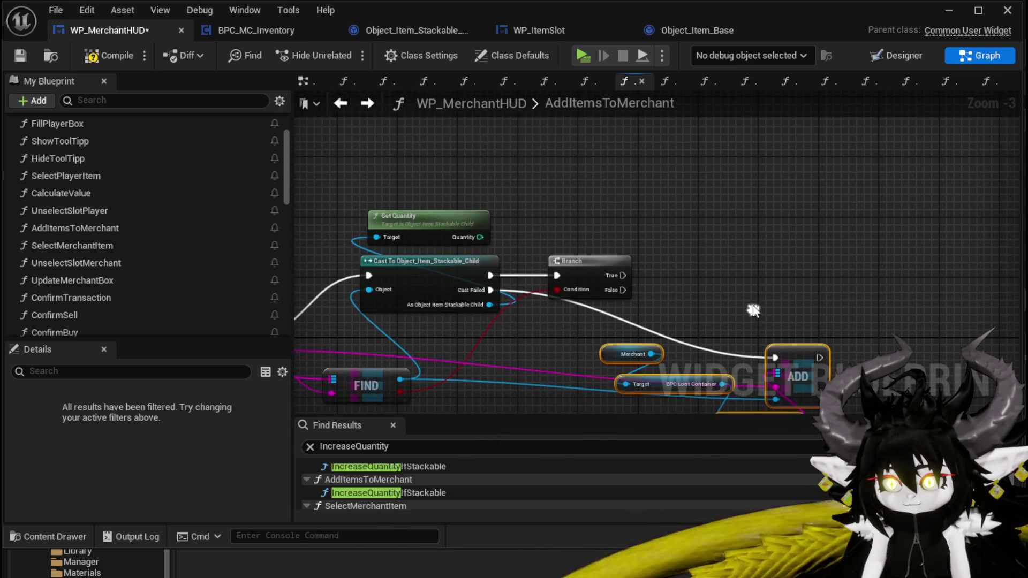
{"action": "key", "text": "ctrl+v"}
{"action": "left_click", "coordinate": [802, 261]}
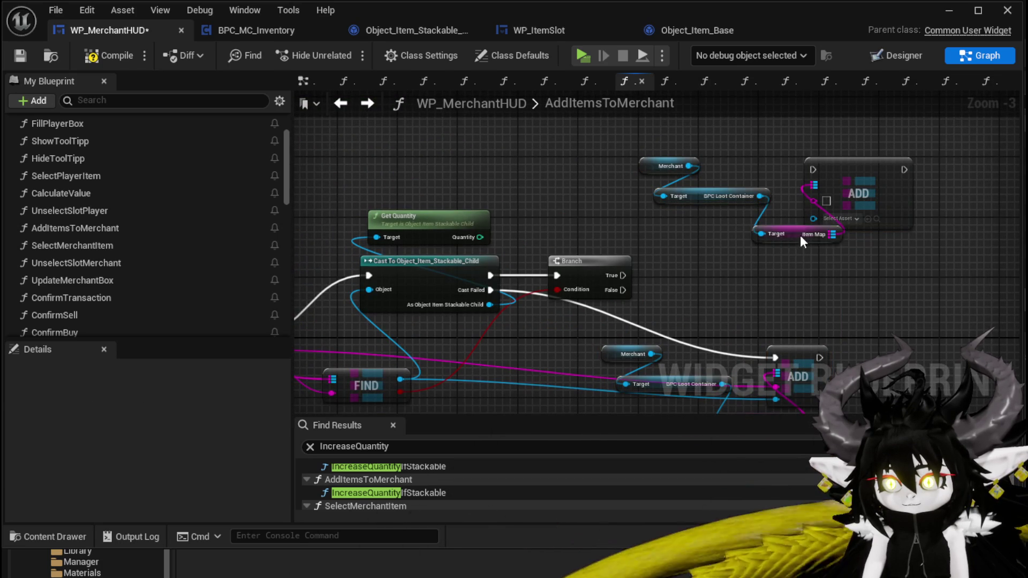
{"action": "left_click_drag", "start_coordinate": [802, 241], "coordinate": [719, 157]}
{"action": "left_click_drag", "start_coordinate": [680, 210], "coordinate": [670, 166]}
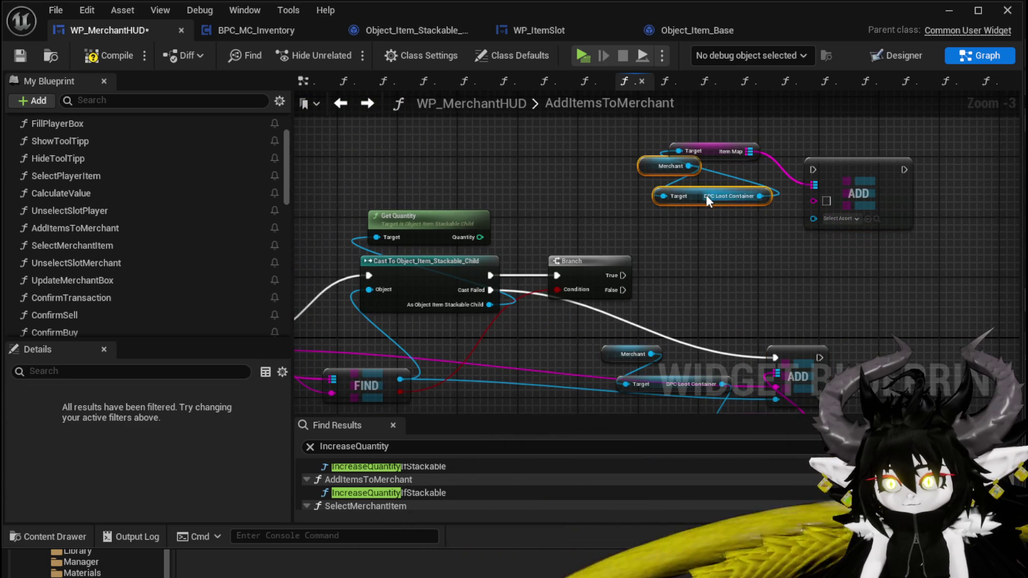
{"action": "left_click_drag", "start_coordinate": [585, 118], "coordinate": [577, 119]}
- Wire Branch True into the pasted ADD node and arrange it beside the Branch
{"action": "left_click_drag", "start_coordinate": [600, 273], "coordinate": [599, 213]}
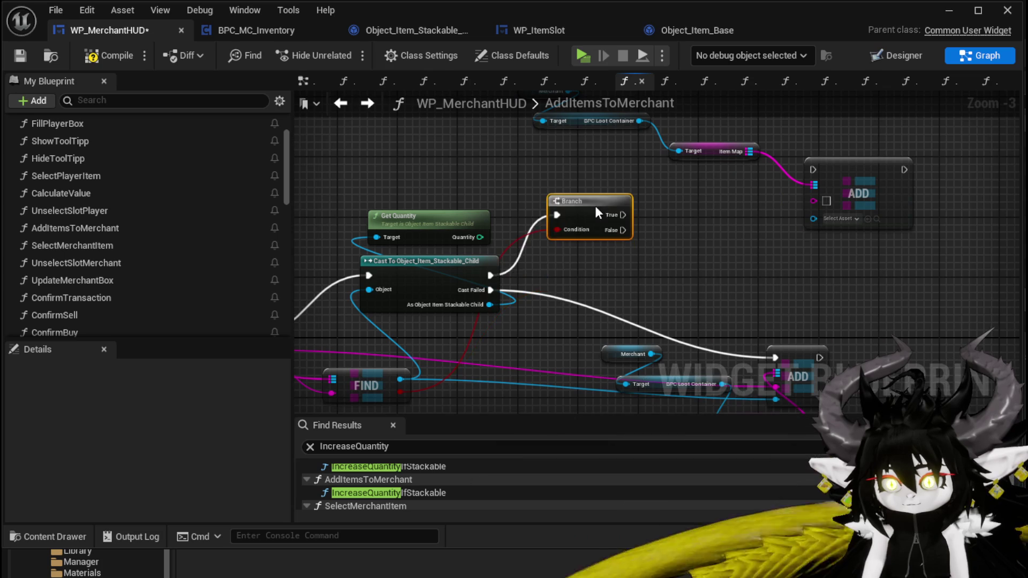
{"action": "left_click_drag", "start_coordinate": [756, 227], "coordinate": [549, 241]}
{"action": "mouse_move", "coordinate": [675, 214]}
{"action": "left_mouse_down"}
{"action": "mouse_move", "coordinate": [702, 202]}
{"action": "mouse_move", "coordinate": [803, 244]}
{"action": "left_mouse_up"}
{"action": "mouse_move", "coordinate": [583, 243]}
{"action": "left_mouse_down"}
{"action": "mouse_move", "coordinate": [704, 216]}
{"action": "mouse_move", "coordinate": [530, 209]}
{"action": "left_mouse_up"}
{"action": "left_click_drag", "start_coordinate": [757, 231], "coordinate": [717, 148]}
{"action": "left_click_drag", "start_coordinate": [491, 210], "coordinate": [633, 249]}
- Paste a second ADD node, connect Branch False to it, and move it far right
{"action": "key", "text": "ctrl+v"}
{"action": "left_click_drag", "start_coordinate": [716, 284], "coordinate": [621, 232]}
{"action": "mouse_move", "coordinate": [477, 231]}
{"action": "left_mouse_down"}
{"action": "mouse_move", "coordinate": [717, 258]}
{"action": "mouse_move", "coordinate": [811, 257]}
{"action": "left_mouse_up"}
{"action": "mouse_move", "coordinate": [835, 262]}
{"action": "left_mouse_down"}
{"action": "mouse_move", "coordinate": [904, 255]}
{"action": "mouse_move", "coordinate": [984, 268]}
{"action": "left_mouse_up"}
{"action": "left_click_drag", "start_coordinate": [508, 226], "coordinate": [717, 262]}
- Add a Construct Object from Class node with class Object_Item_Stackable_Child on the False path
{"action": "type", "text": "construc"}
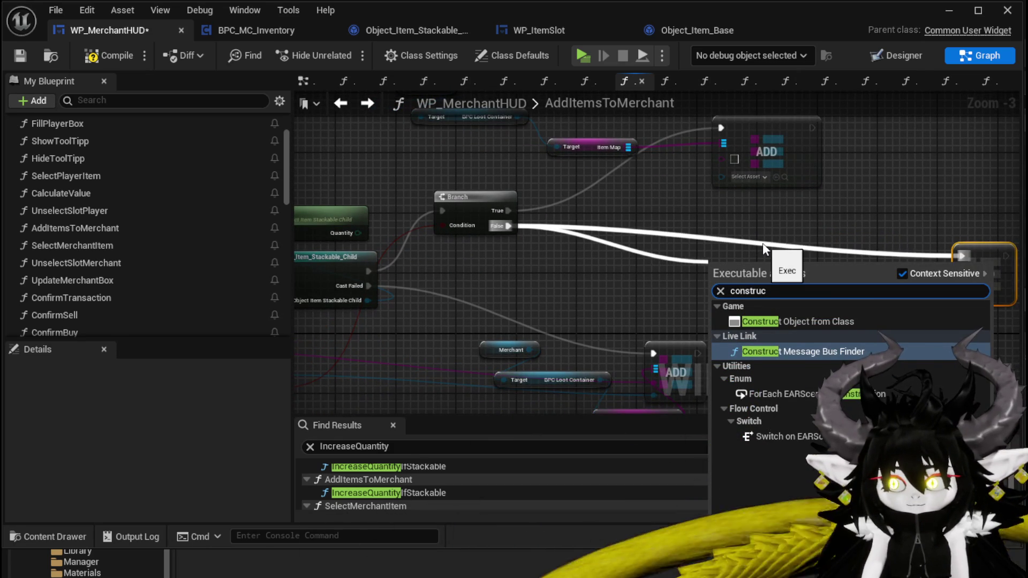
{"action": "left_click", "coordinate": [794, 320]}
{"action": "left_click_drag", "start_coordinate": [754, 263], "coordinate": [603, 232]}
{"action": "left_click", "coordinate": [589, 272]}
{"action": "type", "text": "Stackable"}
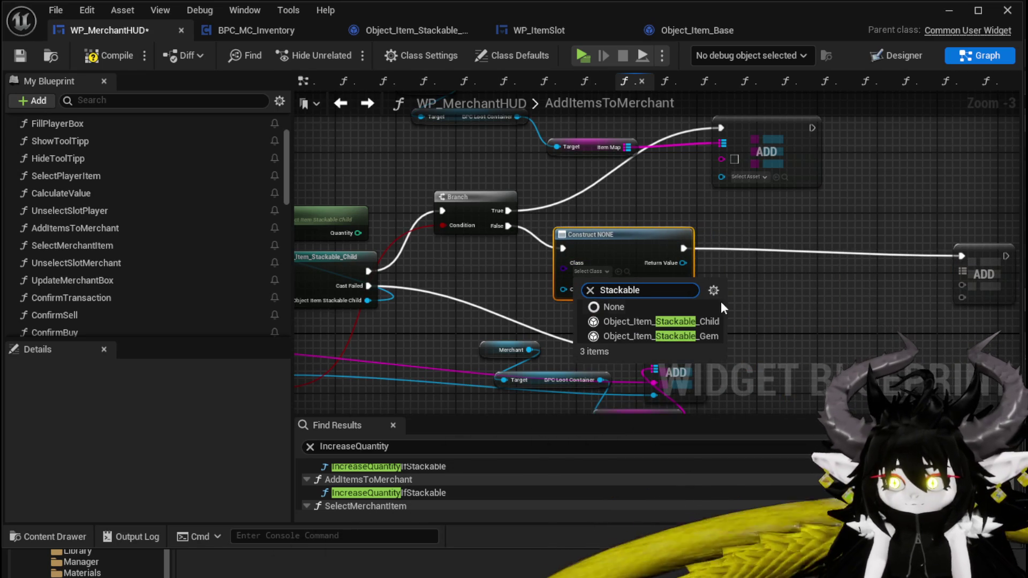
{"action": "left_click", "coordinate": [672, 317]}
- Add Set Data from String after the construct node, feeding the array element into Item Data
{"action": "left_click_drag", "start_coordinate": [690, 263], "coordinate": [734, 268]}
{"action": "type", "text": "Set Data"}
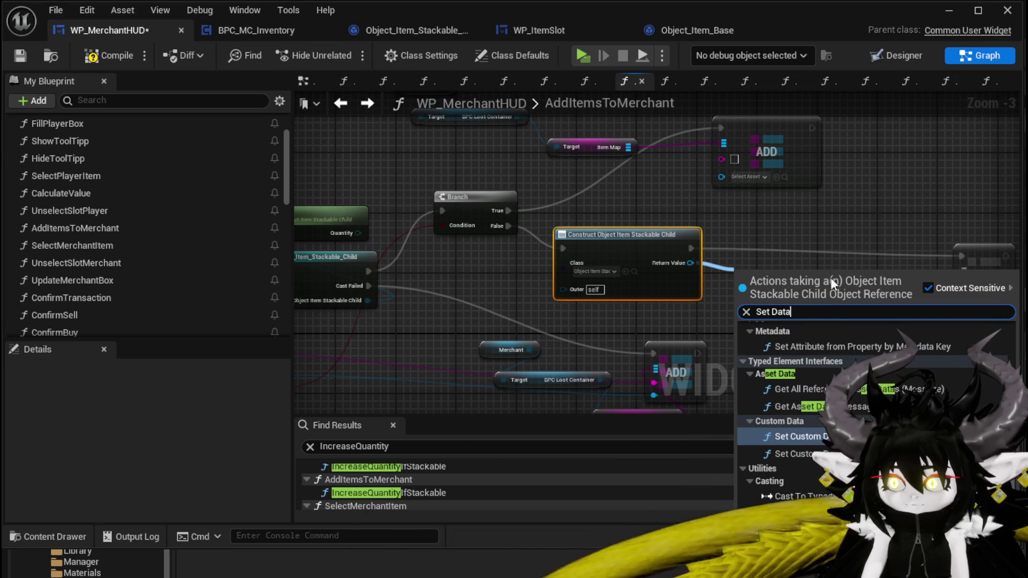
{"action": "scroll", "coordinate": [828, 346], "scroll_direction": "down", "scroll_amount": 5}
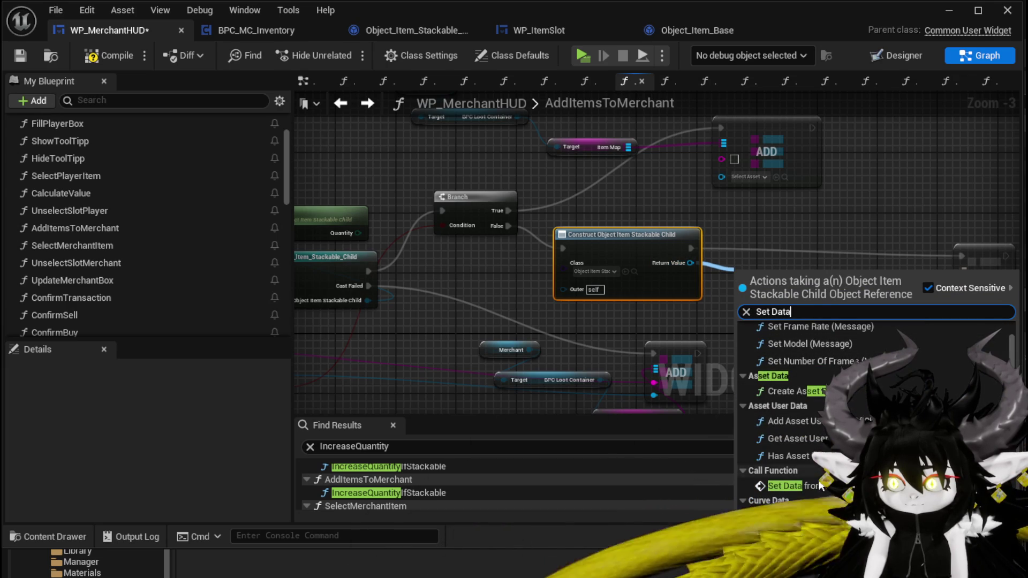
{"action": "left_click", "coordinate": [787, 485]}
{"action": "left_click_drag", "start_coordinate": [759, 285], "coordinate": [763, 245]}
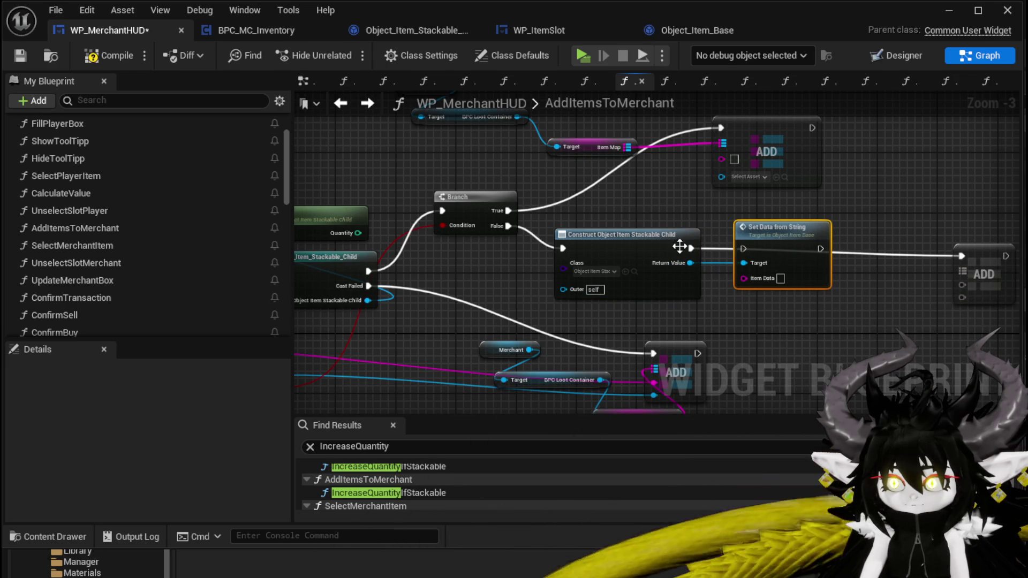
{"action": "left_click_drag", "start_coordinate": [690, 248], "coordinate": [747, 251]}
{"action": "left_click_drag", "start_coordinate": [980, 260], "coordinate": [987, 262]}
{"action": "left_click_drag", "start_coordinate": [374, 313], "coordinate": [568, 275]}
{"action": "mouse_move", "coordinate": [316, 306]}
{"action": "left_mouse_down"}
{"action": "mouse_move", "coordinate": [937, 240]}
{"action": "mouse_move", "coordinate": [523, 281]}
{"action": "left_mouse_up"}
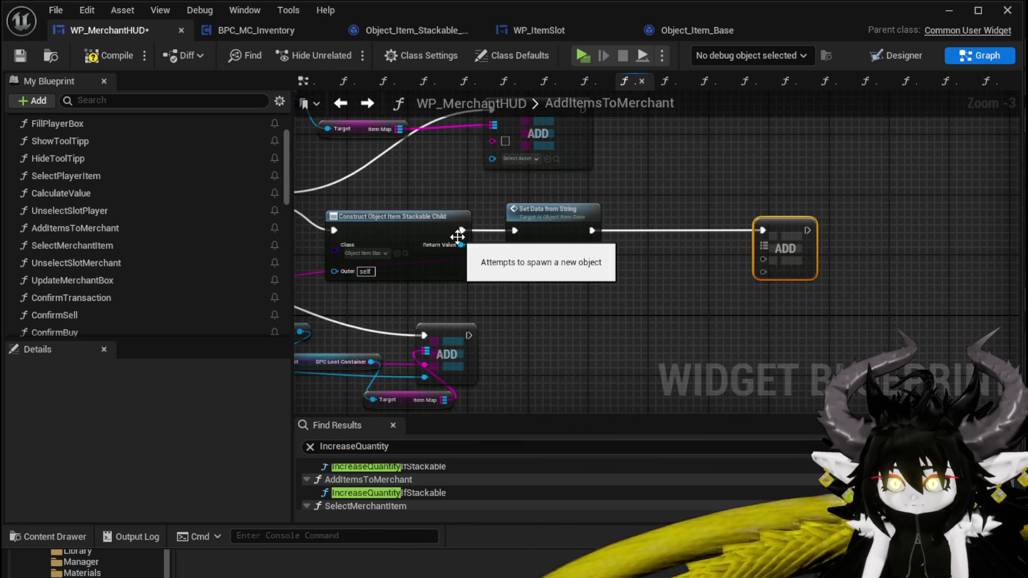
- Add Set Quantity after Set Data, with New Quantity taken from Get Quantity
{"action": "left_click_drag", "start_coordinate": [461, 244], "coordinate": [522, 296]}
{"action": "type", "text": "Set Q"}
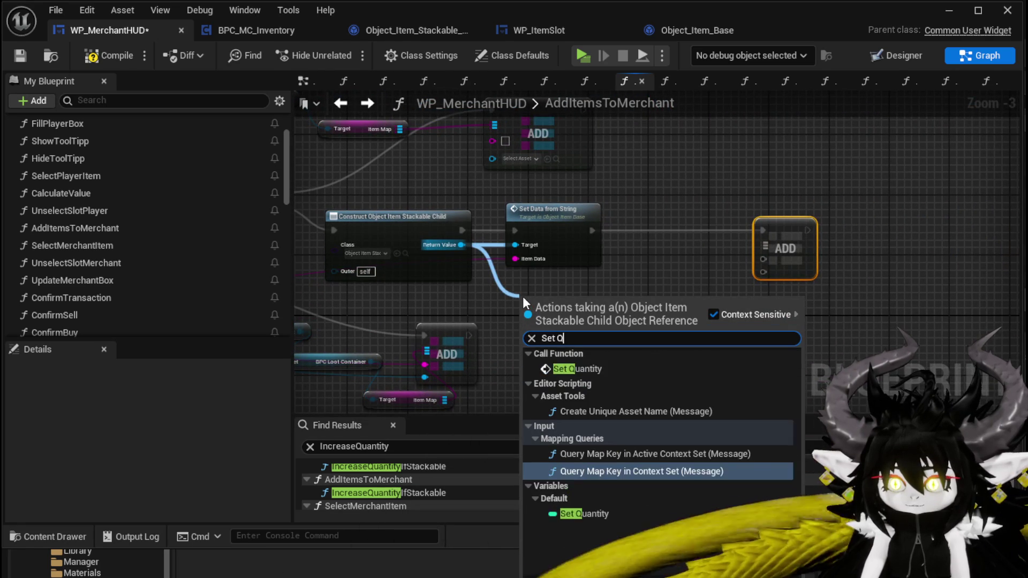
{"action": "left_click", "coordinate": [566, 370]}
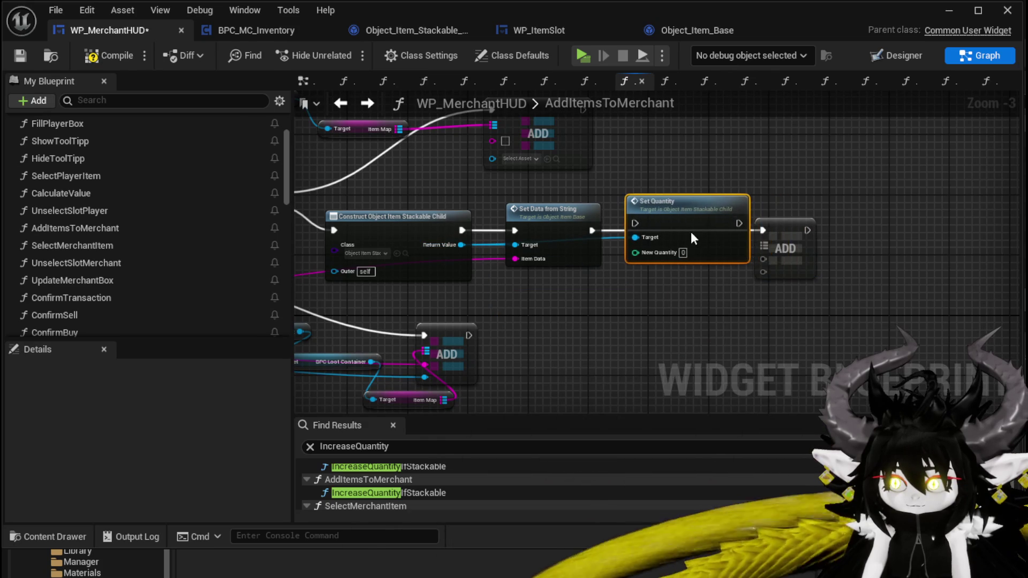
{"action": "left_click_drag", "start_coordinate": [787, 227], "coordinate": [883, 235]}
{"action": "left_click_drag", "start_coordinate": [592, 230], "coordinate": [635, 223]}
{"action": "left_click_drag", "start_coordinate": [658, 220], "coordinate": [665, 229]}
{"action": "mouse_move", "coordinate": [861, 242]}
{"action": "left_mouse_down"}
{"action": "mouse_move", "coordinate": [895, 229]}
{"action": "mouse_move", "coordinate": [963, 316]}
{"action": "left_mouse_up"}
{"action": "mouse_move", "coordinate": [436, 246]}
{"action": "left_mouse_down"}
{"action": "mouse_move", "coordinate": [449, 258]}
{"action": "mouse_move", "coordinate": [943, 290]}
{"action": "left_mouse_up"}
{"action": "mouse_move", "coordinate": [915, 319]}
{"action": "left_mouse_down"}
{"action": "mouse_move", "coordinate": [622, 335]}
{"action": "mouse_move", "coordinate": [888, 257]}
{"action": "mouse_move", "coordinate": [946, 257]}
{"action": "mouse_move", "coordinate": [722, 282]}
{"action": "left_mouse_up"}
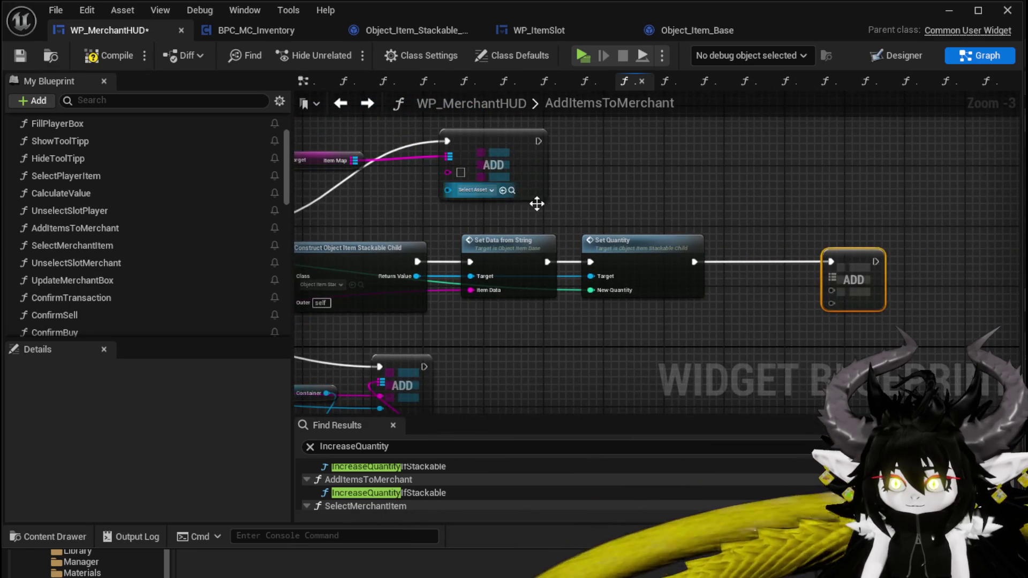
- Reposition the Merchant, Target, ADD and Item Map nodes around the lower ADD
{"action": "left_click_drag", "start_coordinate": [517, 191], "coordinate": [677, 248]}
{"action": "left_click_drag", "start_coordinate": [464, 162], "coordinate": [534, 161]}
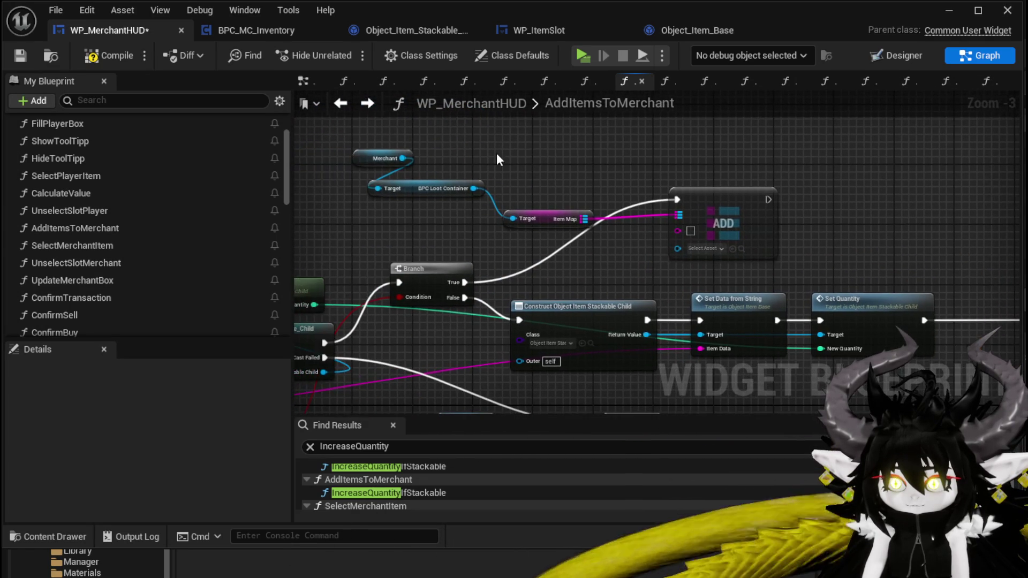
{"action": "mouse_move", "coordinate": [413, 144]}
{"action": "left_mouse_down"}
{"action": "mouse_move", "coordinate": [695, 228]}
{"action": "mouse_move", "coordinate": [730, 148]}
{"action": "left_mouse_up"}
{"action": "left_click_drag", "start_coordinate": [851, 208], "coordinate": [581, 175]}
{"action": "mouse_move", "coordinate": [636, 203]}
{"action": "left_mouse_down"}
{"action": "mouse_move", "coordinate": [787, 199]}
{"action": "mouse_move", "coordinate": [800, 285]}
{"action": "mouse_move", "coordinate": [890, 332]}
{"action": "left_mouse_up"}
{"action": "mouse_move", "coordinate": [343, 259]}
{"action": "left_mouse_down"}
{"action": "mouse_move", "coordinate": [573, 184]}
{"action": "mouse_move", "coordinate": [752, 259]}
{"action": "left_mouse_up"}
- Connect Item Map and the constructed object's Return Value into the lower ADD node's pins
{"action": "left_click_drag", "start_coordinate": [865, 246], "coordinate": [718, 348]}
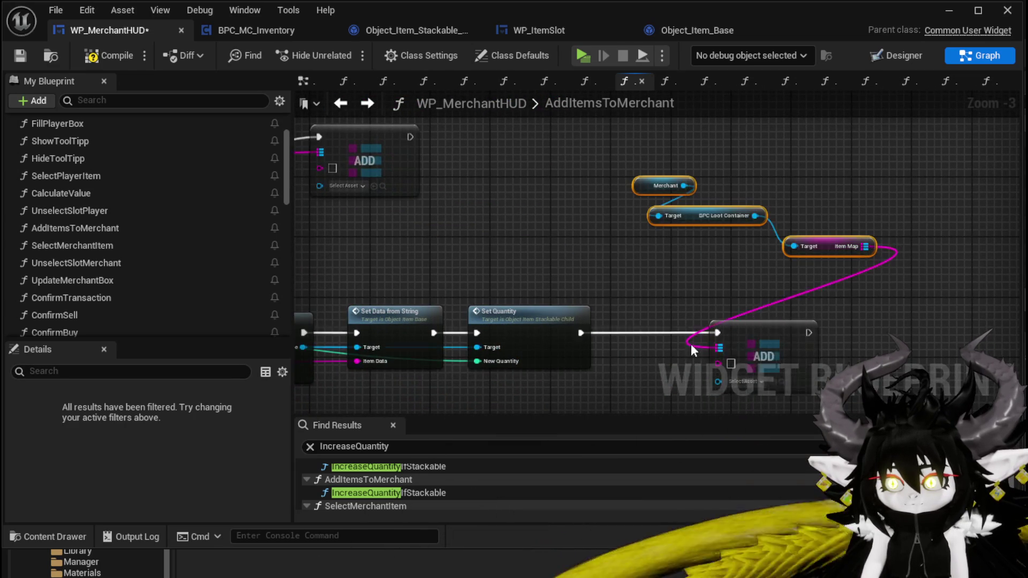
{"action": "left_click_drag", "start_coordinate": [465, 252], "coordinate": [809, 318]}
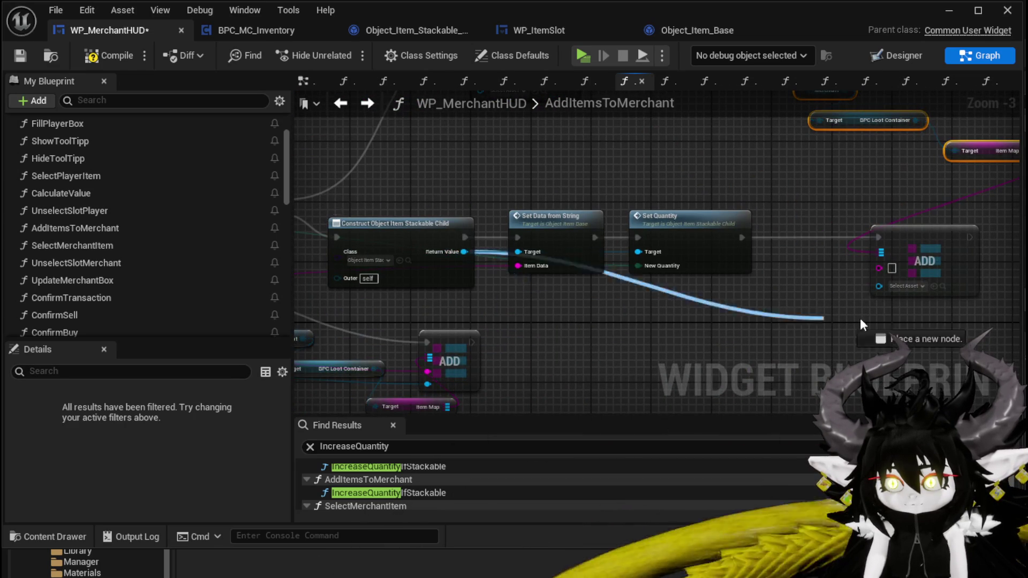
{"action": "left_click_drag", "start_coordinate": [896, 290], "coordinate": [896, 291]}
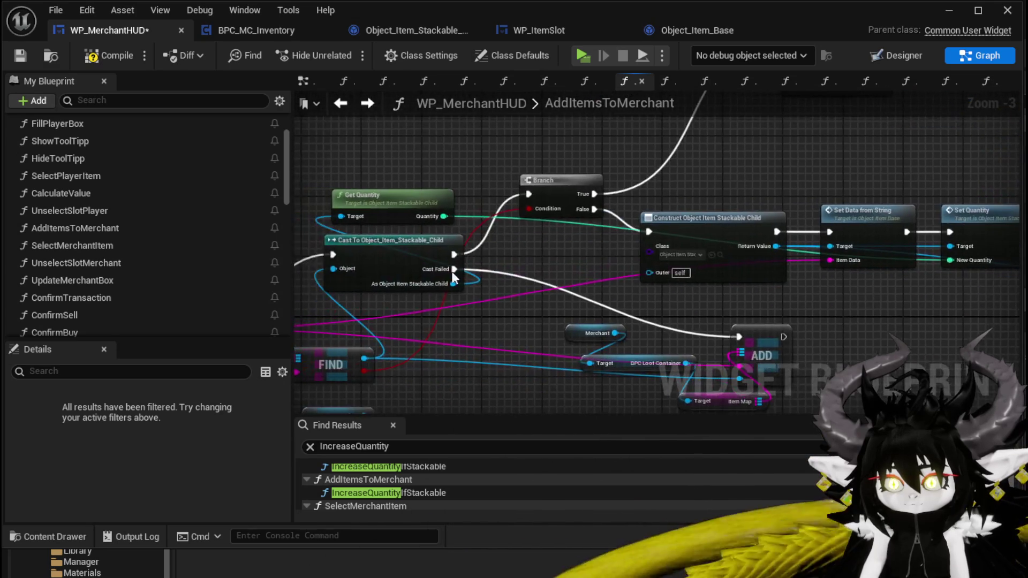
{"action": "mouse_move", "coordinate": [441, 314]}
{"action": "left_mouse_down"}
{"action": "mouse_move", "coordinate": [827, 284]}
{"action": "mouse_move", "coordinate": [820, 247]}
{"action": "mouse_move", "coordinate": [832, 248]}
{"action": "left_mouse_up"}
- Move the Item Map getter and the Merchant and BPC Loot Container nodes beside ADD
{"action": "left_click_drag", "start_coordinate": [744, 229], "coordinate": [692, 294]}
{"action": "left_click_drag", "start_coordinate": [901, 219], "coordinate": [783, 271]}
{"action": "left_click_drag", "start_coordinate": [789, 133], "coordinate": [789, 133]}
{"action": "left_click_drag", "start_coordinate": [767, 165], "coordinate": [807, 223]}
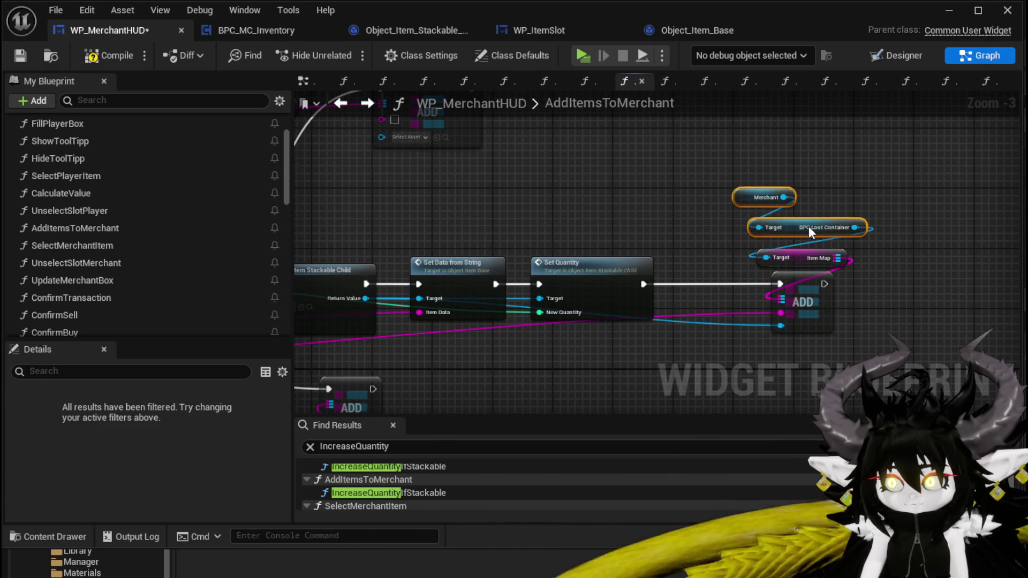
{"action": "left_click", "coordinate": [833, 258], "text": "ctrl"}
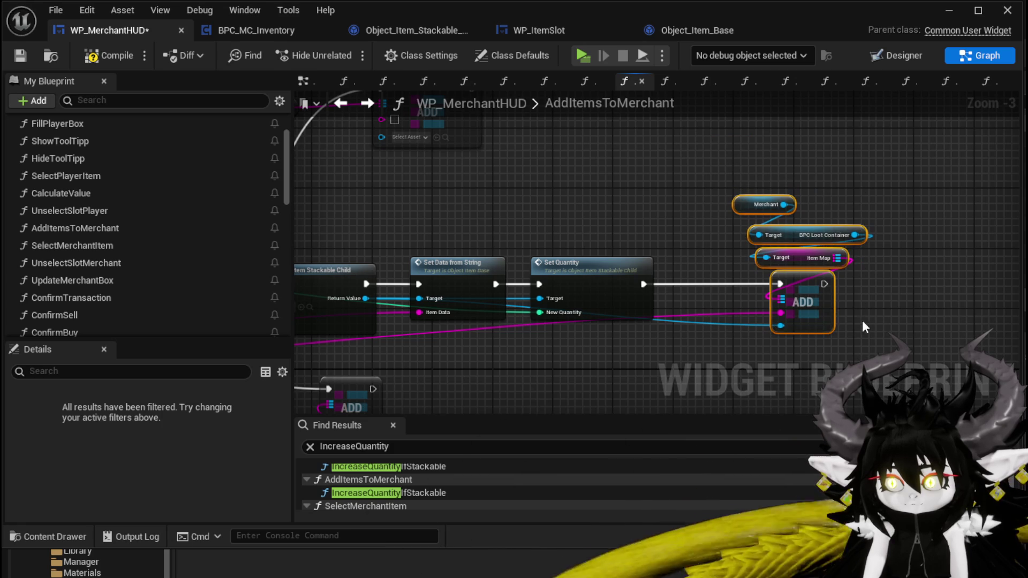
{"action": "mouse_move", "coordinate": [831, 247]}
{"action": "left_mouse_down"}
{"action": "mouse_move", "coordinate": [863, 284]}
{"action": "mouse_move", "coordinate": [853, 266]}
{"action": "left_mouse_up"}
- Place Get Quantity beside the Cast node and shift the merchant lookup nodes left
{"action": "mouse_move", "coordinate": [620, 176]}
{"action": "left_mouse_down"}
{"action": "mouse_move", "coordinate": [696, 287]}
{"action": "mouse_move", "coordinate": [792, 278]}
{"action": "mouse_move", "coordinate": [914, 190]}
{"action": "mouse_move", "coordinate": [1008, 197]}
{"action": "left_mouse_up"}
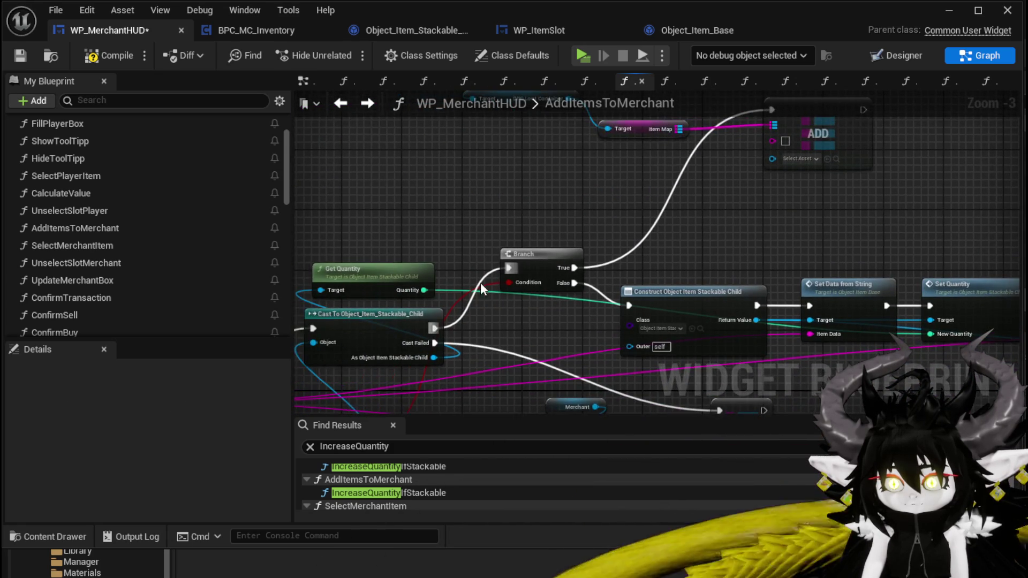
{"action": "mouse_move", "coordinate": [388, 236]}
{"action": "left_mouse_down"}
{"action": "mouse_move", "coordinate": [574, 291]}
{"action": "mouse_move", "coordinate": [583, 262]}
{"action": "mouse_move", "coordinate": [794, 201]}
{"action": "left_mouse_up"}
{"action": "mouse_move", "coordinate": [435, 233]}
{"action": "left_mouse_down"}
{"action": "mouse_move", "coordinate": [608, 236]}
{"action": "mouse_move", "coordinate": [446, 227]}
{"action": "mouse_move", "coordinate": [239, 296]}
{"action": "mouse_move", "coordinate": [109, 375]}
{"action": "left_mouse_up"}
{"action": "mouse_move", "coordinate": [501, 247]}
{"action": "left_mouse_down"}
{"action": "mouse_move", "coordinate": [835, 112]}
{"action": "mouse_move", "coordinate": [824, 116]}
{"action": "left_mouse_up"}
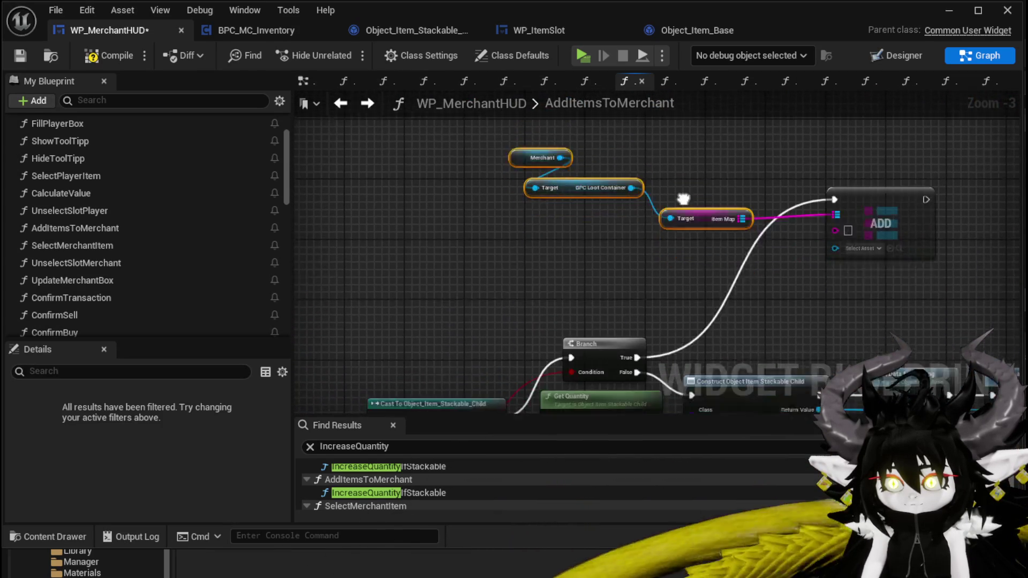
{"action": "mouse_move", "coordinate": [714, 189]}
{"action": "left_mouse_down"}
{"action": "mouse_move", "coordinate": [419, 221]}
{"action": "mouse_move", "coordinate": [589, 215]}
{"action": "left_mouse_up"}
- Add a Find on the merchant's Item Map and feed its result into the Branch Condition
{"action": "type", "text": "fi"}
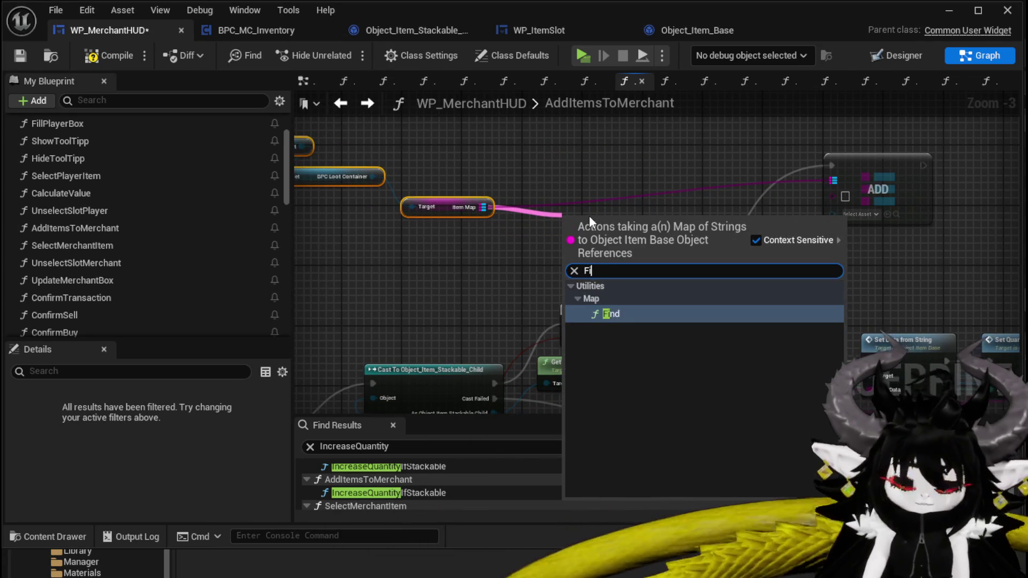
{"action": "key", "text": "Return"}
{"action": "left_click_drag", "start_coordinate": [645, 237], "coordinate": [567, 338]}
{"action": "mouse_move", "coordinate": [403, 396]}
{"action": "left_mouse_down"}
{"action": "mouse_move", "coordinate": [419, 327]}
{"action": "mouse_move", "coordinate": [570, 253]}
{"action": "left_mouse_up"}
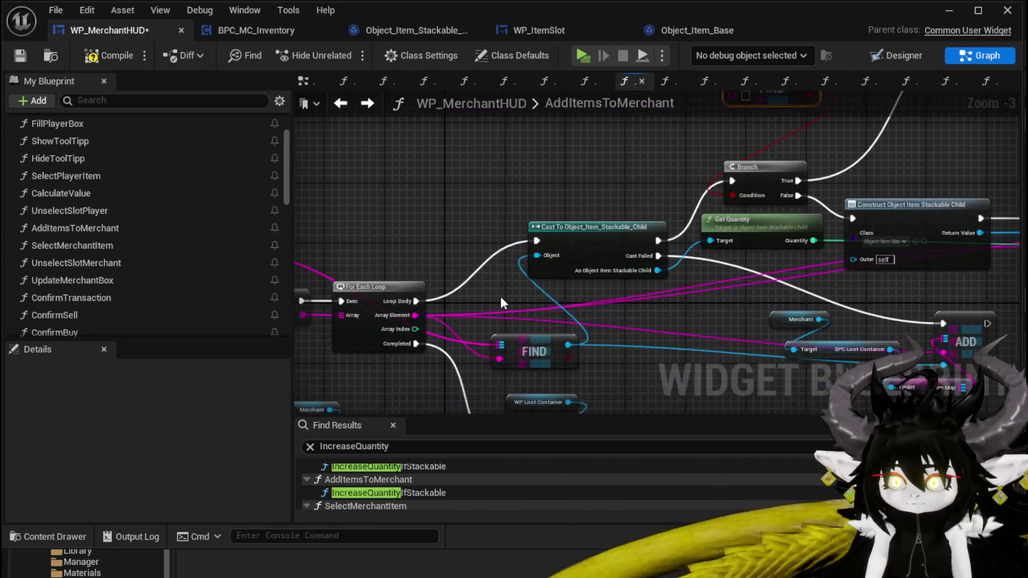
{"action": "left_click_drag", "start_coordinate": [419, 316], "coordinate": [709, 220]}
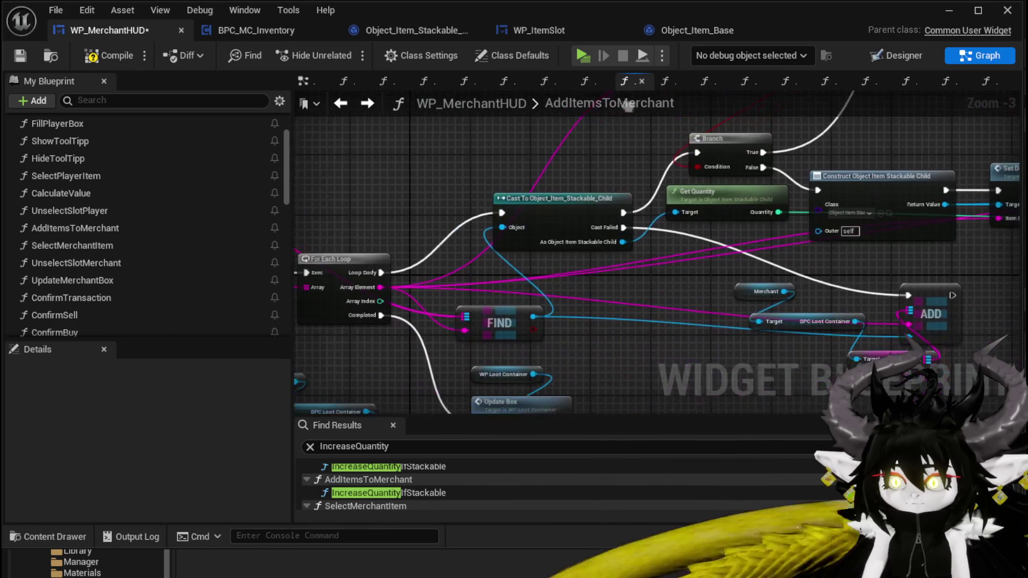
{"action": "mouse_move", "coordinate": [563, 110]}
{"action": "left_mouse_down"}
{"action": "mouse_move", "coordinate": [527, 110]}
{"action": "mouse_move", "coordinate": [490, 235]}
{"action": "mouse_move", "coordinate": [464, 244]}
{"action": "left_mouse_up"}
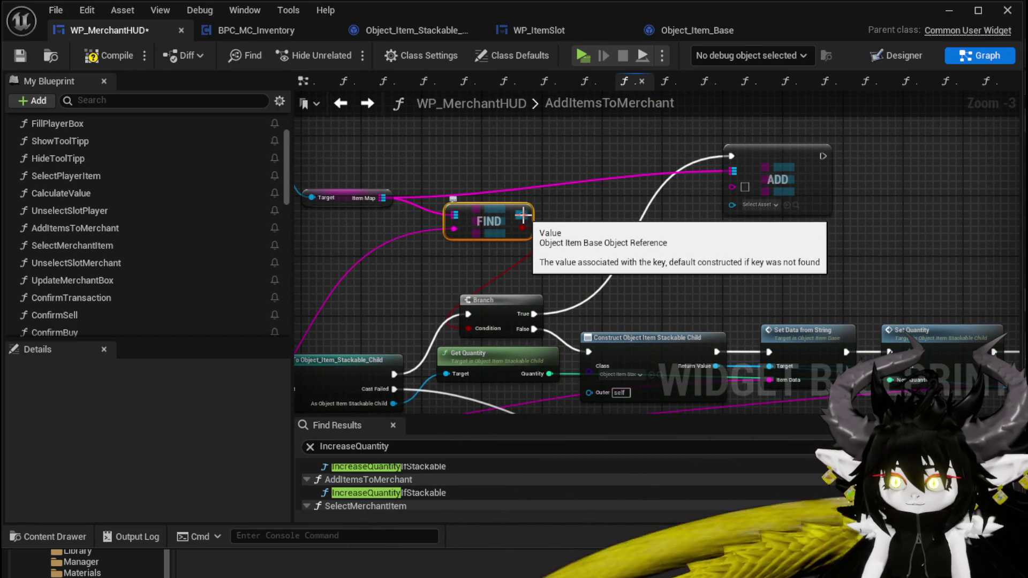
- Paste a Cast To Object_Item_Stackable_Child node and route Branch True through it into the upper ADD
{"action": "left_click_drag", "start_coordinate": [523, 215], "coordinate": [379, 233]}
{"action": "left_click_drag", "start_coordinate": [643, 192], "coordinate": [903, 187]}
{"action": "mouse_move", "coordinate": [430, 225]}
{"action": "left_mouse_down"}
{"action": "mouse_move", "coordinate": [547, 226]}
{"action": "mouse_move", "coordinate": [480, 176]}
{"action": "mouse_move", "coordinate": [470, 187]}
{"action": "mouse_move", "coordinate": [797, 205]}
{"action": "left_mouse_up"}
{"action": "left_click_drag", "start_coordinate": [482, 248], "coordinate": [559, 350]}
{"action": "left_click_drag", "start_coordinate": [808, 182], "coordinate": [539, 248]}
{"action": "key", "text": "ctrl+v"}
{"action": "mouse_move", "coordinate": [659, 229]}
{"action": "left_mouse_down"}
{"action": "mouse_move", "coordinate": [641, 156]}
{"action": "mouse_move", "coordinate": [866, 164]}
{"action": "left_mouse_up"}
{"action": "left_click_drag", "start_coordinate": [451, 330], "coordinate": [571, 165]}
{"action": "mouse_move", "coordinate": [592, 213]}
{"action": "left_mouse_down"}
{"action": "mouse_move", "coordinate": [506, 227]}
{"action": "mouse_move", "coordinate": [632, 243]}
{"action": "mouse_move", "coordinate": [603, 249]}
{"action": "left_mouse_up"}
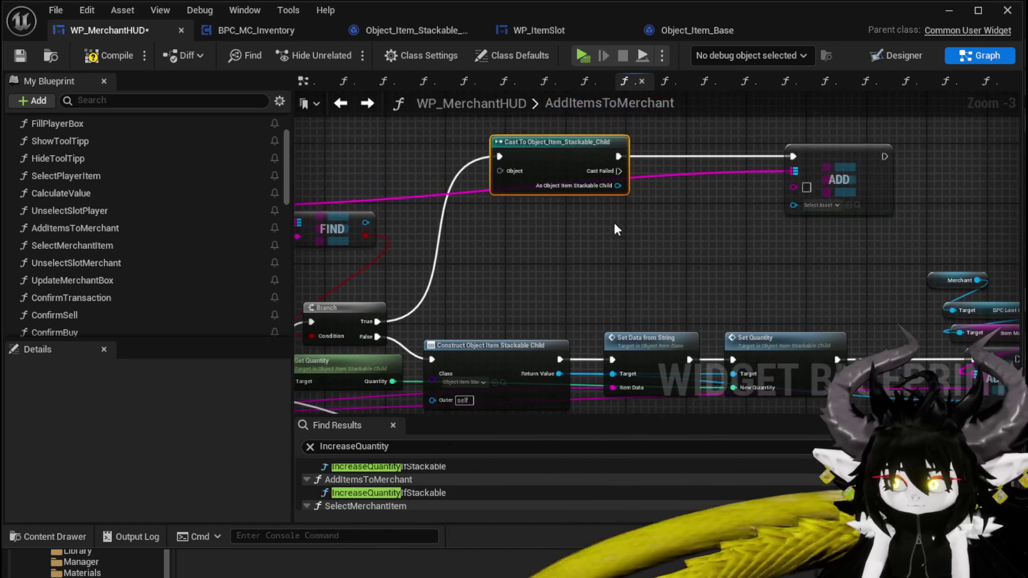
{"action": "left_click_drag", "start_coordinate": [617, 186], "coordinate": [602, 224]}
- Add an Increment Quantity node after the Cast and chain its execution into ADD
{"action": "type", "text": "i"}
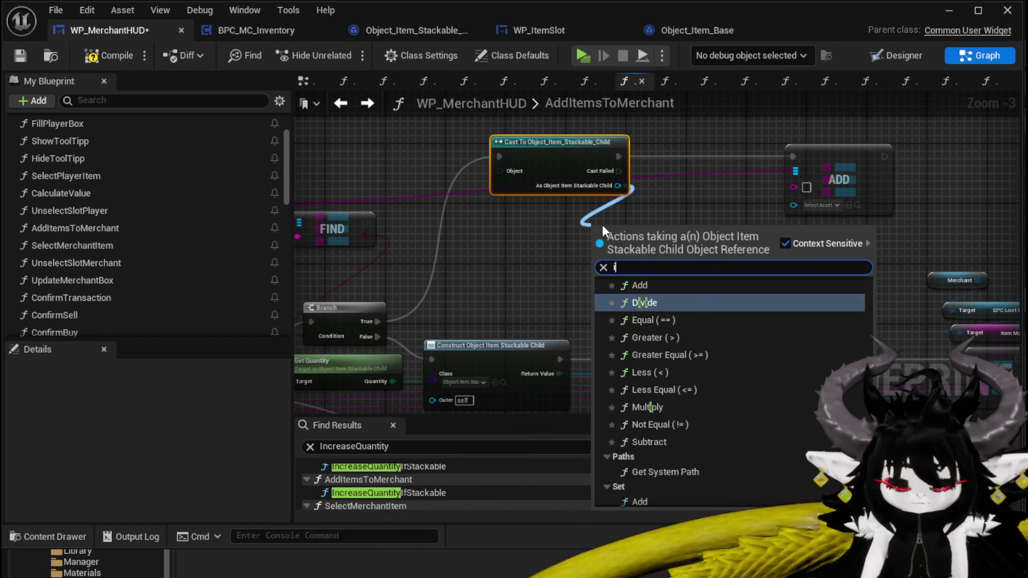
{"action": "type", "text": "ncre"}
{"action": "key", "text": "Return"}
{"action": "mouse_move", "coordinate": [684, 248]}
{"action": "left_mouse_down"}
{"action": "mouse_move", "coordinate": [744, 225]}
{"action": "mouse_move", "coordinate": [752, 157]}
{"action": "left_mouse_up"}
{"action": "mouse_move", "coordinate": [617, 155]}
{"action": "left_mouse_down"}
{"action": "mouse_move", "coordinate": [676, 159]}
{"action": "mouse_move", "coordinate": [665, 156]}
{"action": "left_mouse_up"}
{"action": "left_click_drag", "start_coordinate": [769, 157], "coordinate": [794, 157]}
{"action": "left_click_drag", "start_coordinate": [840, 153], "coordinate": [932, 153]}
- Wire Get Quantity into Current Amount and the new item's quantity into New Amount, and connect the cast item to ADD
{"action": "mouse_move", "coordinate": [649, 247]}
{"action": "left_mouse_down"}
{"action": "mouse_move", "coordinate": [605, 165]}
{"action": "mouse_move", "coordinate": [592, 170]}
{"action": "left_mouse_up"}
{"action": "type", "text": "get quan"}
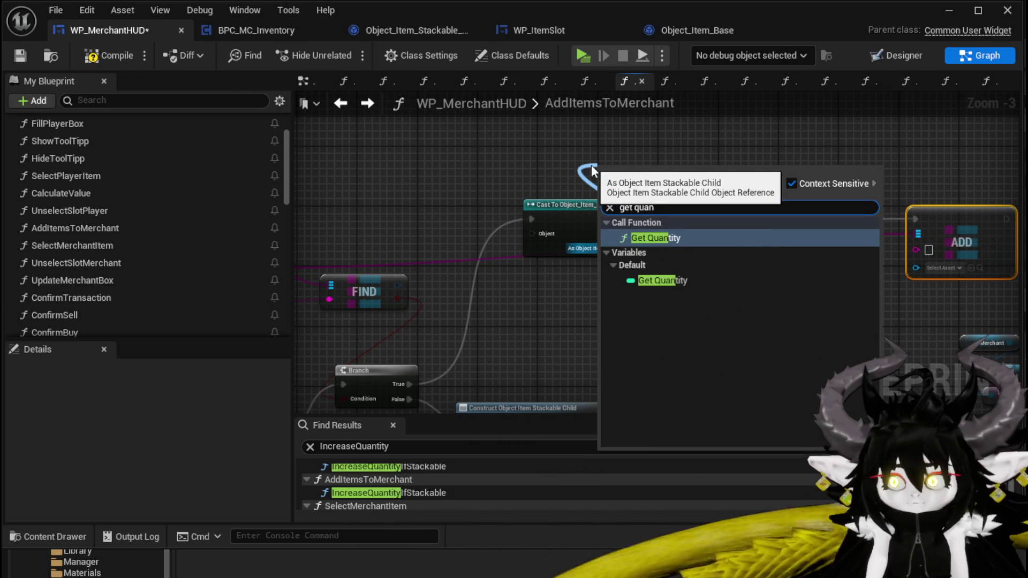
{"action": "key", "text": "Return"}
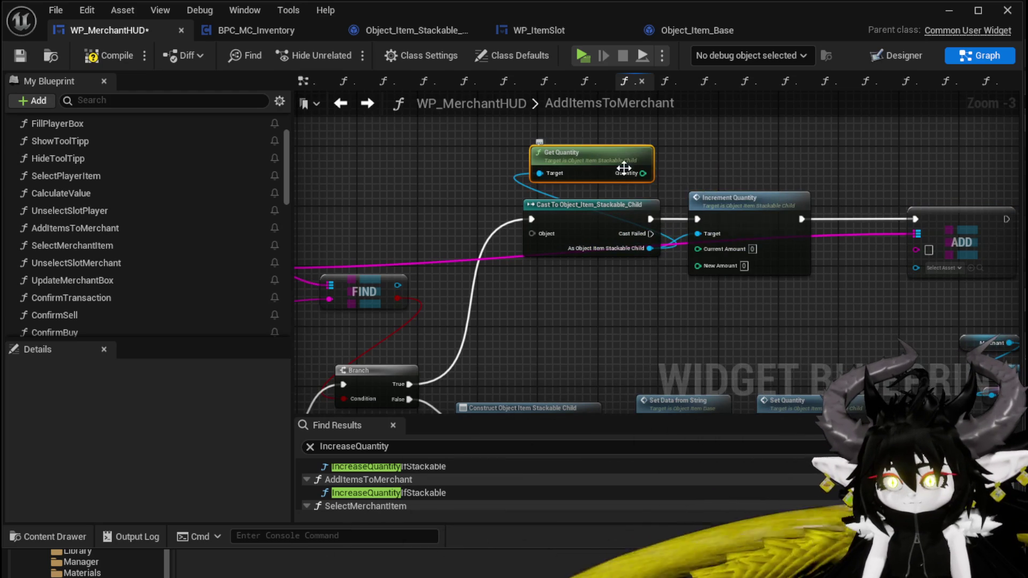
{"action": "left_click_drag", "start_coordinate": [704, 249], "coordinate": [703, 249]}
{"action": "mouse_move", "coordinate": [535, 310]}
{"action": "left_mouse_down"}
{"action": "mouse_move", "coordinate": [604, 230]}
{"action": "mouse_move", "coordinate": [702, 190]}
{"action": "mouse_move", "coordinate": [760, 126]}
{"action": "mouse_move", "coordinate": [572, 230]}
{"action": "left_mouse_up"}
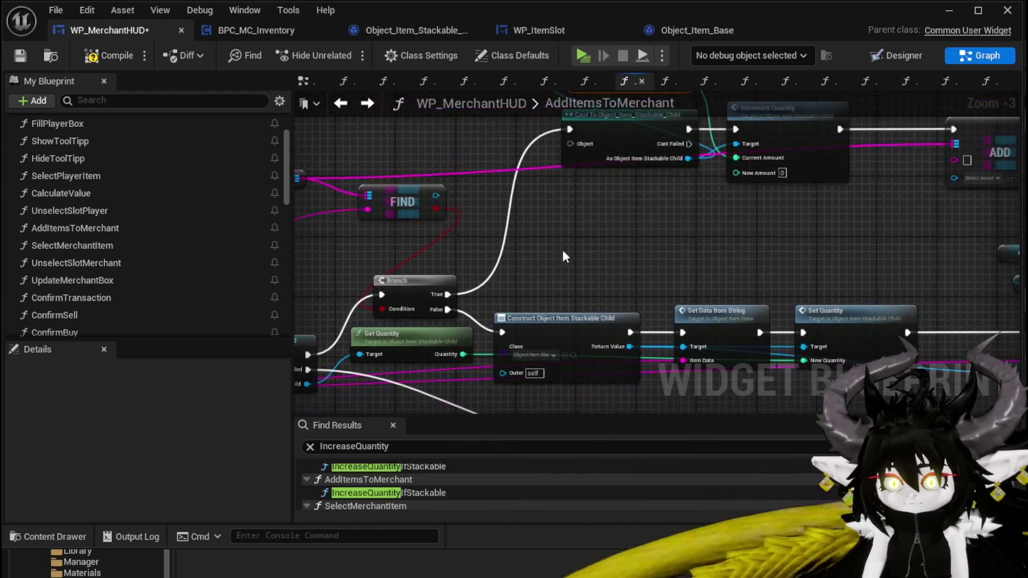
{"action": "mouse_move", "coordinate": [463, 354]}
{"action": "left_mouse_down"}
{"action": "mouse_move", "coordinate": [544, 243]}
{"action": "mouse_move", "coordinate": [736, 172]}
{"action": "left_mouse_up"}
{"action": "mouse_move", "coordinate": [914, 187]}
{"action": "left_mouse_down"}
{"action": "mouse_move", "coordinate": [702, 261]}
{"action": "mouse_move", "coordinate": [774, 230]}
{"action": "left_mouse_up"}
{"action": "mouse_move", "coordinate": [547, 202]}
{"action": "left_mouse_down"}
{"action": "mouse_move", "coordinate": [736, 236]}
{"action": "mouse_move", "coordinate": [819, 224]}
{"action": "left_mouse_up"}
{"action": "mouse_move", "coordinate": [719, 248]}
{"action": "left_mouse_down"}
{"action": "mouse_move", "coordinate": [776, 243]}
{"action": "mouse_move", "coordinate": [522, 209]}
{"action": "mouse_move", "coordinate": [405, 311]}
{"action": "mouse_move", "coordinate": [871, 160]}
{"action": "mouse_move", "coordinate": [864, 187]}
{"action": "mouse_move", "coordinate": [847, 193]}
{"action": "left_mouse_up"}
{"action": "scroll", "coordinate": [764, 236], "scroll_direction": "down", "scroll_amount": 2}
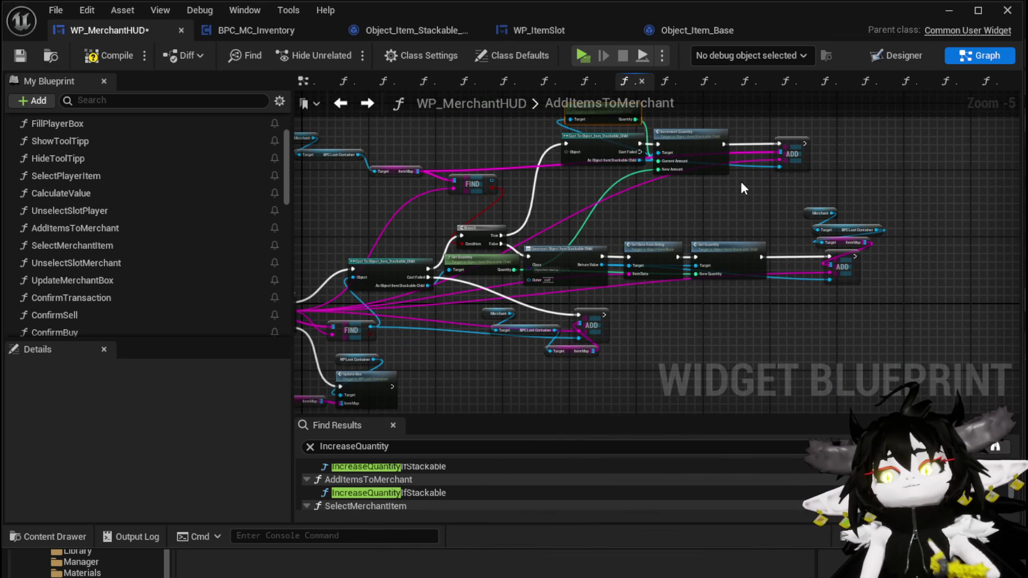
- Connect the FIND result to the Cast node's Object input and recompile the widget blueprint
{"action": "left_click", "coordinate": [95, 53]}
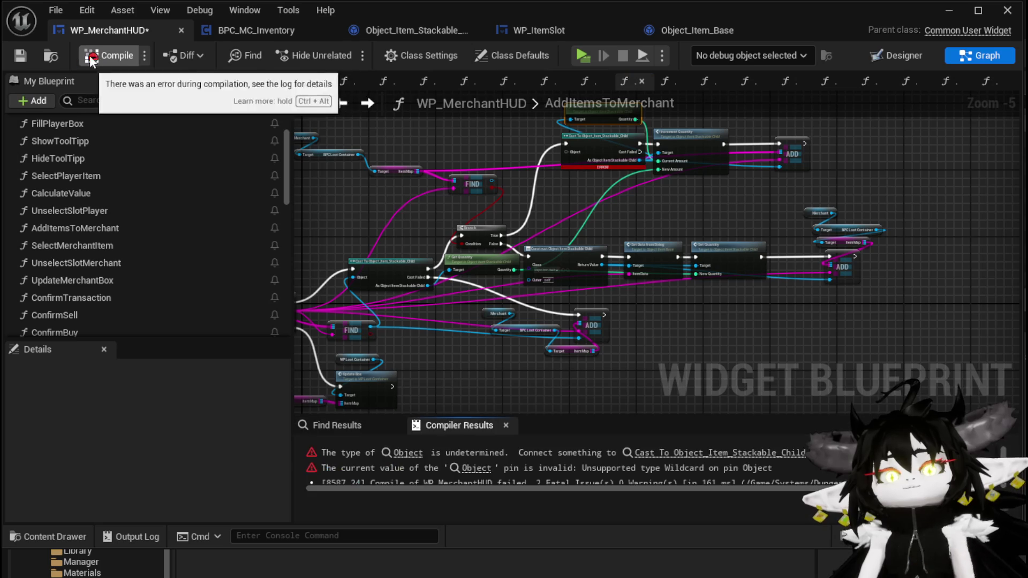
{"action": "left_click", "coordinate": [29, 60]}
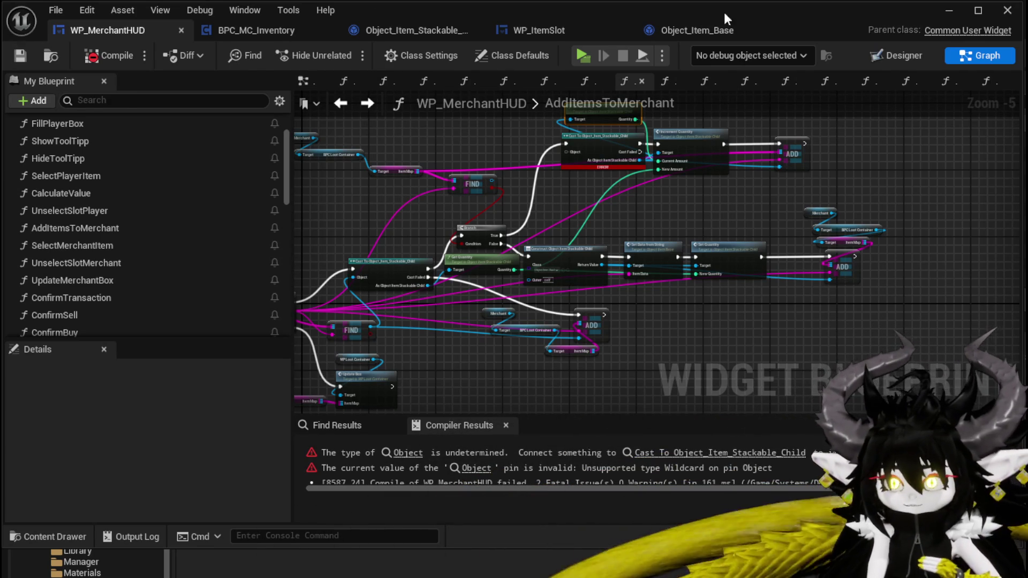
{"action": "mouse_move", "coordinate": [560, 225]}
{"action": "left_mouse_down"}
{"action": "mouse_move", "coordinate": [575, 252]}
{"action": "mouse_move", "coordinate": [638, 281]}
{"action": "left_mouse_up"}
{"action": "scroll", "coordinate": [577, 252], "scroll_direction": "up", "scroll_amount": 1}
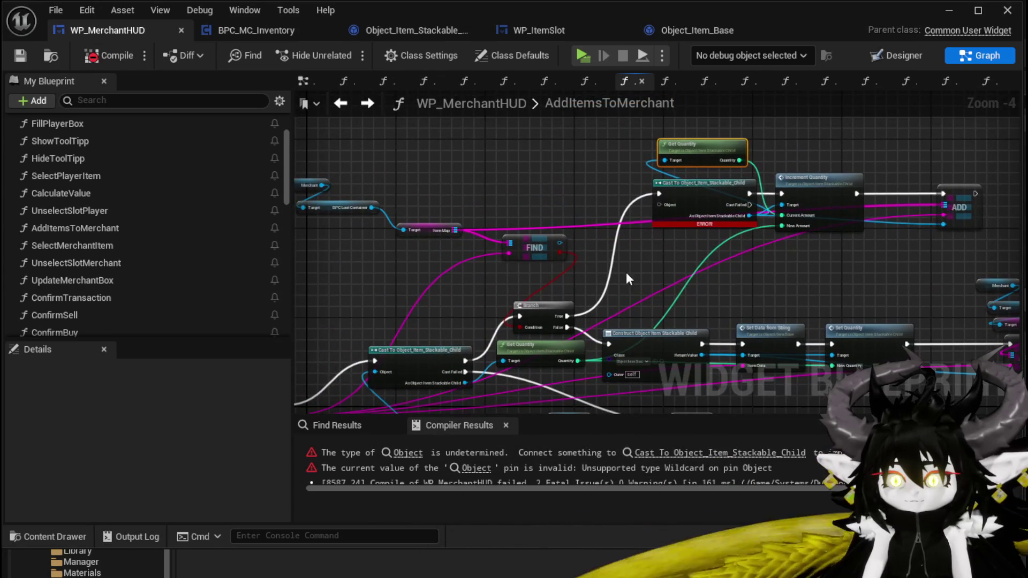
{"action": "left_click_drag", "start_coordinate": [560, 243], "coordinate": [658, 207]}
{"action": "left_click_drag", "start_coordinate": [657, 273], "coordinate": [496, 253]}
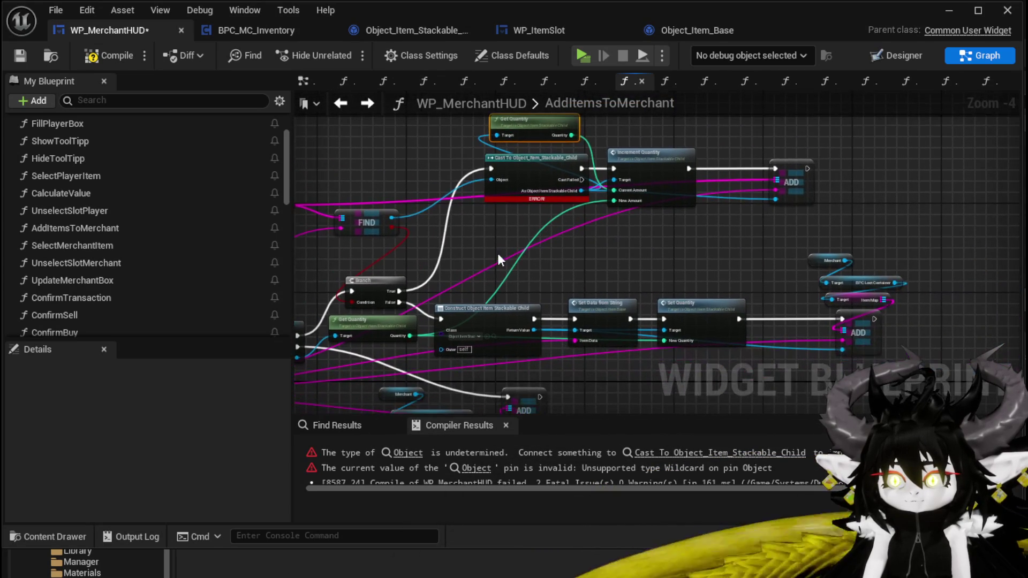
{"action": "left_click", "coordinate": [98, 57]}
- Rearrange the Merchant, ItemMap, ADD and Update Box nodes, save WP_MerchantHUD, and return to the level editor
{"action": "left_click_drag", "start_coordinate": [402, 412], "coordinate": [510, 336]}
{"action": "mouse_move", "coordinate": [598, 294]}
{"action": "left_mouse_down"}
{"action": "mouse_move", "coordinate": [621, 283]}
{"action": "mouse_move", "coordinate": [695, 309]}
{"action": "left_mouse_up"}
{"action": "mouse_move", "coordinate": [324, 302]}
{"action": "left_mouse_down"}
{"action": "mouse_move", "coordinate": [455, 267]}
{"action": "mouse_move", "coordinate": [509, 240]}
{"action": "mouse_move", "coordinate": [503, 216]}
{"action": "mouse_move", "coordinate": [637, 179]}
{"action": "left_mouse_up"}
{"action": "mouse_move", "coordinate": [413, 358]}
{"action": "left_mouse_down"}
{"action": "mouse_move", "coordinate": [564, 275]}
{"action": "mouse_move", "coordinate": [642, 252]}
{"action": "mouse_move", "coordinate": [518, 384]}
{"action": "left_mouse_up"}
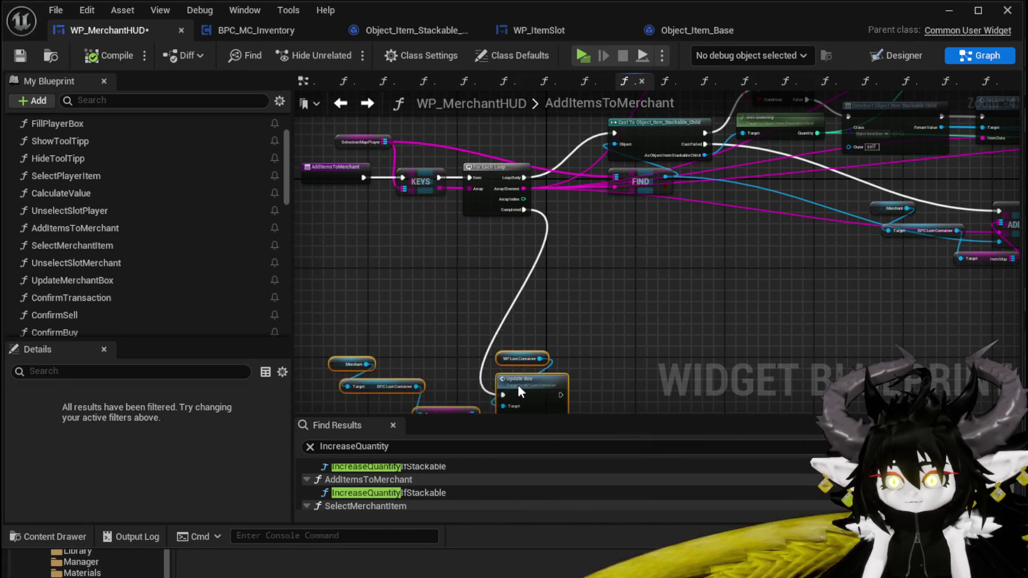
{"action": "scroll", "coordinate": [389, 320], "scroll_direction": "down", "scroll_amount": 4}
{"action": "left_click_drag", "start_coordinate": [381, 342], "coordinate": [736, 130]}
{"action": "scroll", "coordinate": [449, 210], "scroll_direction": "up", "scroll_amount": 3}
{"action": "mouse_move", "coordinate": [560, 205]}
{"action": "left_mouse_down"}
{"action": "mouse_move", "coordinate": [452, 264]}
{"action": "mouse_move", "coordinate": [494, 190]}
{"action": "left_mouse_up"}
{"action": "left_click_drag", "start_coordinate": [580, 183], "coordinate": [589, 201]}
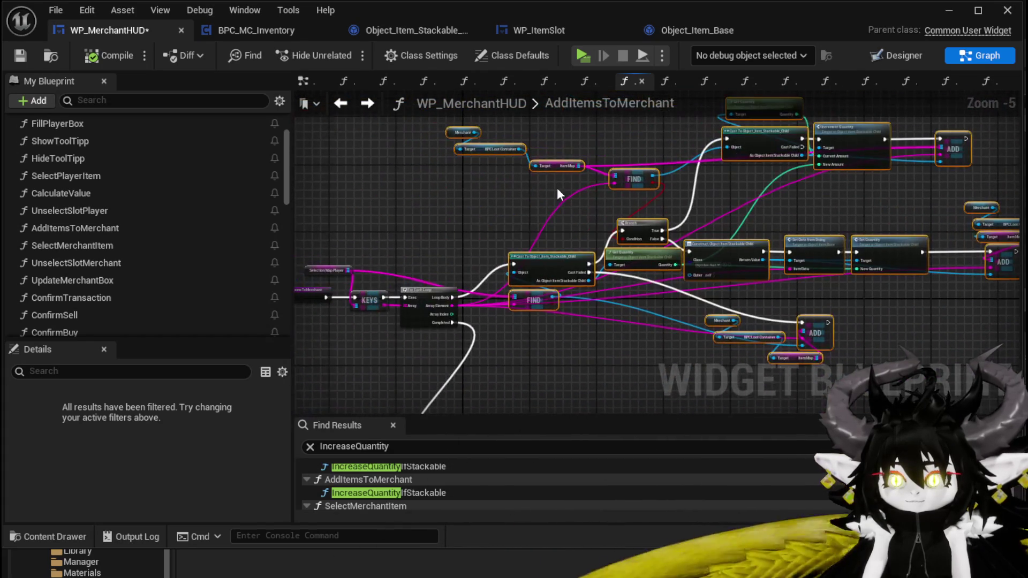
{"action": "left_click", "coordinate": [22, 54]}
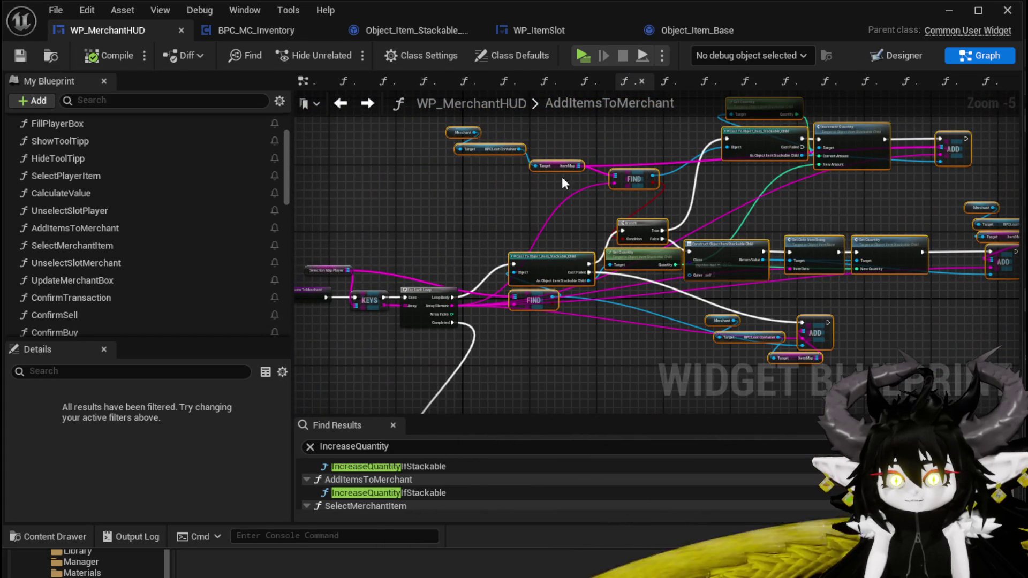
{"action": "left_click", "coordinate": [948, 10]}
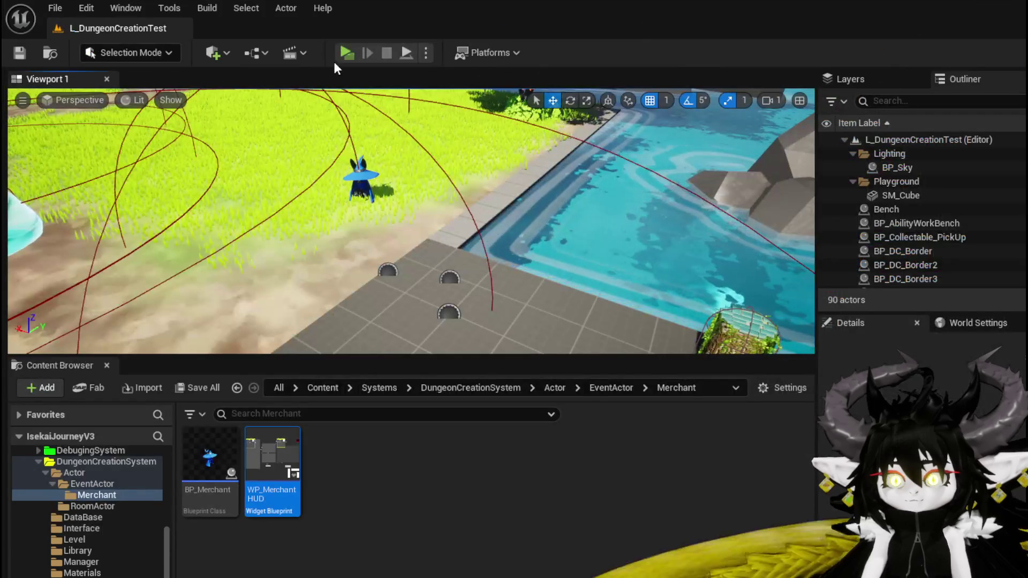
- Start play-in-editor, open the merchant trade screen, and sell a few mushrooms
{"action": "left_click", "coordinate": [341, 50]}
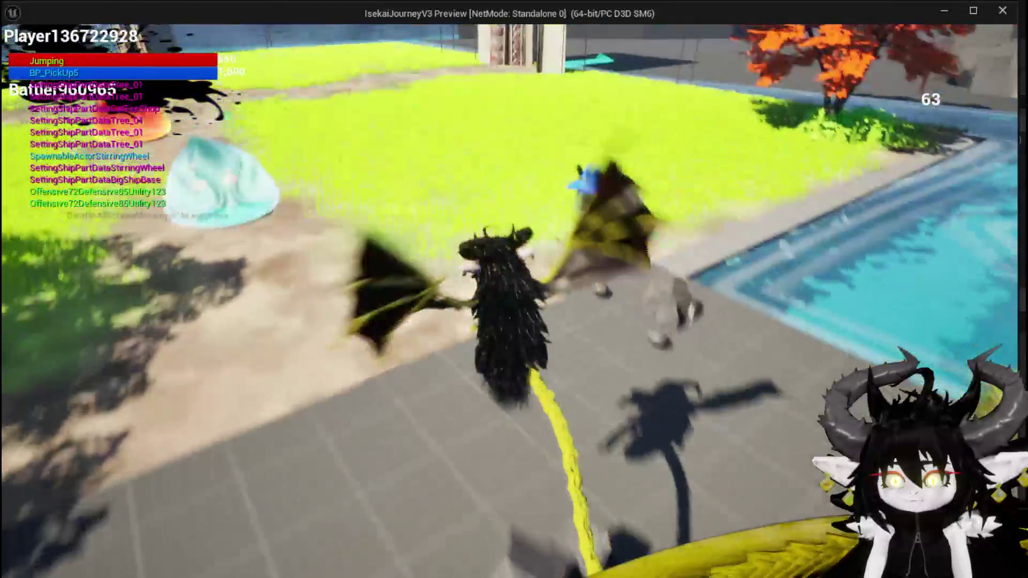
{"action": "key", "text": "e"}
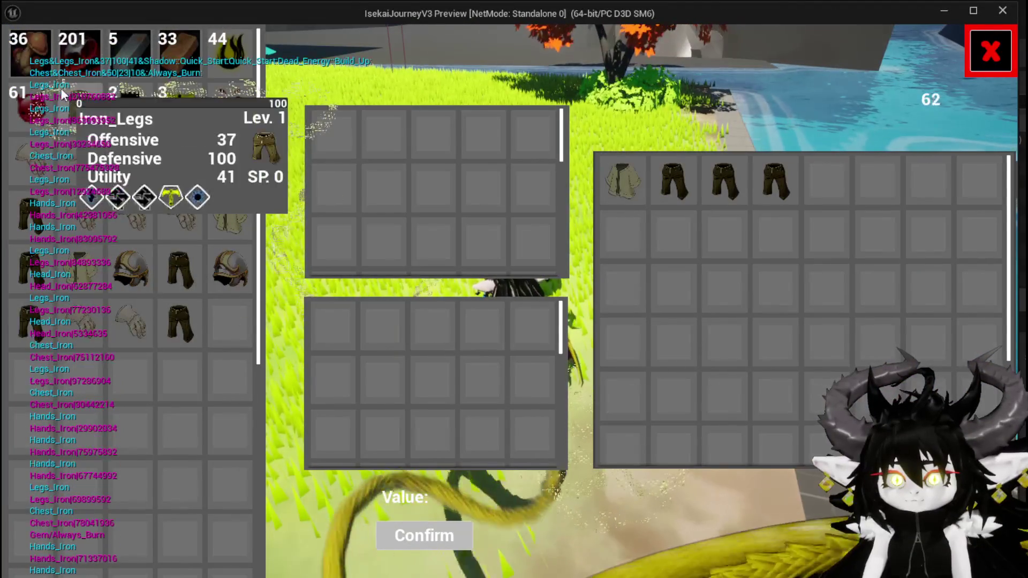
{"action": "left_click", "coordinate": [16, 60]}
{"action": "left_click", "coordinate": [16, 60]}
{"action": "left_click", "coordinate": [16, 59]}
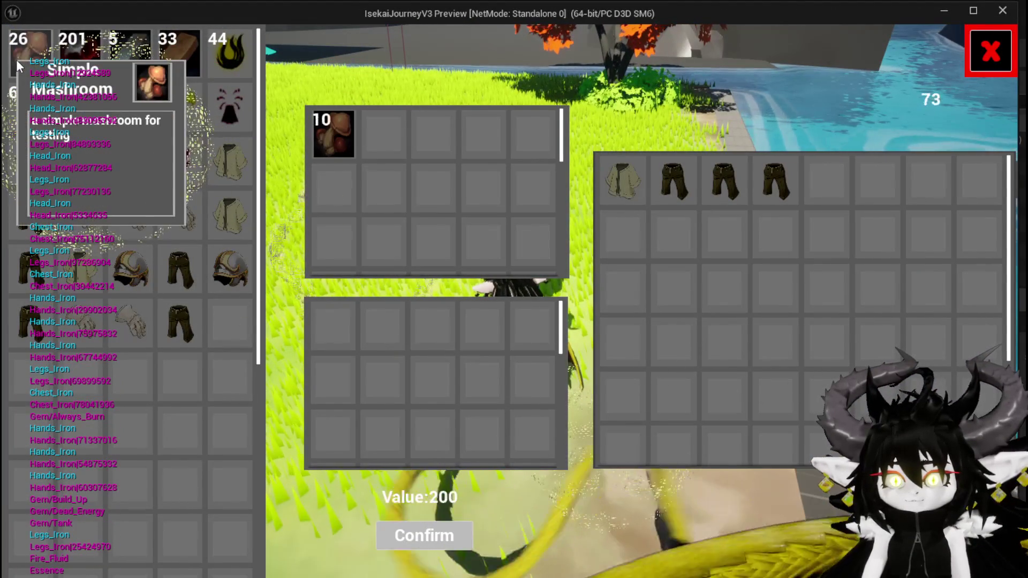
{"action": "left_click", "coordinate": [16, 60]}
{"action": "left_click", "coordinate": [435, 536]}
- Sell another five mushrooms to the merchant
{"action": "mouse_move", "coordinate": [831, 189]}
{"action": "left_click", "coordinate": [31, 53]}
{"action": "left_click", "coordinate": [31, 53]}
{"action": "left_click", "coordinate": [31, 53]}
{"action": "left_click", "coordinate": [31, 53]}
{"action": "left_click", "coordinate": [32, 53]}
{"action": "left_click", "coordinate": [436, 534]}
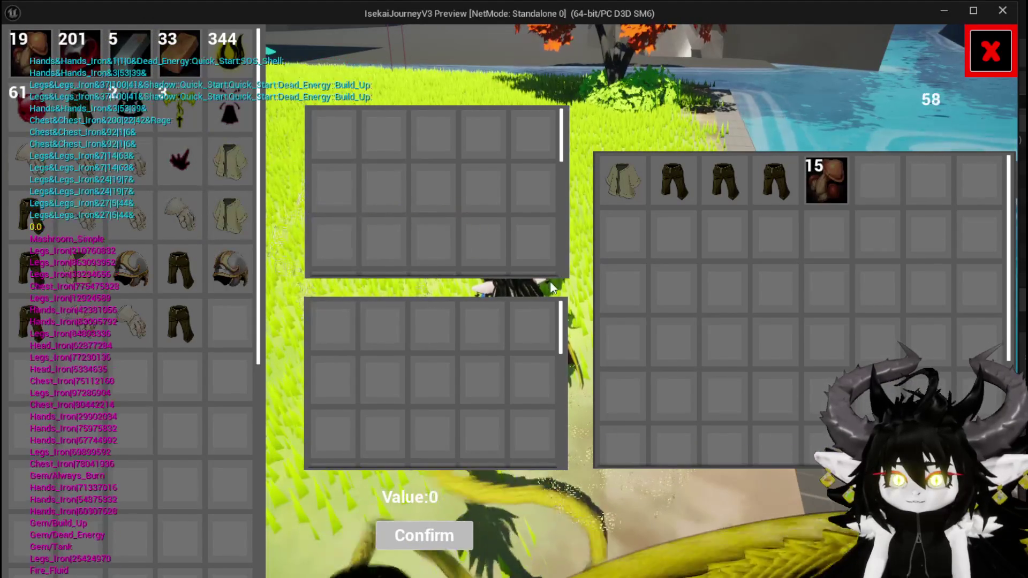
- Buy 10 mushrooms from the merchant
{"action": "left_click", "coordinate": [822, 185]}
{"action": "left_click", "coordinate": [822, 185]}
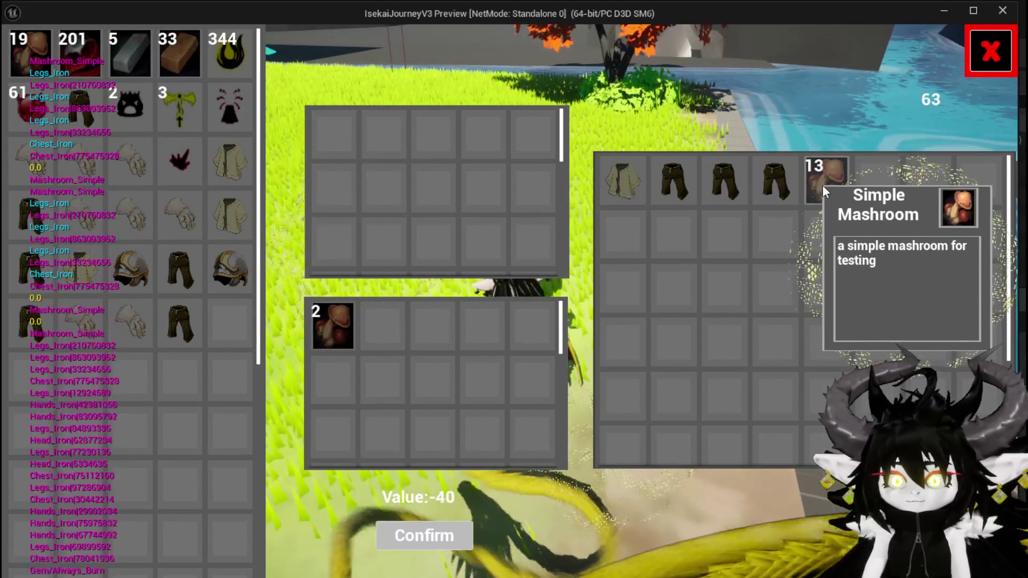
{"action": "left_click", "coordinate": [822, 184]}
{"action": "left_click", "coordinate": [823, 186]}
{"action": "left_click", "coordinate": [822, 187]}
{"action": "left_click", "coordinate": [823, 186]}
{"action": "left_click", "coordinate": [822, 187]}
{"action": "left_click", "coordinate": [823, 186]}
{"action": "left_click", "coordinate": [822, 186]}
{"action": "left_click", "coordinate": [823, 186]}
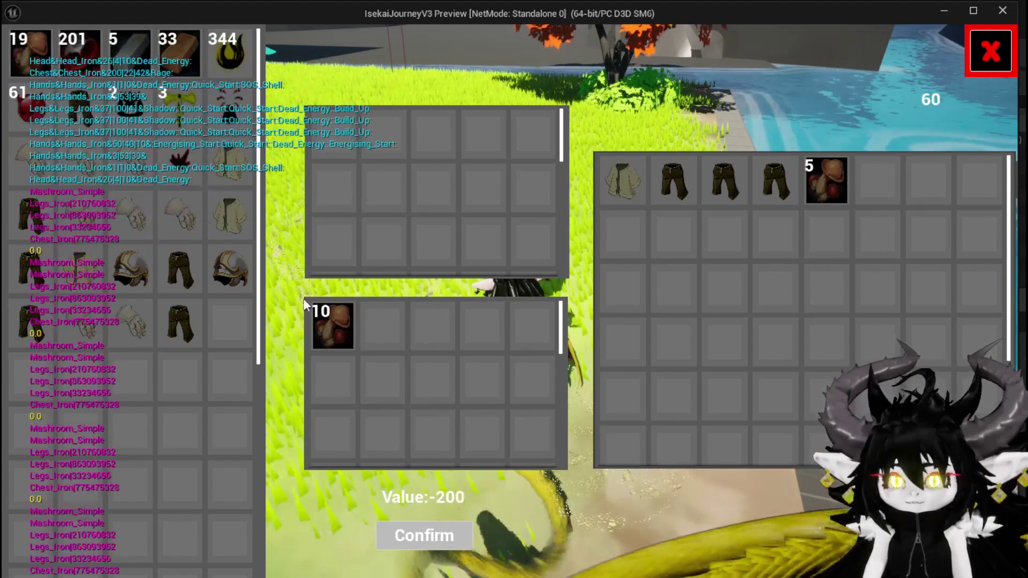
{"action": "left_click", "coordinate": [458, 540]}
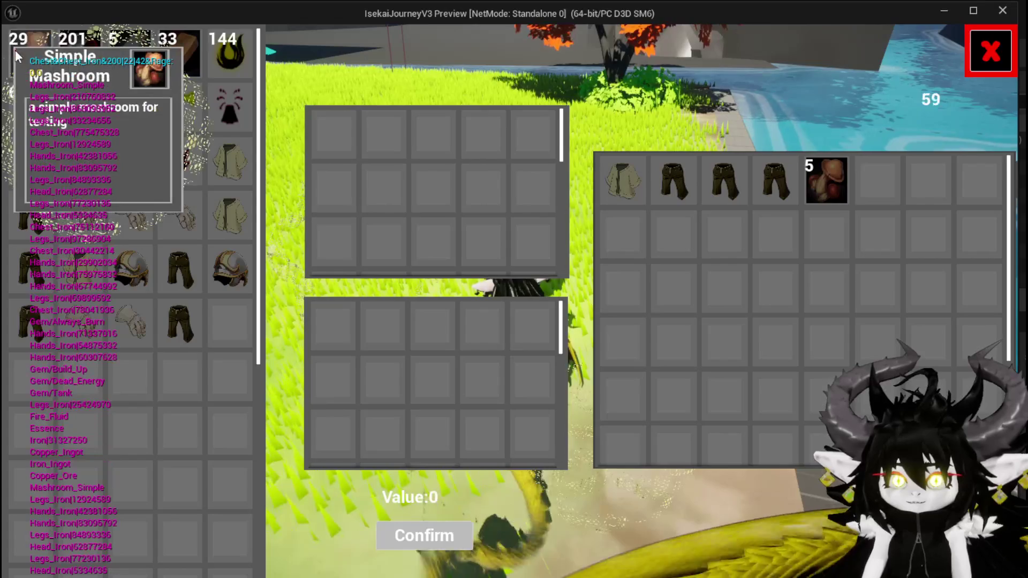
- Sell 10 mushrooms to the merchant
{"action": "left_click", "coordinate": [15, 50]}
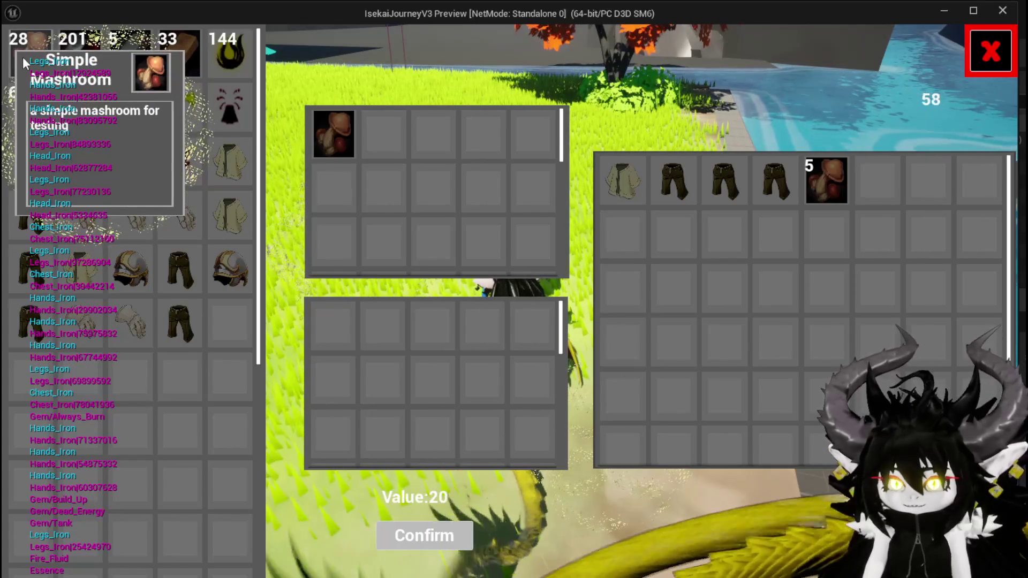
{"action": "double_click", "coordinate": [22, 57]}
{"action": "triple_click", "coordinate": [23, 57]}
{"action": "triple_click", "coordinate": [23, 56]}
{"action": "left_click", "coordinate": [23, 57]}
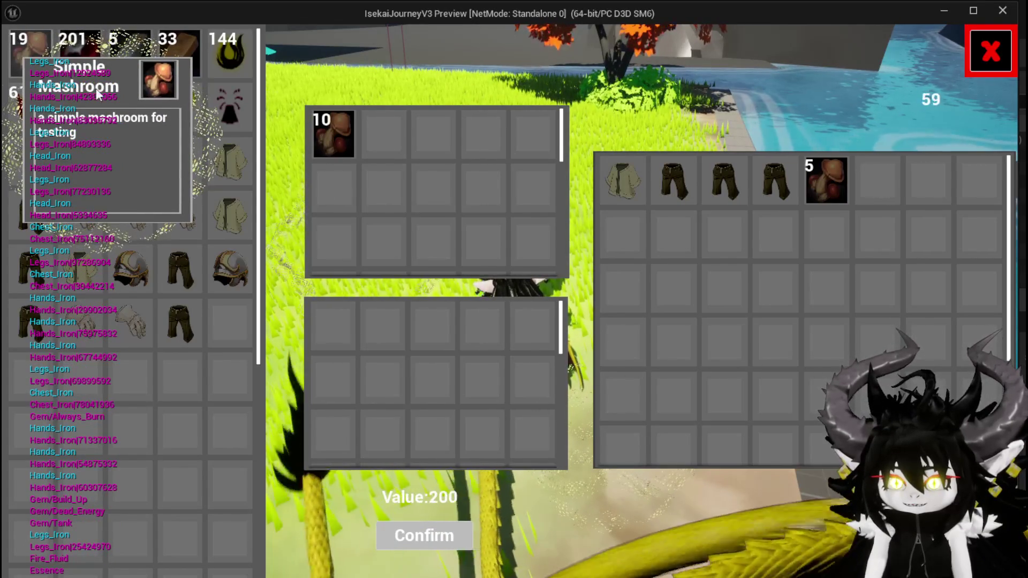
{"action": "mouse_move", "coordinate": [792, 189]}
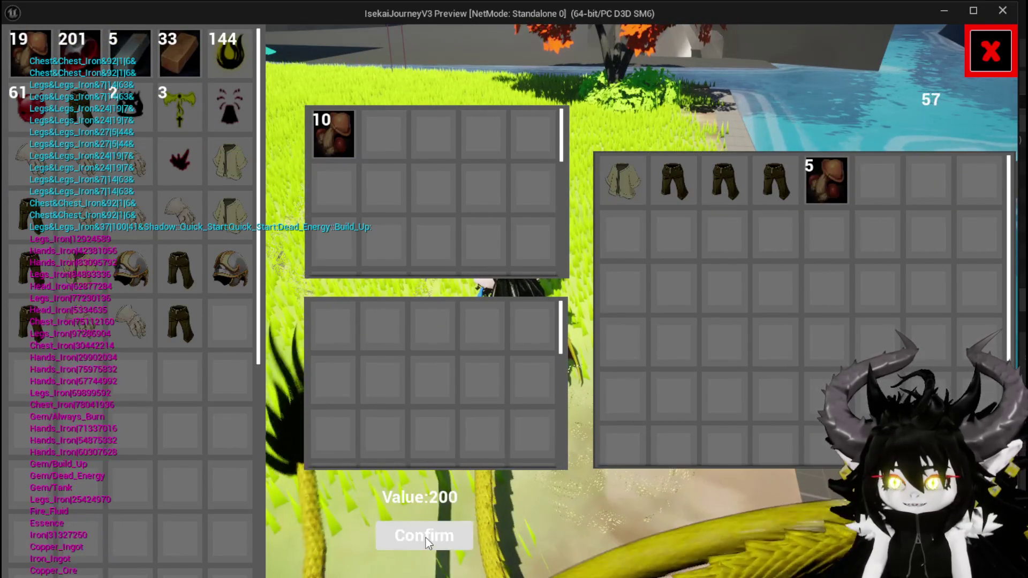
{"action": "left_click", "coordinate": [426, 538]}
- Buy two mushrooms from the merchant
{"action": "left_click", "coordinate": [834, 192]}
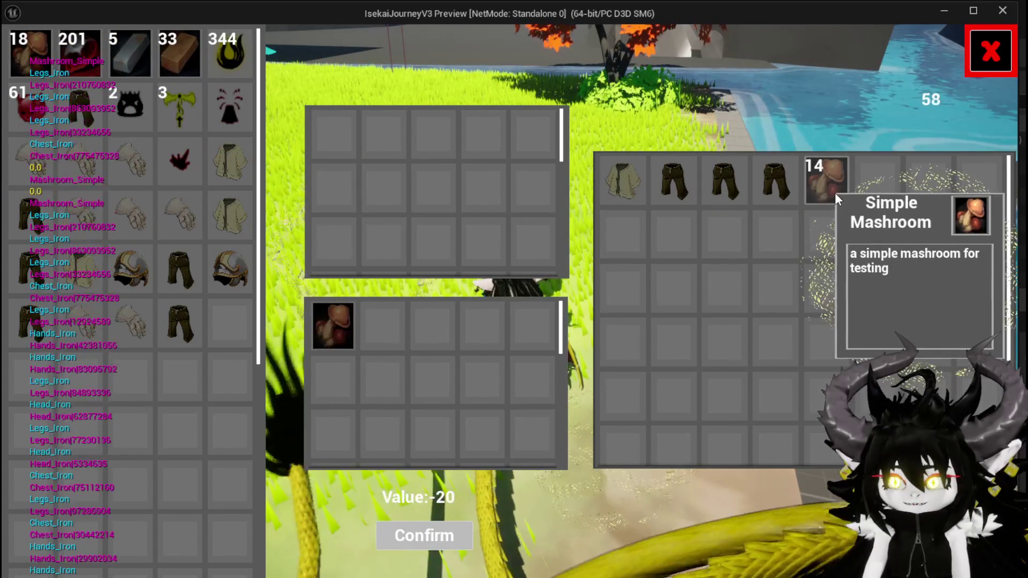
{"action": "left_click", "coordinate": [834, 192]}
{"action": "left_click", "coordinate": [411, 544]}
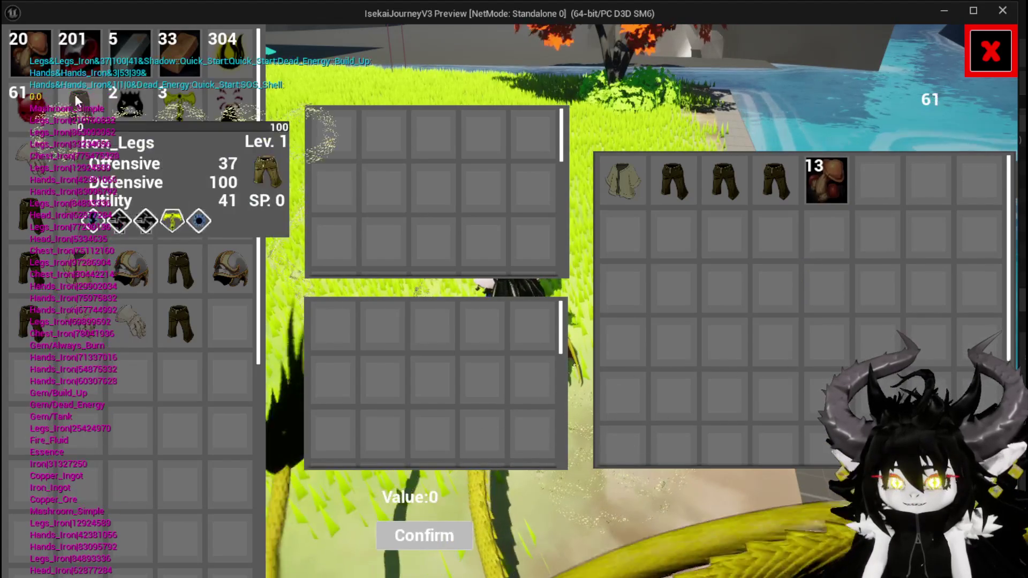
- Sell a larger stack of mushrooms to the merchant
{"action": "left_click", "coordinate": [38, 61]}
{"action": "left_click", "coordinate": [37, 62]}
{"action": "left_click", "coordinate": [37, 61]}
{"action": "left_click", "coordinate": [37, 62]}
{"action": "left_click", "coordinate": [38, 61]}
{"action": "left_click", "coordinate": [37, 61]}
{"action": "left_click", "coordinate": [37, 62]}
{"action": "left_click", "coordinate": [37, 61]}
{"action": "left_click", "coordinate": [37, 62]}
{"action": "left_click", "coordinate": [38, 61]}
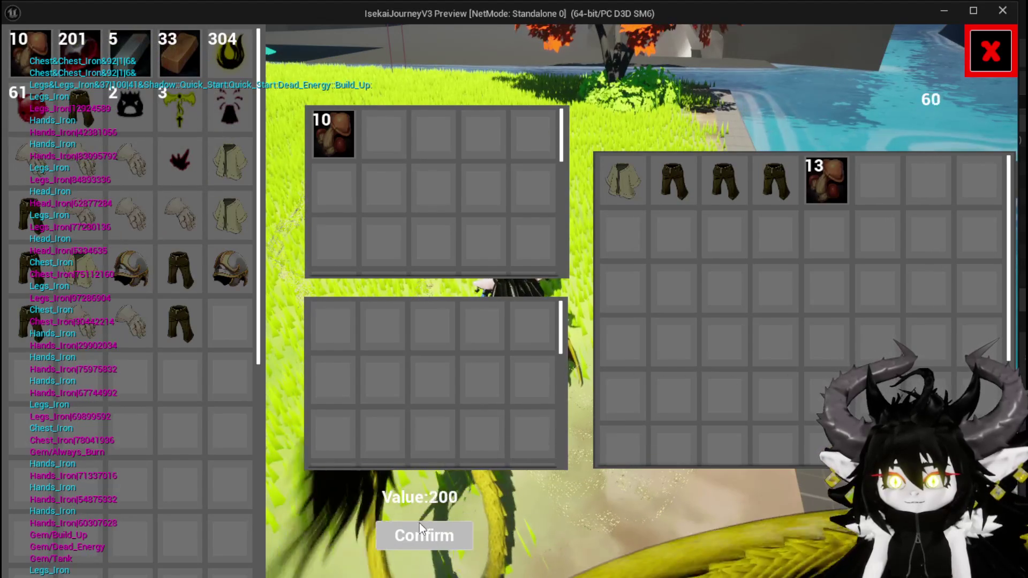
{"action": "left_click", "coordinate": [429, 544]}
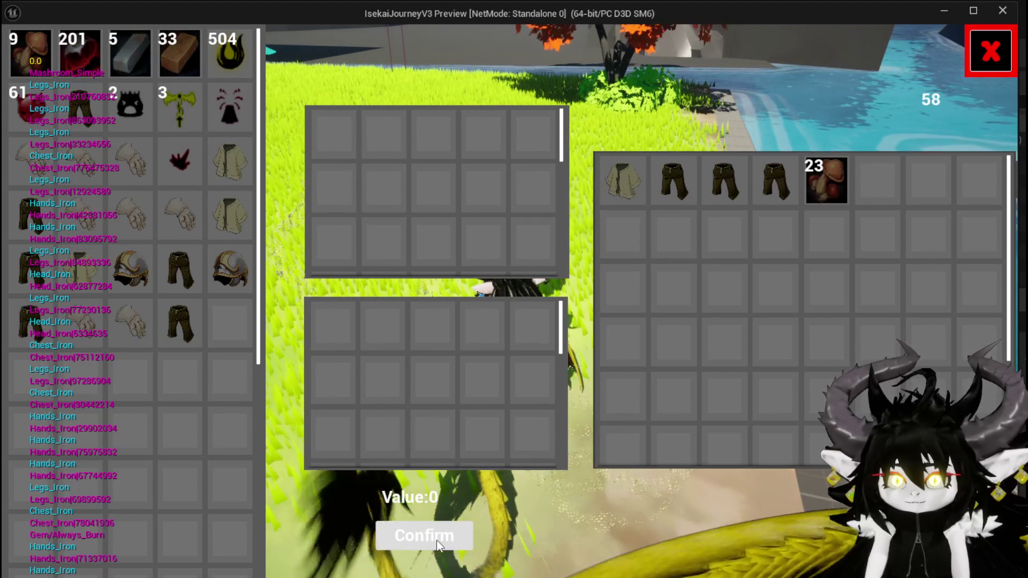
- Move a large batch of the merchant's mushrooms into the purchase grid
{"action": "triple_click", "coordinate": [818, 175]}
{"action": "triple_click", "coordinate": [818, 175]}
{"action": "triple_click", "coordinate": [822, 187]}
{"action": "triple_click", "coordinate": [821, 187]}
{"action": "triple_click", "coordinate": [822, 187]}
{"action": "double_click", "coordinate": [821, 187]}
{"action": "double_click", "coordinate": [821, 186]}
{"action": "left_click", "coordinate": [820, 185]}
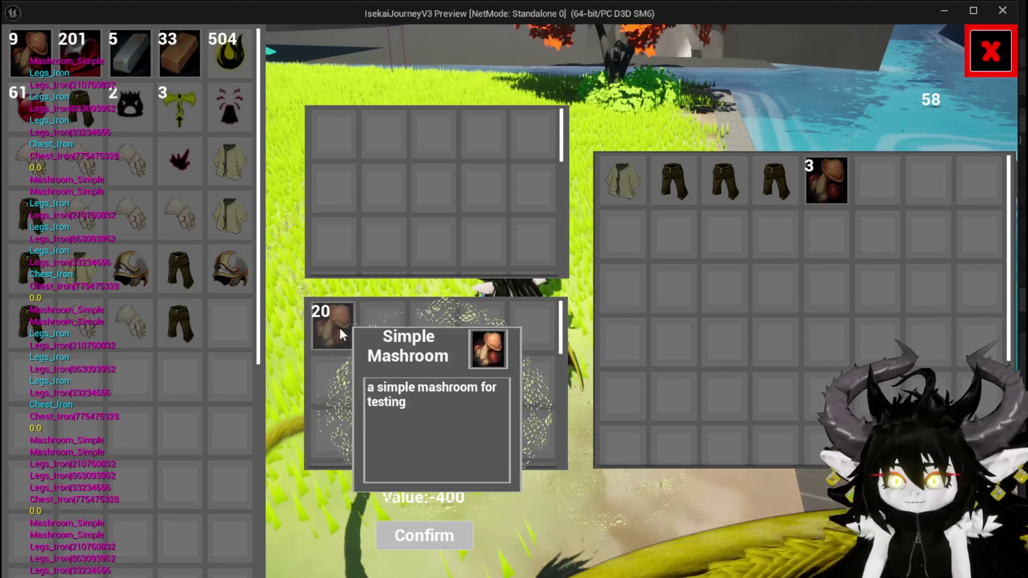
- Return mushrooms from the purchase grid back to the merchant
{"action": "left_click", "coordinate": [338, 328]}
{"action": "triple_click", "coordinate": [338, 327]}
{"action": "triple_click", "coordinate": [338, 328]}
{"action": "double_click", "coordinate": [338, 328]}
{"action": "double_click", "coordinate": [339, 328]}
{"action": "triple_click", "coordinate": [338, 328]}
{"action": "double_click", "coordinate": [338, 328]}
- Re-add the merchant's remaining mushrooms and buy 23 mushrooms
{"action": "triple_click", "coordinate": [832, 194]}
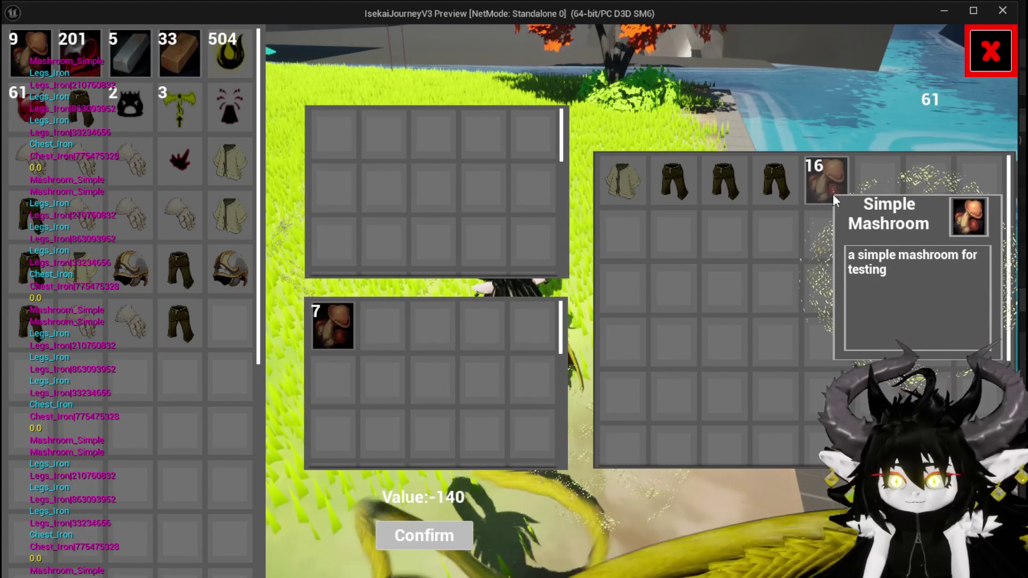
{"action": "triple_click", "coordinate": [833, 194]}
{"action": "double_click", "coordinate": [832, 194]}
{"action": "triple_click", "coordinate": [833, 194]}
{"action": "double_click", "coordinate": [833, 194]}
{"action": "triple_click", "coordinate": [833, 193]}
{"action": "left_click", "coordinate": [833, 194]}
{"action": "double_click", "coordinate": [832, 194]}
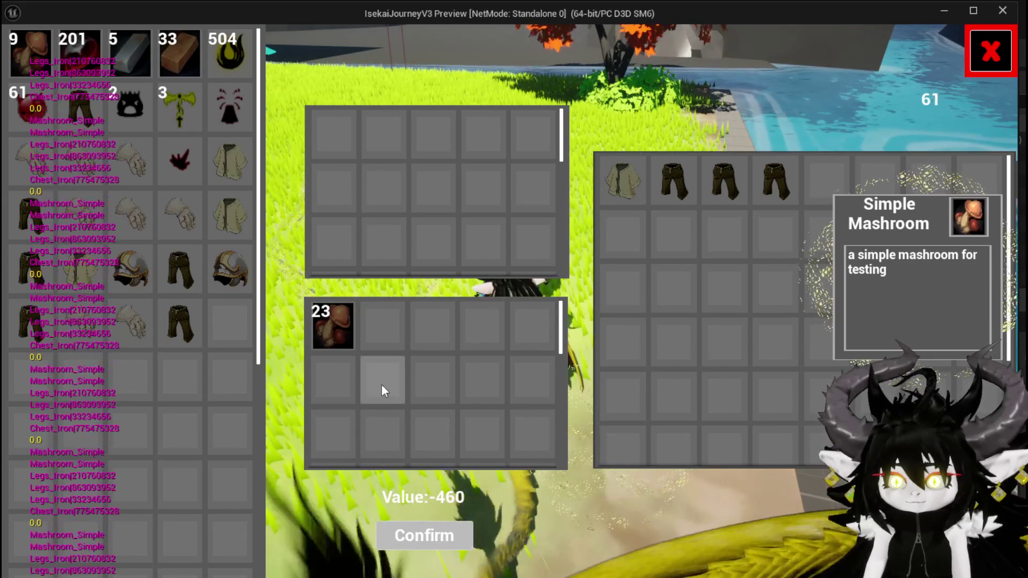
{"action": "left_click", "coordinate": [423, 525]}
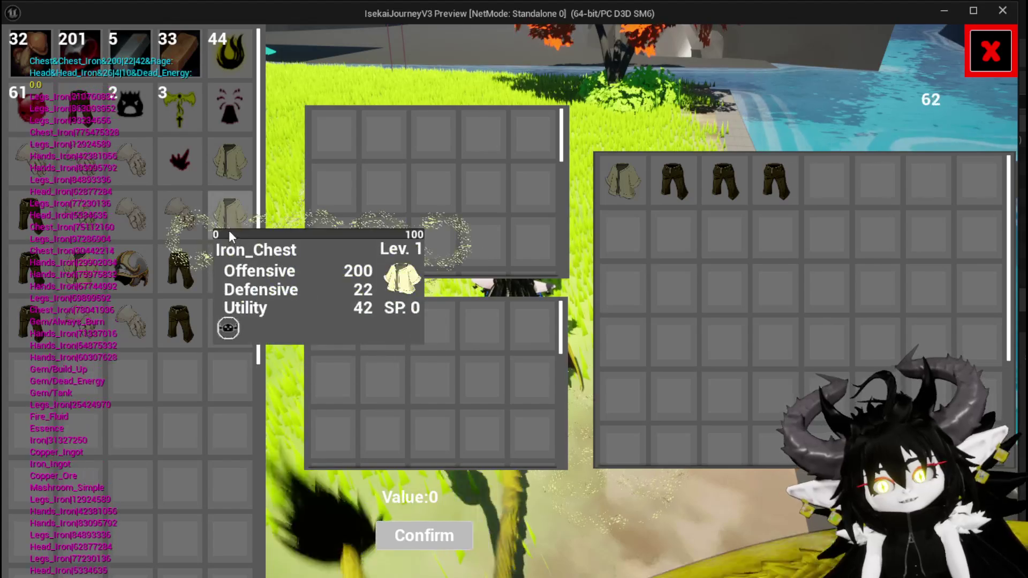
- Sell the Iron_Chest to the merchant
{"action": "left_click", "coordinate": [233, 220]}
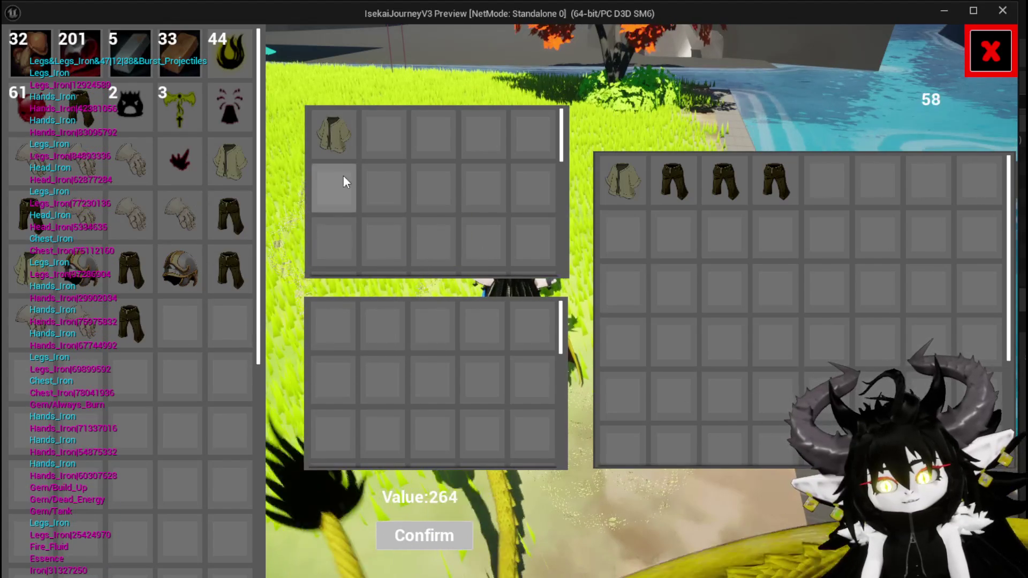
{"action": "mouse_move", "coordinate": [336, 141]}
{"action": "left_click", "coordinate": [424, 536]}
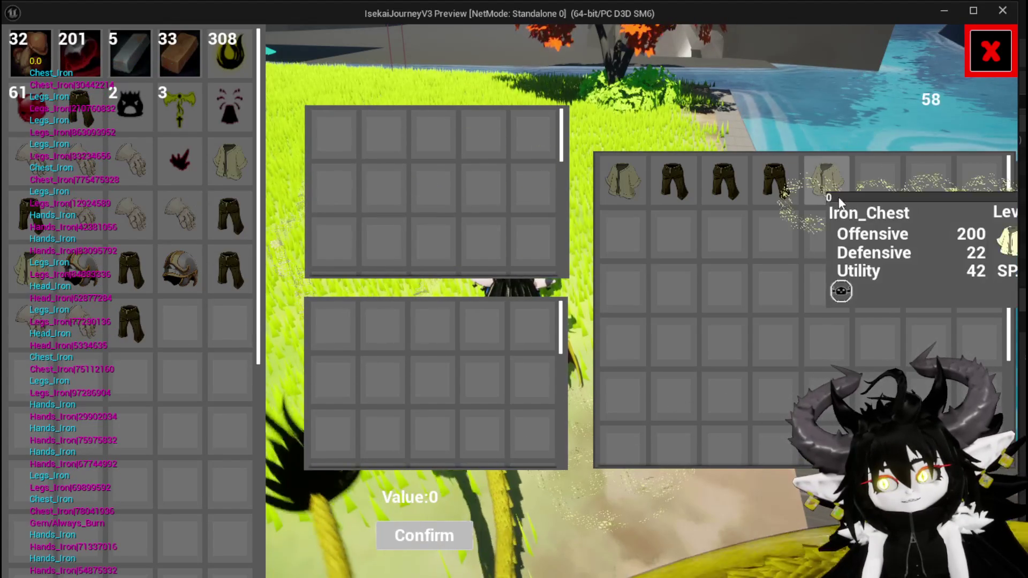
- Buy back the Iron_Chest, then end the play session and save the level
{"action": "left_click", "coordinate": [826, 195]}
{"action": "left_click", "coordinate": [329, 319]}
{"action": "left_click", "coordinate": [827, 185]}
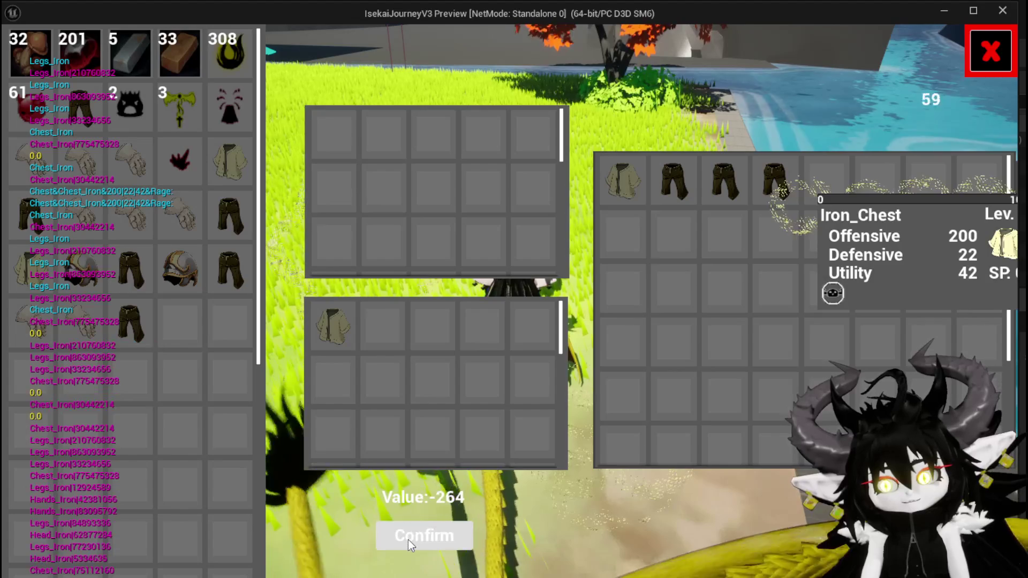
{"action": "left_click", "coordinate": [407, 539]}
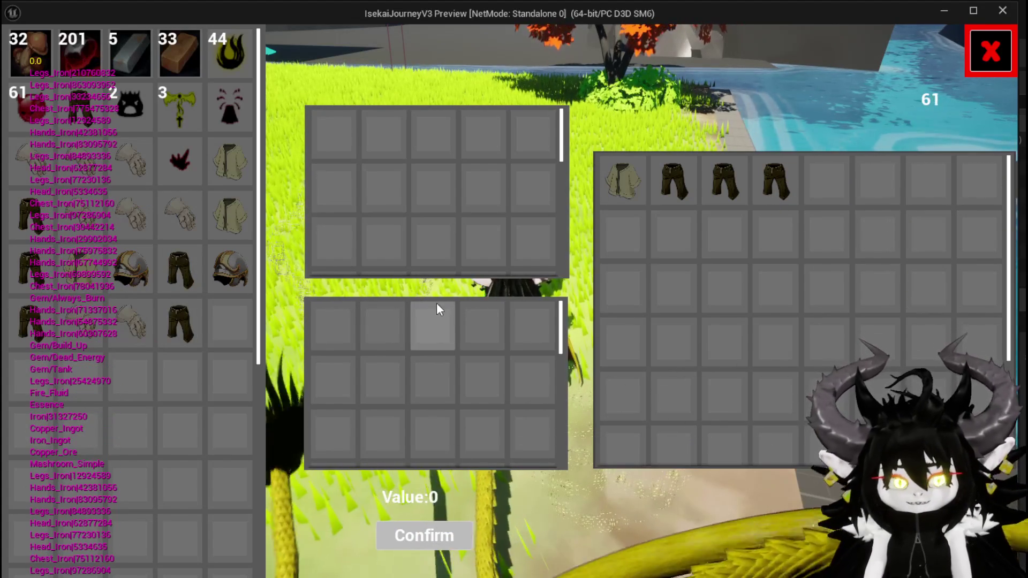
{"action": "key", "text": "Escape"}
{"action": "key", "text": "ctrl+s"}
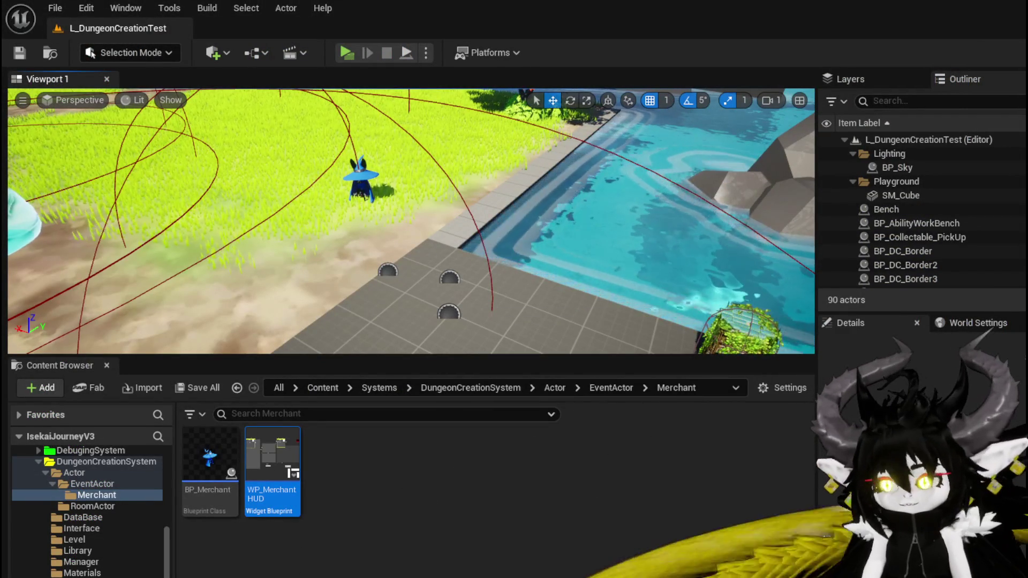
- Return to WP_MerchantHUD and pan AddItemsToMerchant to the Cast, Branch and Get Quantity nodes
{"action": "key", "text": "alt+Tab"}
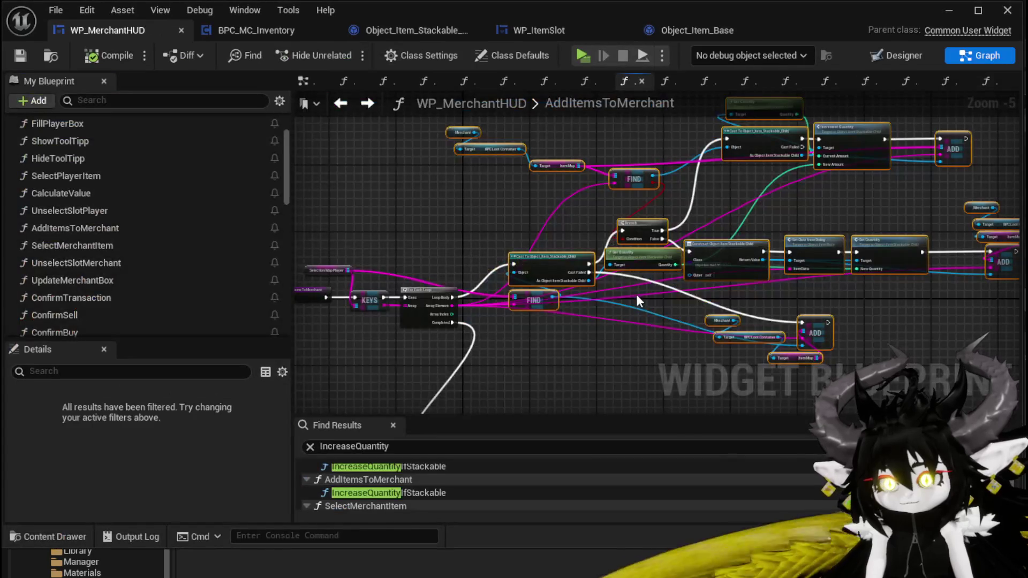
{"action": "left_click_drag", "start_coordinate": [525, 294], "coordinate": [803, 321]}
{"action": "scroll", "coordinate": [438, 332], "scroll_direction": "up", "scroll_amount": 3}
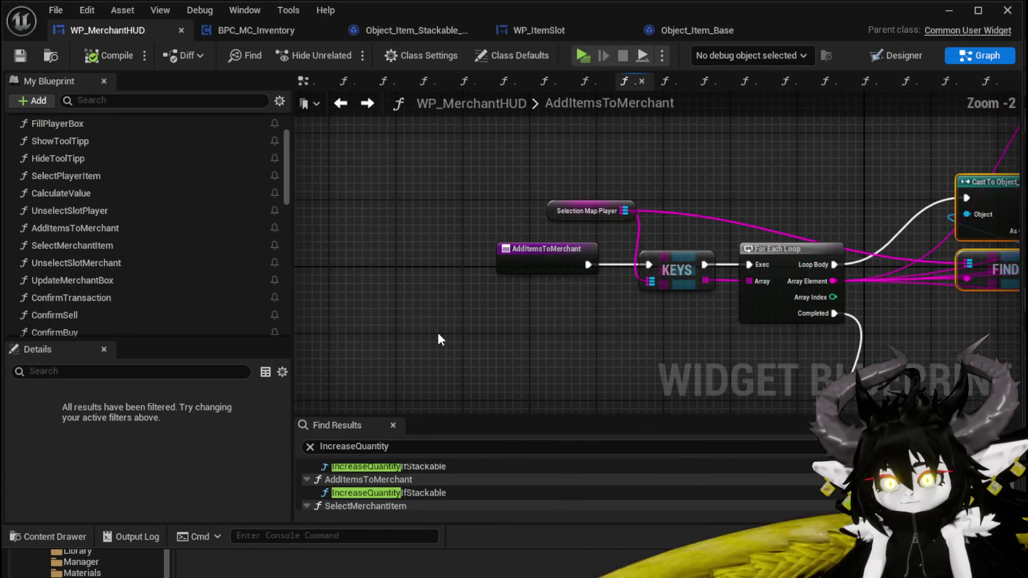
{"action": "left_click_drag", "start_coordinate": [438, 332], "coordinate": [322, 329]}
{"action": "scroll", "coordinate": [322, 329], "scroll_direction": "down", "scroll_amount": 2}
{"action": "mouse_move", "coordinate": [702, 323]}
{"action": "left_mouse_down"}
{"action": "mouse_move", "coordinate": [852, 323]}
{"action": "mouse_move", "coordinate": [621, 316]}
{"action": "mouse_move", "coordinate": [480, 327]}
{"action": "mouse_move", "coordinate": [481, 348]}
{"action": "left_mouse_up"}
- Zoom and pan along the item-adding chain to inspect the Set Quantity and ADD nodes
{"action": "scroll", "coordinate": [480, 331], "scroll_direction": "down", "scroll_amount": 1}
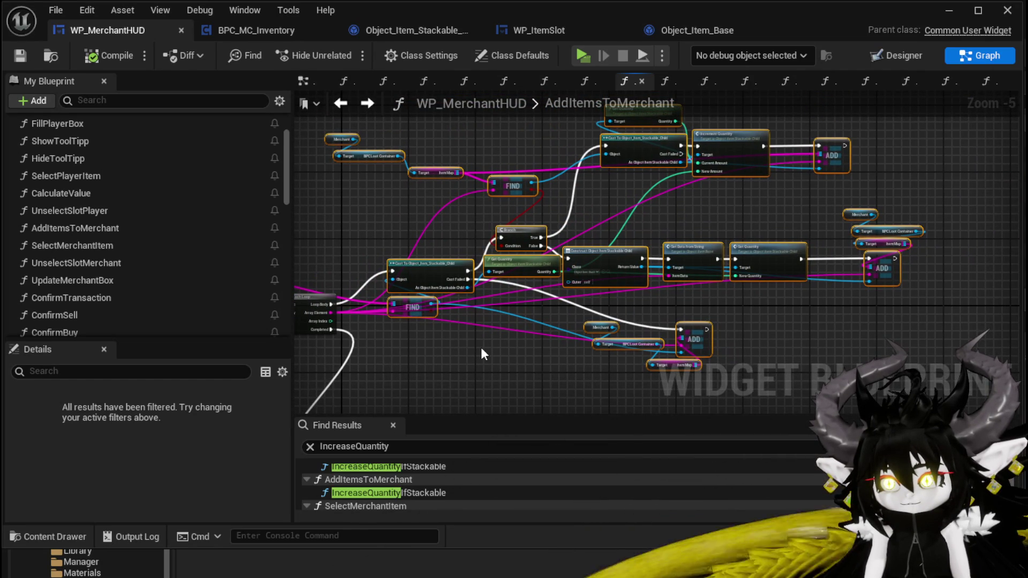
{"action": "scroll", "coordinate": [152, 251], "scroll_direction": "down", "scroll_amount": 2}
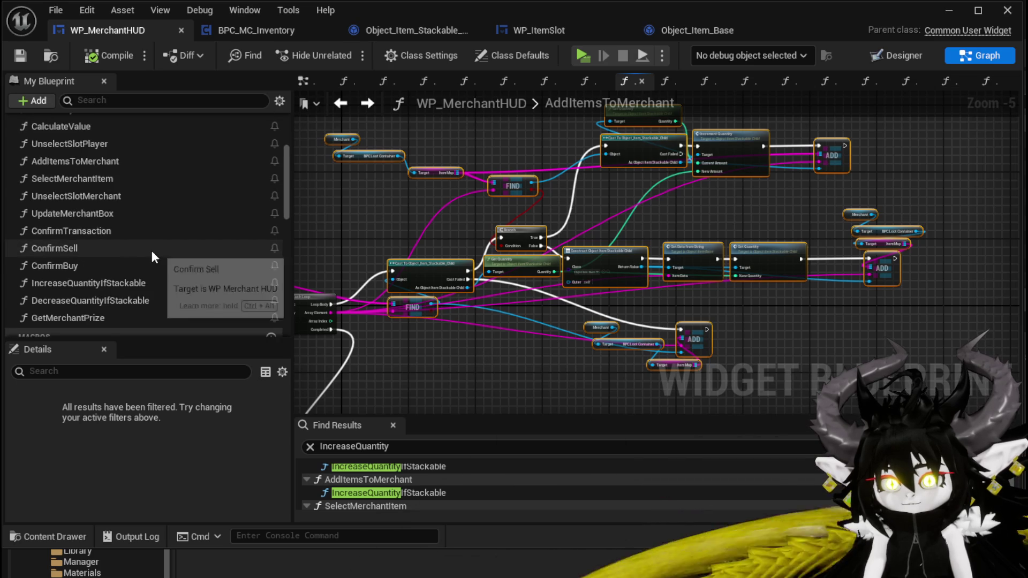
{"action": "scroll", "coordinate": [380, 326], "scroll_direction": "up", "scroll_amount": 3}
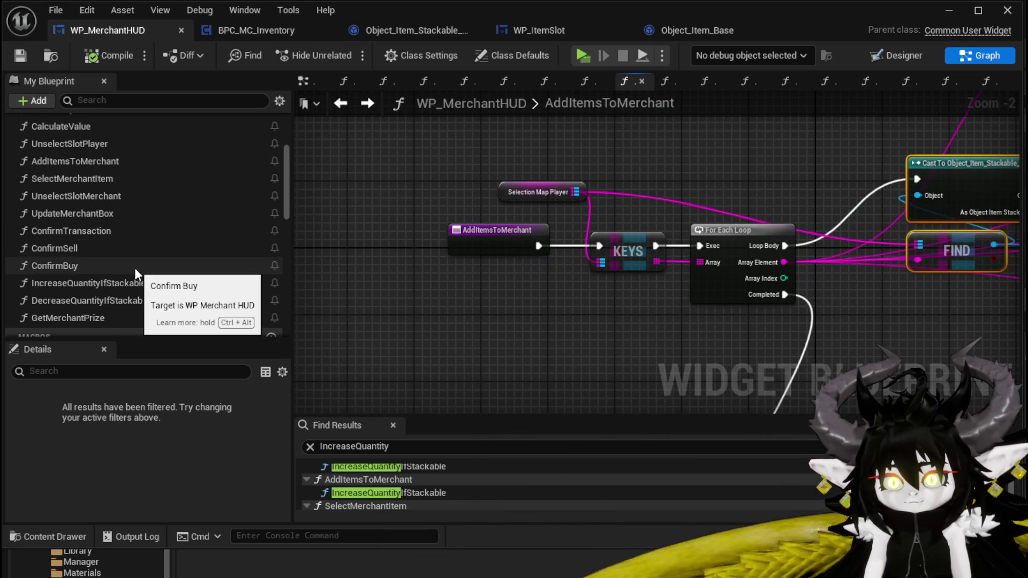
{"action": "scroll", "coordinate": [189, 294], "scroll_direction": "up", "scroll_amount": 2}
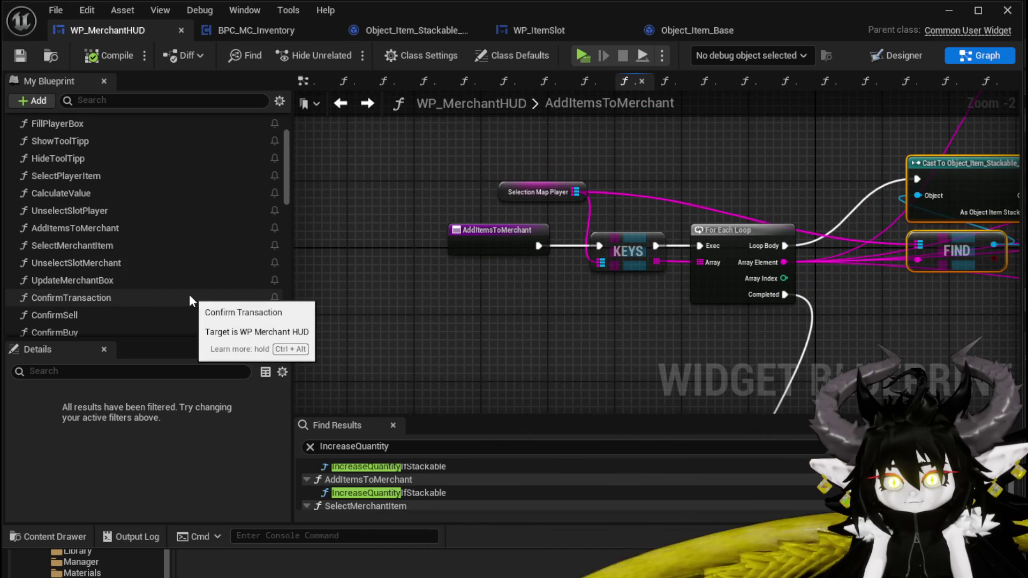
{"action": "scroll", "coordinate": [188, 295], "scroll_direction": "up", "scroll_amount": 2}
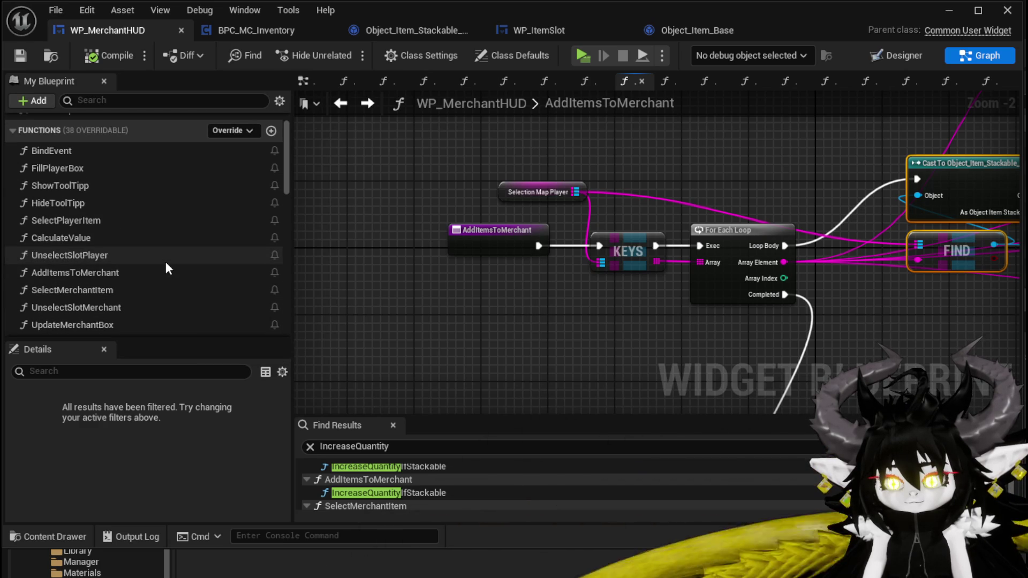
{"action": "scroll", "coordinate": [166, 265], "scroll_direction": "up", "scroll_amount": 1}
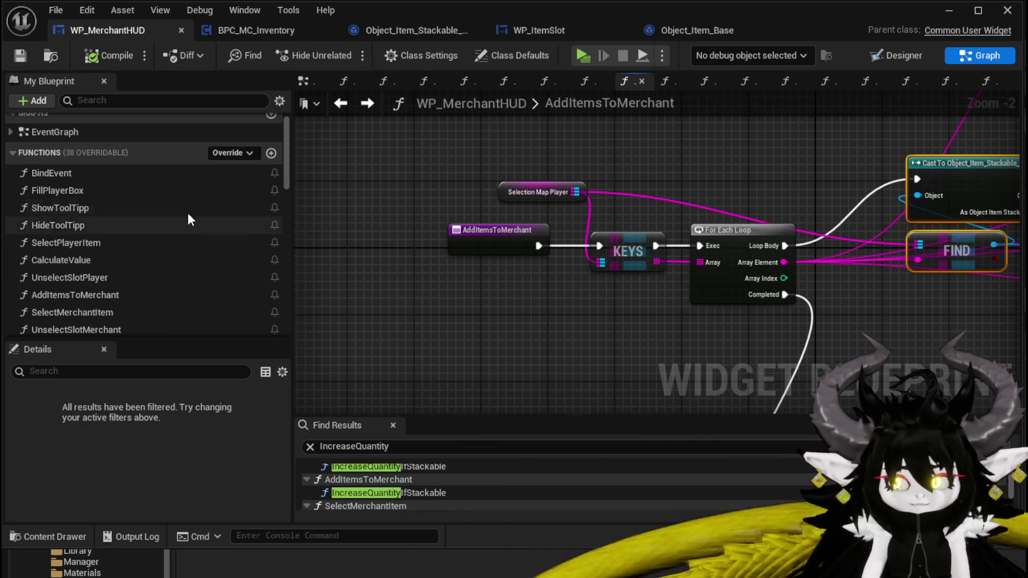
{"action": "scroll", "coordinate": [740, 152], "scroll_direction": "down", "scroll_amount": 2}
{"action": "mouse_move", "coordinate": [741, 151]}
{"action": "left_mouse_down"}
{"action": "mouse_move", "coordinate": [455, 148]}
{"action": "mouse_move", "coordinate": [392, 216]}
{"action": "mouse_move", "coordinate": [303, 208]}
{"action": "left_mouse_up"}
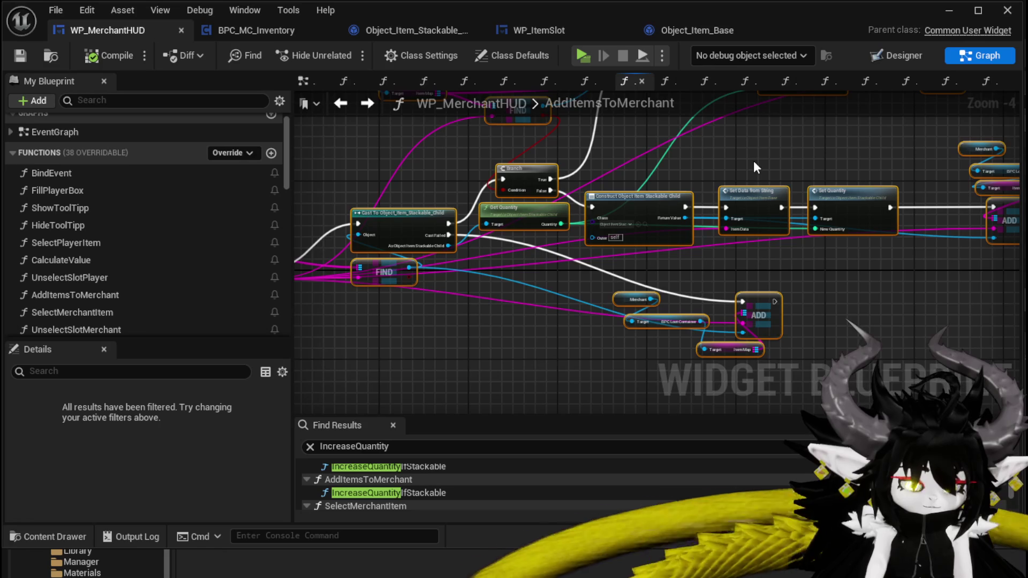
{"action": "mouse_move", "coordinate": [719, 158]}
{"action": "left_mouse_down"}
{"action": "mouse_move", "coordinate": [516, 181]}
{"action": "mouse_move", "coordinate": [412, 214]}
{"action": "left_mouse_up"}
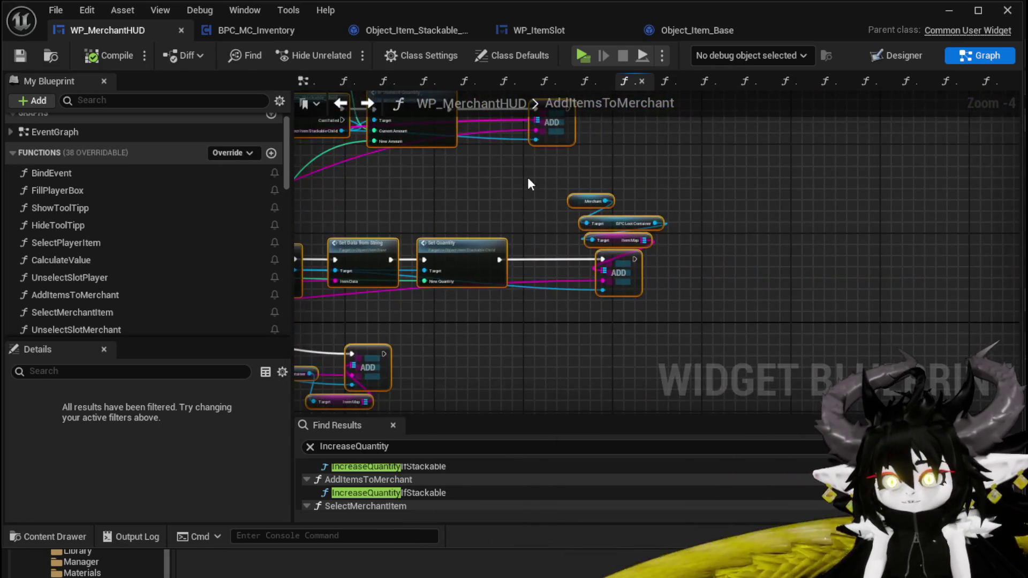
{"action": "scroll", "coordinate": [566, 180], "scroll_direction": "down", "scroll_amount": 1}
{"action": "left_click_drag", "start_coordinate": [566, 180], "coordinate": [680, 168]}
{"action": "left_click_drag", "start_coordinate": [436, 168], "coordinate": [454, 149]}
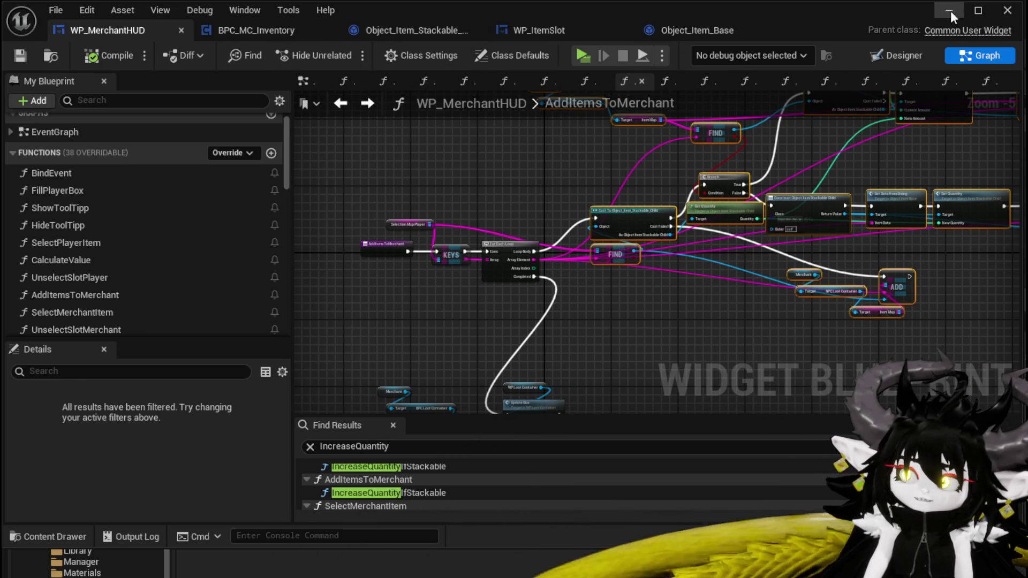
- Start a play session and open the Materials item grid in the in-game menu
{"action": "left_click", "coordinate": [949, 11]}
{"action": "left_click", "coordinate": [341, 52]}
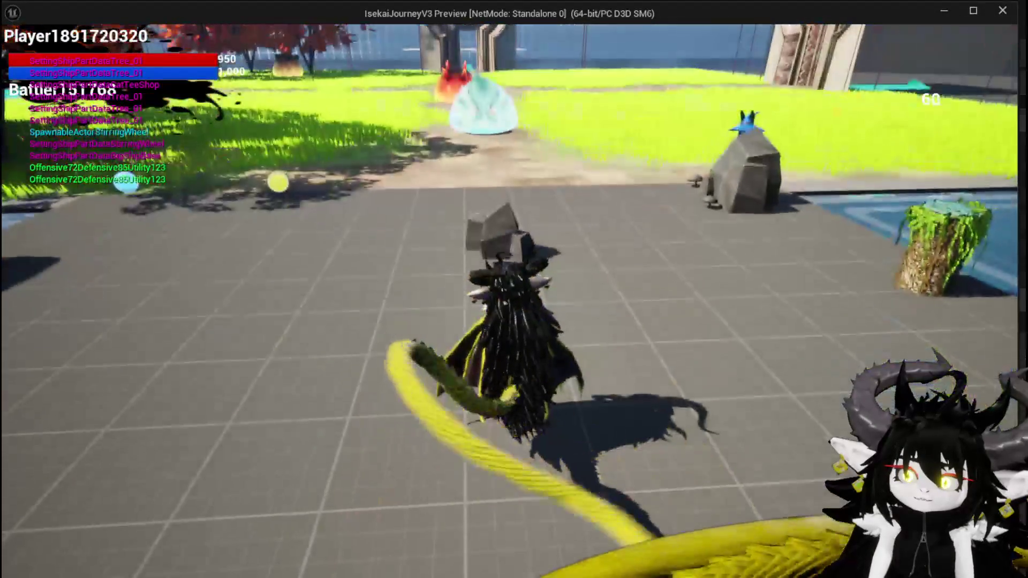
{"action": "key", "text": "i"}
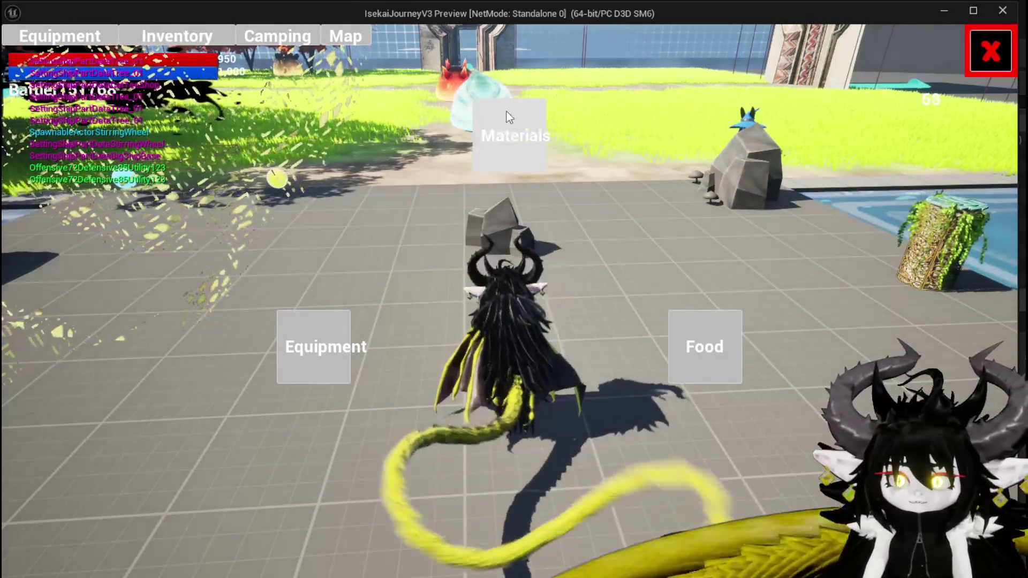
{"action": "left_click", "coordinate": [508, 117]}
- Select the Copper Ore slot, closing its item card and options
{"action": "left_click", "coordinate": [411, 217]}
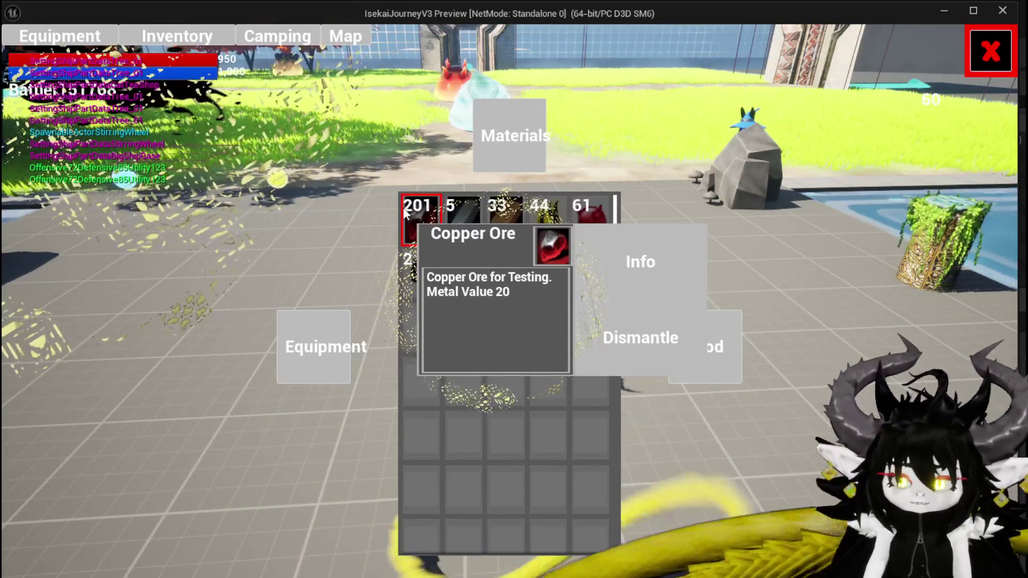
{"action": "left_click", "coordinate": [416, 220]}
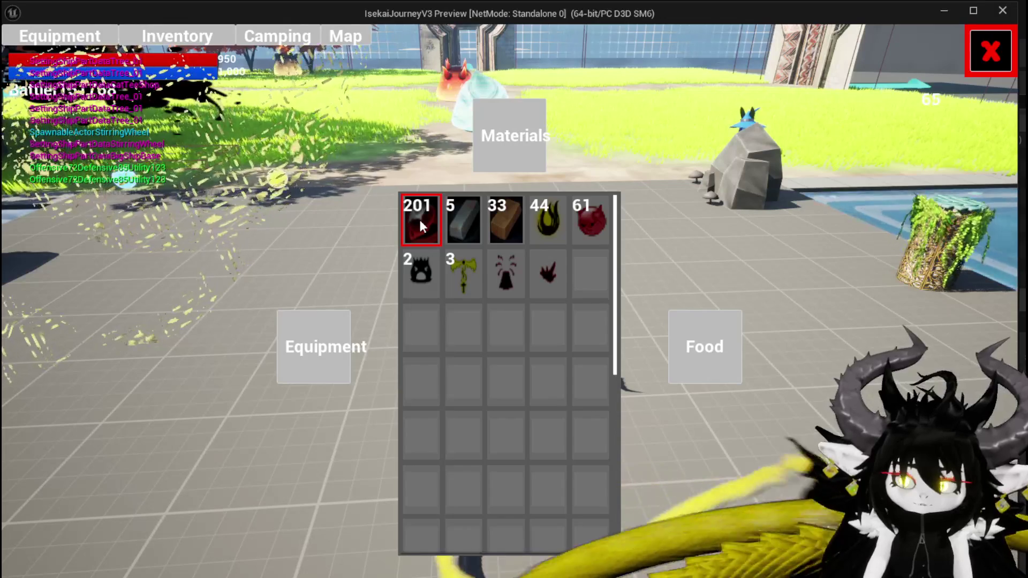
{"action": "left_click", "coordinate": [420, 214]}
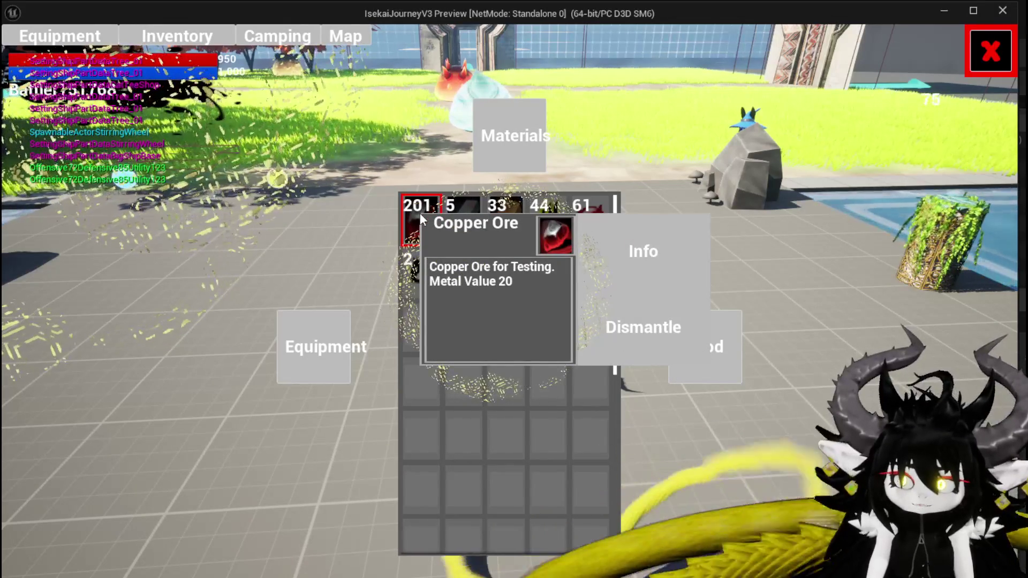
{"action": "left_click", "coordinate": [420, 214]}
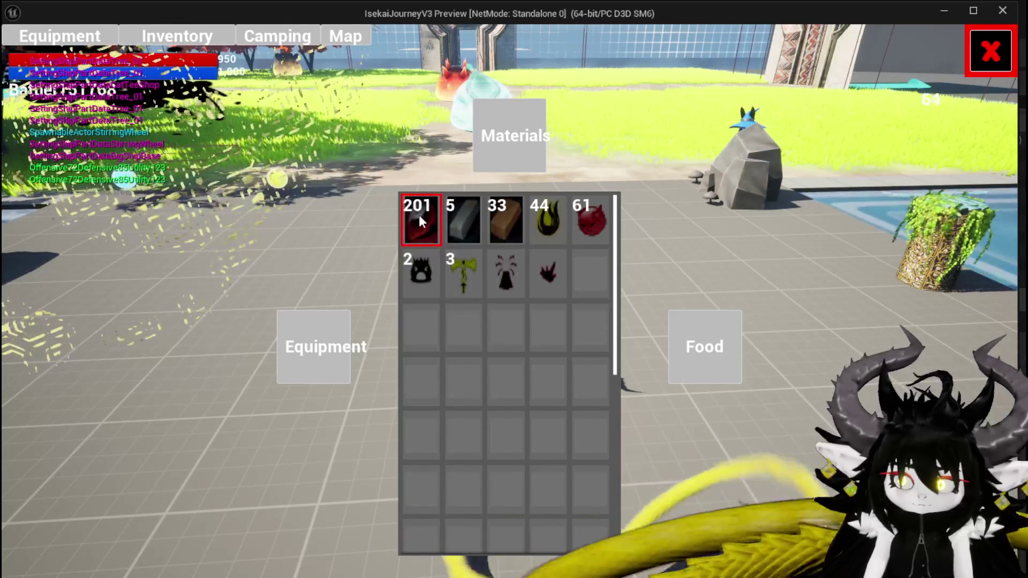
{"action": "mouse_move", "coordinate": [413, 219]}
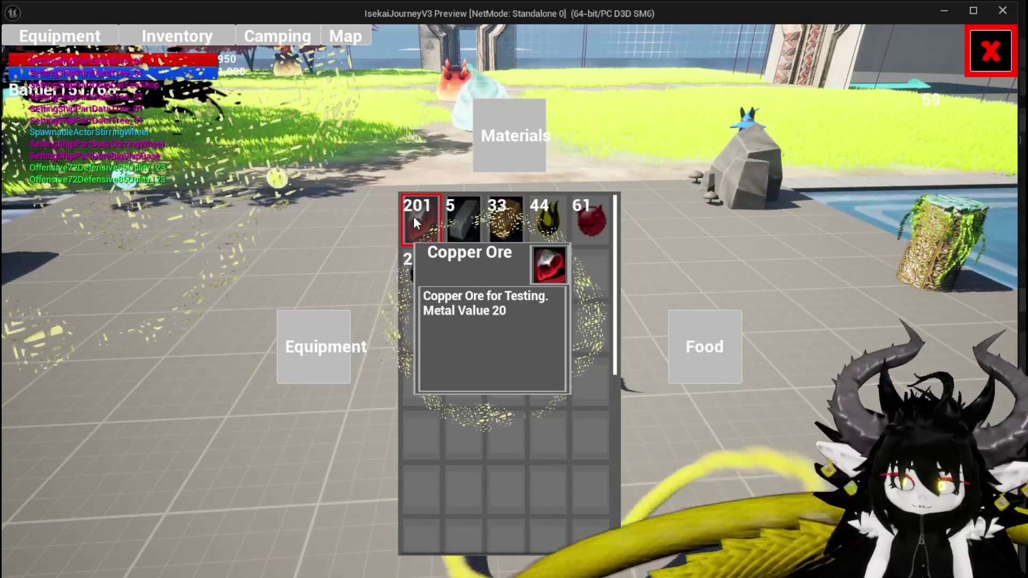
- Select the Iron Ingot slot and the 61-item slot, then stop the play session and save
{"action": "left_click", "coordinate": [466, 214]}
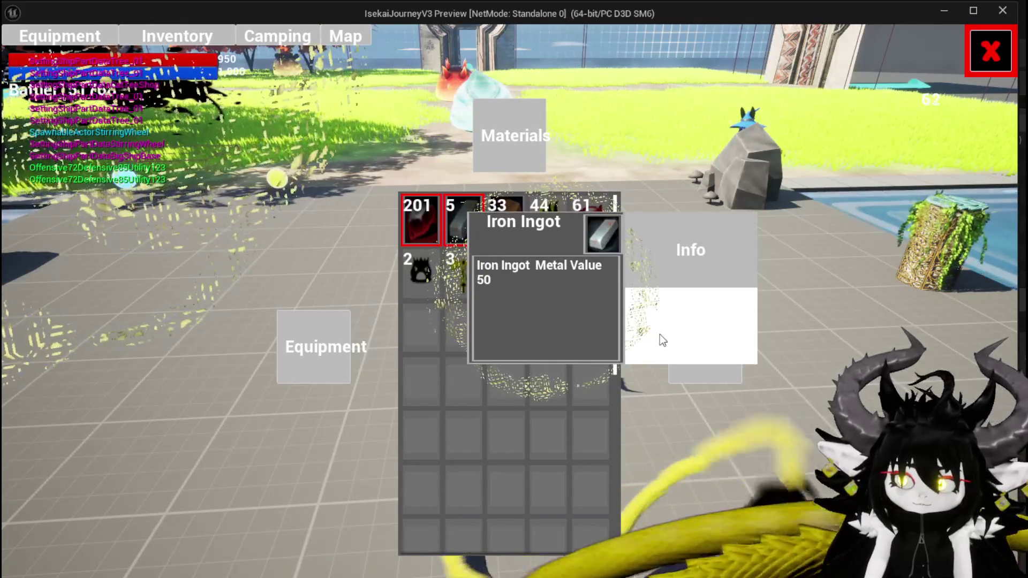
{"action": "left_click", "coordinate": [369, 228]}
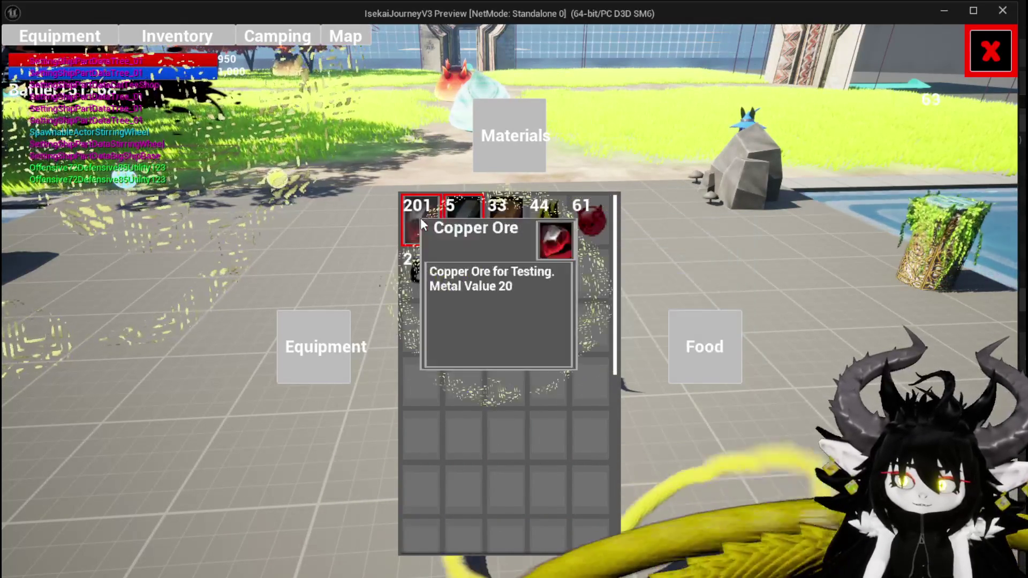
{"action": "mouse_move", "coordinate": [465, 231]}
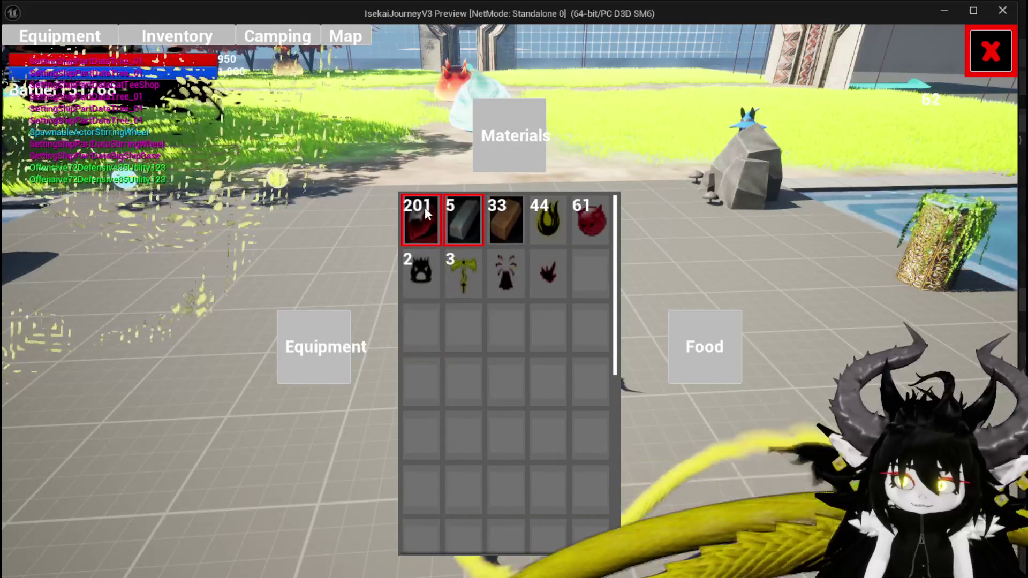
{"action": "mouse_move", "coordinate": [459, 211]}
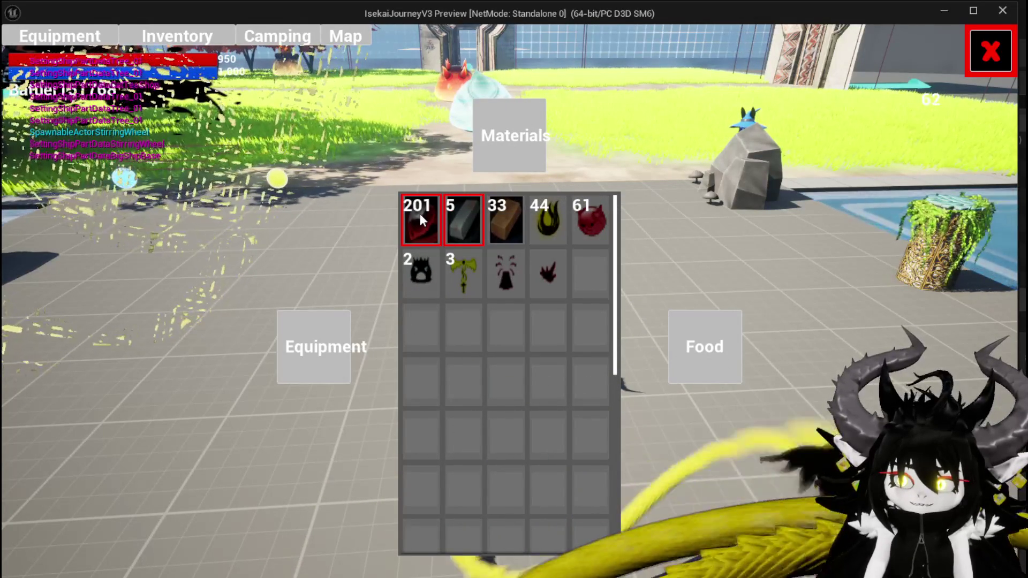
{"action": "left_click", "coordinate": [459, 211]}
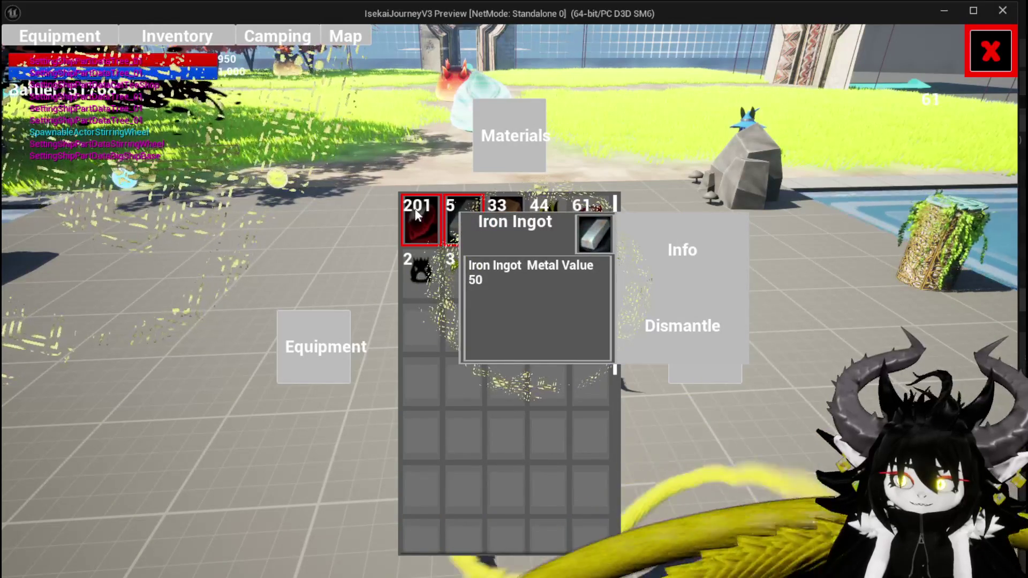
{"action": "left_click", "coordinate": [358, 207]}
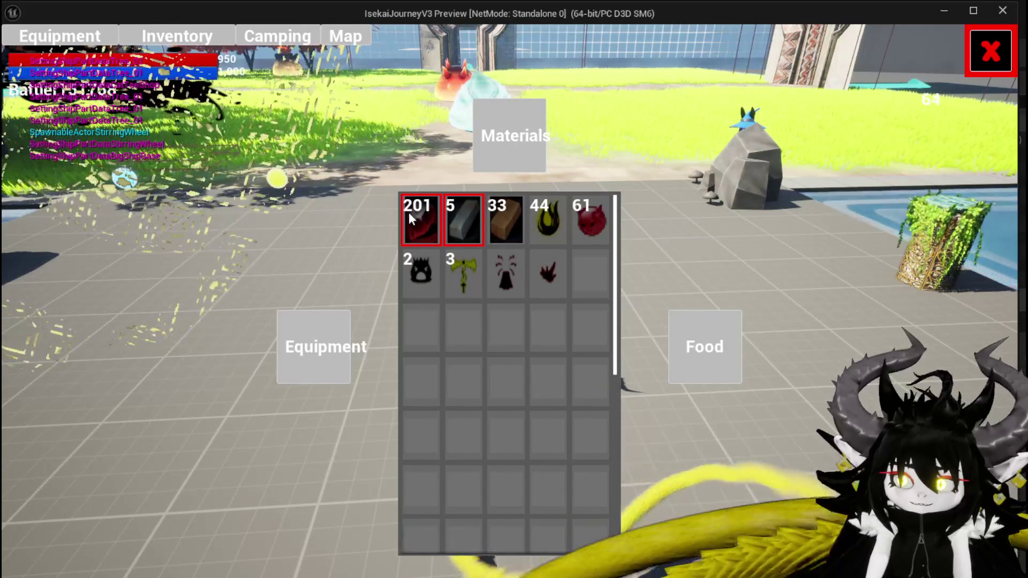
{"action": "left_click", "coordinate": [583, 223]}
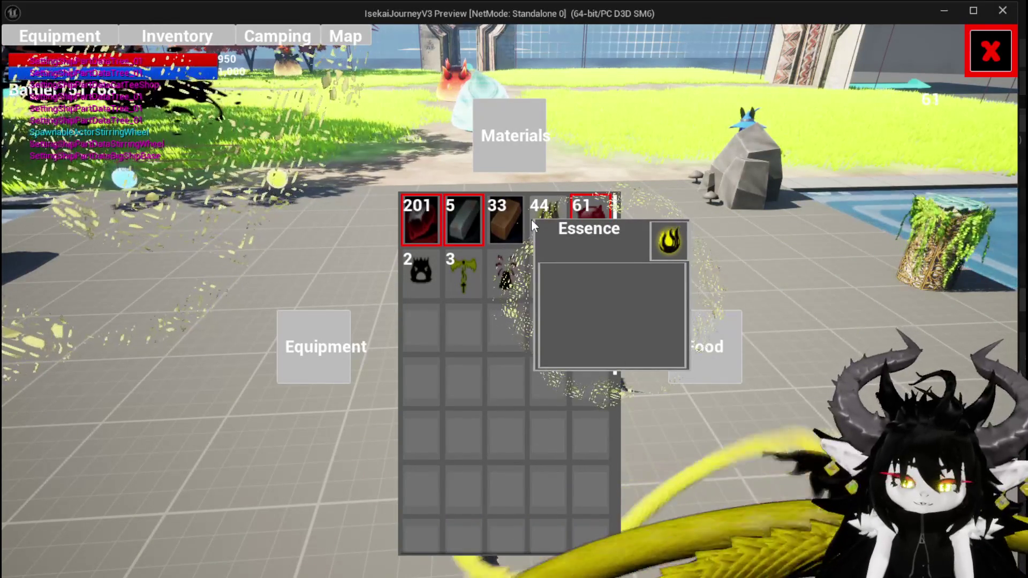
{"action": "key", "text": "Escape"}
{"action": "key", "text": "ctrl+s"}
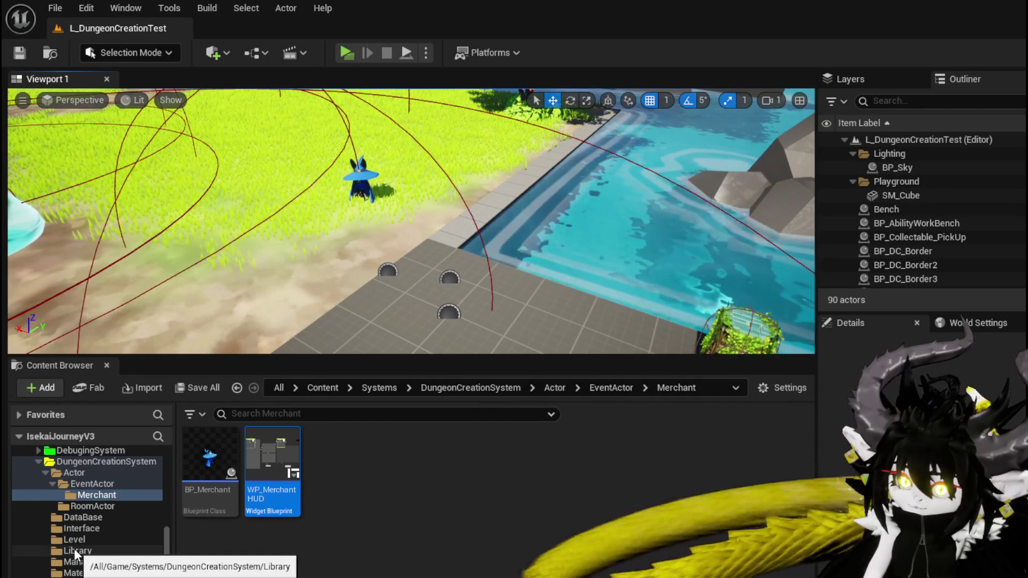
- Open WP_MerchantHUD from the Content Browser and switch to WP_ItemSlot's EventGraph
{"action": "scroll", "coordinate": [75, 554], "scroll_direction": "up", "scroll_amount": 2}
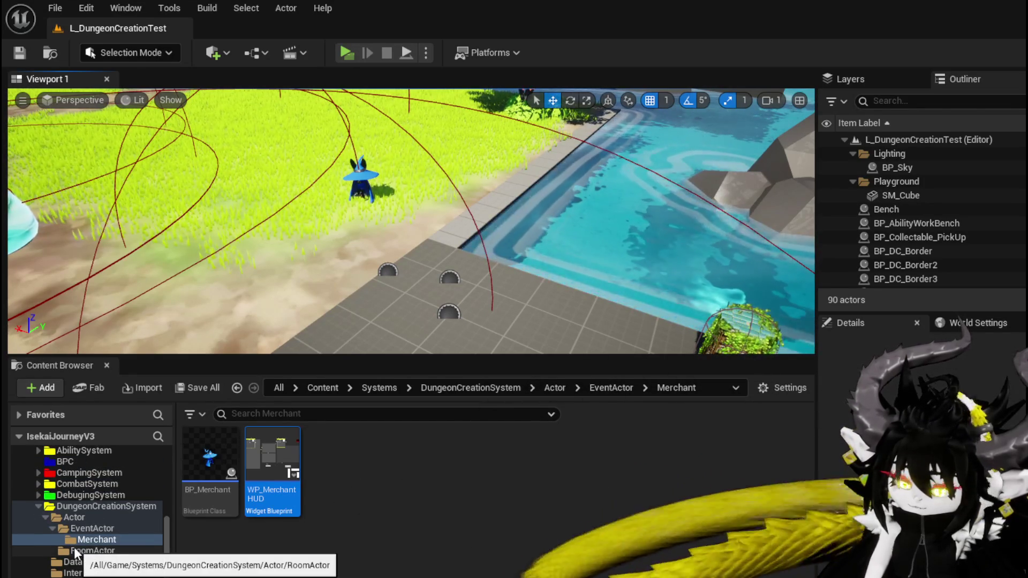
{"action": "scroll", "coordinate": [75, 553], "scroll_direction": "up", "scroll_amount": 2}
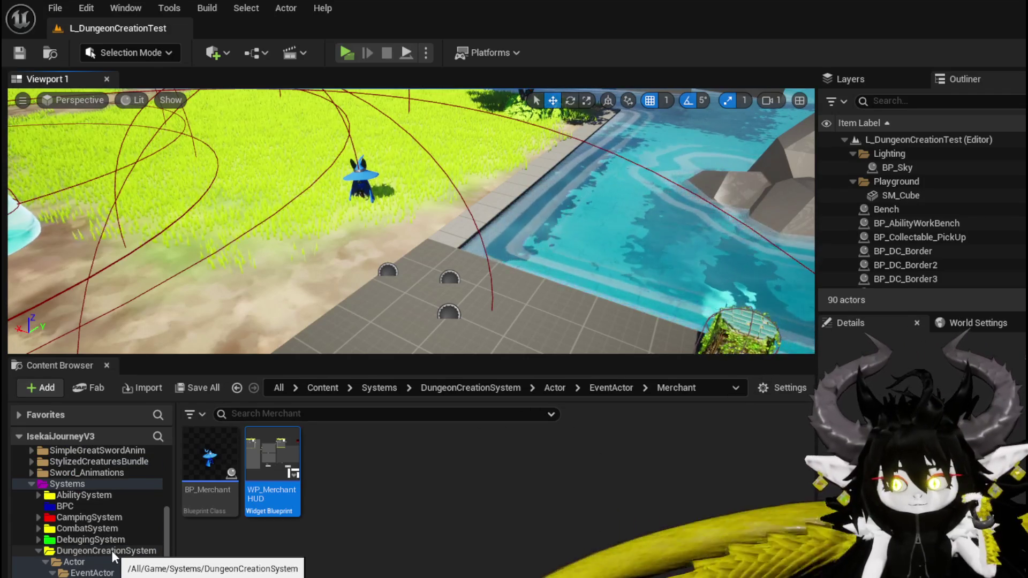
{"action": "scroll", "coordinate": [111, 550], "scroll_direction": "down", "scroll_amount": 2}
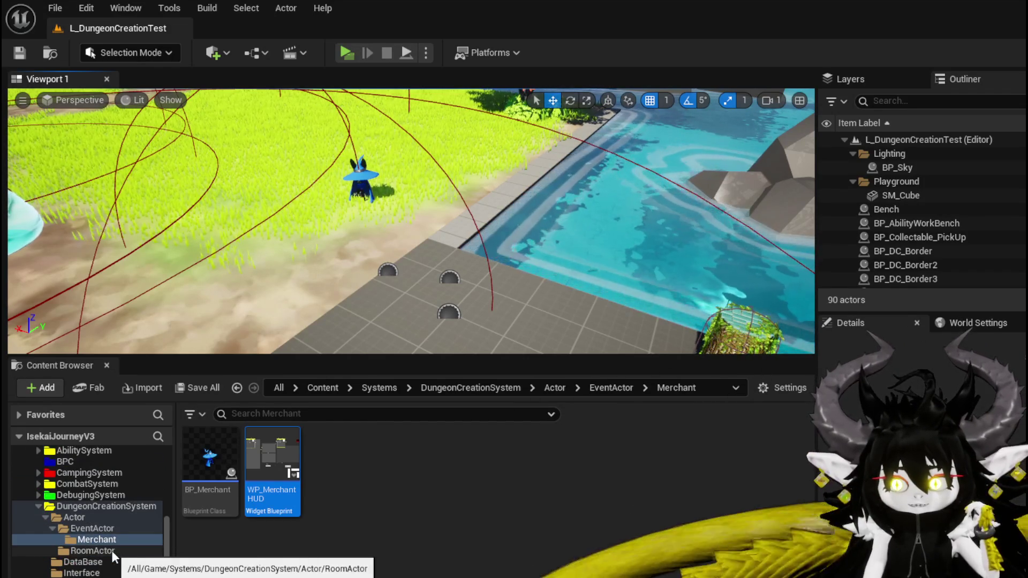
{"action": "scroll", "coordinate": [111, 550], "scroll_direction": "down", "scroll_amount": 6}
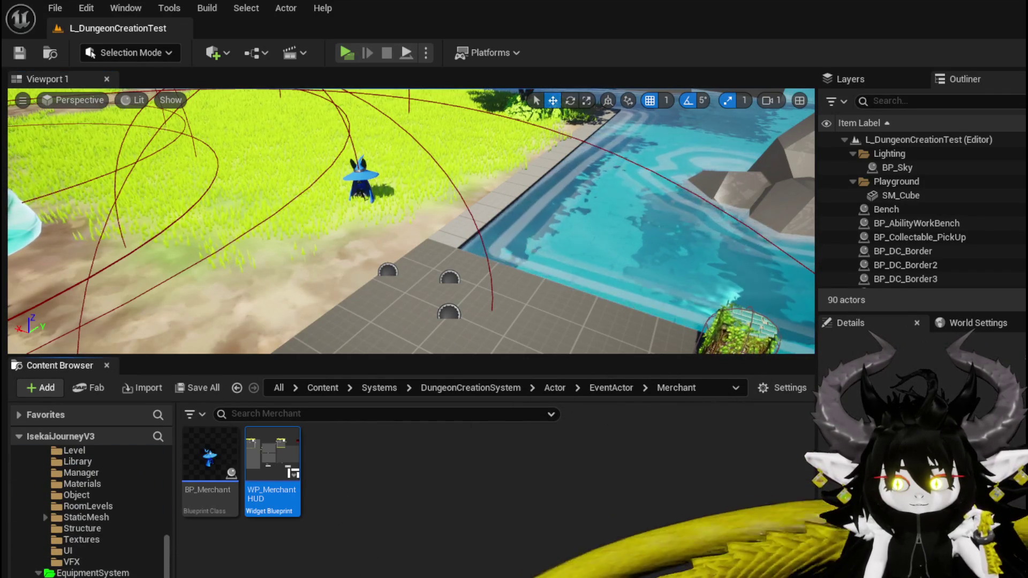
{"action": "double_click", "coordinate": [247, 461]}
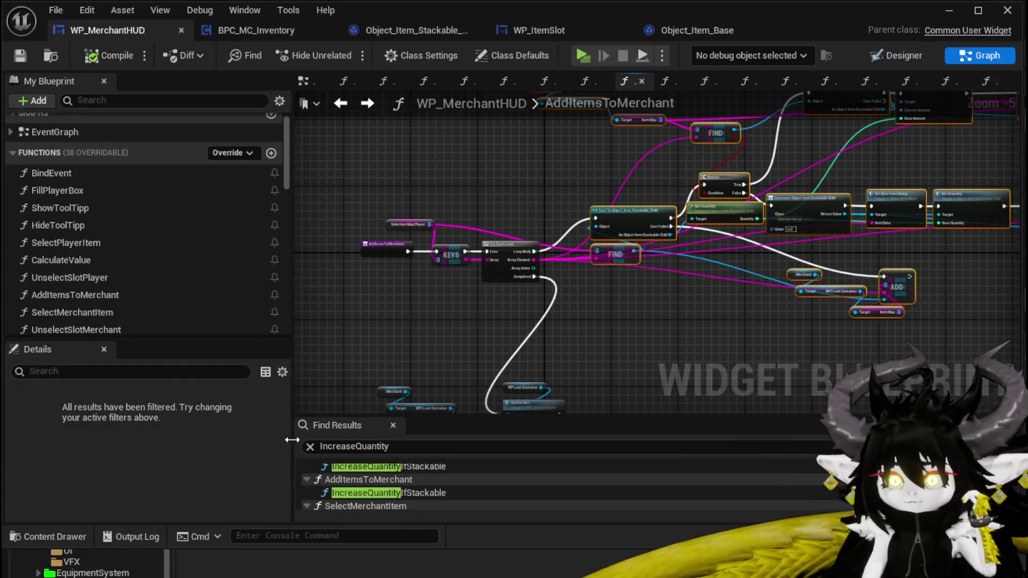
{"action": "left_click", "coordinate": [528, 30]}
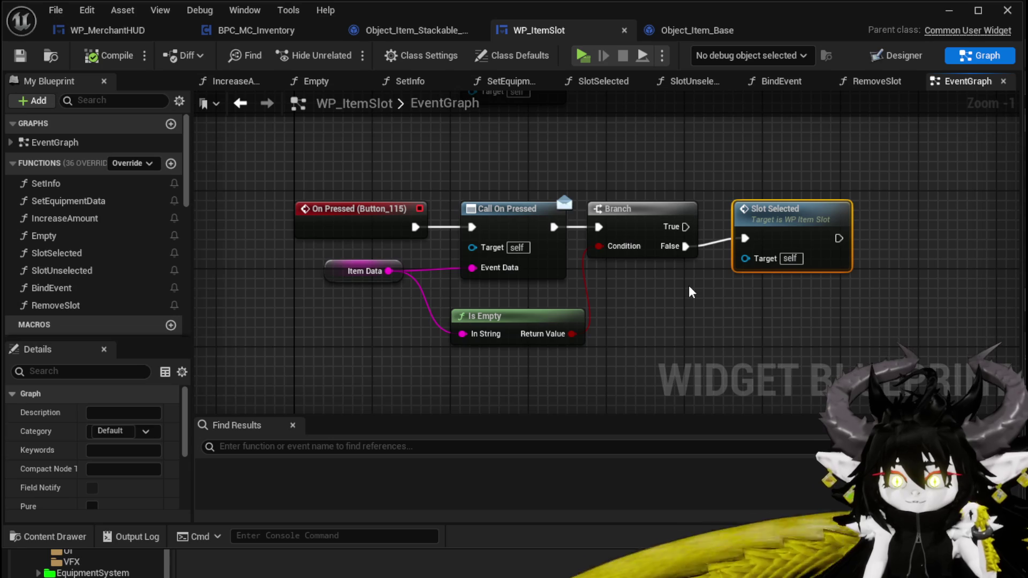
- Create a function named HoldButton in My Blueprint, then compile and save WP_ItemSlot
{"action": "mouse_move", "coordinate": [691, 292]}
{"action": "left_mouse_down"}
{"action": "mouse_move", "coordinate": [552, 216]}
{"action": "mouse_move", "coordinate": [554, 225]}
{"action": "left_mouse_up"}
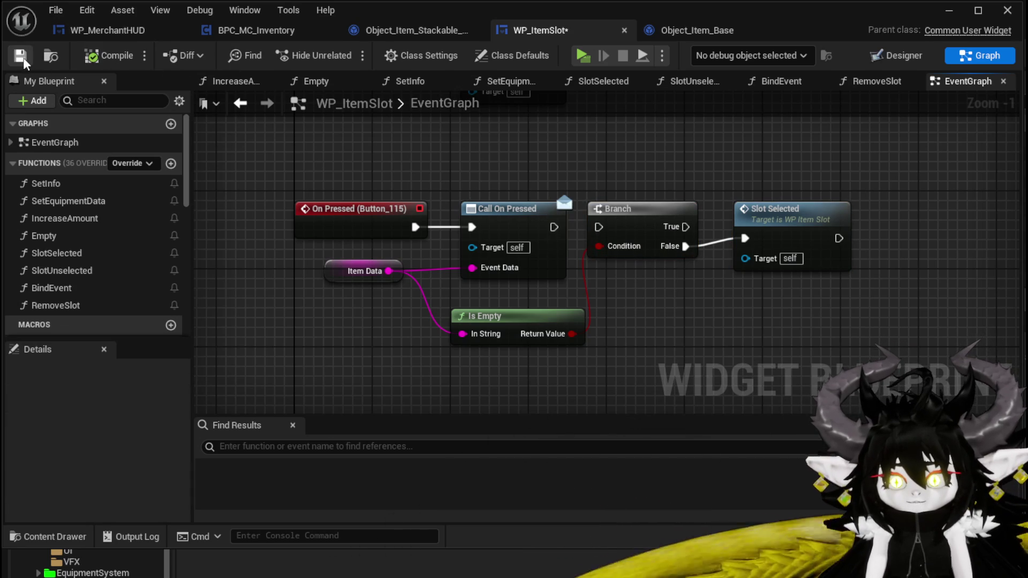
{"action": "left_click", "coordinate": [171, 163]}
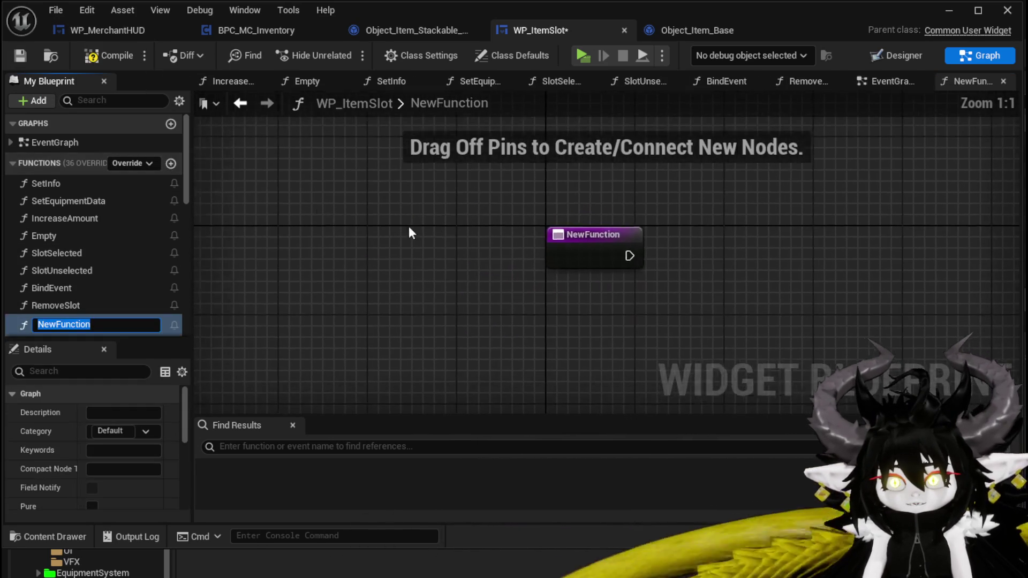
{"action": "type", "text": "Hold"}
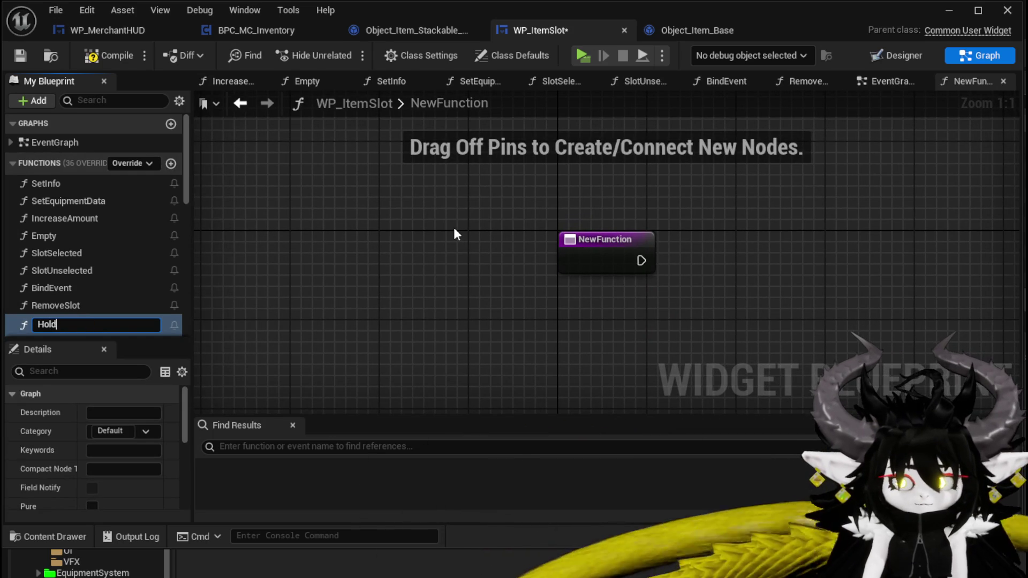
{"action": "type", "text": "Button"}
{"action": "key", "text": "Return"}
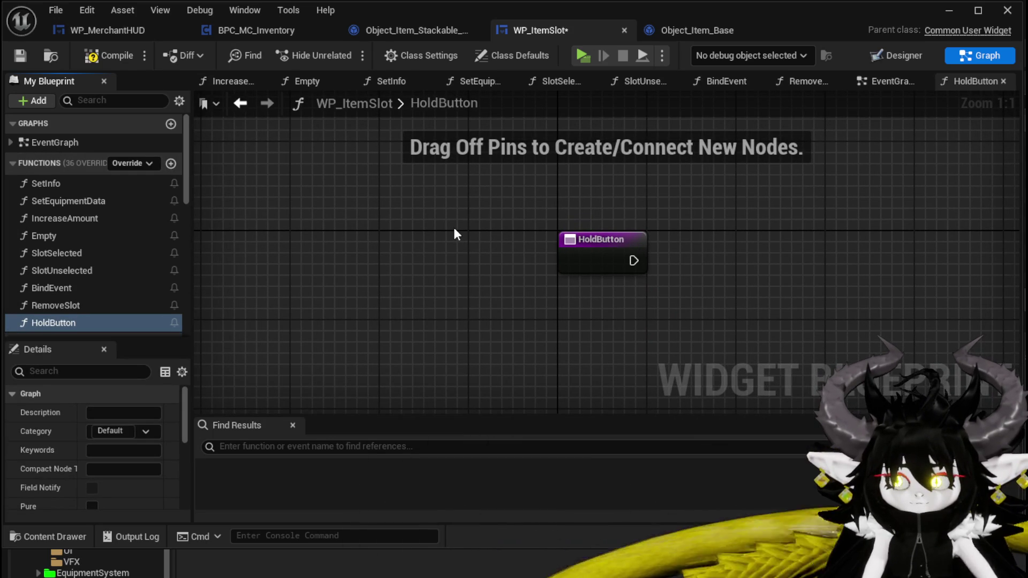
{"action": "left_click", "coordinate": [109, 55]}
{"action": "left_click", "coordinate": [20, 55]}
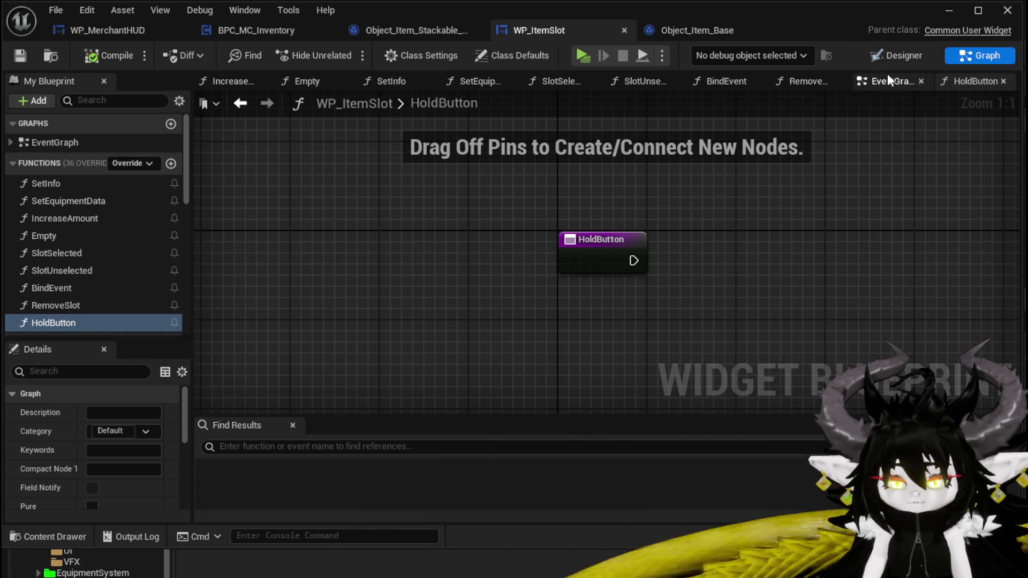
{"action": "left_click", "coordinate": [888, 62]}
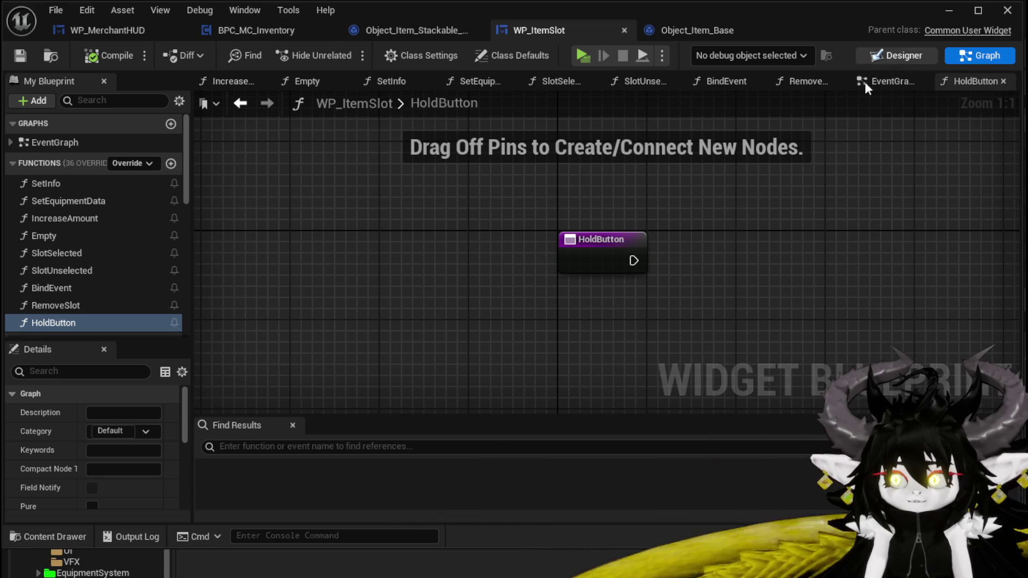
- Add an On Released event for Button_115 and place it near the other nodes
{"action": "left_click", "coordinate": [451, 268]}
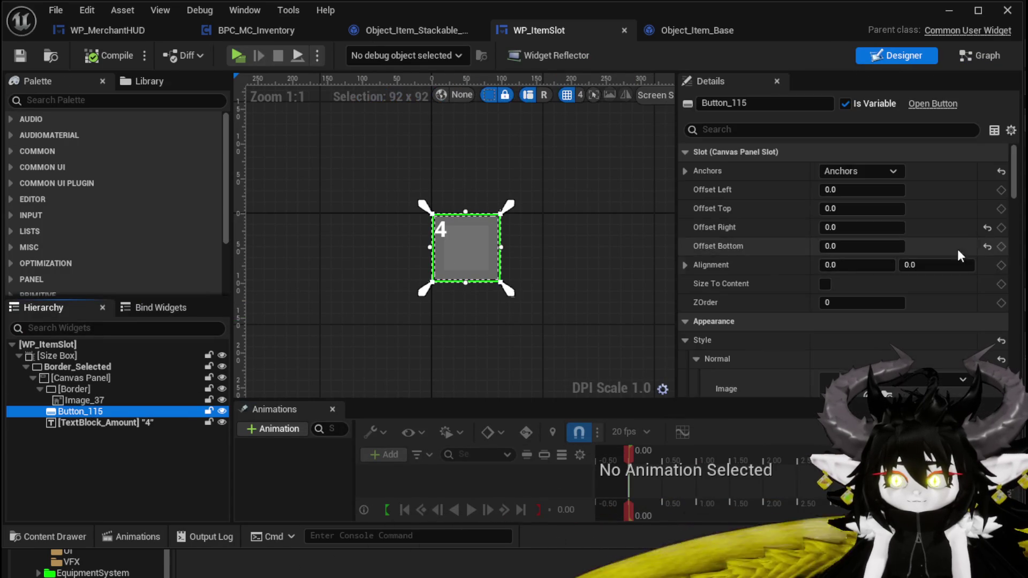
{"action": "left_click_drag", "start_coordinate": [1013, 185], "coordinate": [1020, 336]}
{"action": "scroll", "coordinate": [858, 331], "scroll_direction": "down", "scroll_amount": 10}
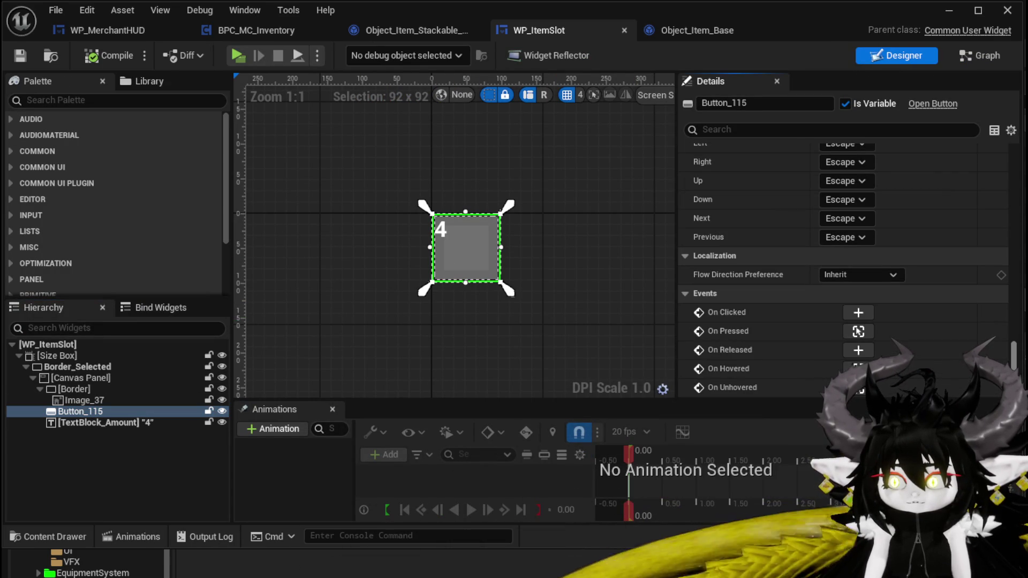
{"action": "left_click", "coordinate": [856, 349]}
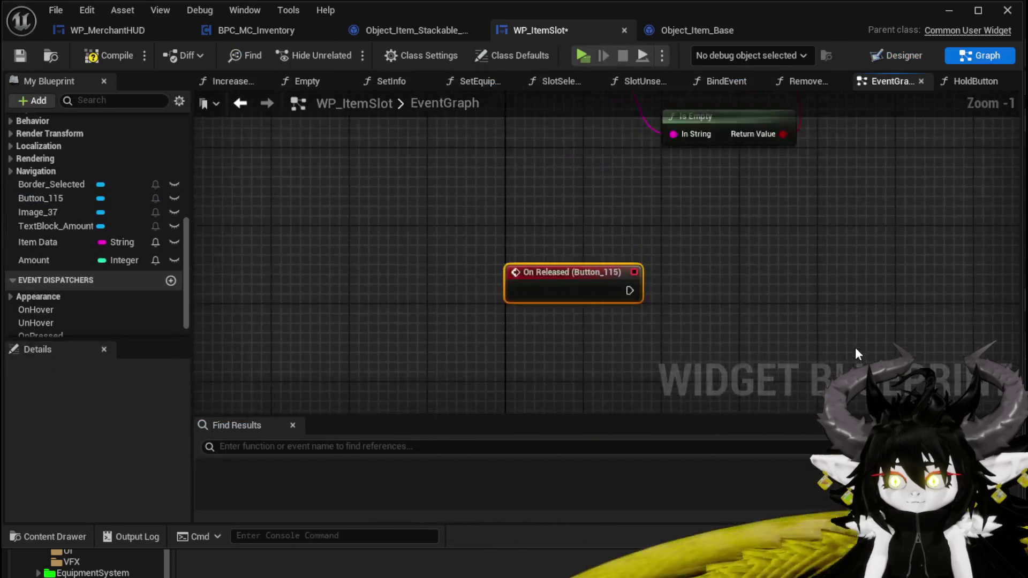
{"action": "left_click_drag", "start_coordinate": [469, 359], "coordinate": [474, 306]}
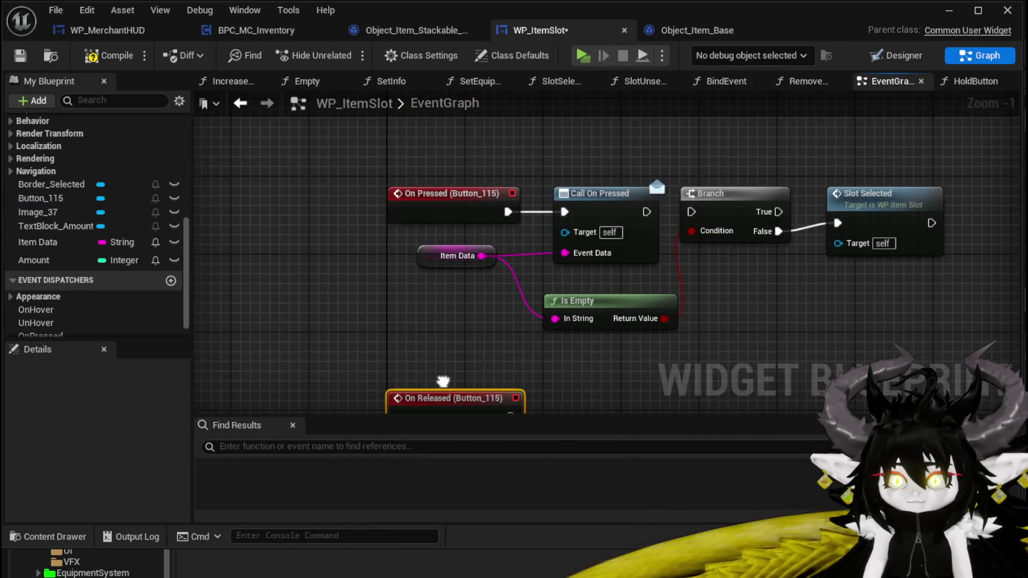
- Insert Set Timer by Event after Call On Pressed, shifting Branch and Slot Selected right
{"action": "mouse_move", "coordinate": [608, 270]}
{"action": "left_mouse_down"}
{"action": "mouse_move", "coordinate": [664, 182]}
{"action": "mouse_move", "coordinate": [1025, 191]}
{"action": "left_mouse_up"}
{"action": "right_click", "coordinate": [645, 194]}
{"action": "type", "text": "Set Timer"}
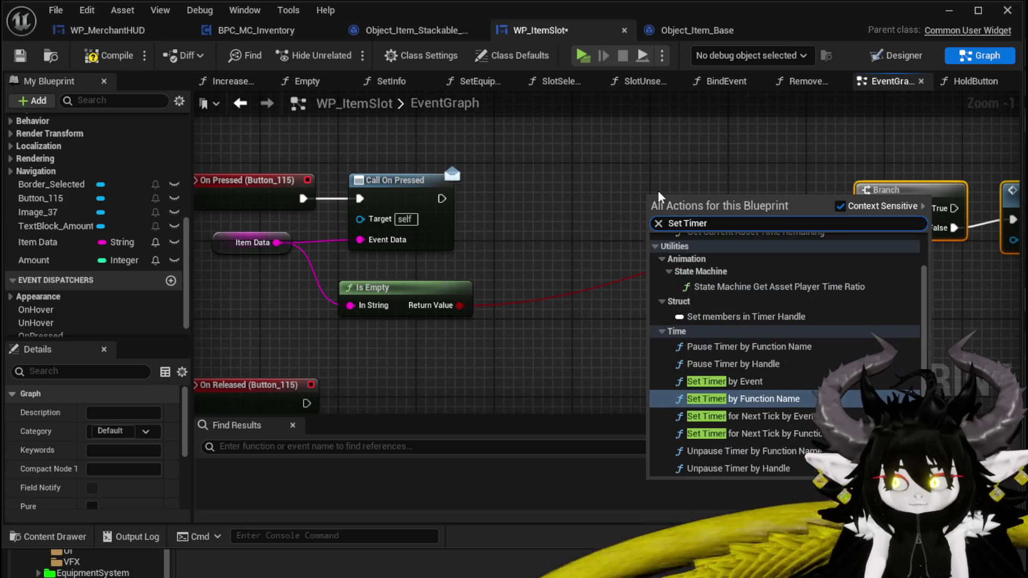
{"action": "key", "text": "Up"}
{"action": "key", "text": "Return"}
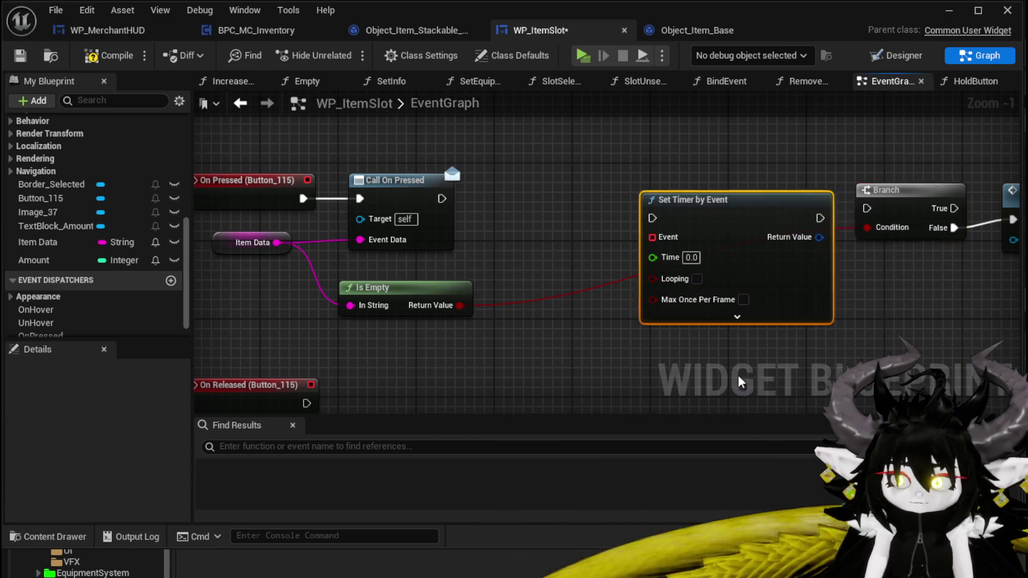
{"action": "left_click_drag", "start_coordinate": [690, 219], "coordinate": [611, 210]}
{"action": "left_click_drag", "start_coordinate": [442, 199], "coordinate": [574, 208]}
{"action": "left_click_drag", "start_coordinate": [515, 287], "coordinate": [560, 214]}
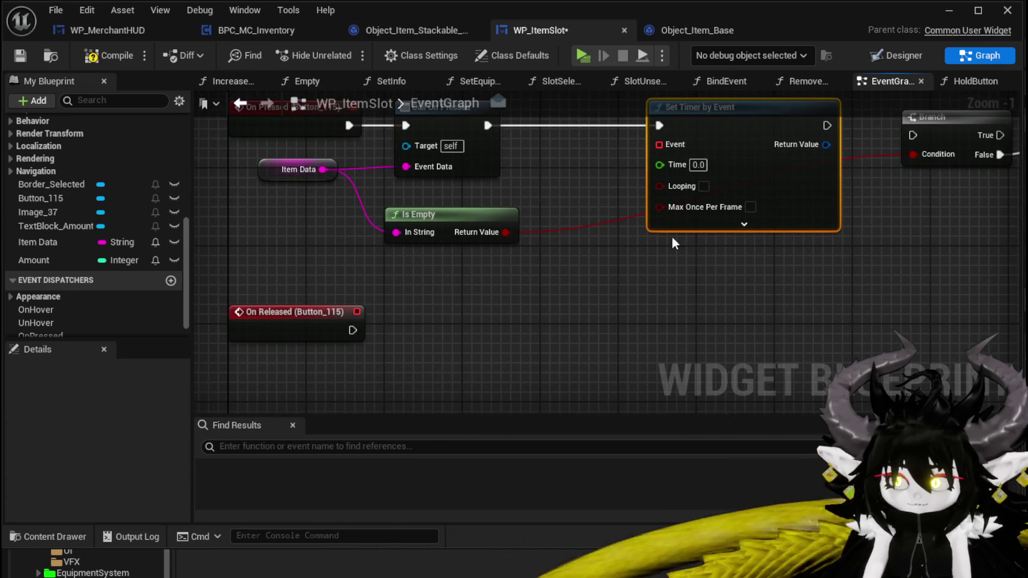
{"action": "left_click_drag", "start_coordinate": [769, 139], "coordinate": [349, 228]}
{"action": "left_click_drag", "start_coordinate": [513, 279], "coordinate": [852, 198]}
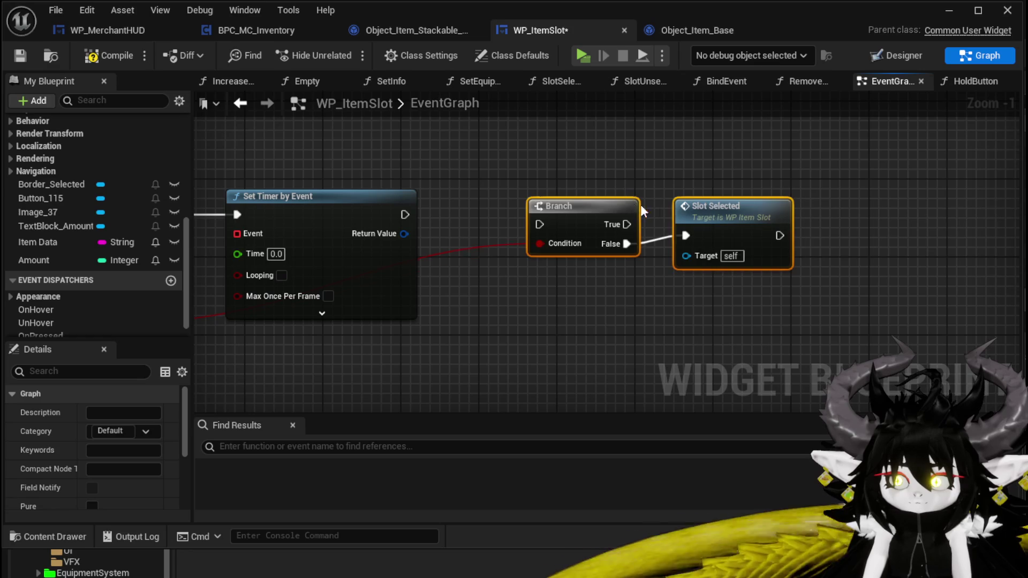
{"action": "left_click_drag", "start_coordinate": [635, 208], "coordinate": [860, 218]}
- Promote the timer's Return Value to a variable named HoldButtonHandler
{"action": "right_click", "coordinate": [405, 234]}
{"action": "key", "text": "Escape"}
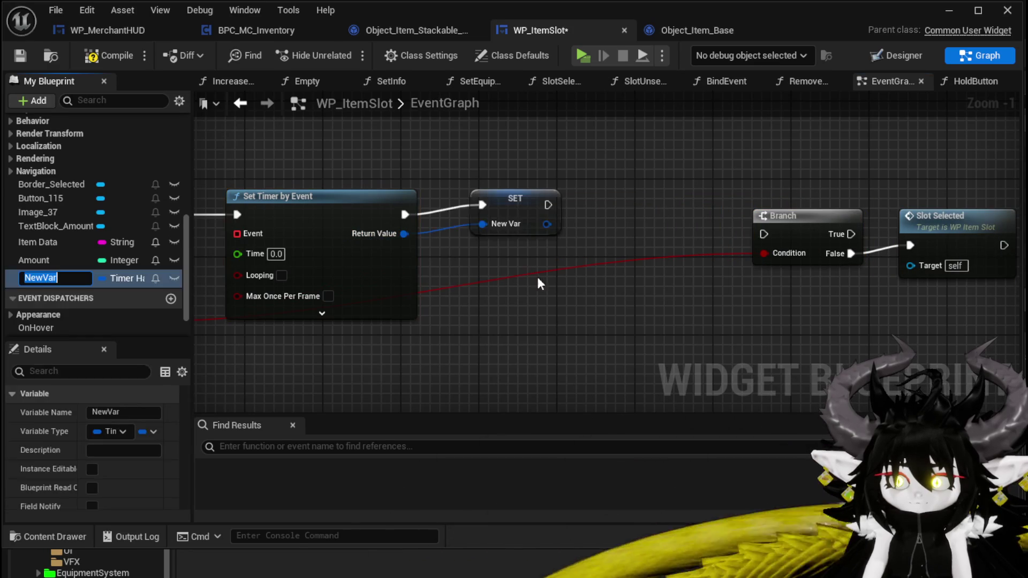
{"action": "type", "text": "Hold"}
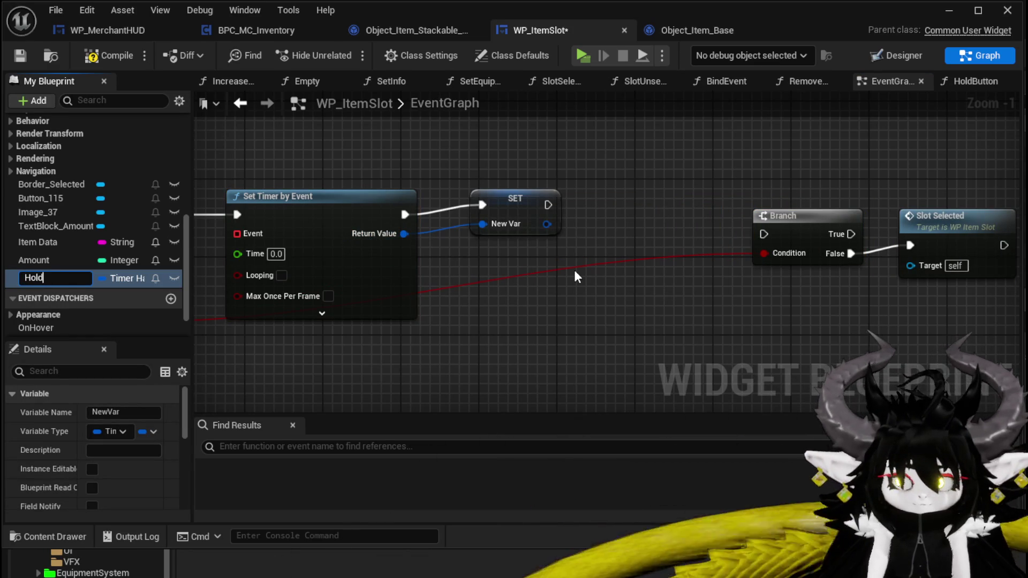
{"action": "type", "text": "dler"}
{"action": "key", "text": "Return"}
{"action": "left_click", "coordinate": [500, 215]}
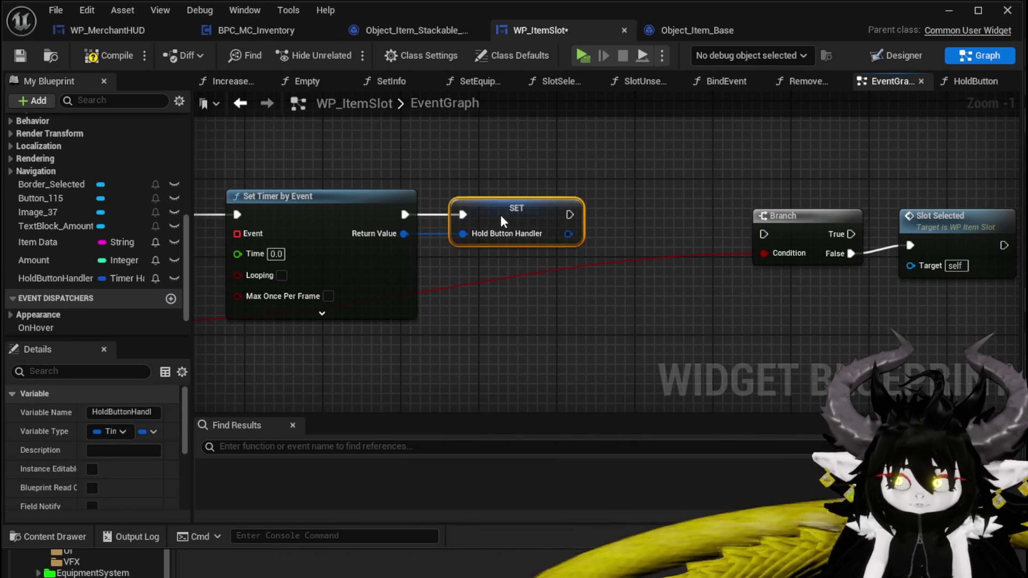
{"action": "scroll", "coordinate": [669, 233], "scroll_direction": "down", "scroll_amount": 3}
{"action": "scroll", "coordinate": [671, 238], "scroll_direction": "up", "scroll_amount": 3}
- Add Clear and Invalidate Timer by Handle on HoldButtonHandler, run from On Released
{"action": "mouse_move", "coordinate": [60, 273]}
{"action": "left_mouse_down"}
{"action": "mouse_move", "coordinate": [302, 261]}
{"action": "mouse_move", "coordinate": [322, 272]}
{"action": "left_mouse_up"}
{"action": "left_click", "coordinate": [381, 298]}
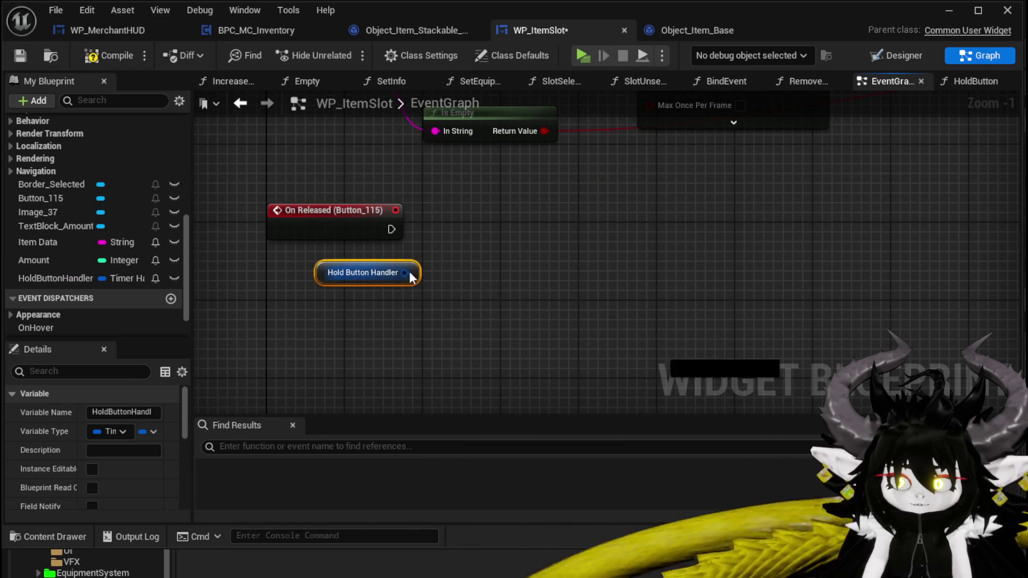
{"action": "left_click_drag", "start_coordinate": [406, 273], "coordinate": [476, 246]}
{"action": "type", "text": "Clear"}
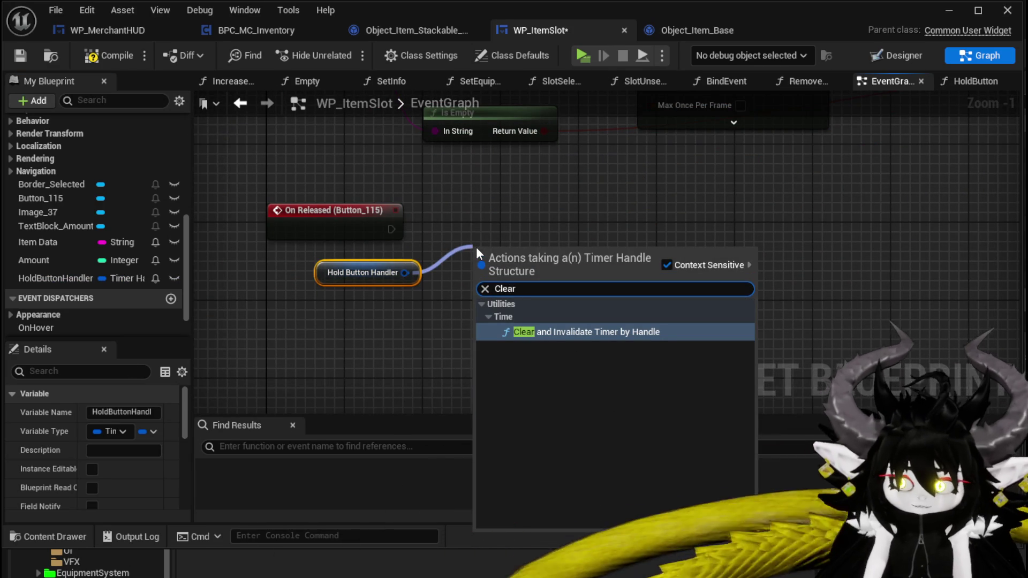
{"action": "left_click", "coordinate": [563, 332]}
{"action": "left_click_drag", "start_coordinate": [473, 261], "coordinate": [514, 263]}
{"action": "key", "text": "Escape"}
{"action": "left_click_drag", "start_coordinate": [391, 229], "coordinate": [481, 269]}
{"action": "mouse_move", "coordinate": [532, 249]}
{"action": "left_mouse_down"}
{"action": "mouse_move", "coordinate": [513, 210]}
{"action": "mouse_move", "coordinate": [267, 339]}
{"action": "left_mouse_up"}
- Set the timer's Initial Start Delay to 3.0, then compile and save
{"action": "left_click", "coordinate": [493, 252]}
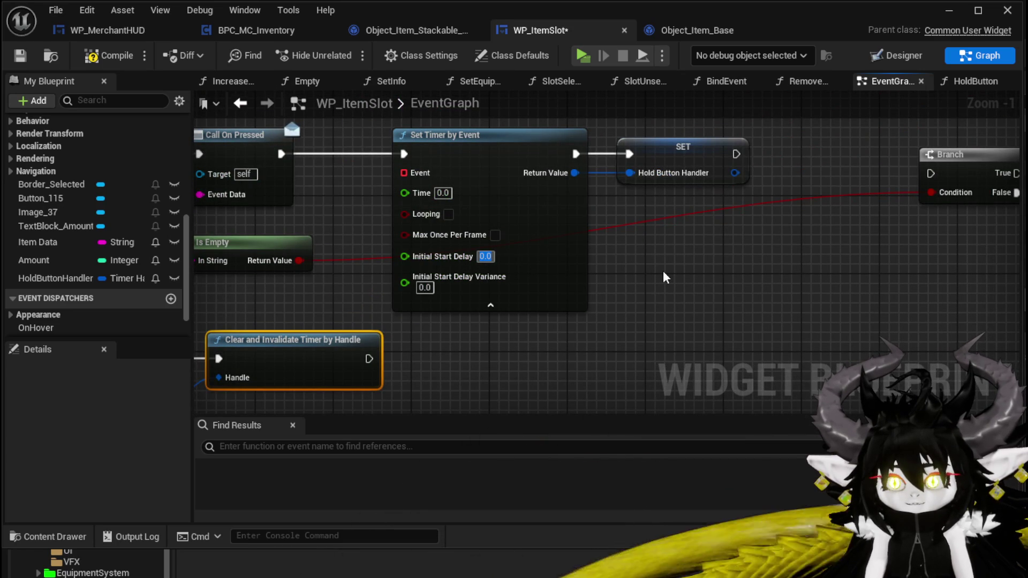
{"action": "type", "text": "3"}
{"action": "left_click", "coordinate": [662, 270]}
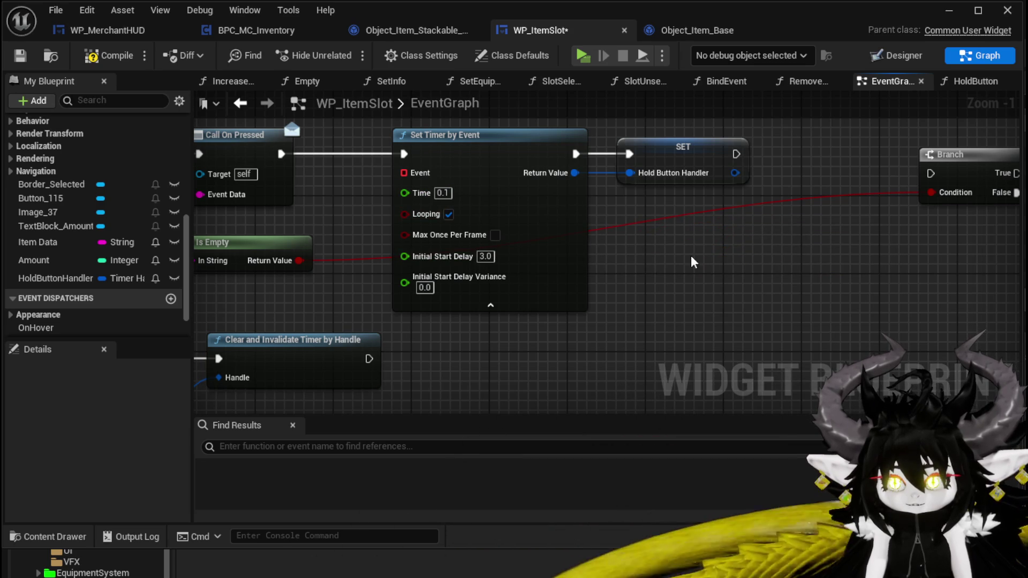
{"action": "left_click", "coordinate": [104, 55]}
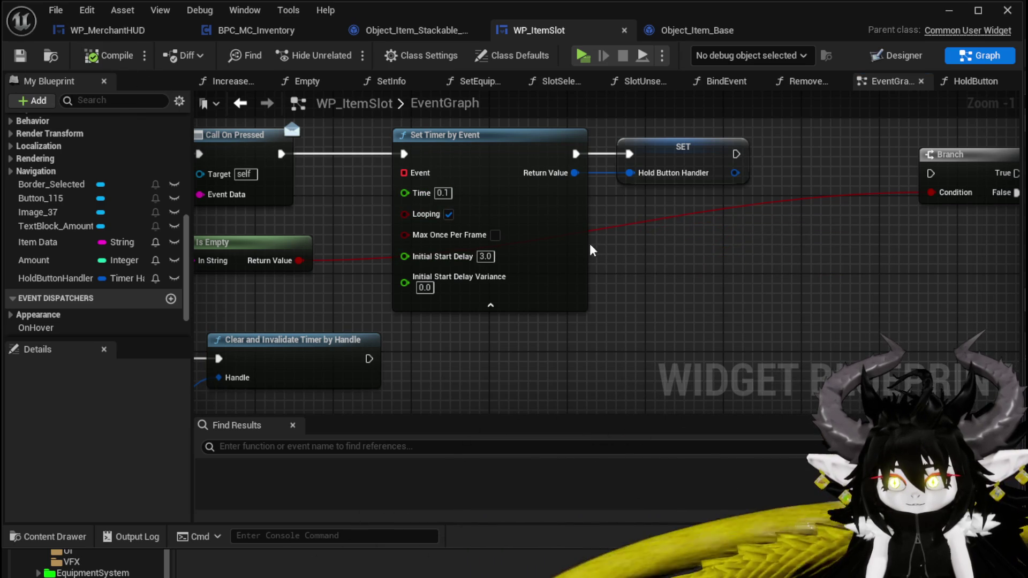
- Connect a Create Event bound to HoldButton into the timer's Event input
{"action": "scroll", "coordinate": [641, 238], "scroll_direction": "down", "scroll_amount": 1}
{"action": "mouse_move", "coordinate": [497, 314]}
{"action": "left_mouse_down"}
{"action": "mouse_move", "coordinate": [686, 184]}
{"action": "mouse_move", "coordinate": [703, 144]}
{"action": "left_mouse_up"}
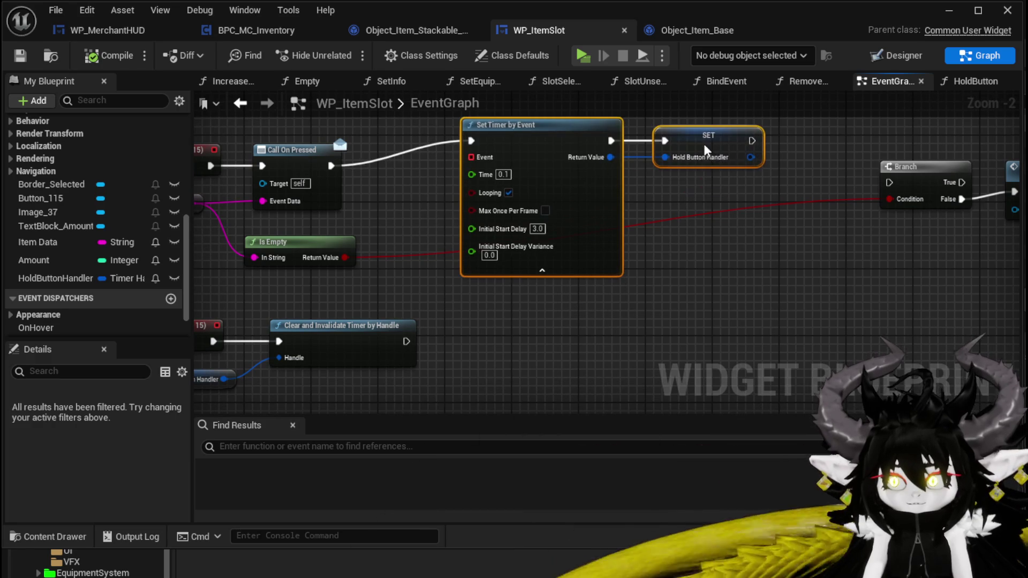
{"action": "left_click_drag", "start_coordinate": [695, 252], "coordinate": [609, 269]}
{"action": "scroll", "coordinate": [168, 174], "scroll_direction": "up", "scroll_amount": 5}
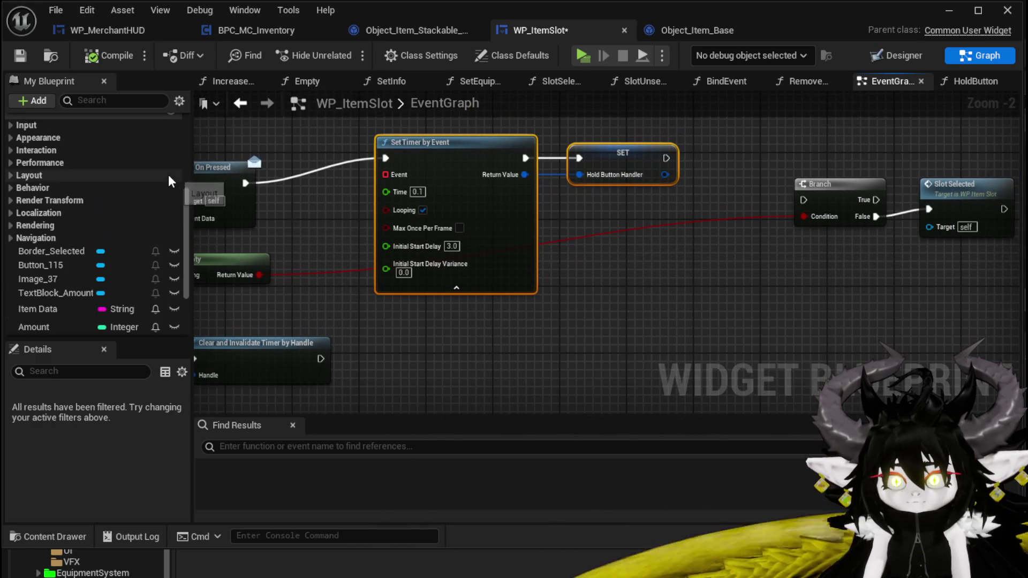
{"action": "mouse_move", "coordinate": [394, 182]}
{"action": "left_mouse_down"}
{"action": "mouse_move", "coordinate": [605, 177]}
{"action": "mouse_move", "coordinate": [564, 190]}
{"action": "left_mouse_up"}
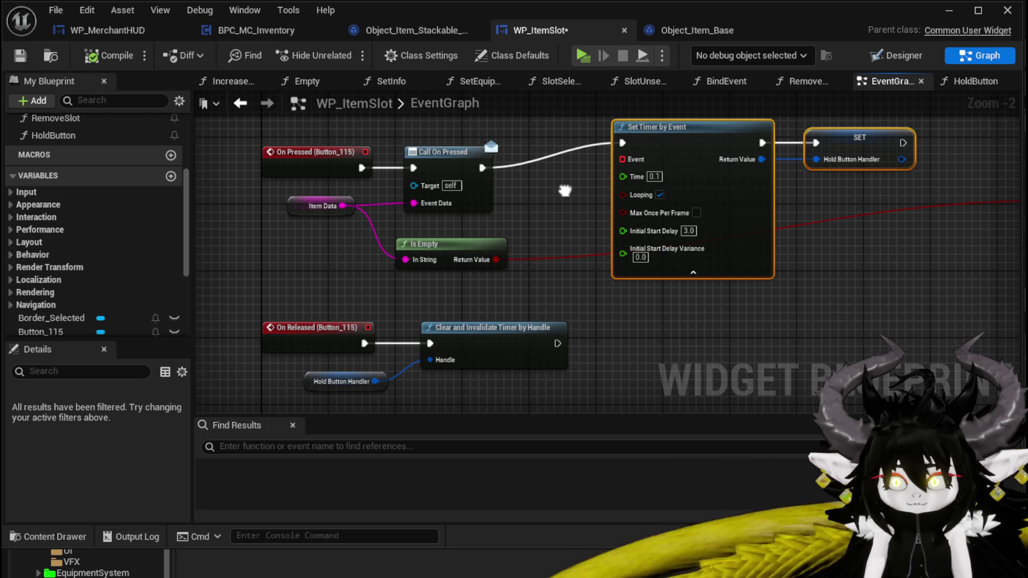
{"action": "mouse_move", "coordinate": [625, 170]}
{"action": "left_mouse_down"}
{"action": "mouse_move", "coordinate": [745, 385]}
{"action": "mouse_move", "coordinate": [655, 321]}
{"action": "mouse_move", "coordinate": [645, 182]}
{"action": "mouse_move", "coordinate": [705, 325]}
{"action": "left_mouse_up"}
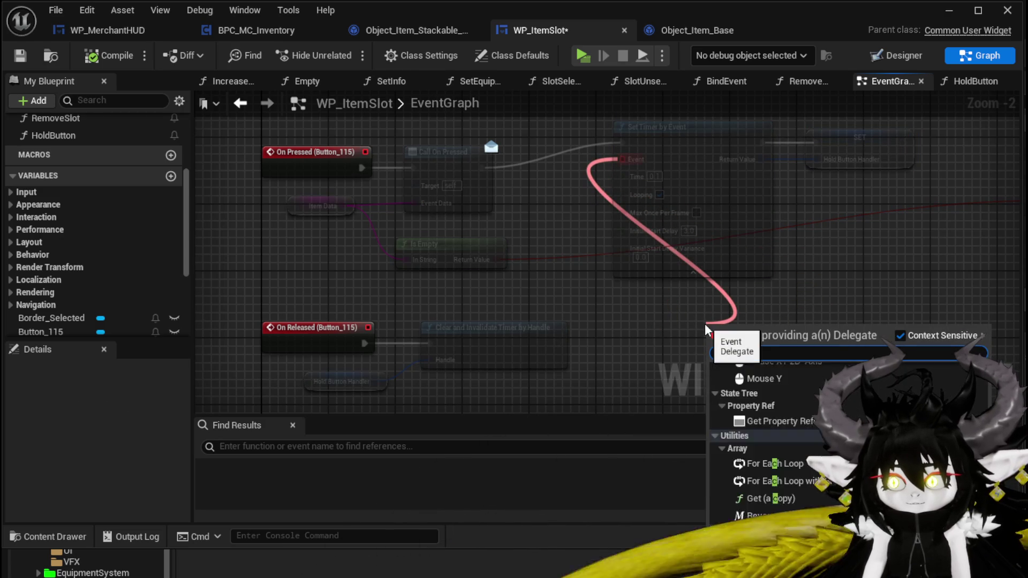
{"action": "left_click", "coordinate": [773, 384]}
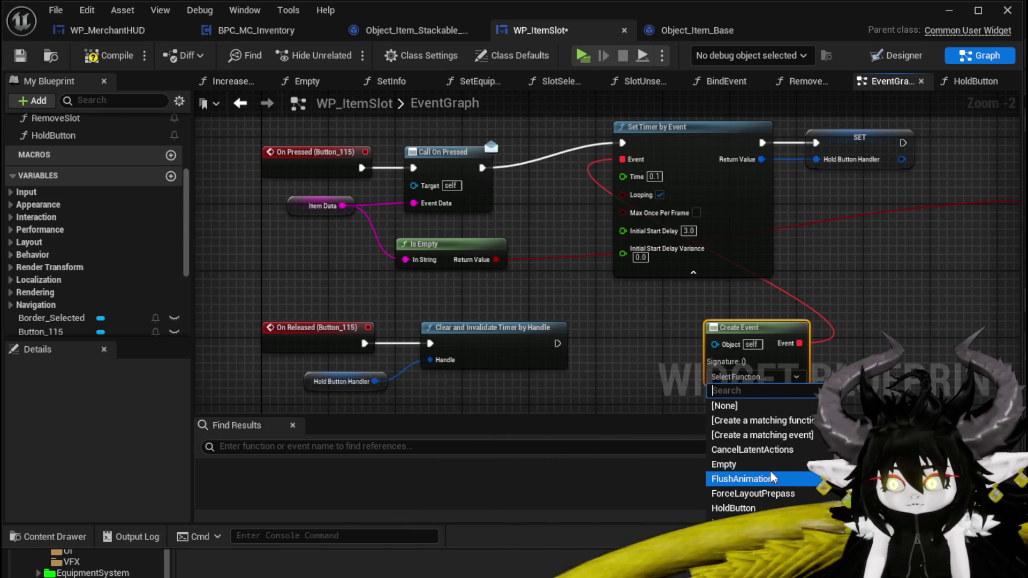
{"action": "left_click", "coordinate": [733, 448]}
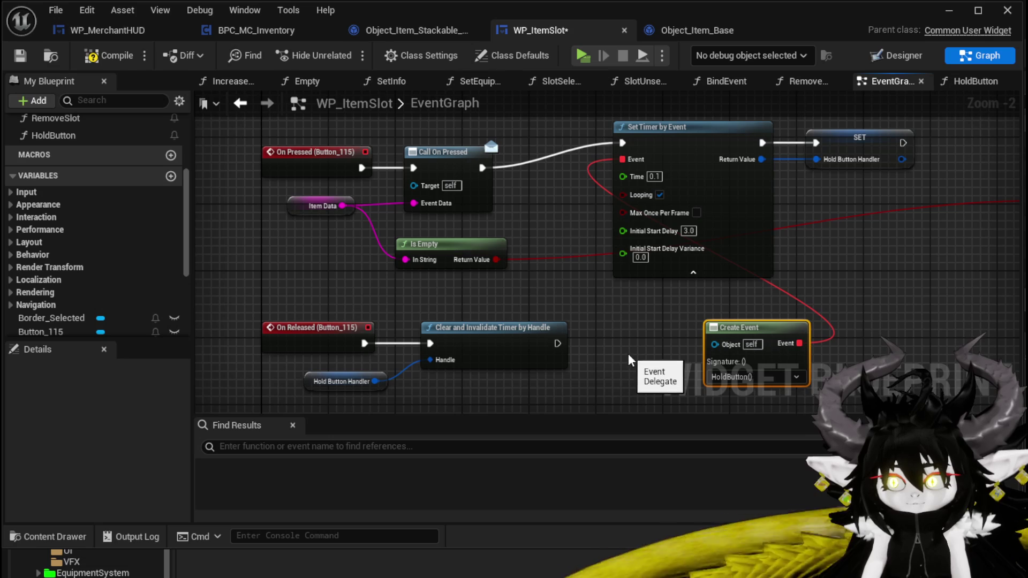
- Select the Call On Pressed and Item Data nodes and save WP_ItemSlot
{"action": "left_click", "coordinate": [456, 198]}
{"action": "left_click_drag", "start_coordinate": [330, 212], "coordinate": [298, 211]}
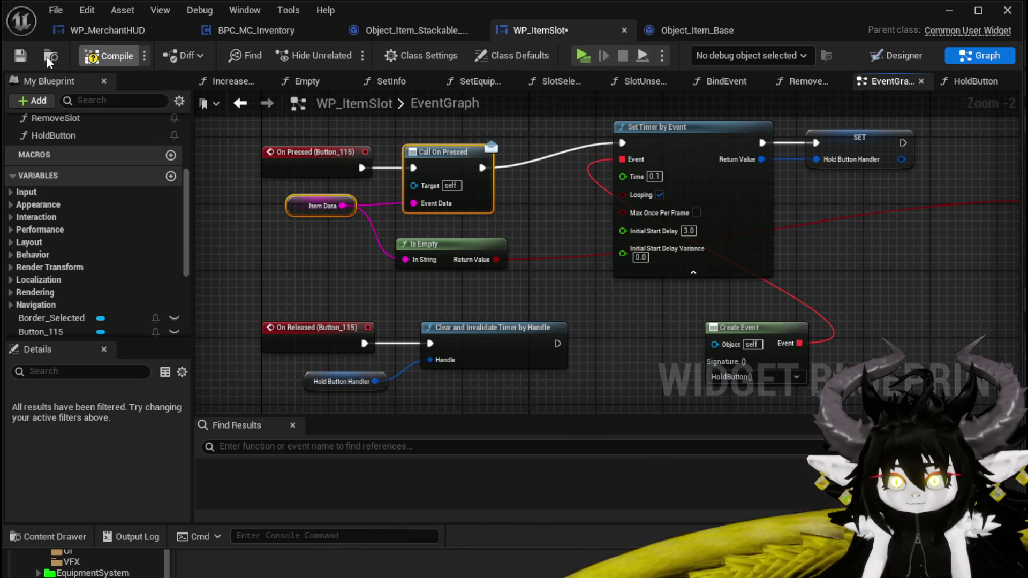
{"action": "left_click", "coordinate": [20, 56]}
{"action": "scroll", "coordinate": [76, 190], "scroll_direction": "up", "scroll_amount": 5}
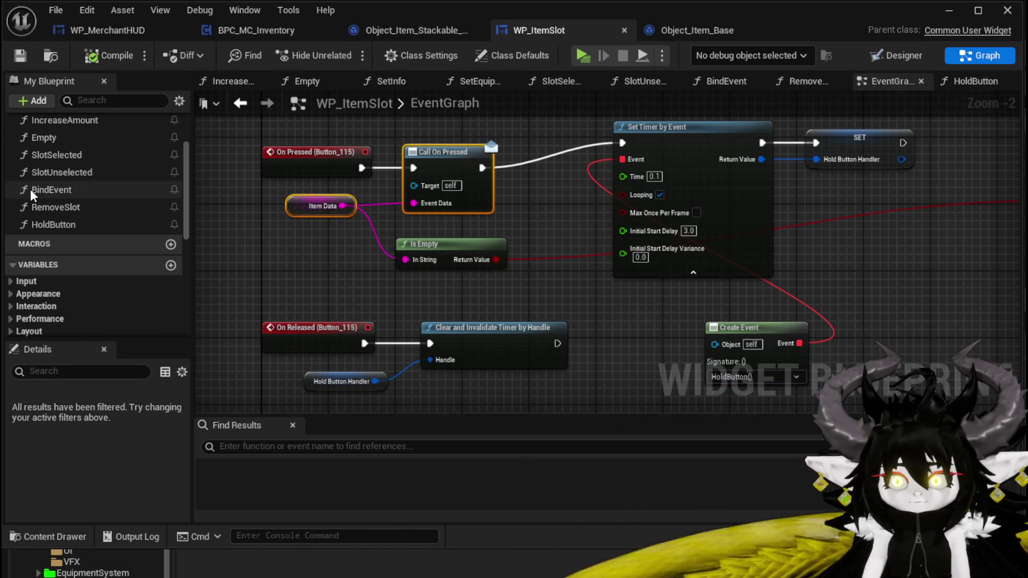
- Paste Call On Pressed and Item Data into HoldButton, wire them to its entry, compile and save
{"action": "double_click", "coordinate": [83, 220]}
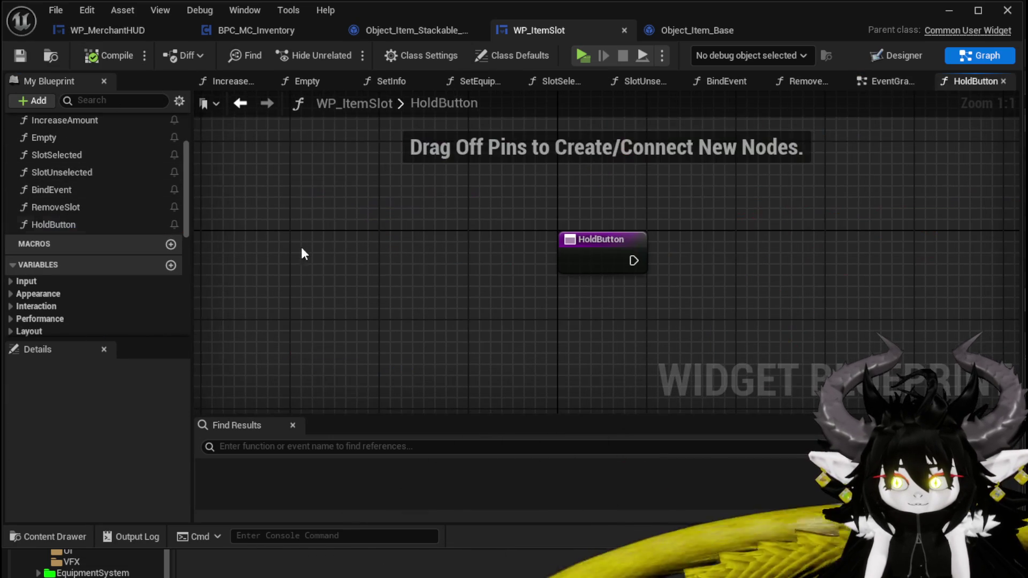
{"action": "key", "text": "ctrl+v"}
{"action": "left_click_drag", "start_coordinate": [633, 260], "coordinate": [781, 250]}
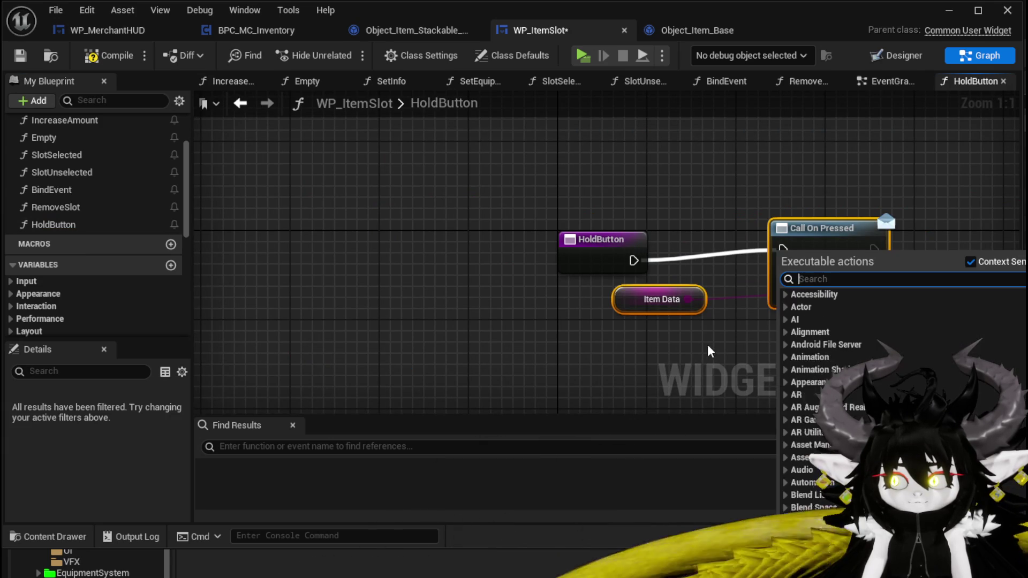
{"action": "key", "text": "Escape"}
{"action": "left_click_drag", "start_coordinate": [822, 206], "coordinate": [733, 217]}
{"action": "left_click", "coordinate": [732, 217]}
{"action": "left_click", "coordinate": [112, 55]}
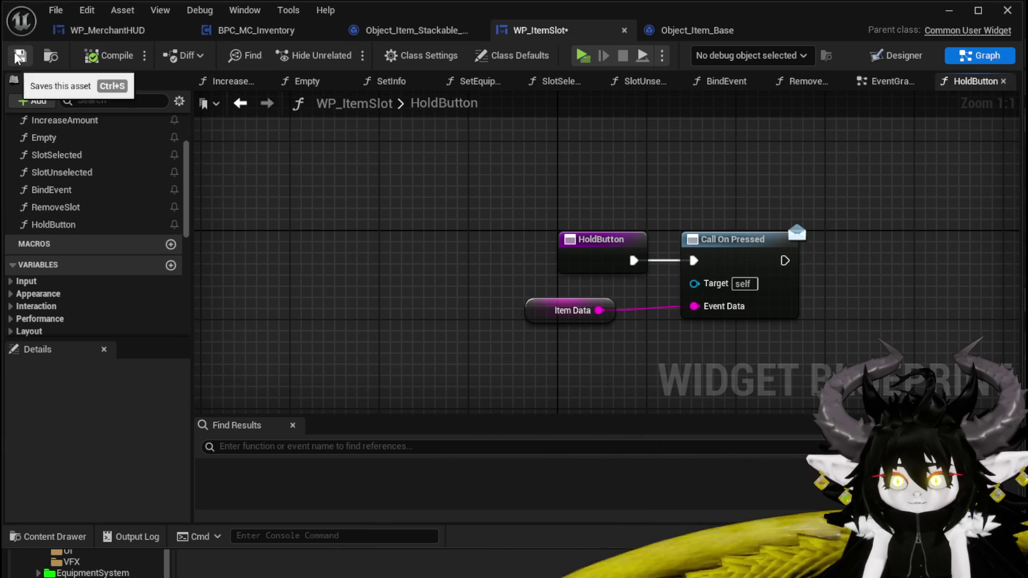
{"action": "left_click", "coordinate": [948, 10]}
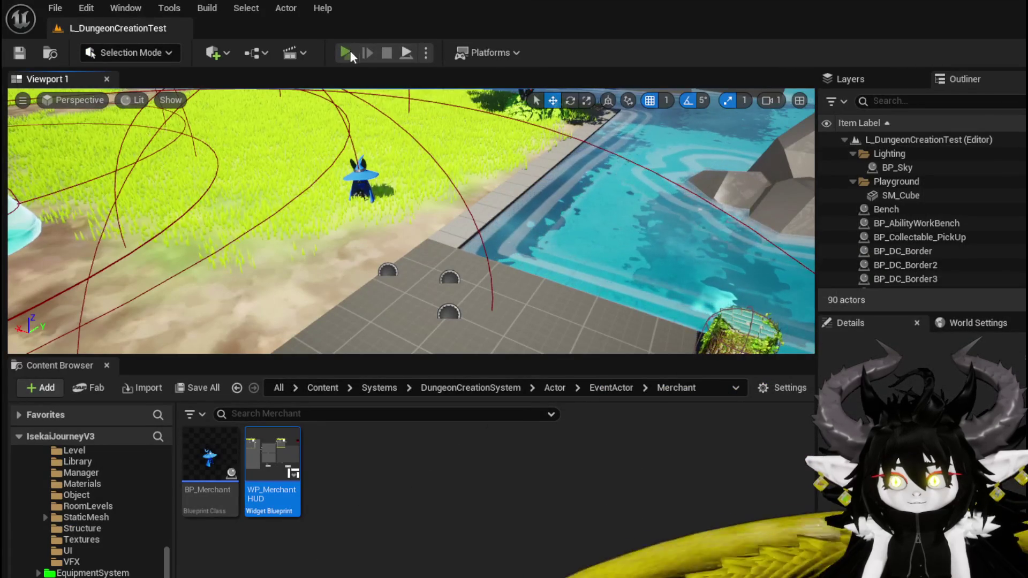
- Start a play test, open the shop, and hold-add Simple Mushrooms to the trade panel
{"action": "left_click", "coordinate": [348, 48]}
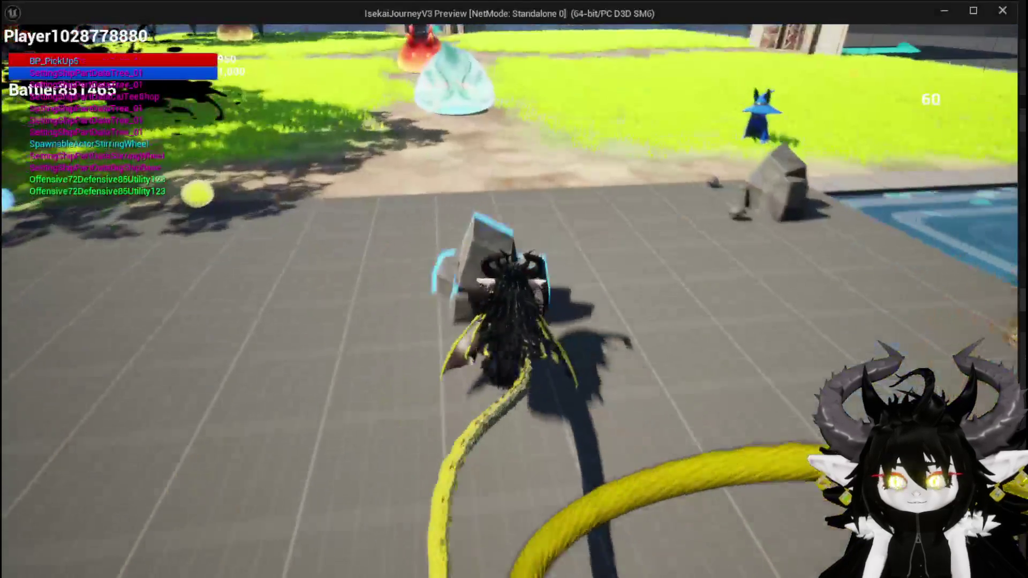
{"action": "key", "text": "w"}
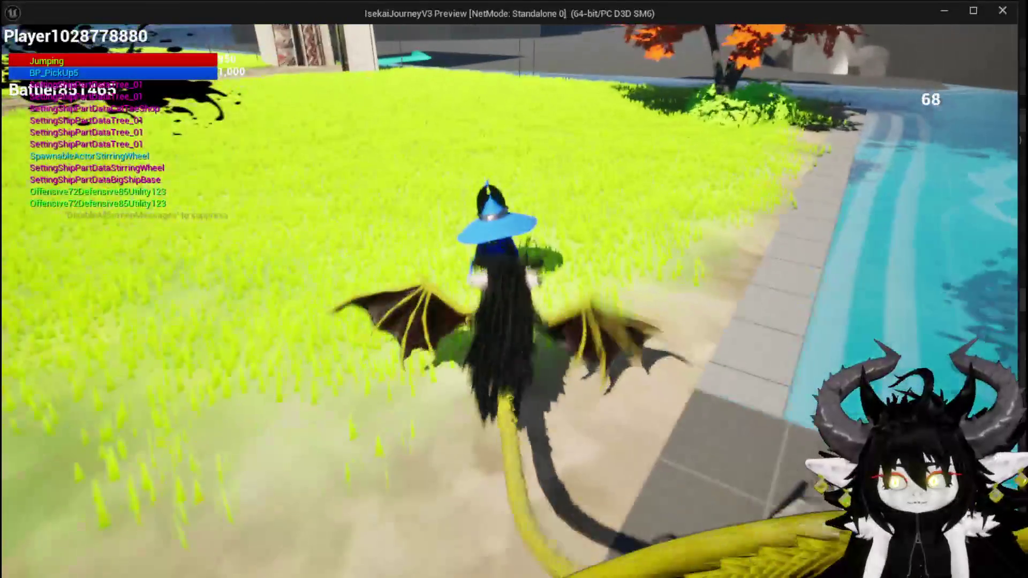
{"action": "key", "text": "e"}
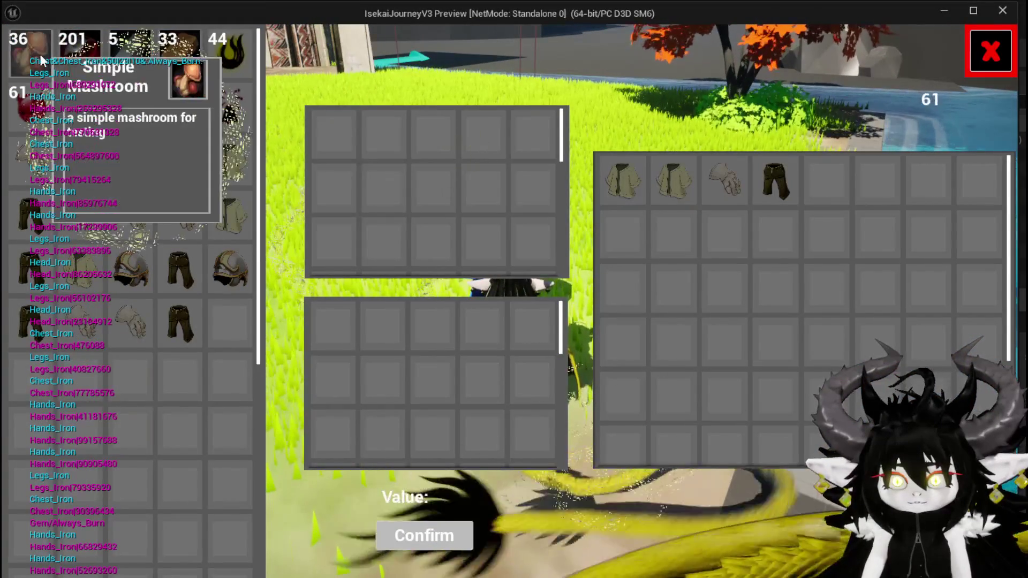
{"action": "left_click", "coordinate": [30, 53]}
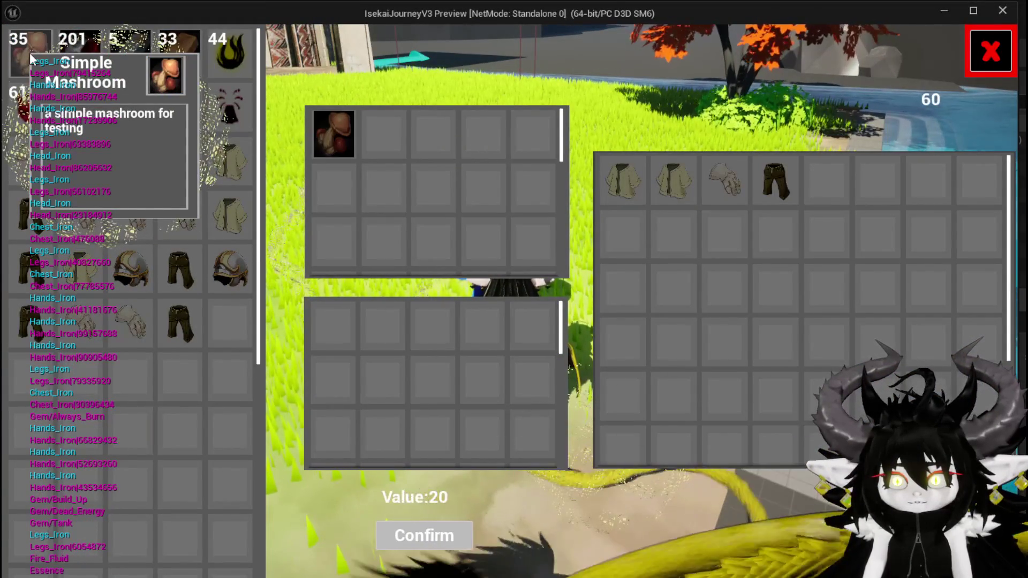
{"action": "triple_click", "coordinate": [30, 53]}
{"action": "double_click", "coordinate": [30, 52]}
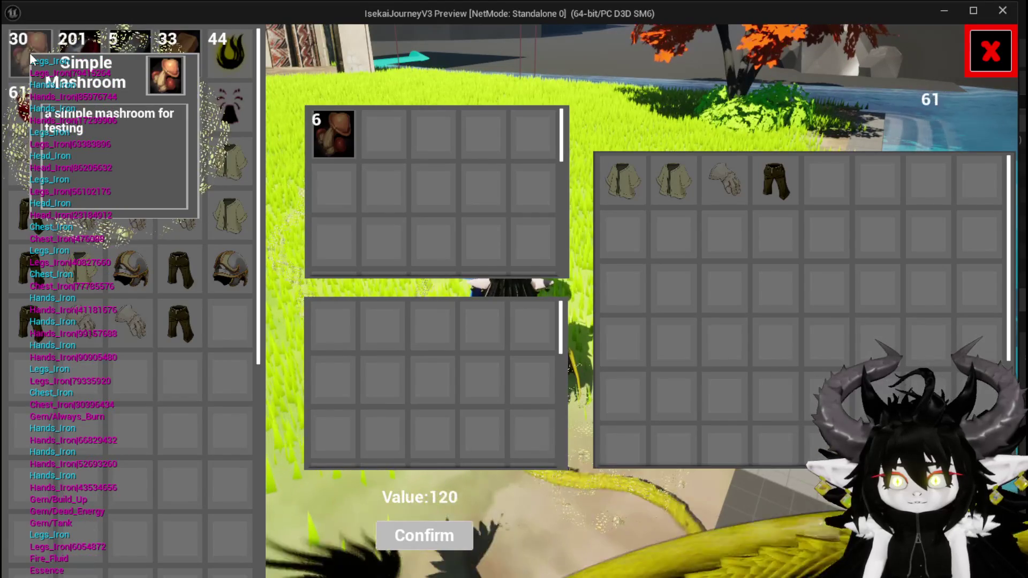
{"action": "double_click", "coordinate": [30, 53]}
{"action": "double_click", "coordinate": [30, 53]}
{"action": "double_click", "coordinate": [36, 54]}
{"action": "double_click", "coordinate": [36, 55]}
{"action": "double_click", "coordinate": [36, 55]}
{"action": "double_click", "coordinate": [36, 55]}
{"action": "triple_click", "coordinate": [36, 54]}
{"action": "double_click", "coordinate": [36, 54]}
{"action": "double_click", "coordinate": [37, 55]}
{"action": "double_click", "coordinate": [37, 54]}
{"action": "double_click", "coordinate": [36, 54]}
{"action": "double_click", "coordinate": [36, 54]}
{"action": "double_click", "coordinate": [36, 55]}
{"action": "double_click", "coordinate": [37, 55]}
{"action": "double_click", "coordinate": [37, 54]}
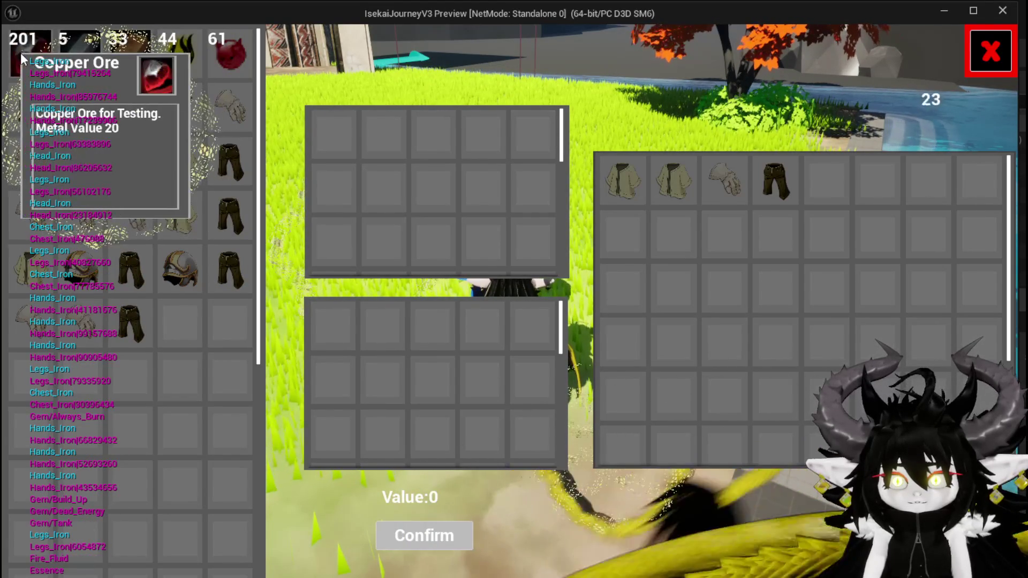
- Stack 4 Copper Ore worth 80 in the trade panel, then end the play session
{"action": "double_click", "coordinate": [20, 52]}
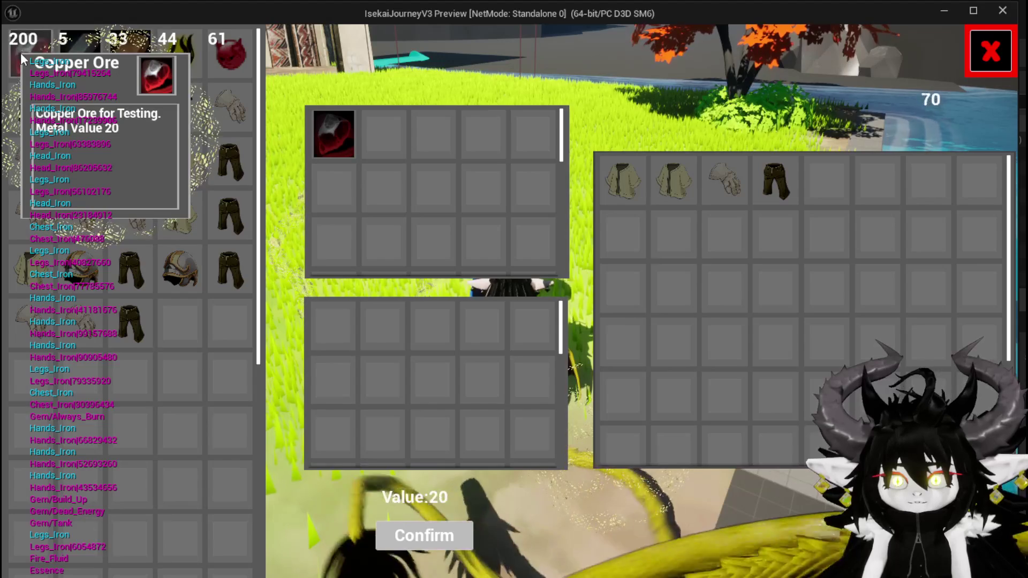
{"action": "double_click", "coordinate": [20, 53]}
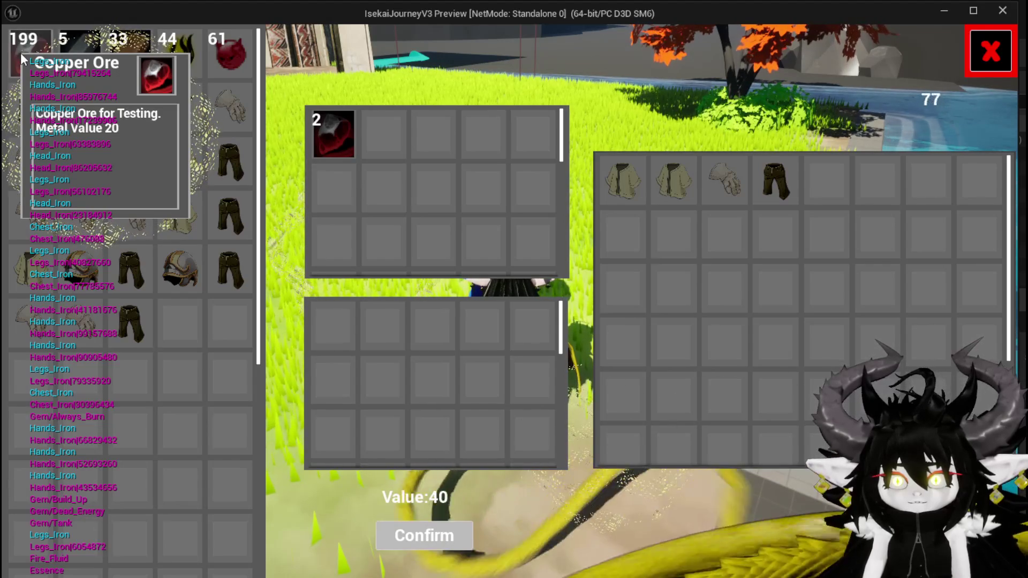
{"action": "double_click", "coordinate": [20, 53]}
{"action": "double_click", "coordinate": [20, 52]}
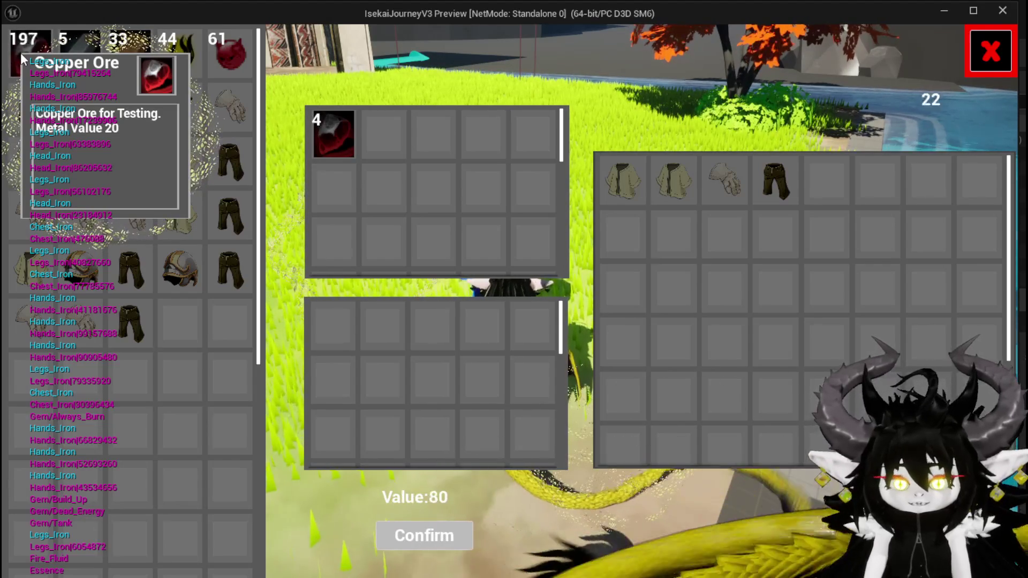
{"action": "key", "text": "Escape"}
{"action": "left_click", "coordinate": [20, 53]}
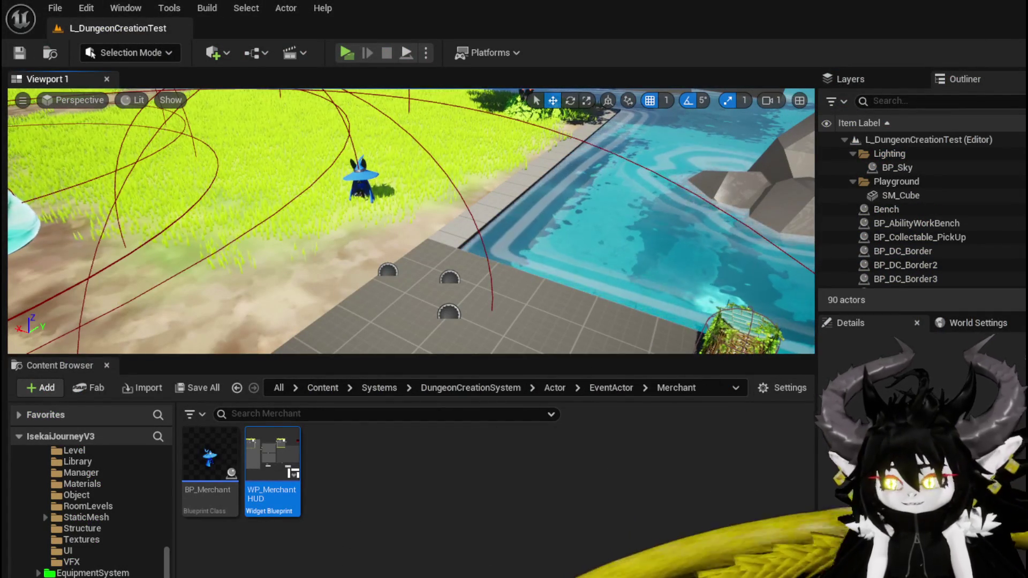
{"action": "key", "text": "alt+Tab"}
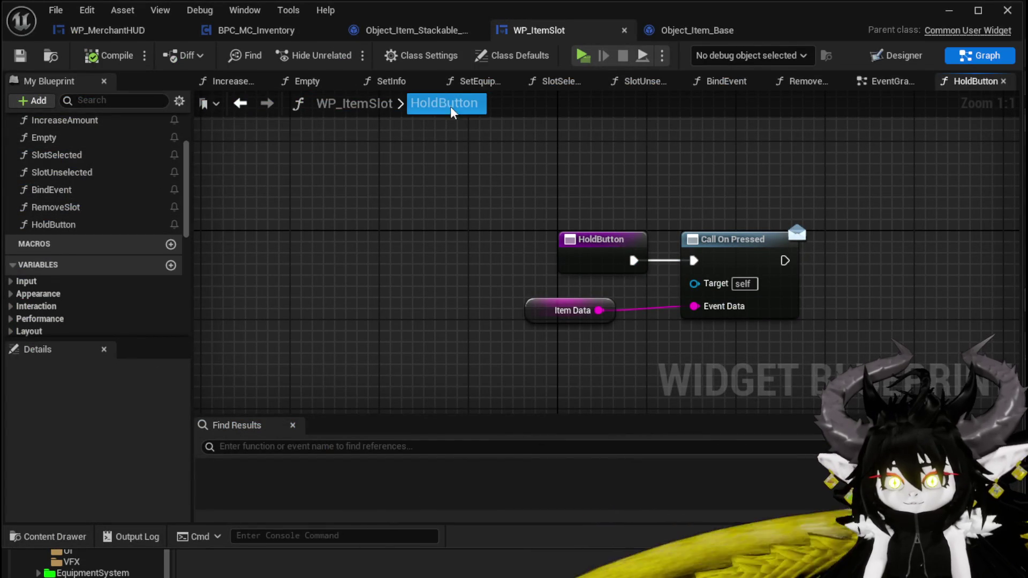
- Enable Max Once Per Frame on Set Timer by Event in the EventGraph
{"action": "left_click", "coordinate": [890, 81]}
{"action": "mouse_move", "coordinate": [550, 232]}
{"action": "left_mouse_down"}
{"action": "mouse_move", "coordinate": [504, 243]}
{"action": "mouse_move", "coordinate": [446, 236]}
{"action": "mouse_move", "coordinate": [520, 235]}
{"action": "mouse_move", "coordinate": [521, 209]}
{"action": "left_mouse_up"}
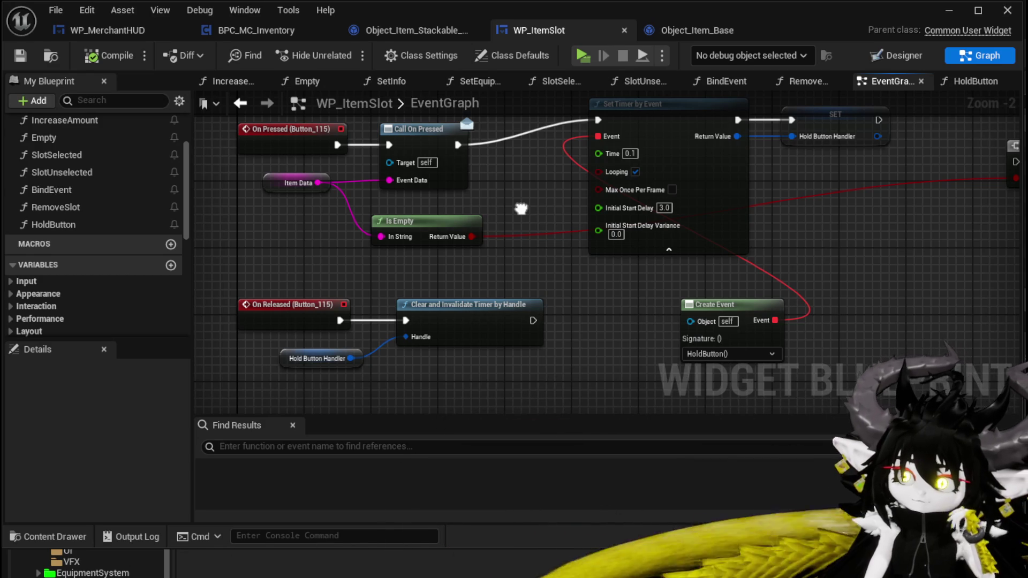
{"action": "left_click", "coordinate": [671, 189]}
{"action": "mouse_move", "coordinate": [671, 189]}
{"action": "left_mouse_down"}
{"action": "mouse_move", "coordinate": [578, 231]}
{"action": "mouse_move", "coordinate": [842, 206]}
{"action": "mouse_move", "coordinate": [772, 213]}
{"action": "mouse_move", "coordinate": [785, 239]}
{"action": "left_mouse_up"}
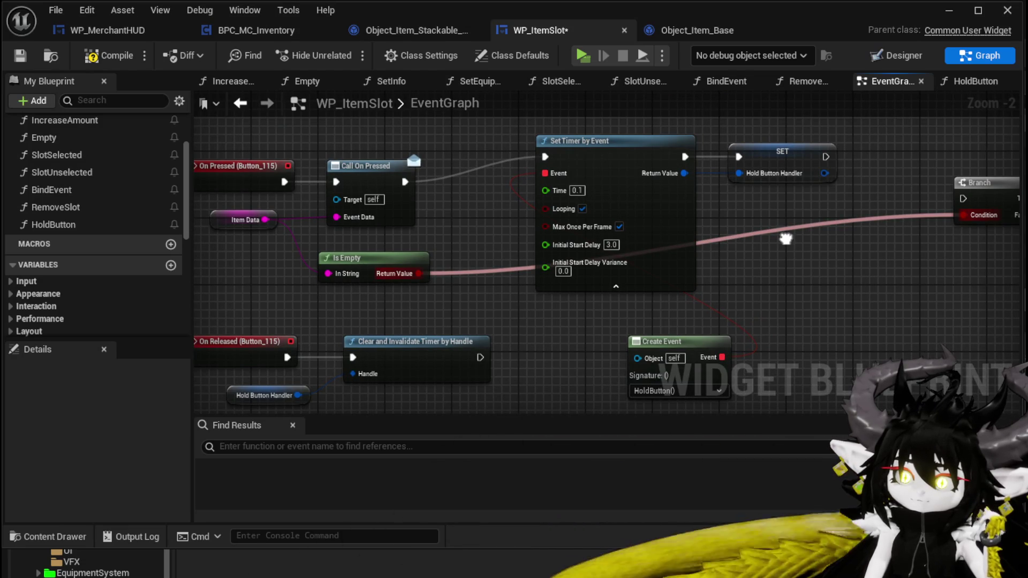
{"action": "left_click_drag", "start_coordinate": [785, 239], "coordinate": [794, 241]}
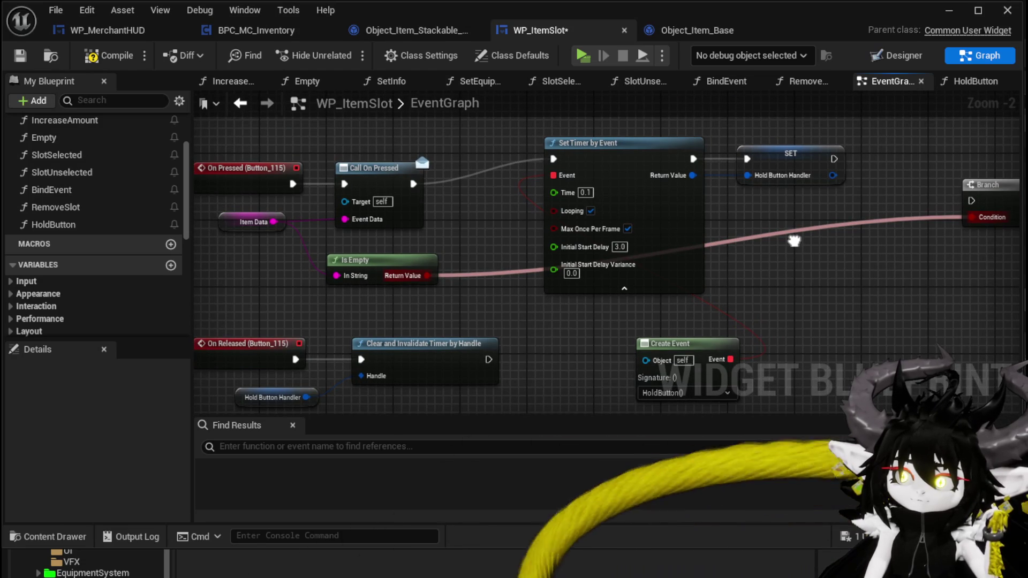
- Move the HoldButton Create Event node above Set Timer by Event
{"action": "left_click_drag", "start_coordinate": [519, 133], "coordinate": [859, 221]}
{"action": "mouse_move", "coordinate": [853, 270]}
{"action": "left_mouse_down"}
{"action": "mouse_move", "coordinate": [769, 221]}
{"action": "mouse_move", "coordinate": [607, 299]}
{"action": "mouse_move", "coordinate": [865, 284]}
{"action": "left_mouse_up"}
{"action": "left_click", "coordinate": [770, 221]}
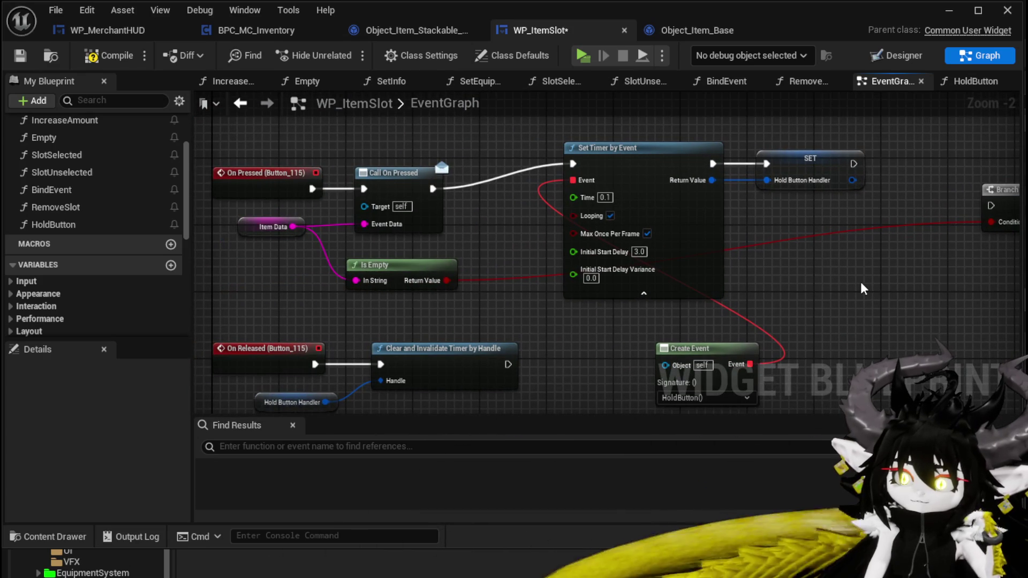
{"action": "mouse_move", "coordinate": [697, 351]}
{"action": "left_mouse_down"}
{"action": "mouse_move", "coordinate": [637, 253]}
{"action": "mouse_move", "coordinate": [495, 110]}
{"action": "mouse_move", "coordinate": [490, 159]}
{"action": "mouse_move", "coordinate": [656, 116]}
{"action": "mouse_move", "coordinate": [622, 131]}
{"action": "left_mouse_up"}
{"action": "mouse_move", "coordinate": [824, 155]}
{"action": "left_mouse_down"}
{"action": "mouse_move", "coordinate": [751, 149]}
{"action": "mouse_move", "coordinate": [810, 100]}
{"action": "left_mouse_up"}
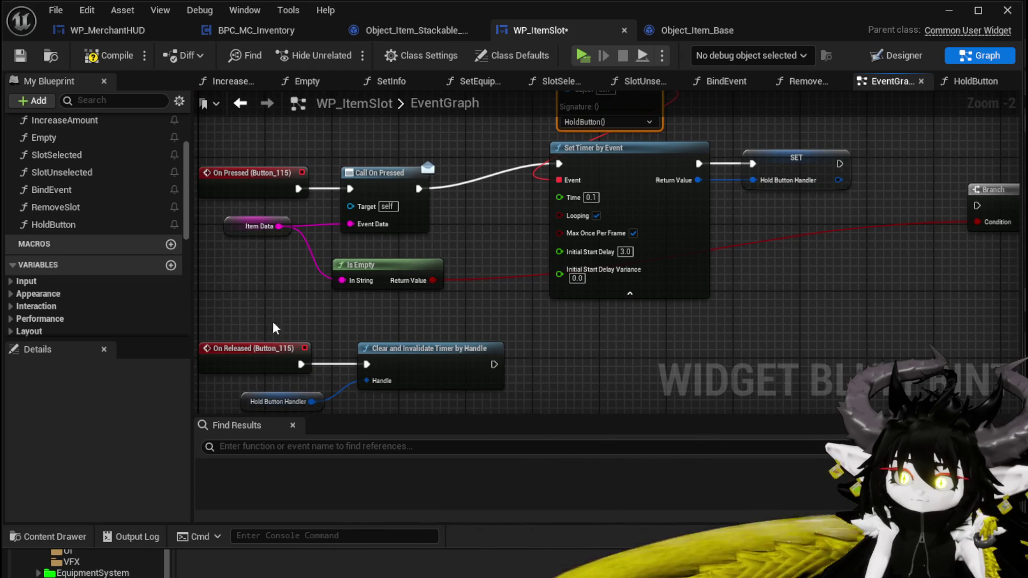
{"action": "mouse_move", "coordinate": [412, 383]}
{"action": "left_mouse_down"}
{"action": "mouse_move", "coordinate": [480, 395]}
{"action": "mouse_move", "coordinate": [620, 314]}
{"action": "left_mouse_up"}
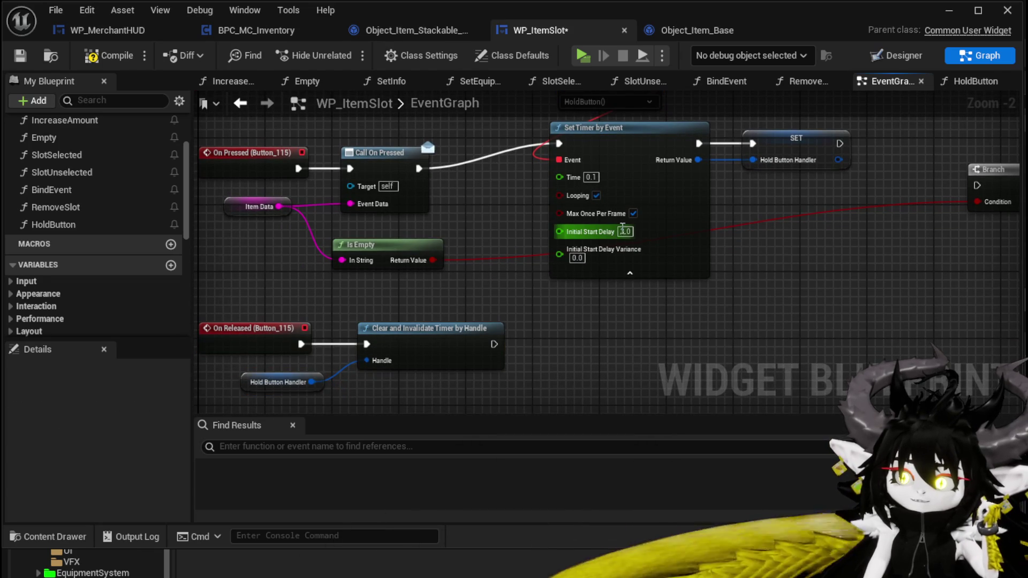
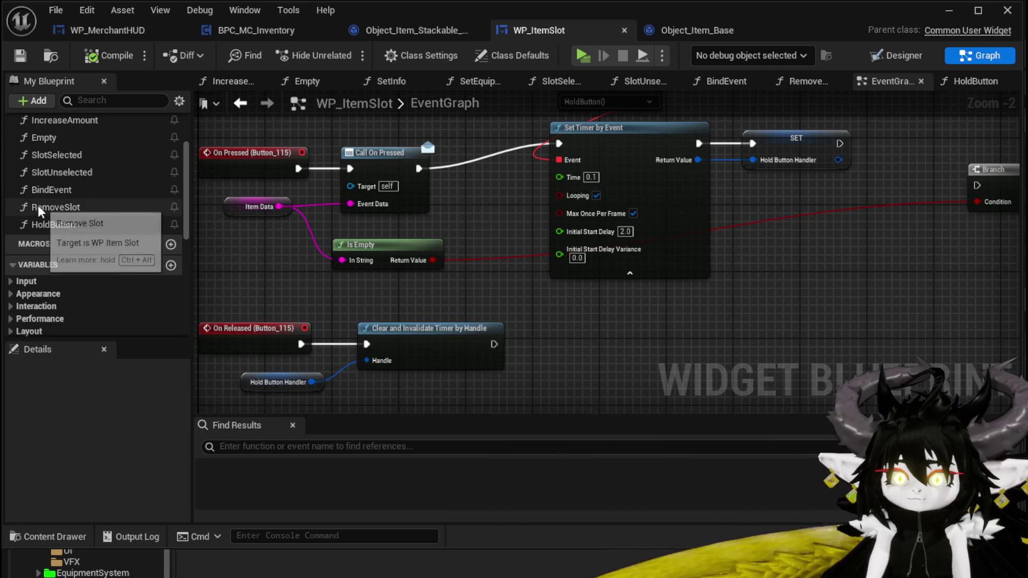
- In play, open the merchant trade screen and start moving Copper Ore into the sell slot
{"action": "left_click", "coordinate": [941, 13]}
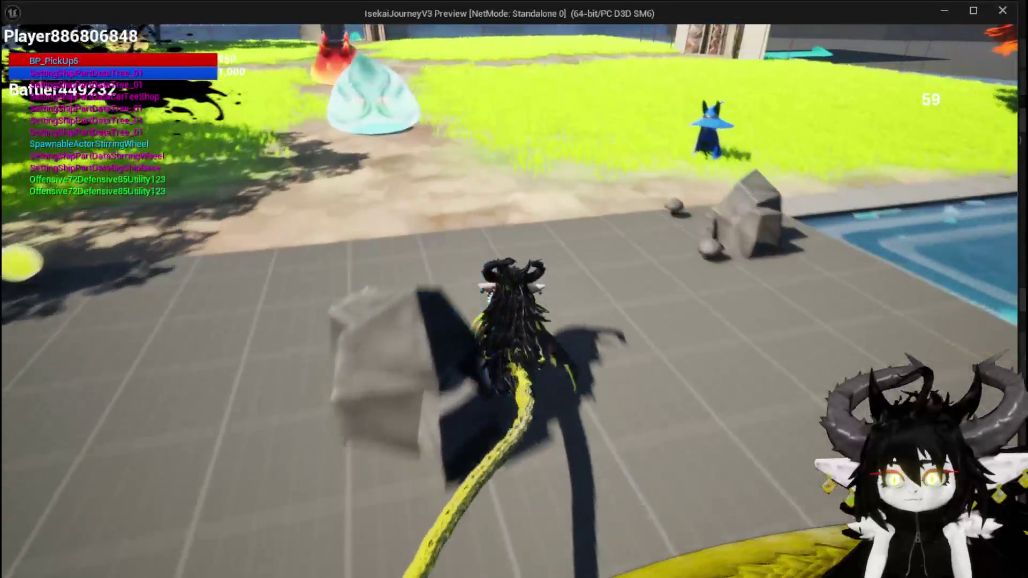
{"action": "key", "text": "e"}
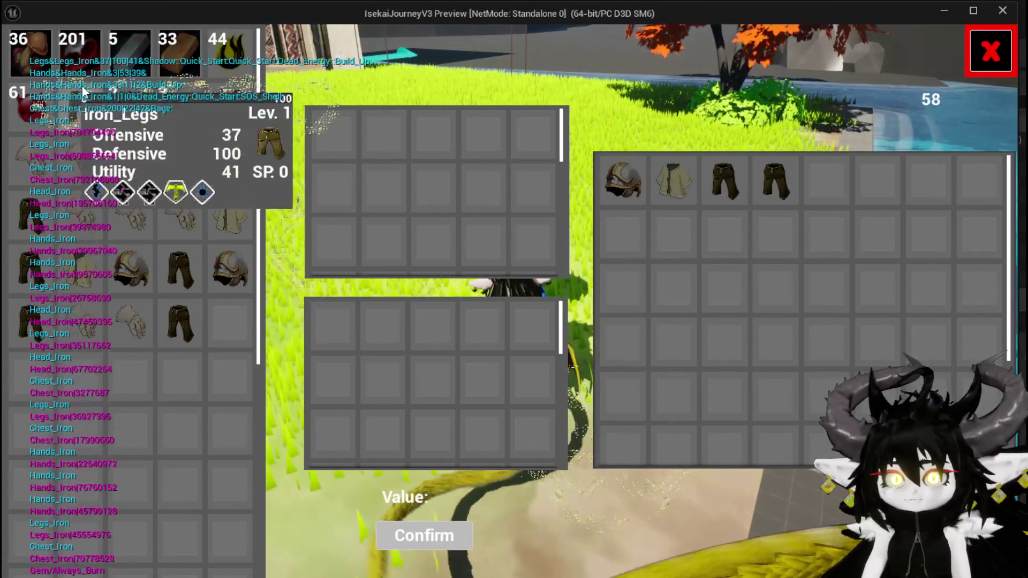
{"action": "left_click", "coordinate": [75, 59]}
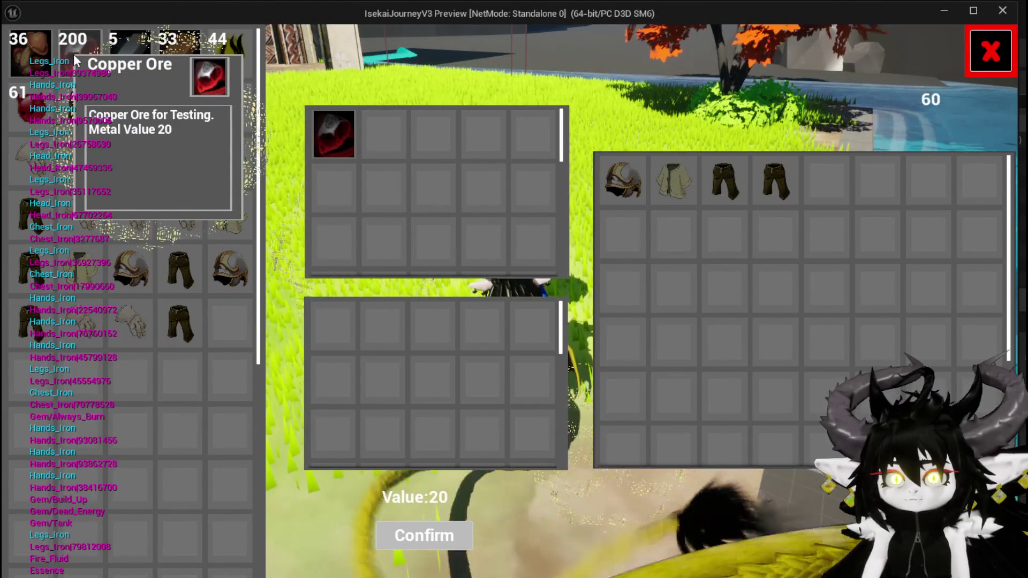
{"action": "left_click", "coordinate": [73, 53]}
{"action": "left_click", "coordinate": [73, 53]}
{"action": "left_click", "coordinate": [73, 53]}
{"action": "left_click", "coordinate": [73, 54]}
{"action": "left_click", "coordinate": [72, 53]}
{"action": "left_click", "coordinate": [73, 54]}
{"action": "left_click", "coordinate": [73, 54]}
{"action": "left_click", "coordinate": [73, 54]}
- Raise the Copper Ore sell stack to 55 (value 1100), stop the preview and save the level
{"action": "left_click", "coordinate": [72, 58]}
{"action": "left_click", "coordinate": [73, 64]}
{"action": "left_click", "coordinate": [75, 65]}
{"action": "left_click", "coordinate": [77, 69]}
{"action": "left_click", "coordinate": [77, 69]}
{"action": "left_click", "coordinate": [76, 69]}
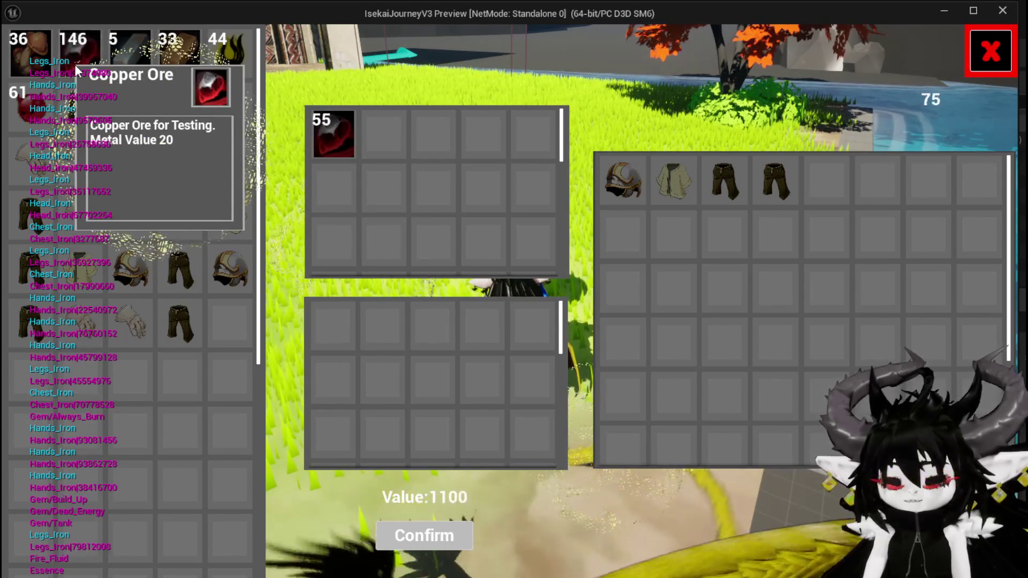
{"action": "key", "text": "Escape"}
{"action": "left_click", "coordinate": [24, 56]}
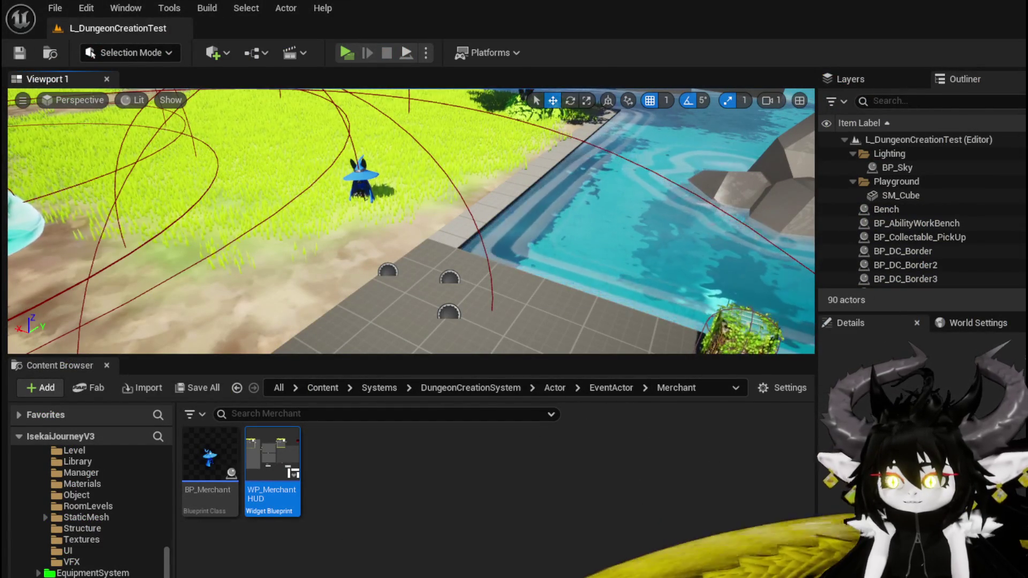
- Set the Set Timer by Event Initial Start Delay to 1.0 in WP_ItemSlot and save
{"action": "key", "text": "alt+Tab"}
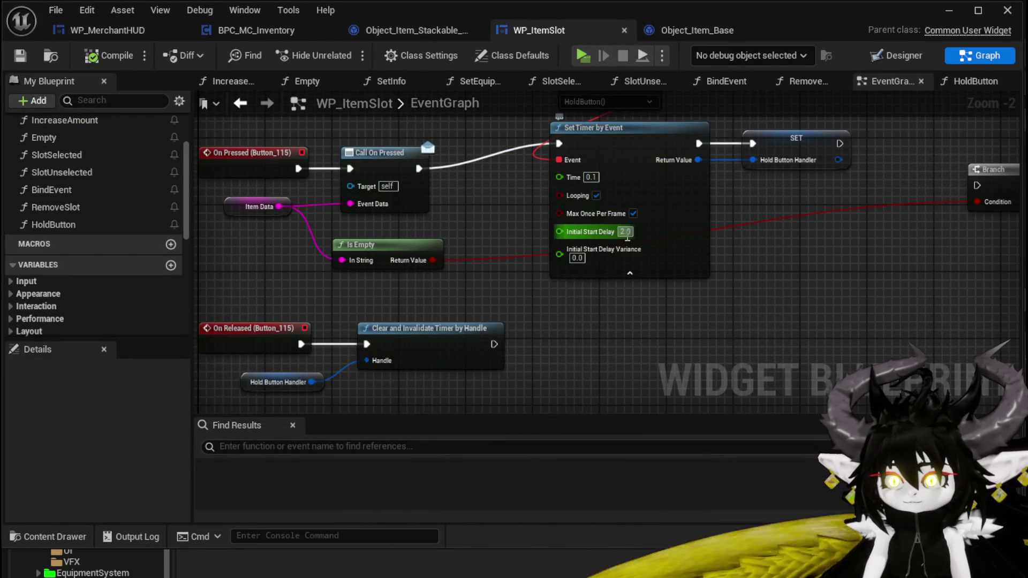
{"action": "left_click", "coordinate": [625, 231]}
{"action": "type", "text": "1"}
{"action": "key", "text": "Return"}
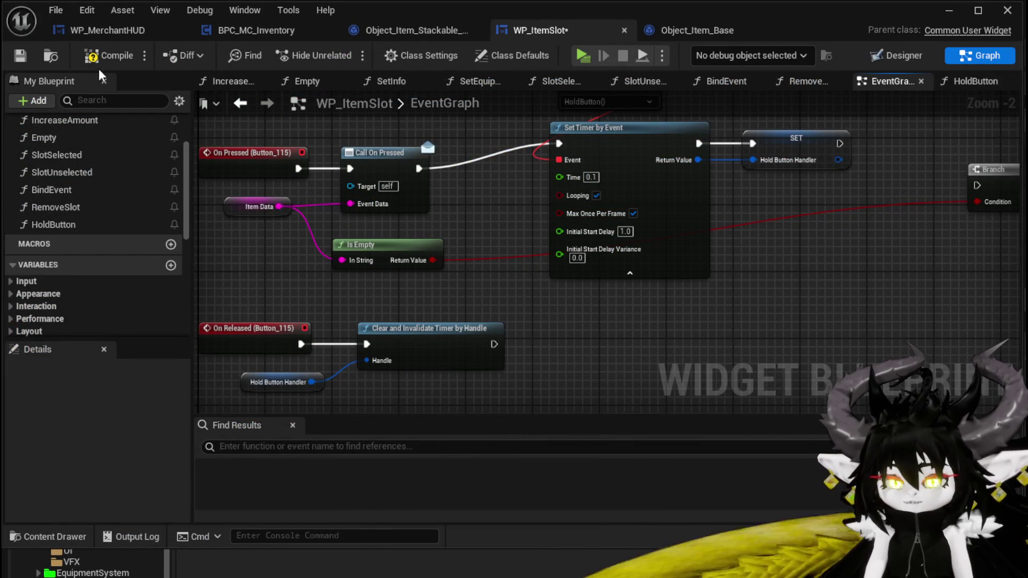
{"action": "left_click", "coordinate": [25, 55]}
- Bring the On Released chain into view and pull a new wire from Clear and Invalidate Timer's exec pin
{"action": "mouse_move", "coordinate": [458, 311]}
{"action": "left_mouse_down"}
{"action": "mouse_move", "coordinate": [485, 297]}
{"action": "mouse_move", "coordinate": [471, 351]}
{"action": "mouse_move", "coordinate": [470, 317]}
{"action": "left_mouse_up"}
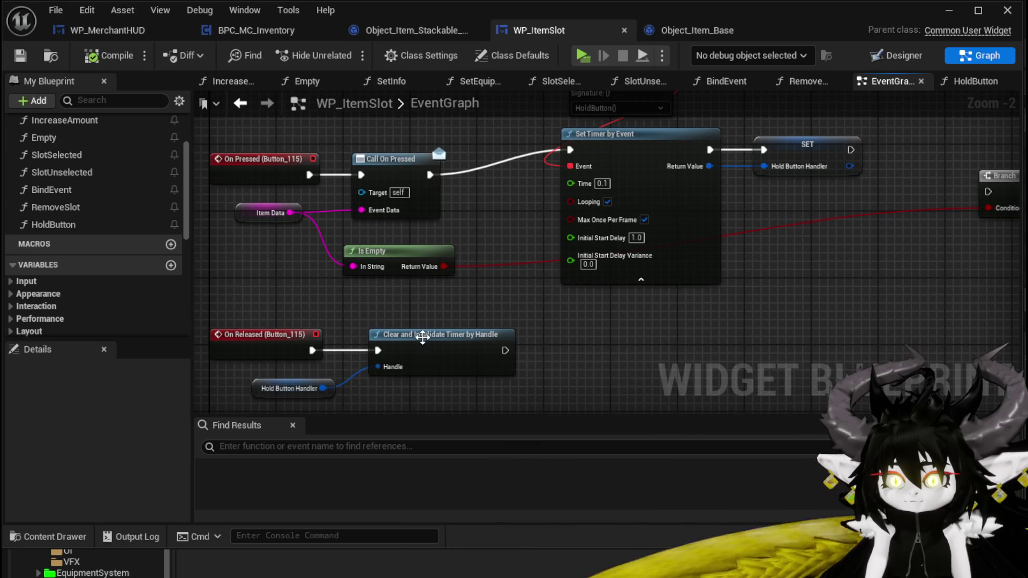
{"action": "mouse_move", "coordinate": [531, 366]}
{"action": "left_mouse_down"}
{"action": "mouse_move", "coordinate": [530, 434]}
{"action": "mouse_move", "coordinate": [510, 335]}
{"action": "mouse_move", "coordinate": [545, 265]}
{"action": "left_mouse_up"}
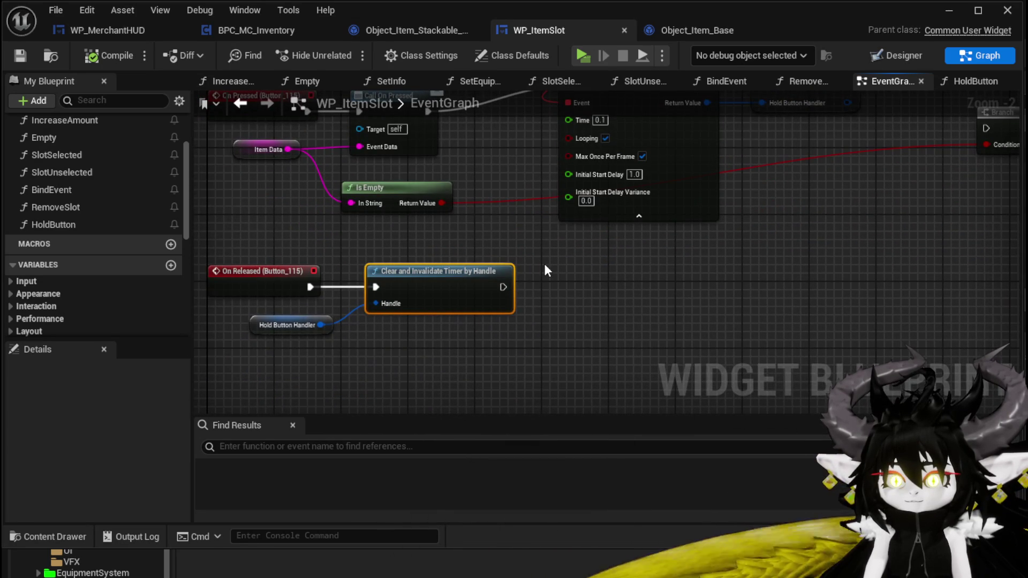
{"action": "left_click_drag", "start_coordinate": [503, 287], "coordinate": [604, 290]}
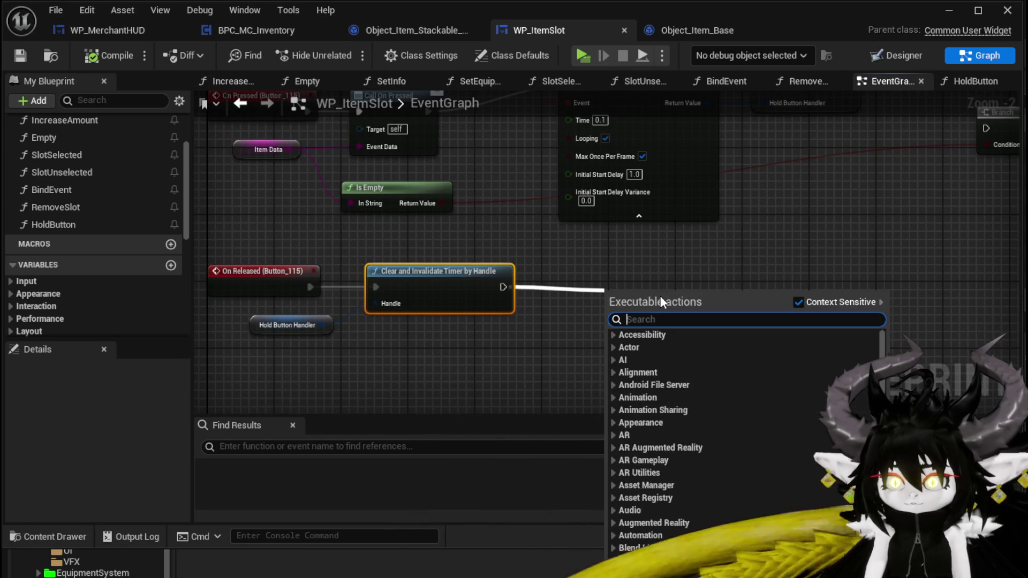
- Add a Print String with In String 'ReleaseButton' after the timer clear and save WP_ItemSlot
{"action": "type", "text": "Print Strin"}
{"action": "key", "text": "Return"}
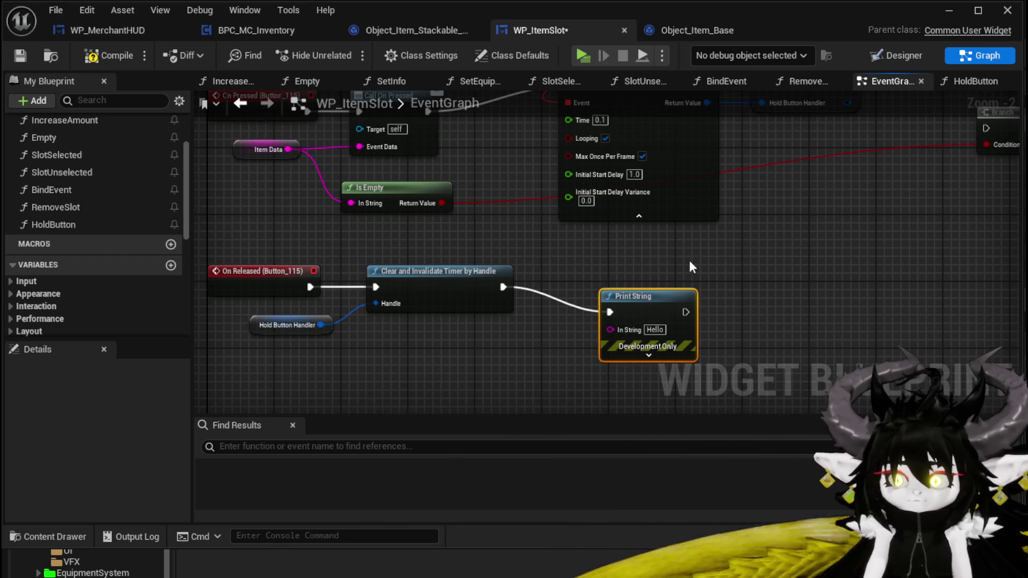
{"action": "left_click_drag", "start_coordinate": [657, 298], "coordinate": [657, 273]}
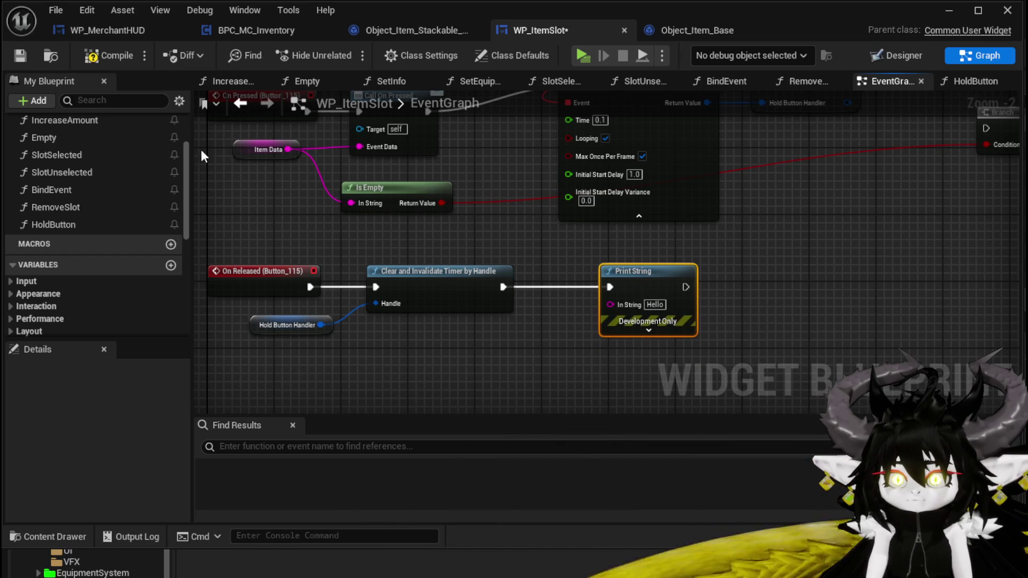
{"action": "left_click", "coordinate": [658, 304]}
{"action": "type", "text": "Re"}
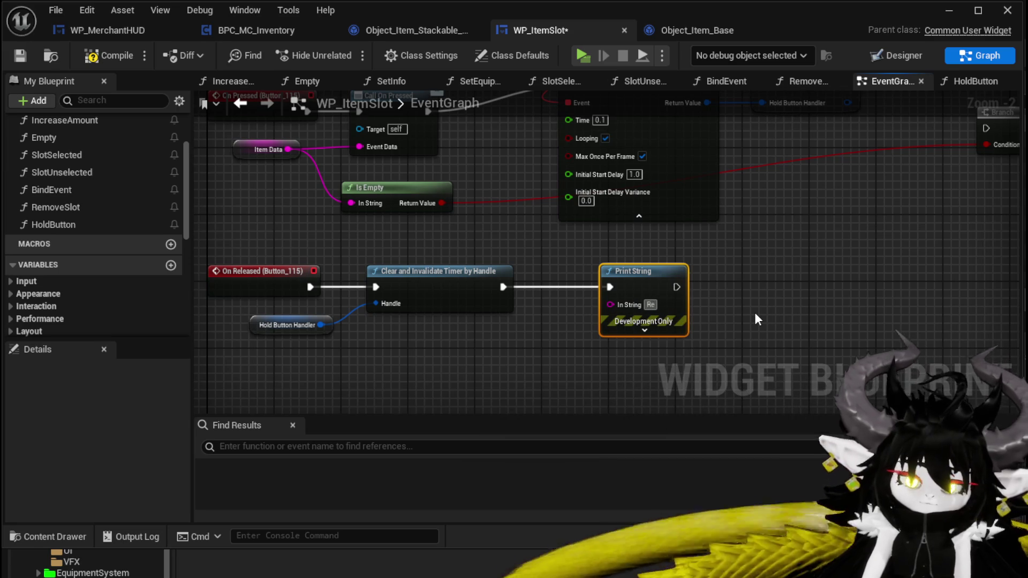
{"action": "type", "text": "leas"}
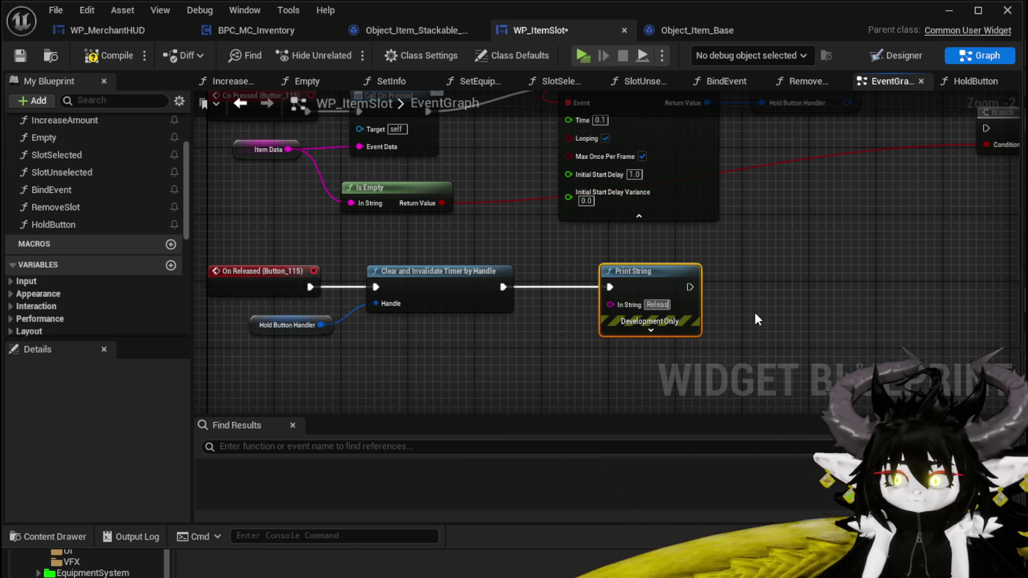
{"action": "type", "text": "eButton"}
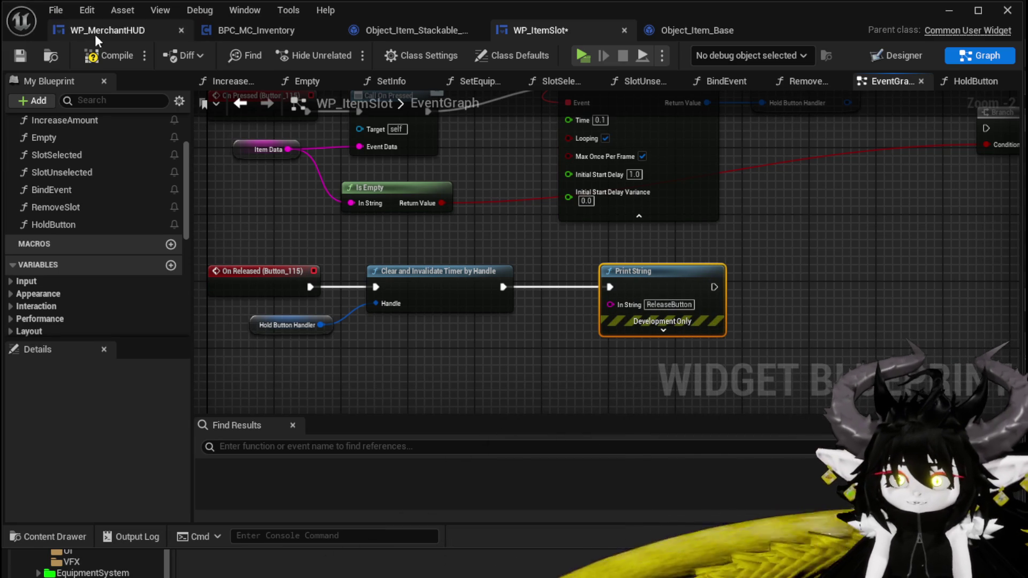
{"action": "left_click", "coordinate": [22, 55]}
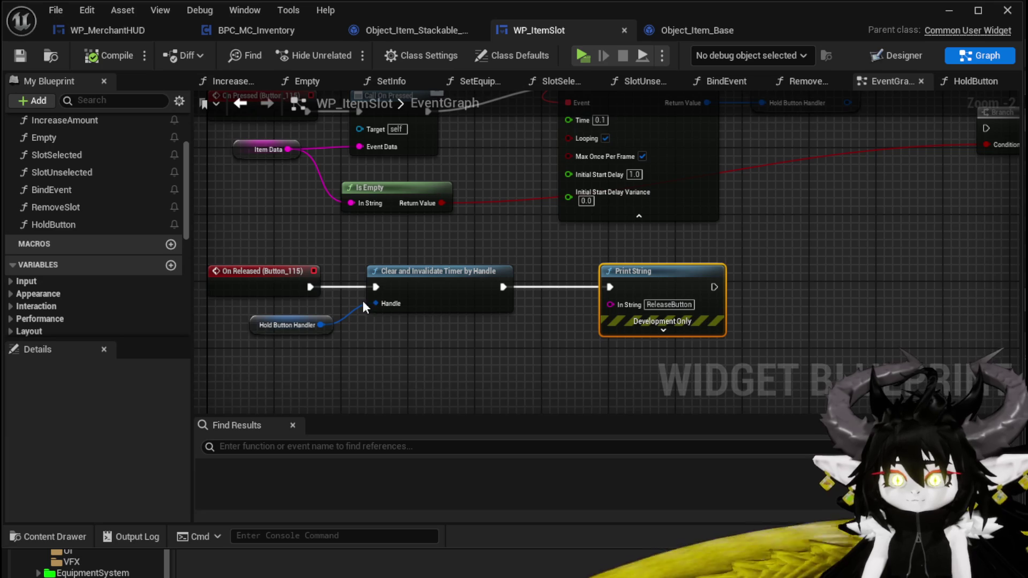
- Check the HoldButton graph and the Designer layout, save again, and return to the level editor
{"action": "double_click", "coordinate": [53, 224]}
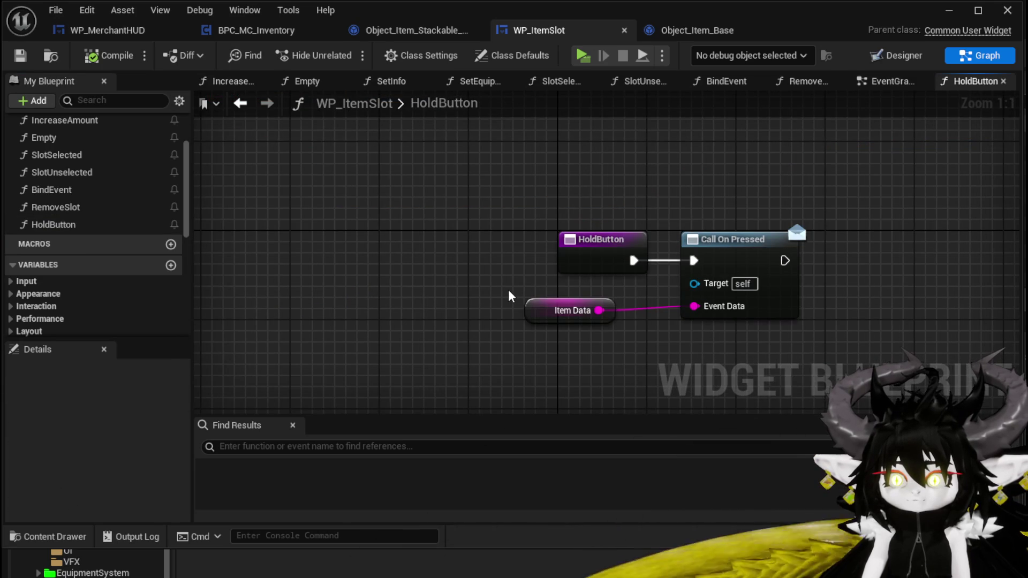
{"action": "left_click", "coordinate": [869, 81]}
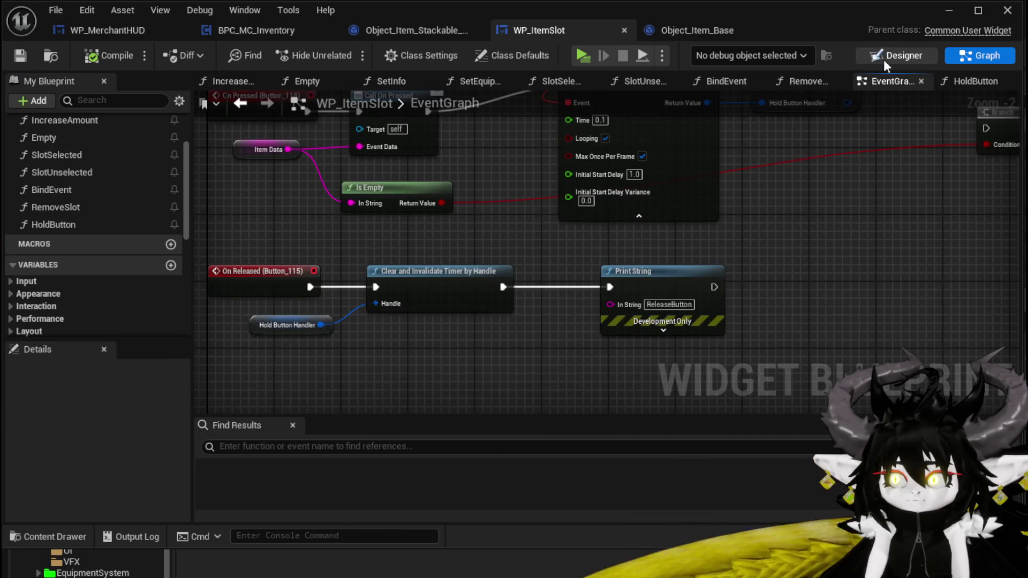
{"action": "left_click", "coordinate": [889, 56]}
{"action": "scroll", "coordinate": [931, 279], "scroll_direction": "down", "scroll_amount": 10}
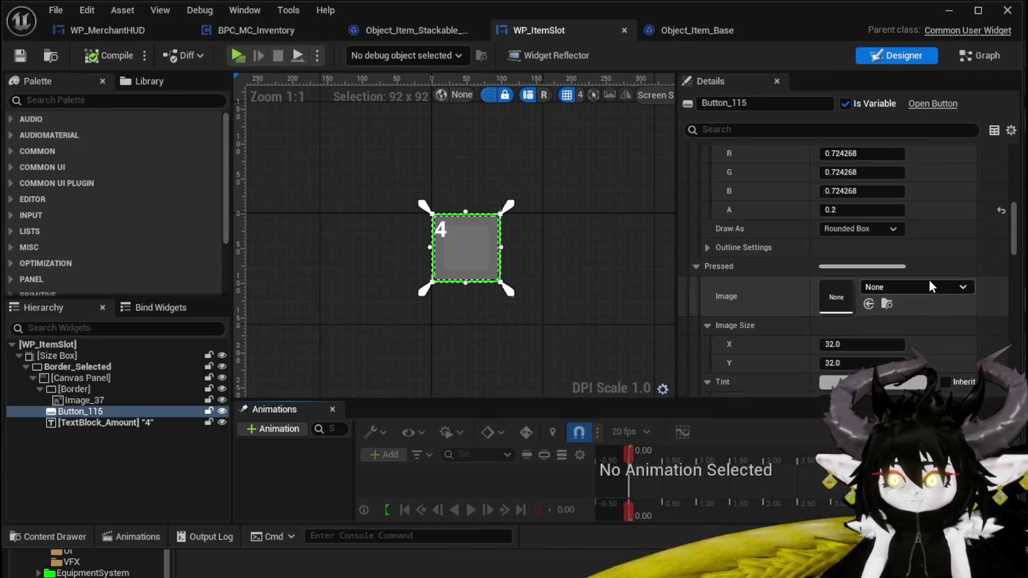
{"action": "scroll", "coordinate": [934, 283], "scroll_direction": "down", "scroll_amount": 15}
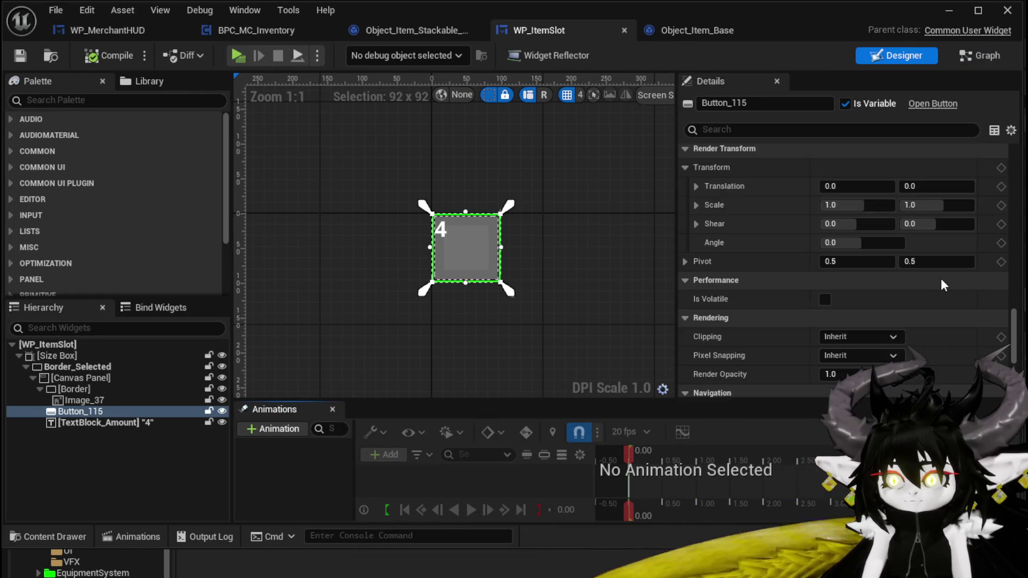
{"action": "scroll", "coordinate": [944, 288], "scroll_direction": "down", "scroll_amount": 3}
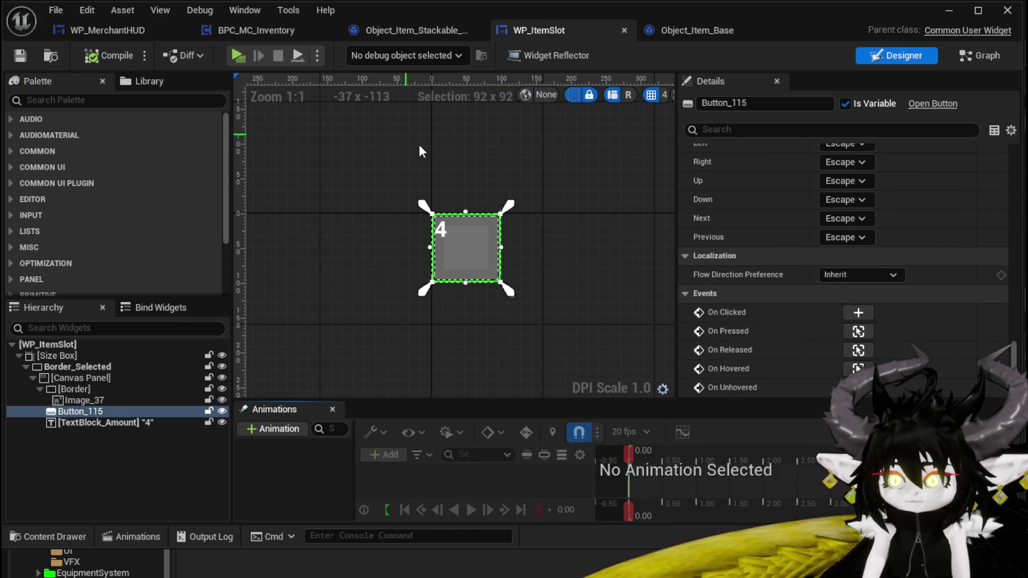
{"action": "left_click", "coordinate": [19, 58]}
{"action": "left_click", "coordinate": [949, 11]}
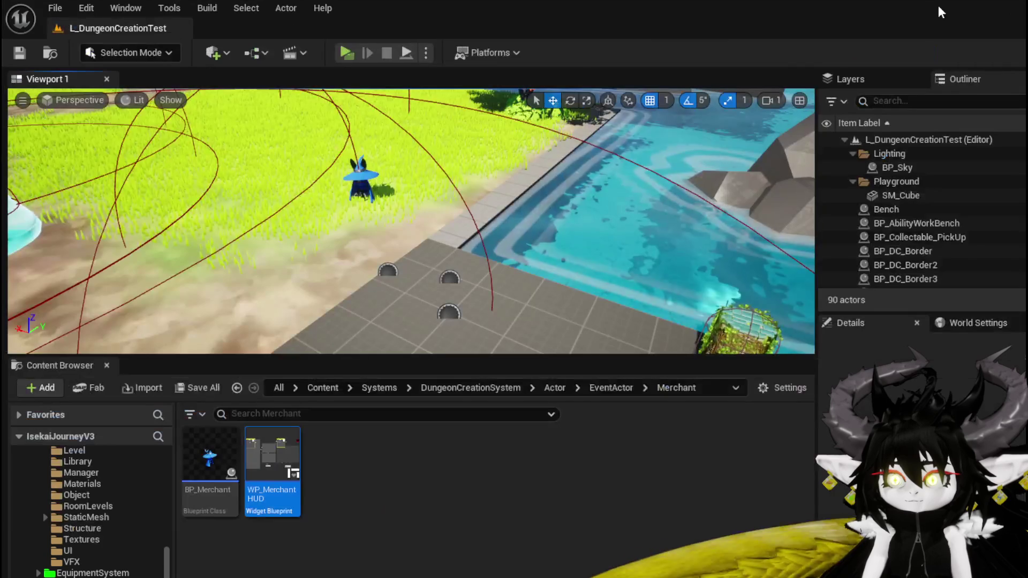
- Play in editor, open the merchant trade screen and stack Copper Ore in the sell slot
{"action": "left_click", "coordinate": [351, 53]}
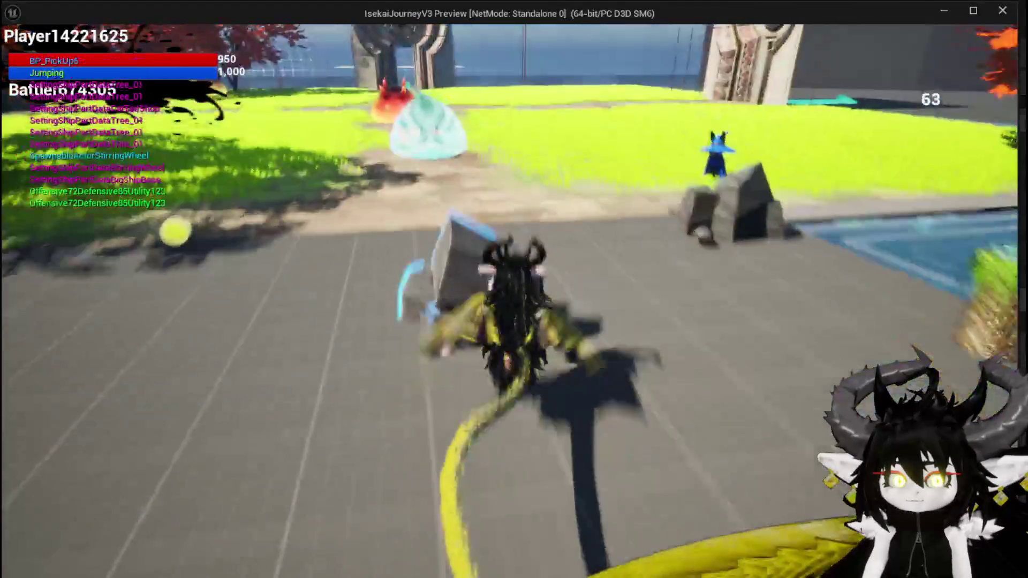
{"action": "key", "text": "e"}
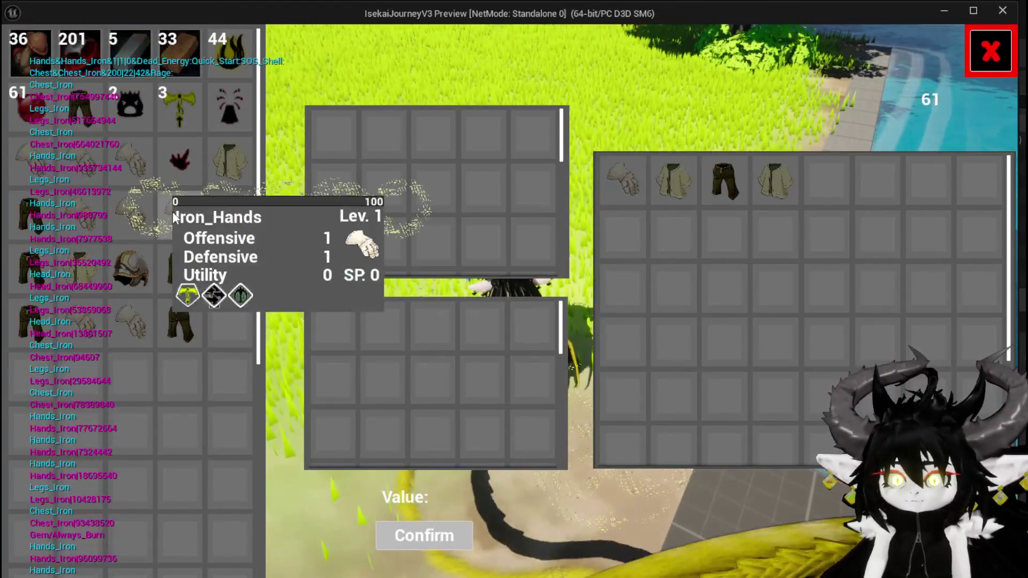
{"action": "left_click", "coordinate": [71, 64]}
{"action": "left_click", "coordinate": [71, 63]}
{"action": "left_click", "coordinate": [71, 63]}
{"action": "left_click", "coordinate": [71, 63]}
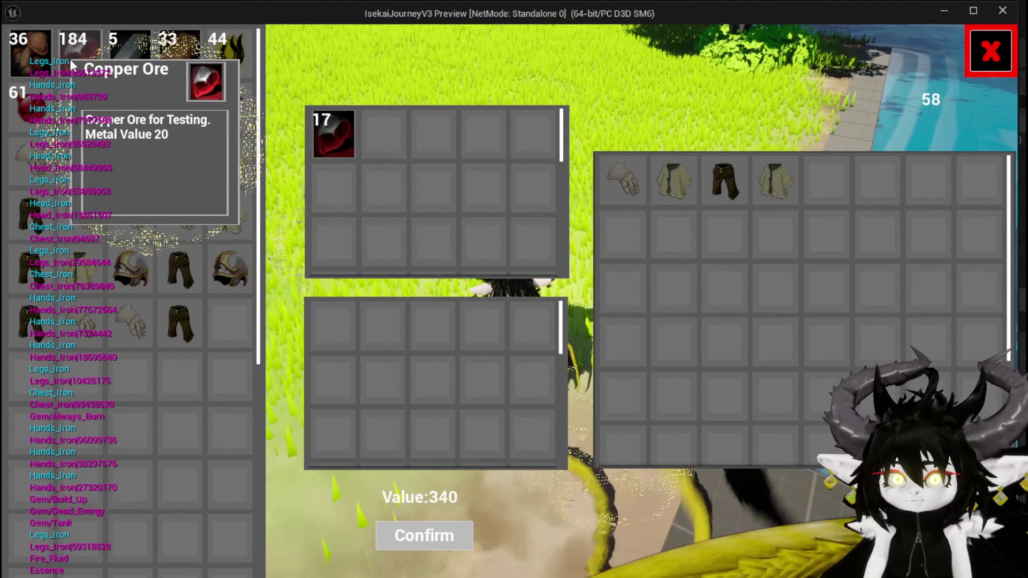
{"action": "left_click", "coordinate": [71, 63]}
{"action": "left_click", "coordinate": [72, 63]}
{"action": "left_click", "coordinate": [71, 63]}
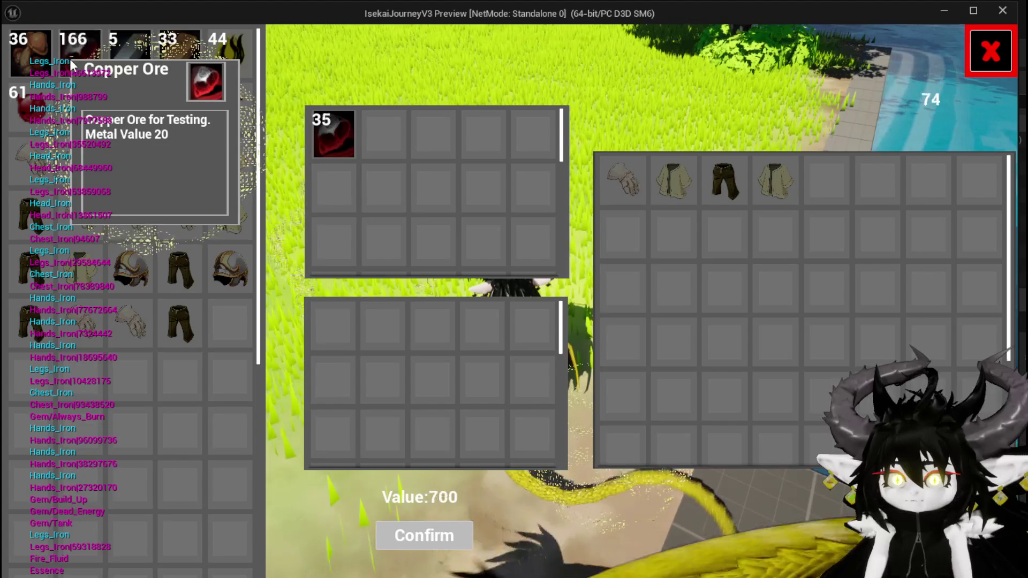
- Add more Copper Ore and Simple Mashroom to the sale until value reads 8433, then stop play
{"action": "left_click", "coordinate": [71, 63]}
{"action": "left_click", "coordinate": [35, 63]}
{"action": "left_click", "coordinate": [35, 63]}
{"action": "left_click", "coordinate": [35, 63]}
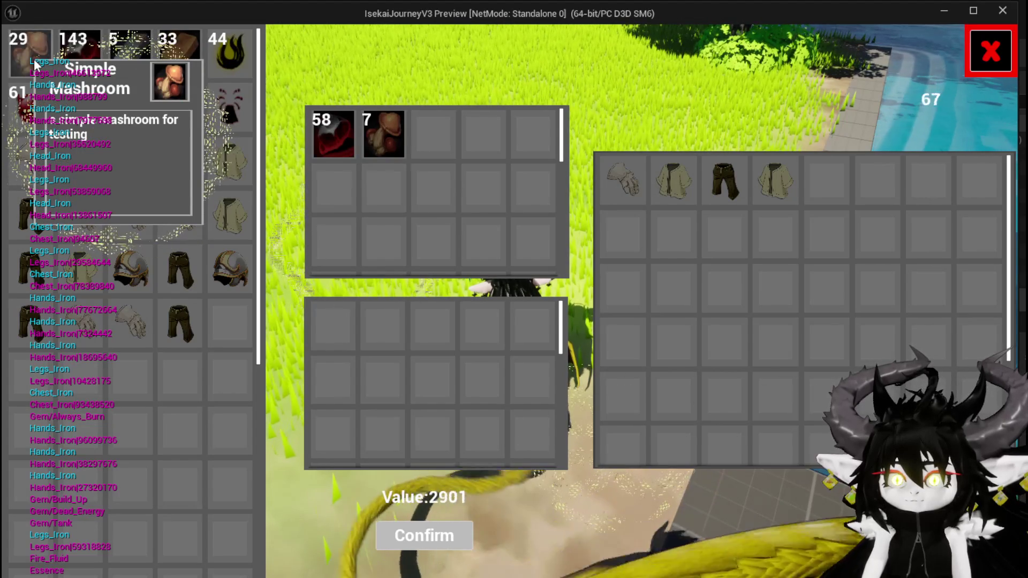
{"action": "left_click", "coordinate": [35, 63]}
{"action": "left_click", "coordinate": [71, 63]}
{"action": "left_click", "coordinate": [35, 63]}
{"action": "left_click", "coordinate": [35, 64]}
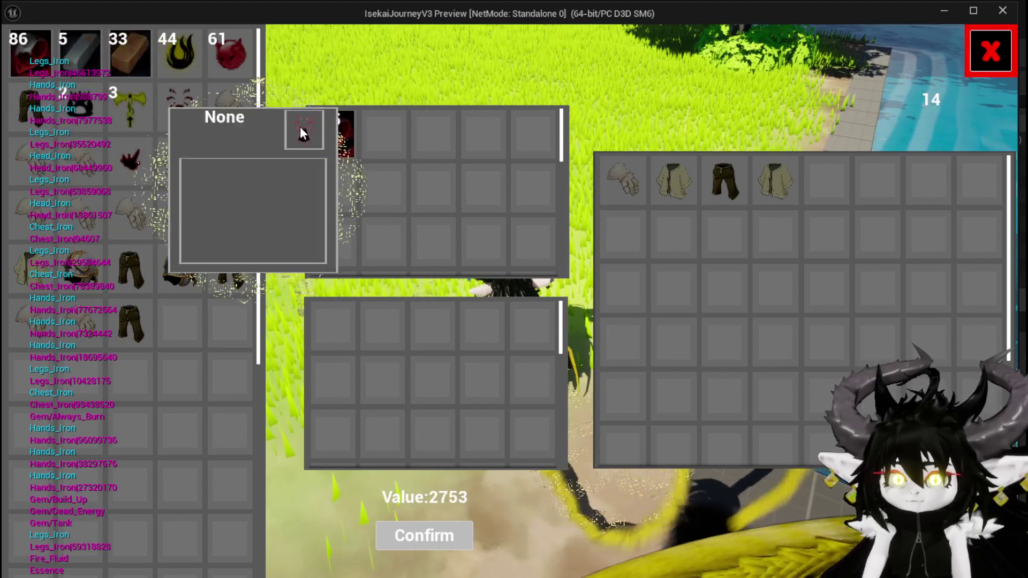
{"action": "mouse_move", "coordinate": [378, 117]}
{"action": "key", "text": "alt+Tab"}
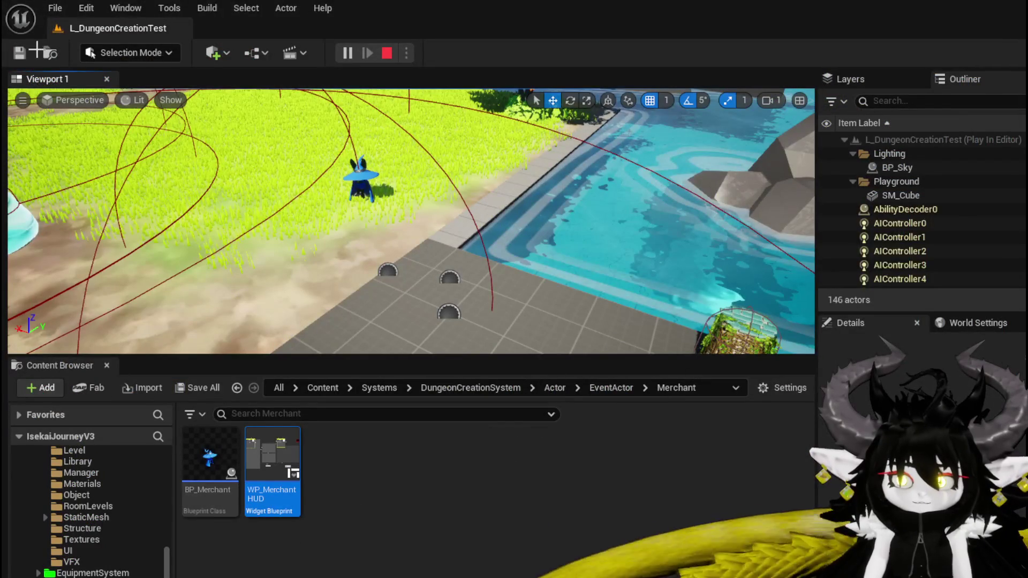
{"action": "key", "text": "Escape"}
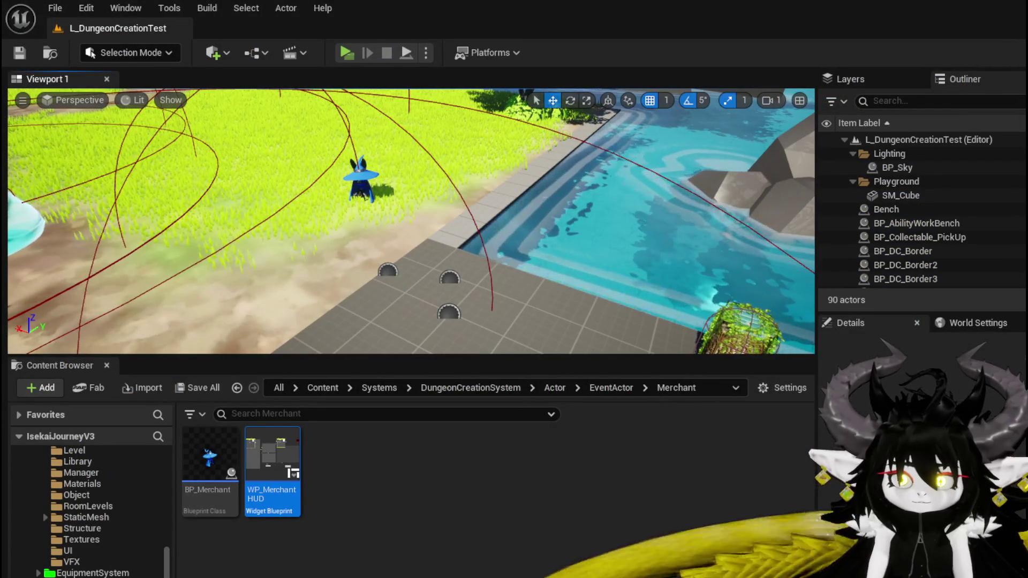
- Save all packages and open WP_ItemSlot's event graph
{"action": "left_click", "coordinate": [18, 53]}
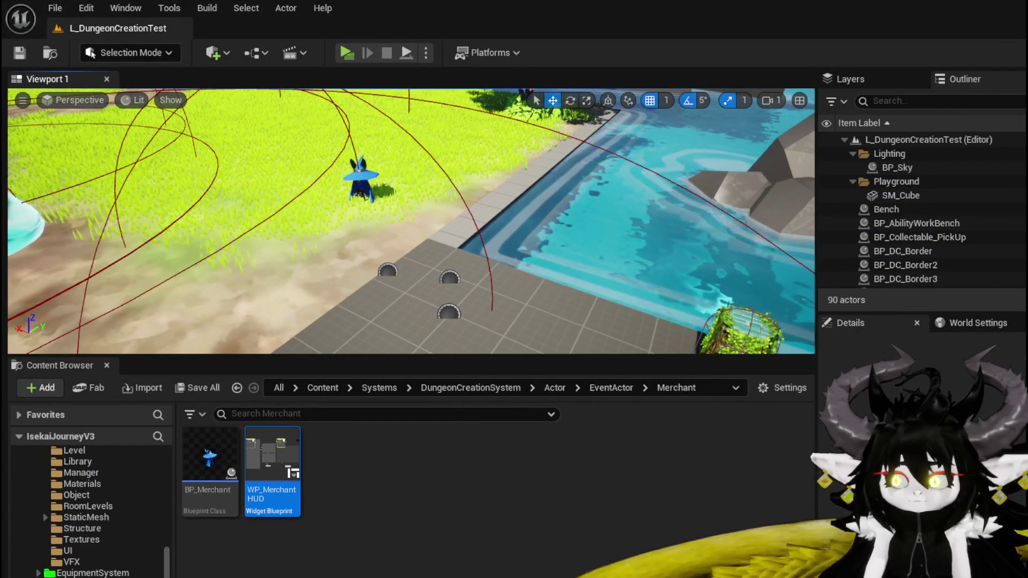
{"action": "key", "text": "alt+Tab"}
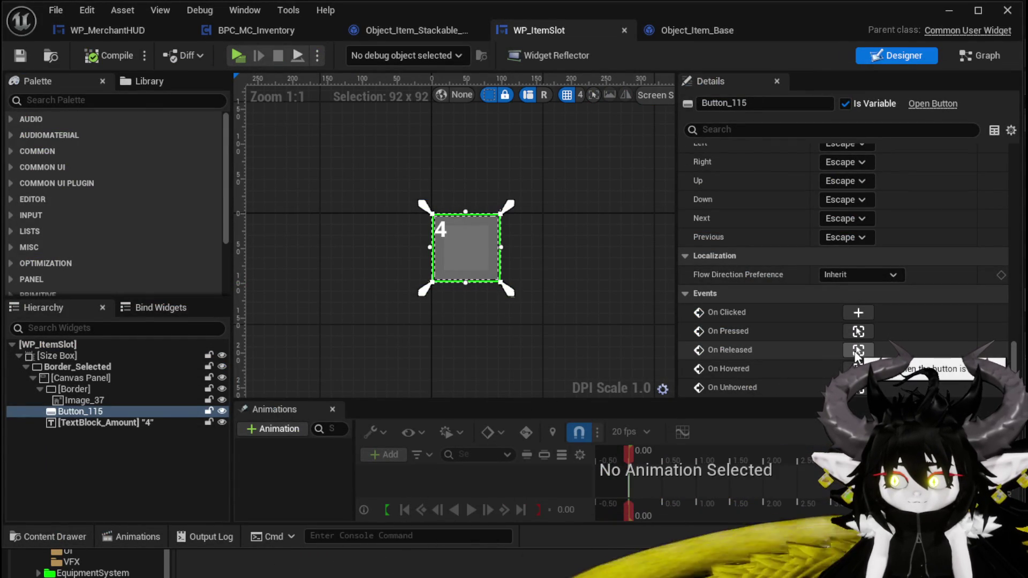
{"action": "left_click", "coordinate": [979, 55]}
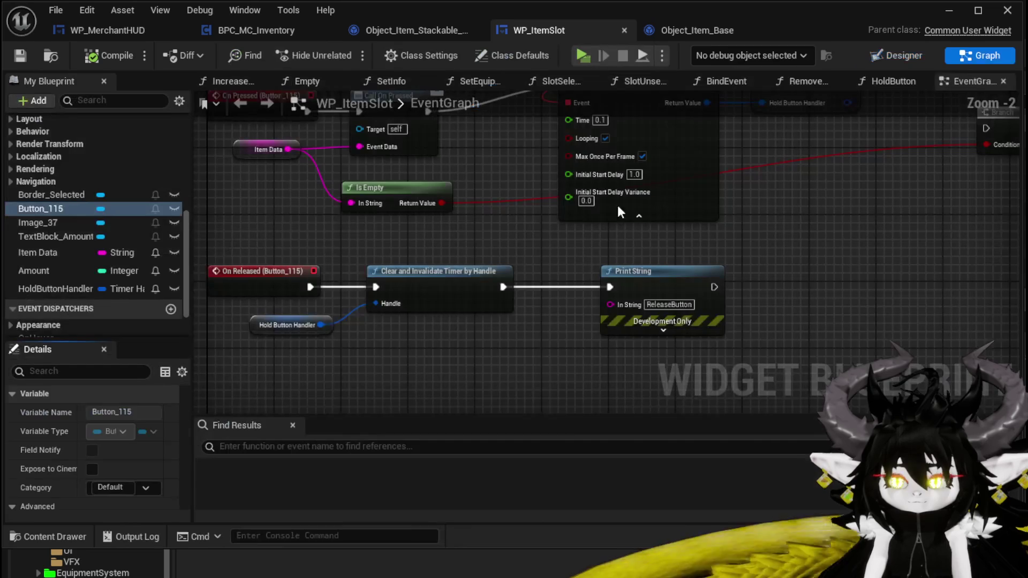
- Move the On Pressed node group upward, save WP_ItemSlot, and run a Standalone Game preview
{"action": "mouse_move", "coordinate": [519, 242]}
{"action": "left_mouse_down"}
{"action": "mouse_move", "coordinate": [546, 338]}
{"action": "mouse_move", "coordinate": [558, 346]}
{"action": "left_mouse_up"}
{"action": "mouse_move", "coordinate": [303, 305]}
{"action": "left_mouse_down"}
{"action": "mouse_move", "coordinate": [442, 182]}
{"action": "mouse_move", "coordinate": [444, 197]}
{"action": "mouse_move", "coordinate": [442, 173]}
{"action": "left_mouse_up"}
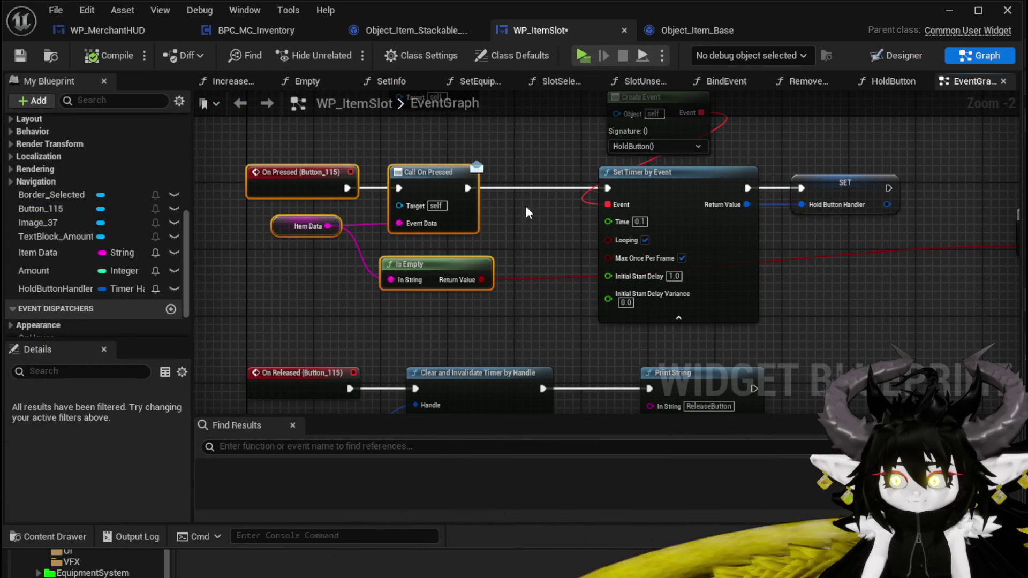
{"action": "left_click", "coordinate": [518, 247]}
{"action": "mouse_move", "coordinate": [518, 249]}
{"action": "left_mouse_down"}
{"action": "mouse_move", "coordinate": [475, 300]}
{"action": "mouse_move", "coordinate": [477, 252]}
{"action": "left_mouse_up"}
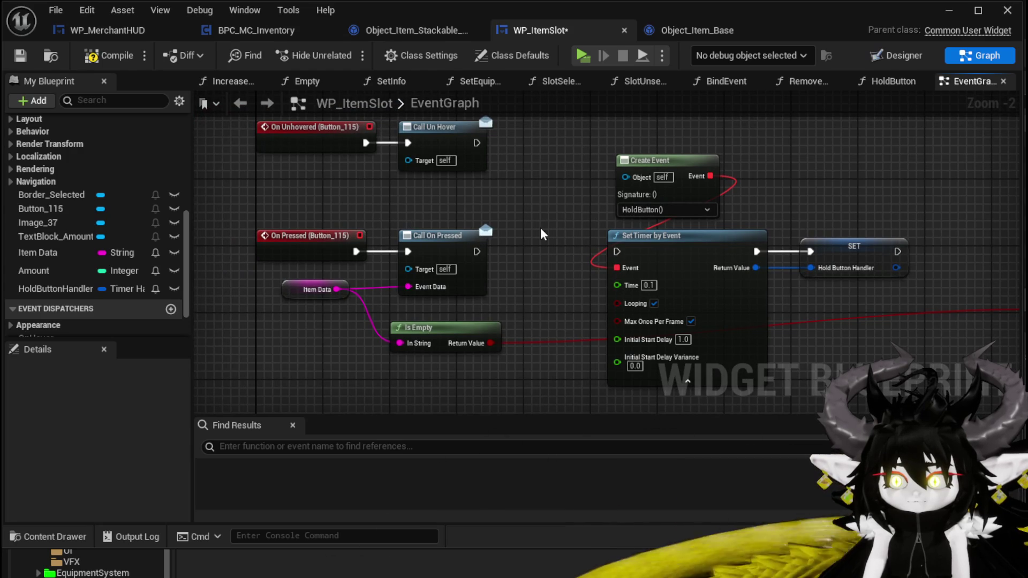
{"action": "left_click", "coordinate": [13, 61]}
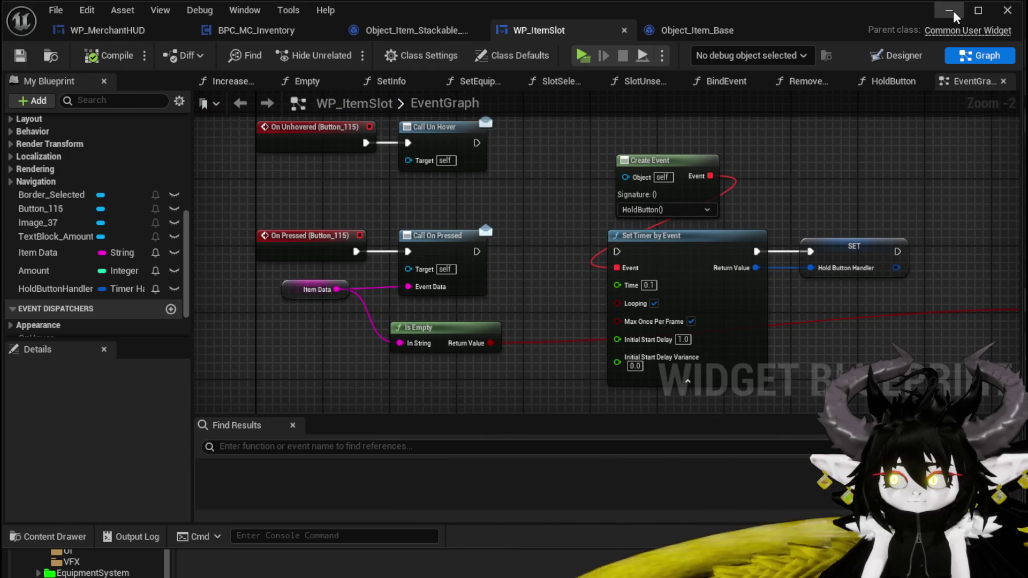
{"action": "left_click", "coordinate": [955, 16]}
{"action": "left_click", "coordinate": [362, 56]}
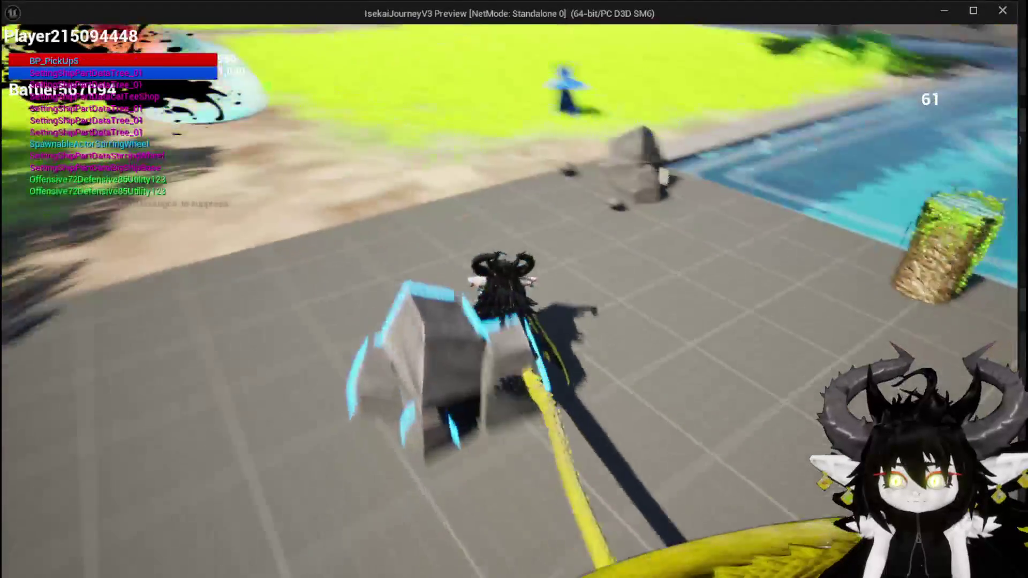
- Walk to the merchant, open trade, and add Copper Ingots until the value reads 150
{"action": "key", "text": "w"}
{"action": "key", "text": "e"}
{"action": "left_click", "coordinate": [174, 63]}
{"action": "left_click", "coordinate": [176, 65]}
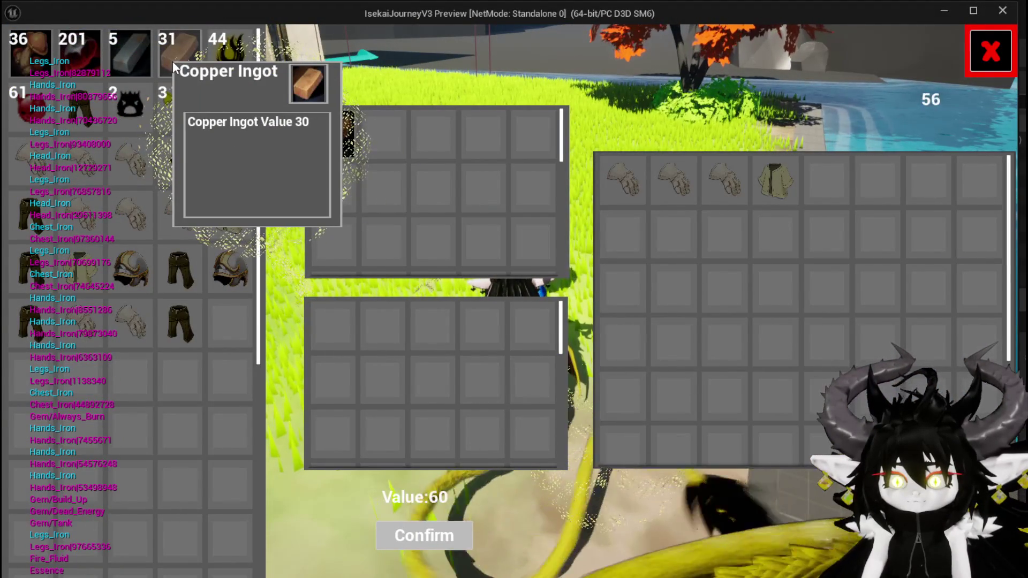
{"action": "left_click", "coordinate": [176, 64]}
{"action": "left_click", "coordinate": [177, 64]}
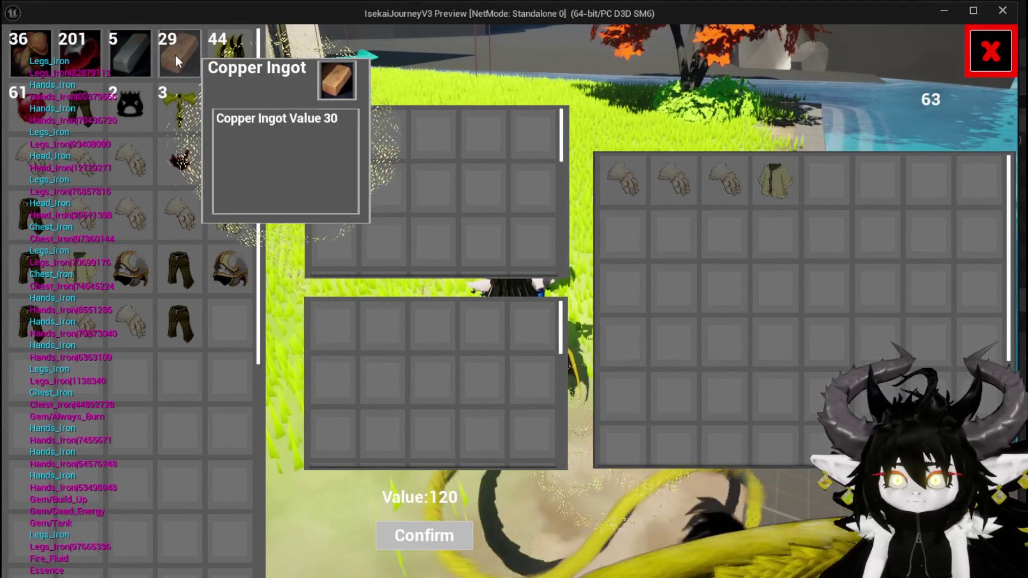
{"action": "left_click", "coordinate": [177, 60]}
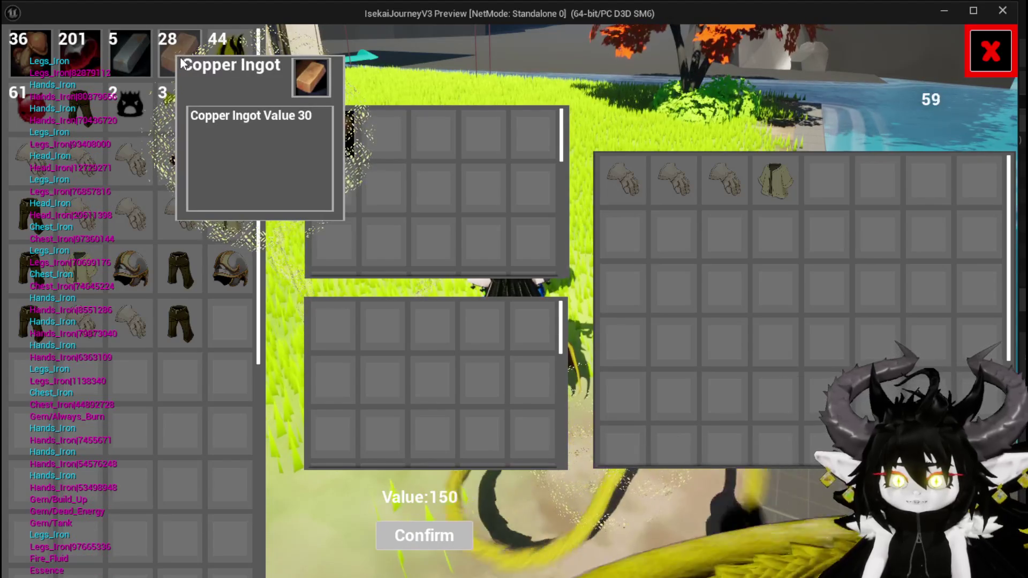
{"action": "left_click", "coordinate": [180, 63]}
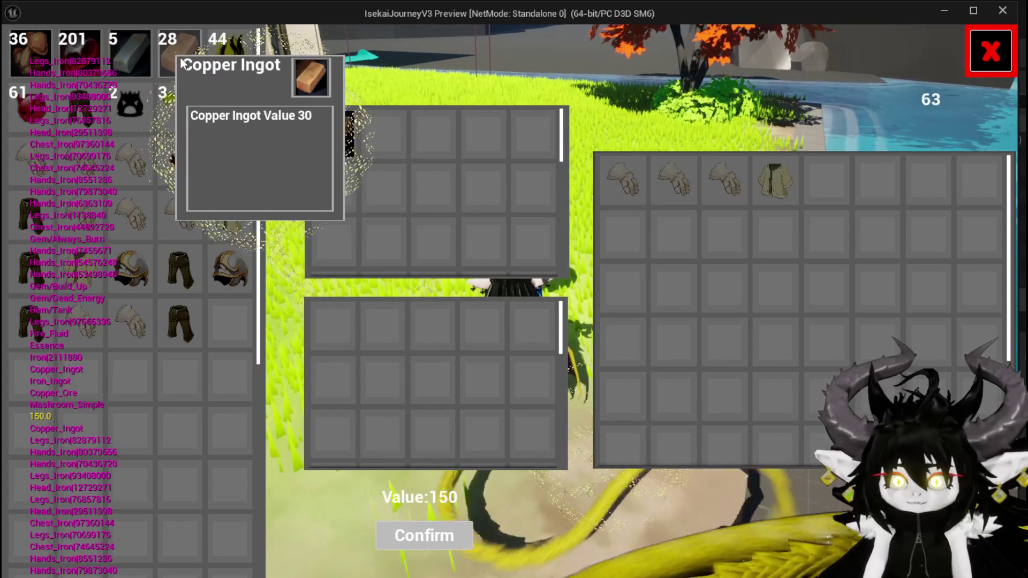
{"action": "left_click", "coordinate": [181, 62]}
- Close the game preview and return to WP_ItemSlot's event graph
{"action": "key", "text": "Escape"}
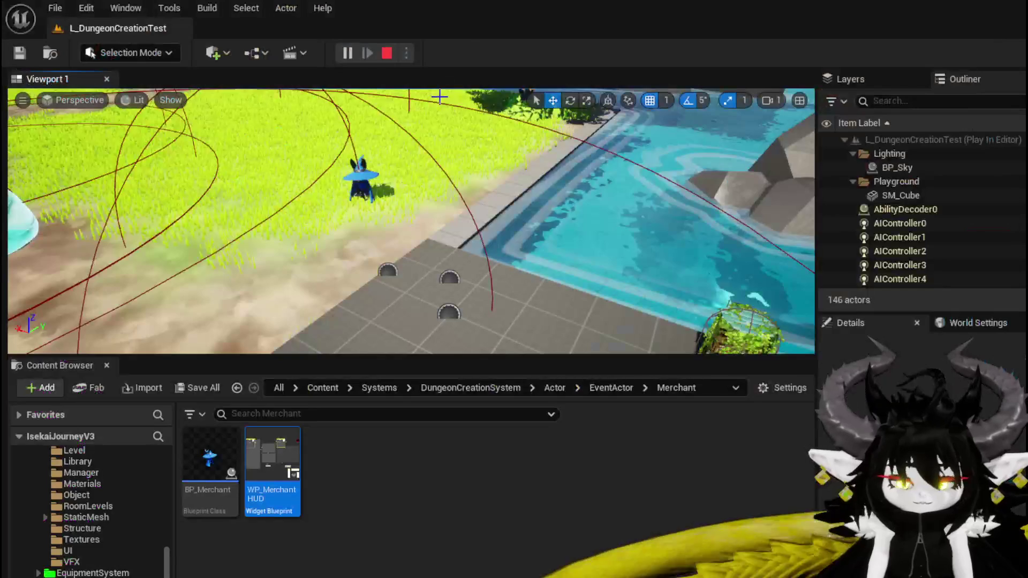
{"action": "key", "text": "ctrl+s"}
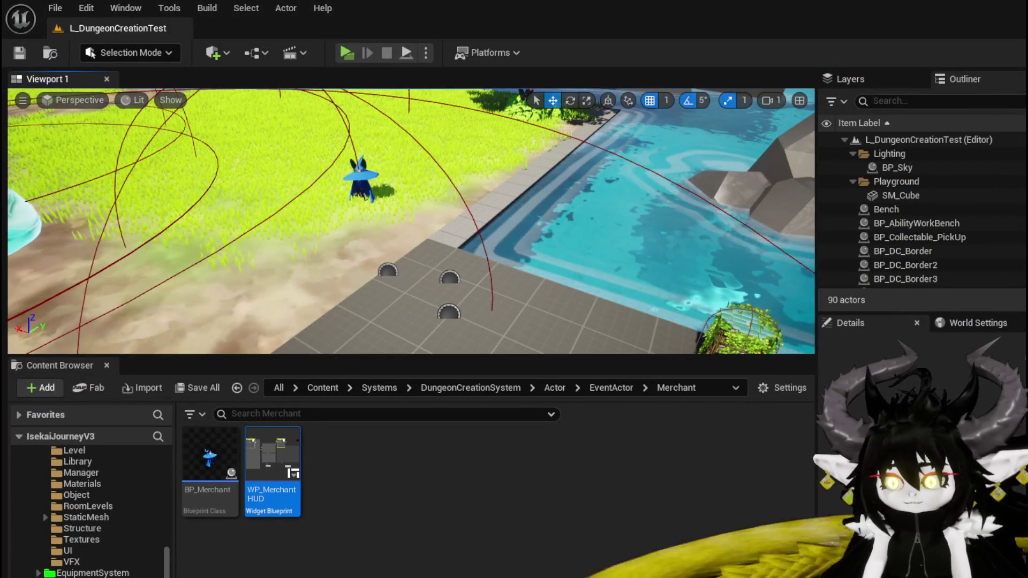
{"action": "key", "text": "alt+Tab"}
{"action": "mouse_move", "coordinate": [555, 168]}
{"action": "left_mouse_down"}
{"action": "mouse_move", "coordinate": [463, 340]}
{"action": "mouse_move", "coordinate": [485, 233]}
{"action": "left_mouse_up"}
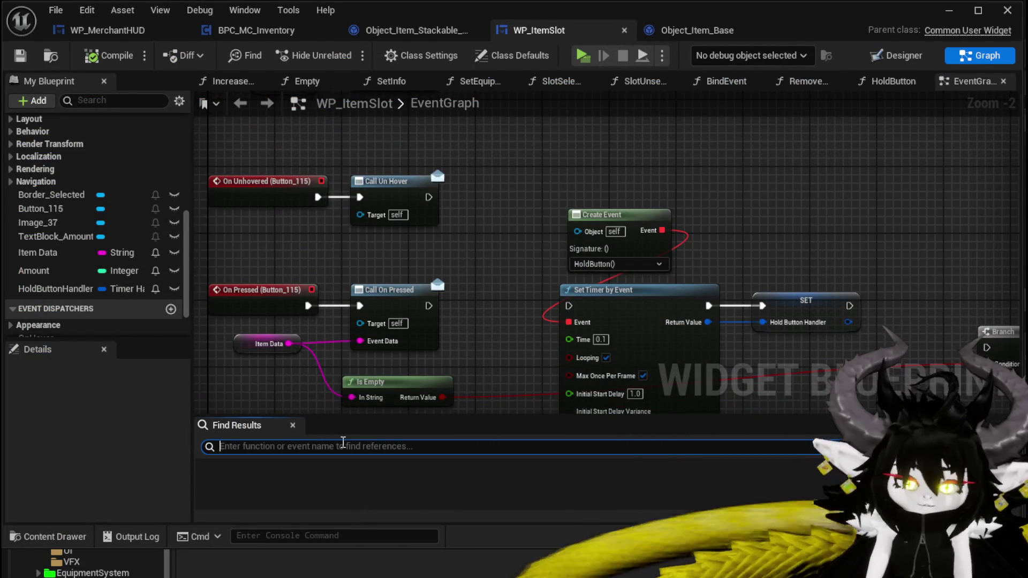
- In SetEquipmentData, wire SET's exec straight past the Print String, then compile and save WP_ItemSlot
{"action": "type", "text": "Print String"}
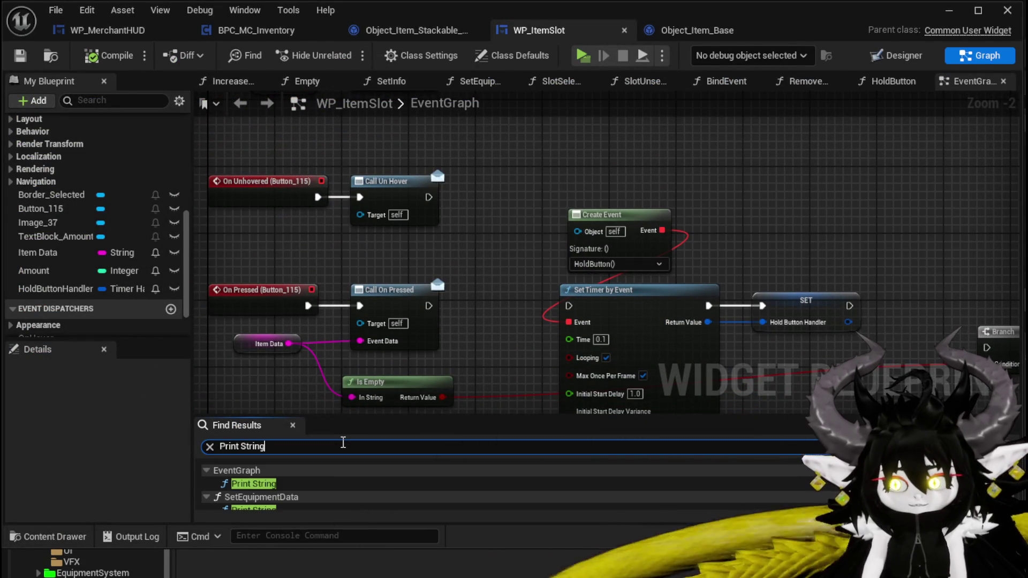
{"action": "left_click", "coordinate": [292, 485]}
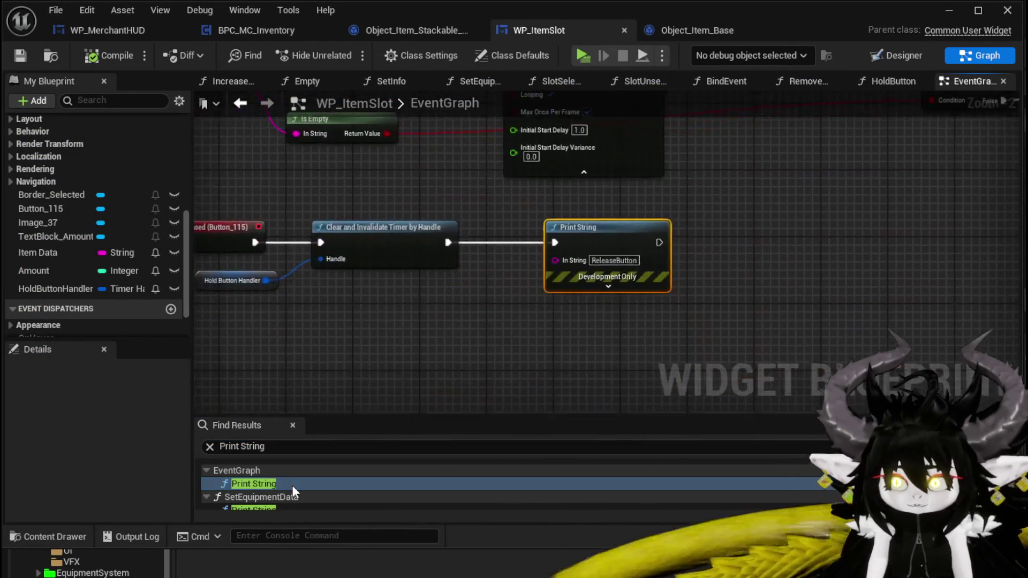
{"action": "left_click", "coordinate": [277, 506]}
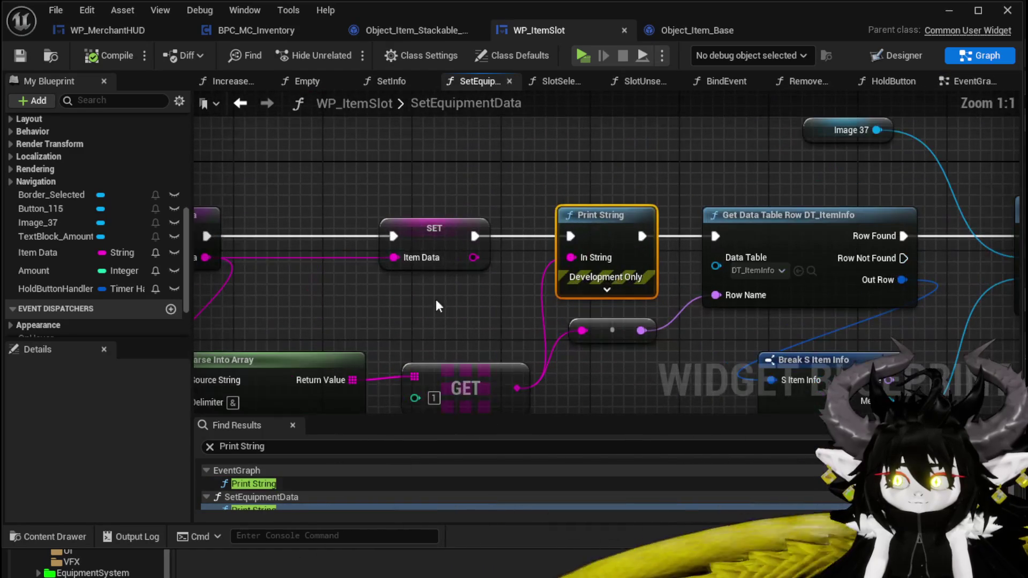
{"action": "mouse_move", "coordinate": [474, 236]}
{"action": "left_mouse_down"}
{"action": "mouse_move", "coordinate": [743, 243]}
{"action": "mouse_move", "coordinate": [727, 237]}
{"action": "left_mouse_up"}
{"action": "left_click", "coordinate": [94, 57]}
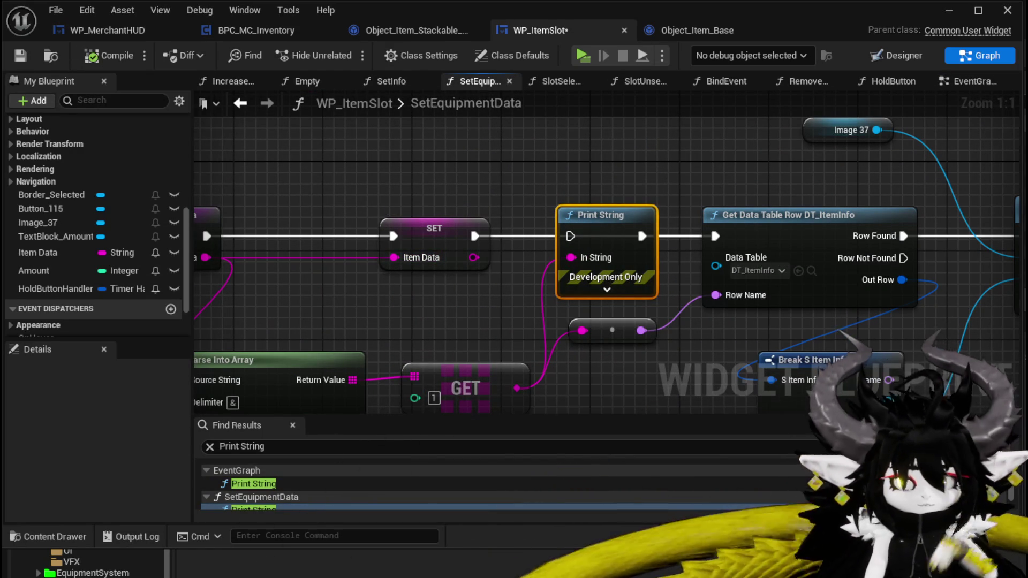
{"action": "left_click", "coordinate": [16, 60]}
- Inspect SlotUnselected's Print String and switch to the WP_MerchantHUD blueprint
{"action": "scroll", "coordinate": [277, 492], "scroll_direction": "down", "scroll_amount": 2}
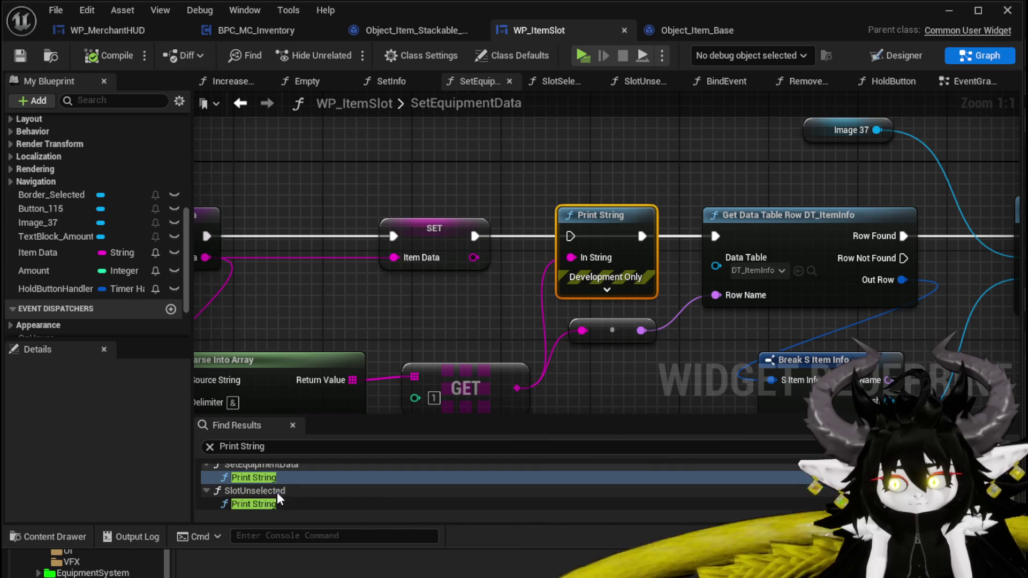
{"action": "left_click", "coordinate": [279, 504]}
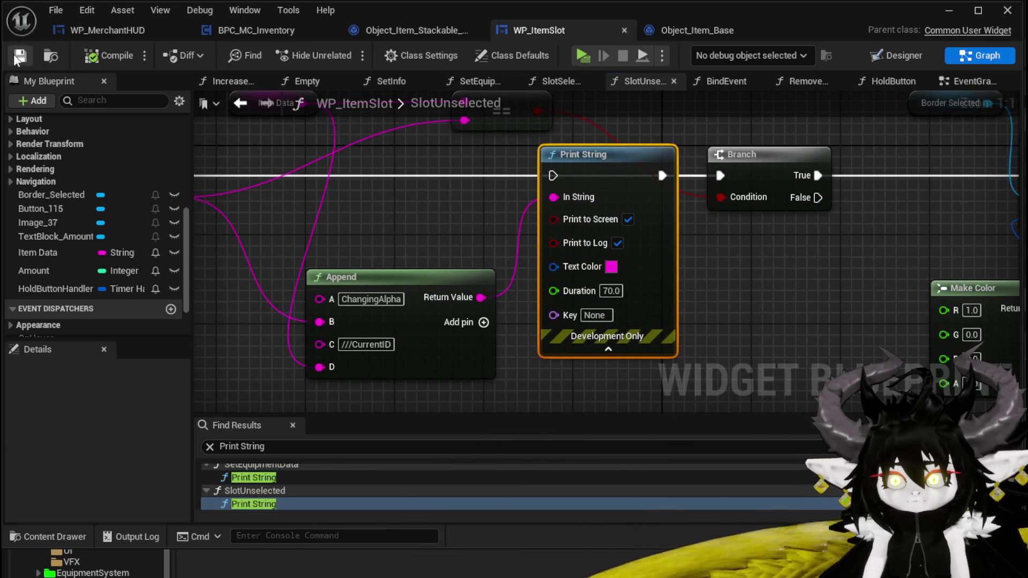
{"action": "left_click", "coordinate": [123, 31]}
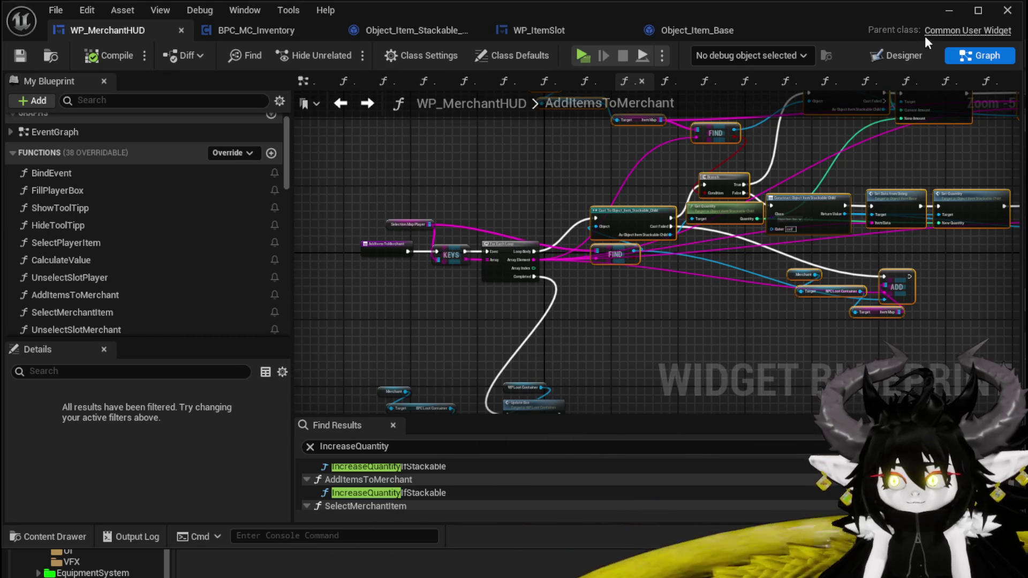
- Select the player resource panel in WP_MerchantHUD's designer and open WP_EC_ResourceSelection's graph
{"action": "left_click", "coordinate": [904, 59]}
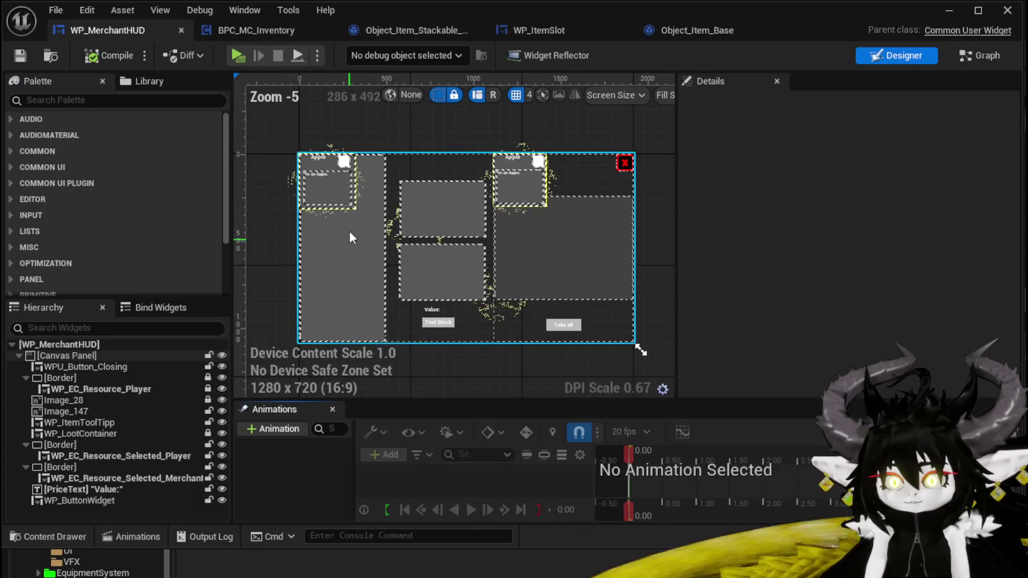
{"action": "left_click", "coordinate": [423, 203]}
{"action": "left_click", "coordinate": [952, 103]}
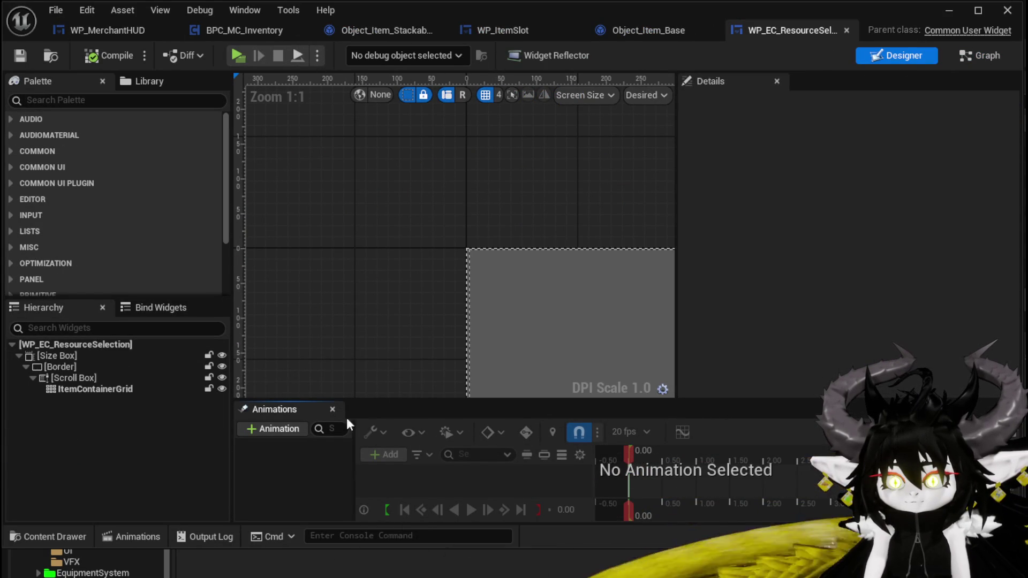
{"action": "left_click", "coordinate": [979, 55]}
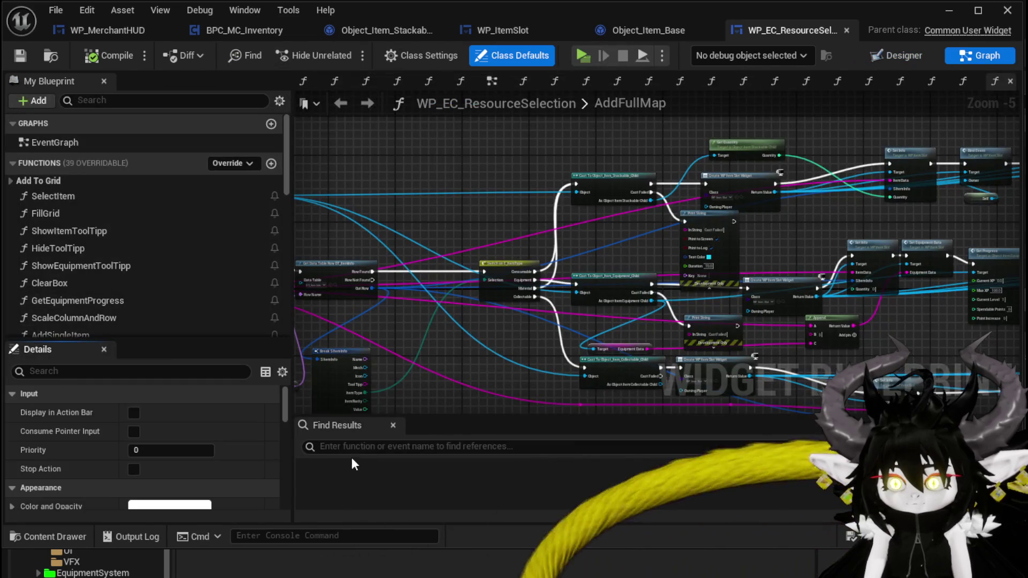
- Search for Print String and step through results in AddItemsByItemType to AddFullMap's loop
{"action": "left_click", "coordinate": [358, 449]}
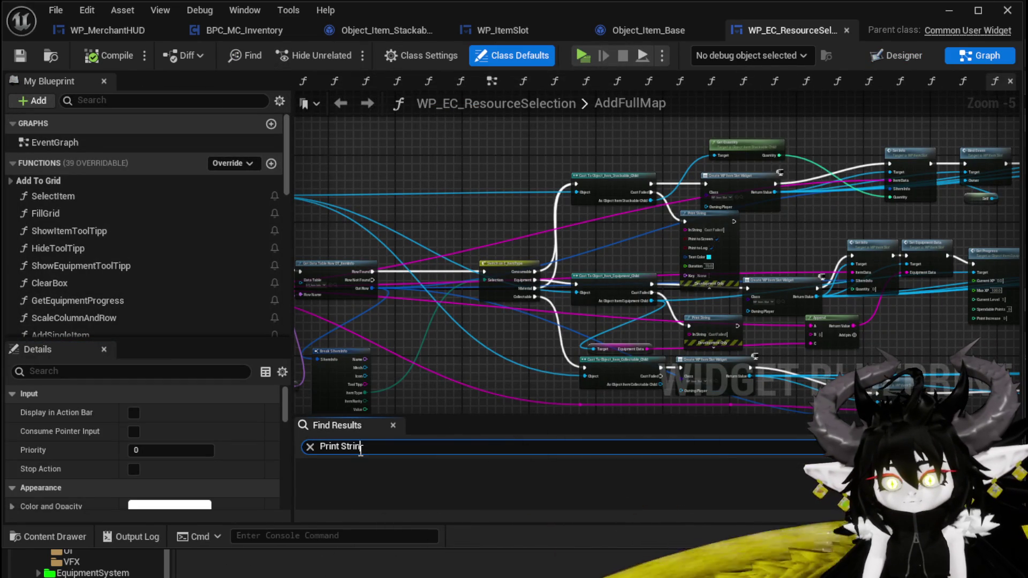
{"action": "type", "text": "ng"}
{"action": "key", "text": "Return"}
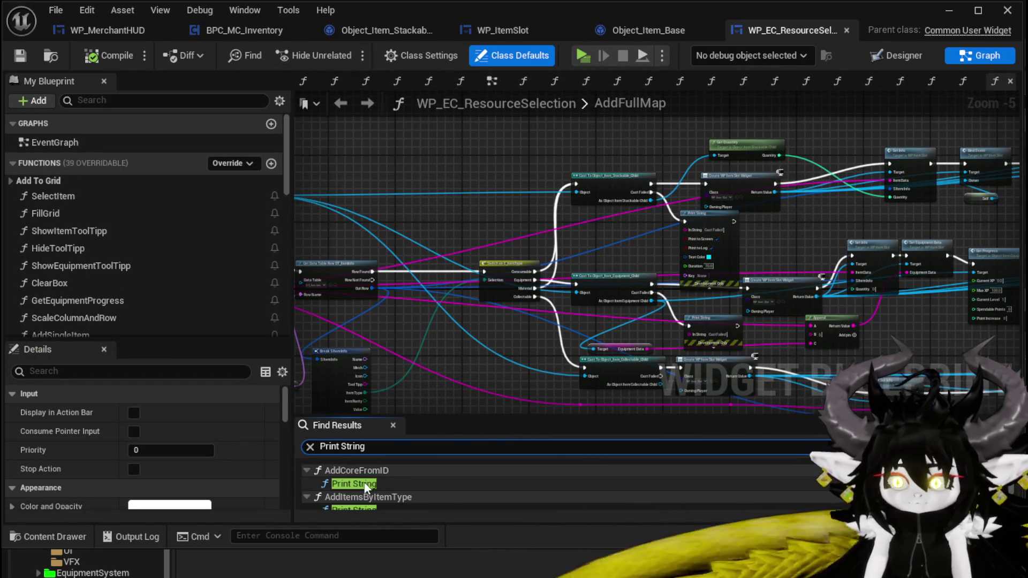
{"action": "scroll", "coordinate": [361, 483], "scroll_direction": "down", "scroll_amount": 1}
{"action": "left_click", "coordinate": [377, 487]}
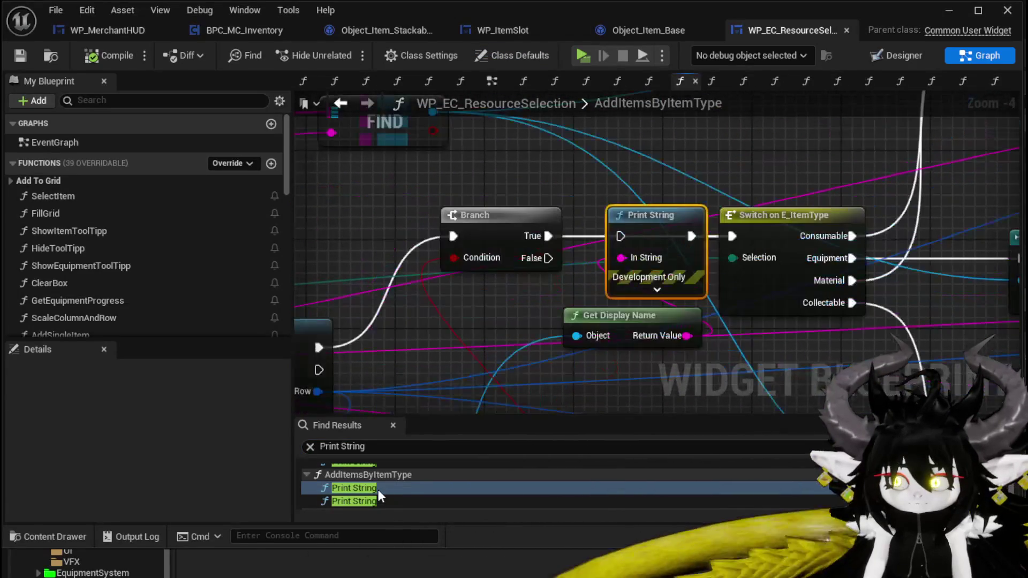
{"action": "left_click", "coordinate": [364, 501]}
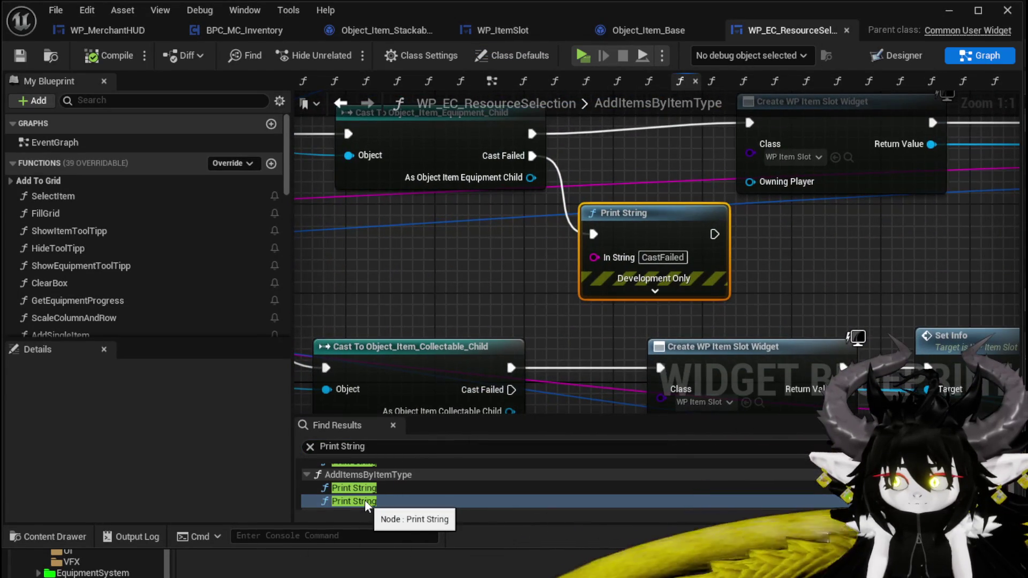
{"action": "scroll", "coordinate": [364, 501], "scroll_direction": "down", "scroll_amount": 1}
{"action": "left_click", "coordinate": [364, 499]}
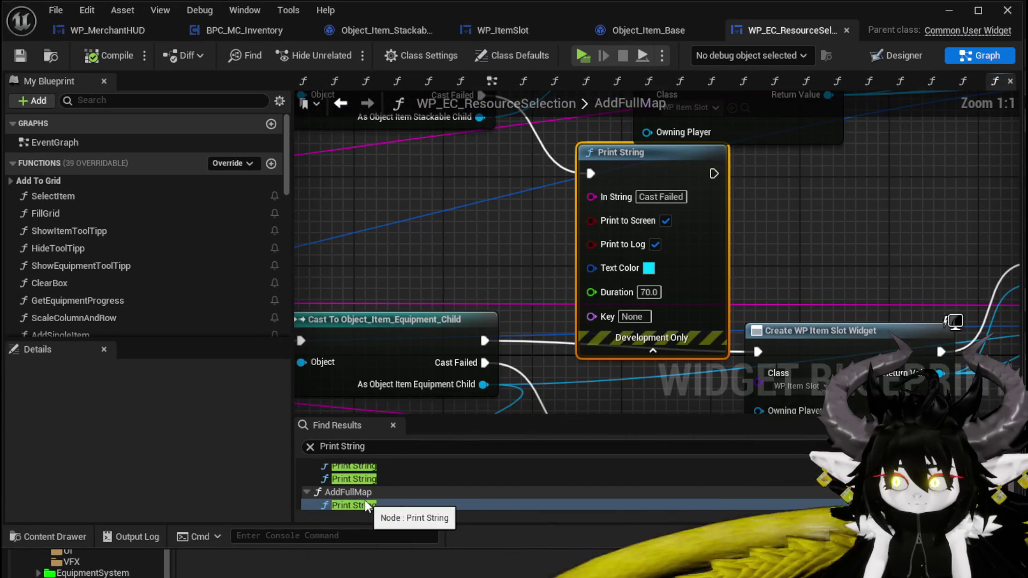
{"action": "scroll", "coordinate": [365, 499], "scroll_direction": "down", "scroll_amount": 1}
{"action": "left_click", "coordinate": [358, 486]}
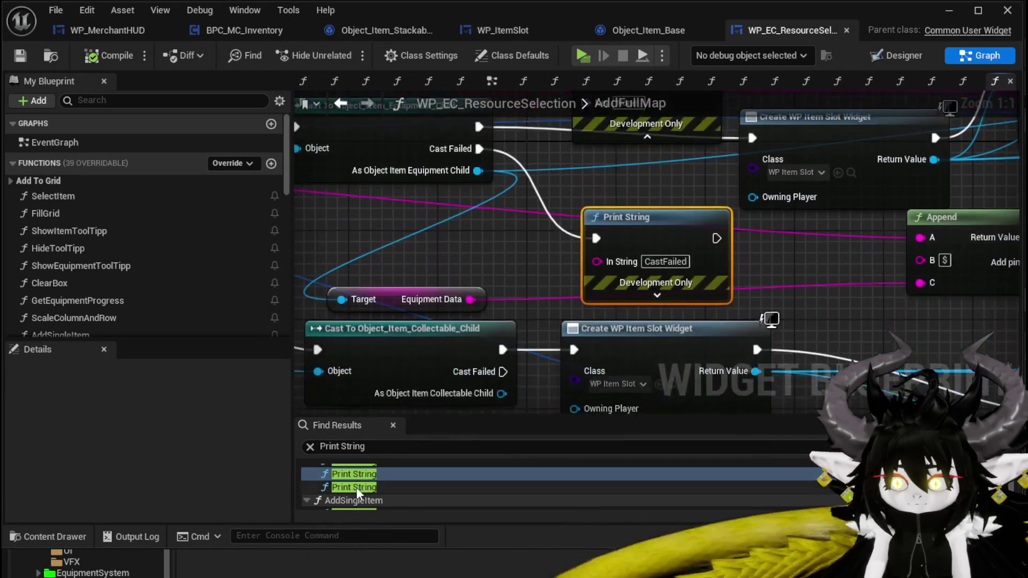
- Connect AddFullMap's Loop Body directly to Get Data Table Row, then compile and save
{"action": "mouse_move", "coordinate": [463, 253]}
{"action": "left_mouse_down"}
{"action": "mouse_move", "coordinate": [779, 242]}
{"action": "mouse_move", "coordinate": [795, 230]}
{"action": "left_mouse_up"}
{"action": "left_click", "coordinate": [95, 56]}
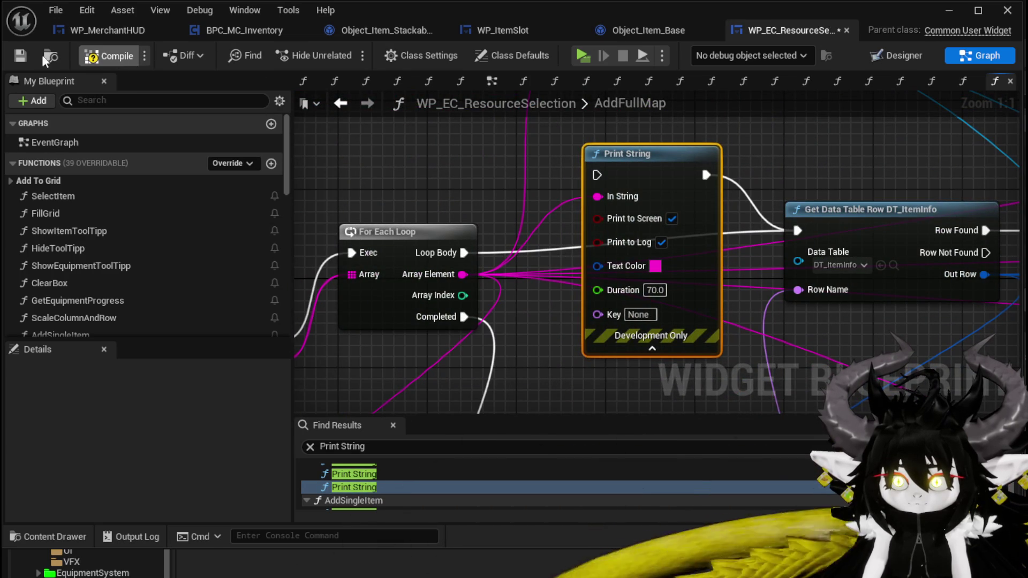
{"action": "left_click", "coordinate": [19, 56]}
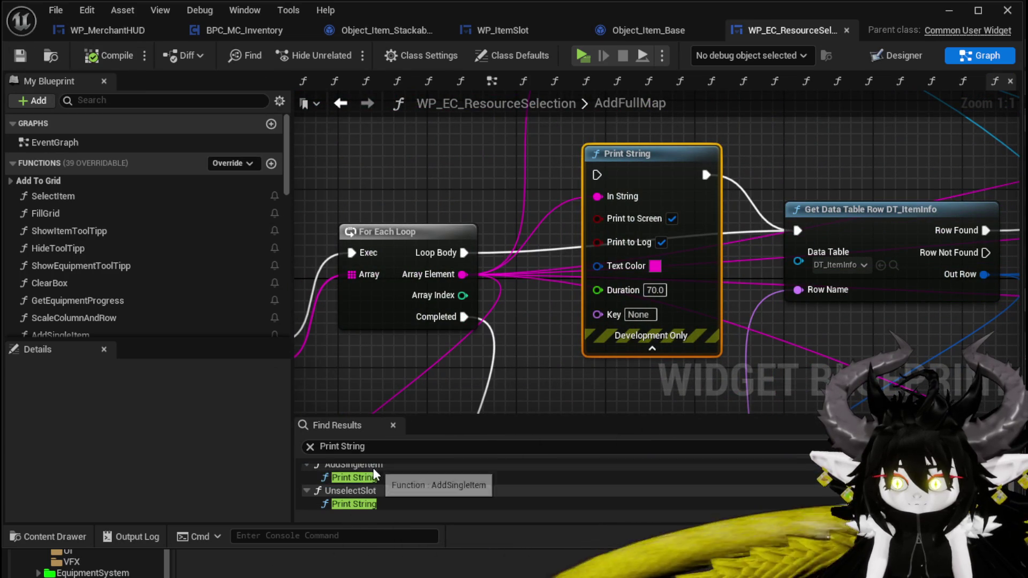
- Review the Print Strings in AddSingleItem and UnselectSlot, save again, and minimize the Blueprint editor
{"action": "double_click", "coordinate": [357, 496]}
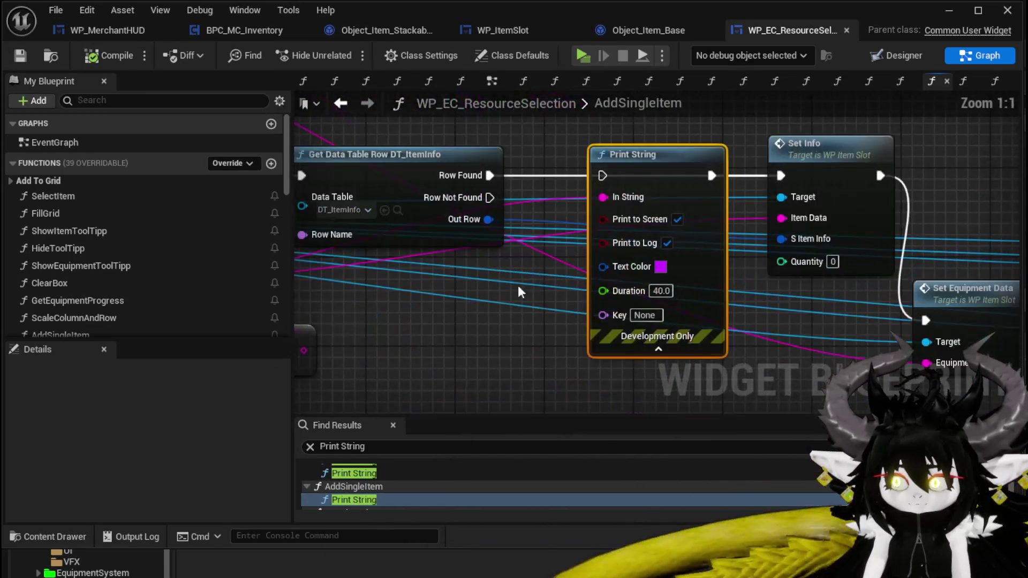
{"action": "scroll", "coordinate": [343, 498], "scroll_direction": "down", "scroll_amount": 1}
{"action": "double_click", "coordinate": [364, 503]}
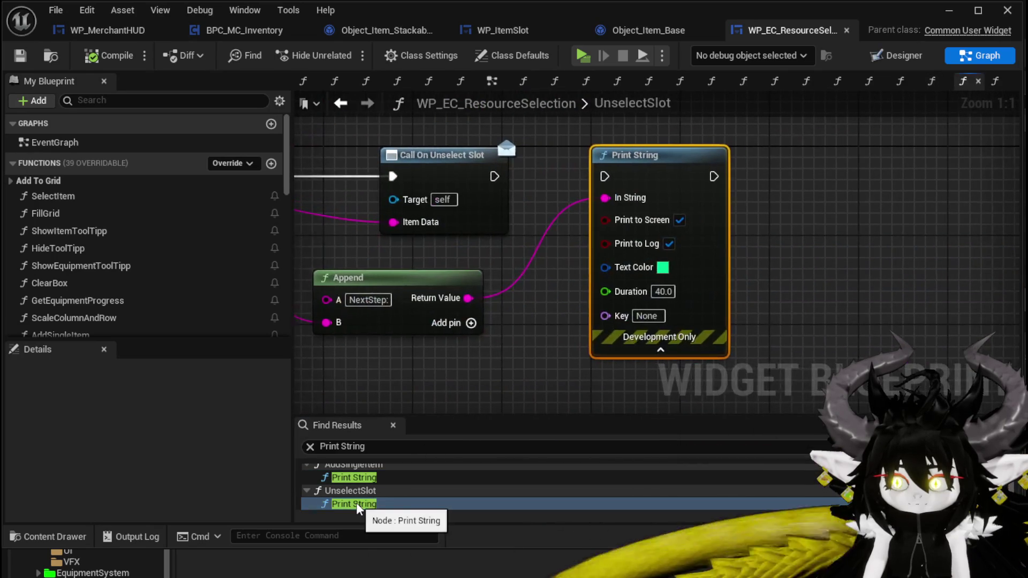
{"action": "left_click", "coordinate": [20, 55]}
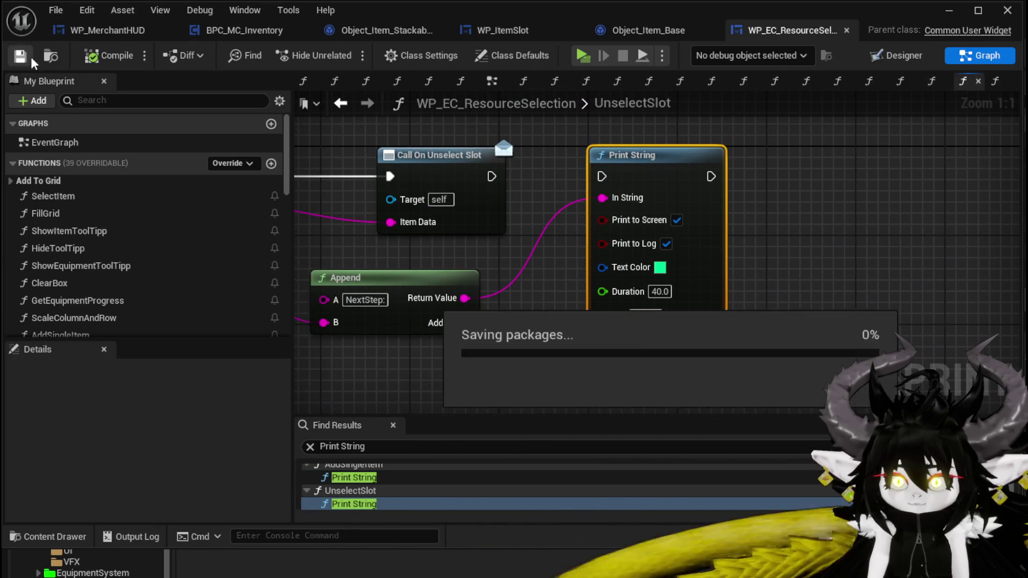
{"action": "left_click", "coordinate": [947, 12]}
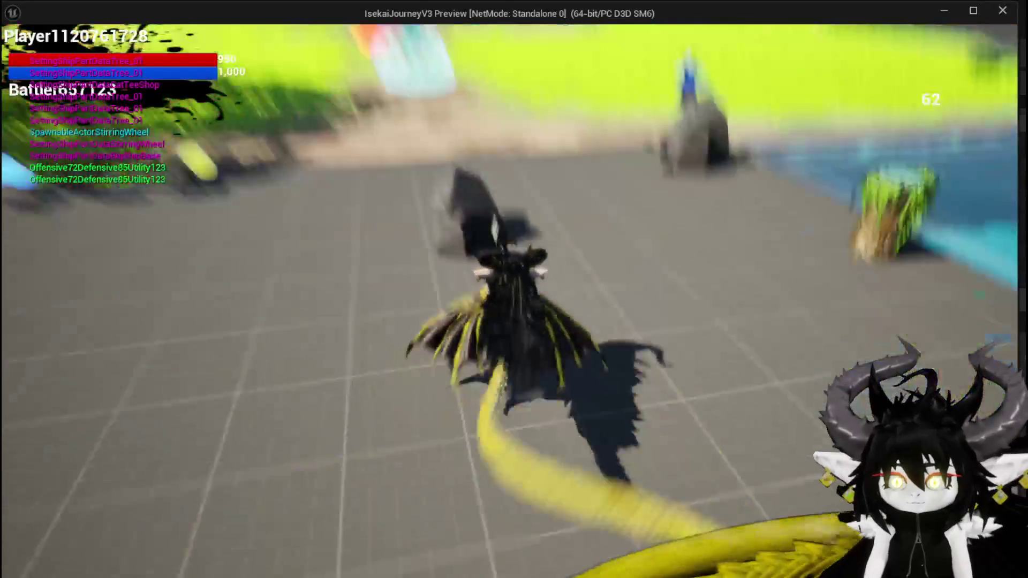
- Open the merchant shop and put several Essence up for sale
{"action": "key", "text": "e"}
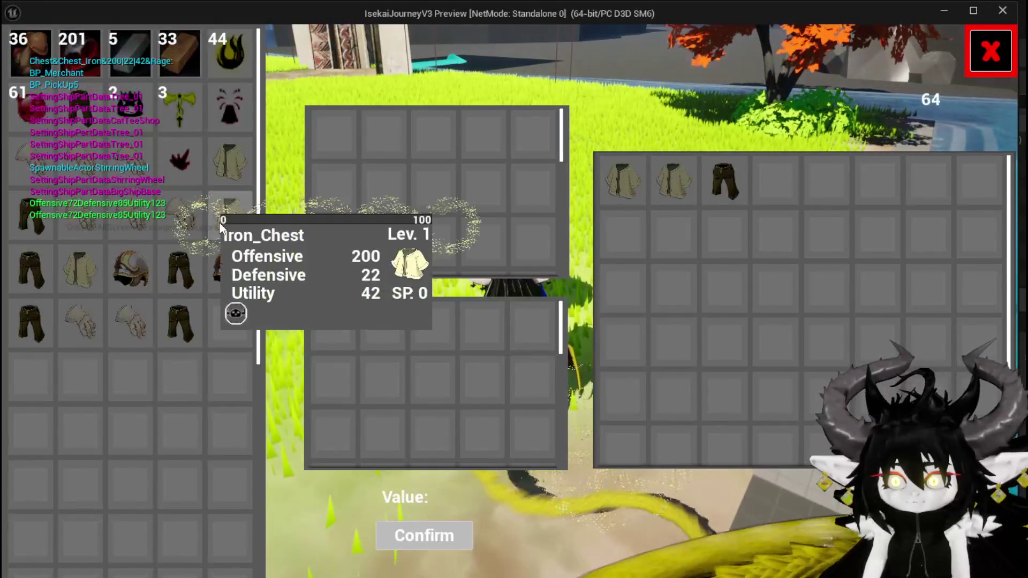
{"action": "left_click", "coordinate": [234, 57]}
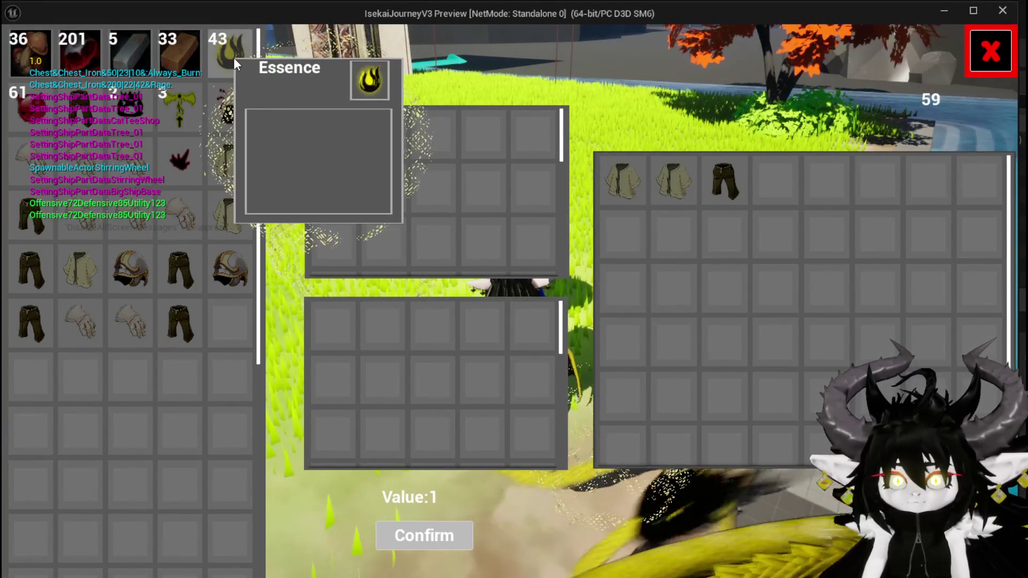
{"action": "left_click", "coordinate": [234, 57]}
{"action": "left_click", "coordinate": [233, 57]}
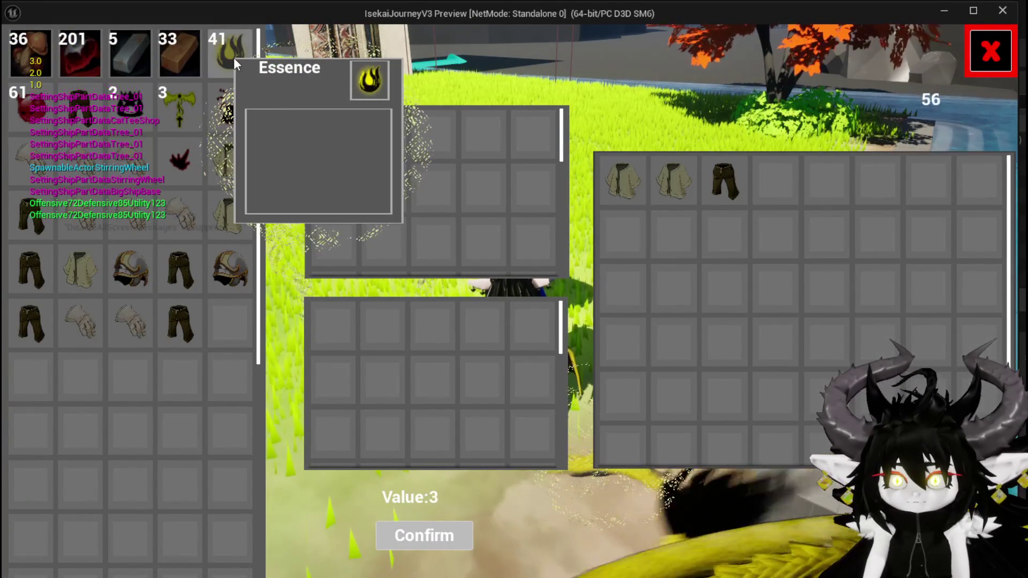
{"action": "left_click", "coordinate": [233, 57]}
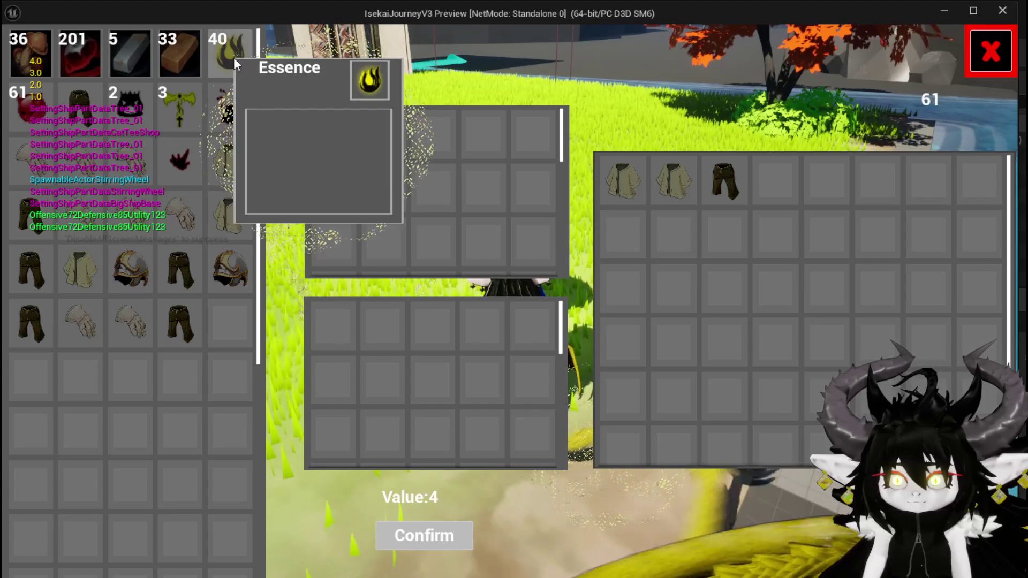
{"action": "left_click", "coordinate": [234, 56]}
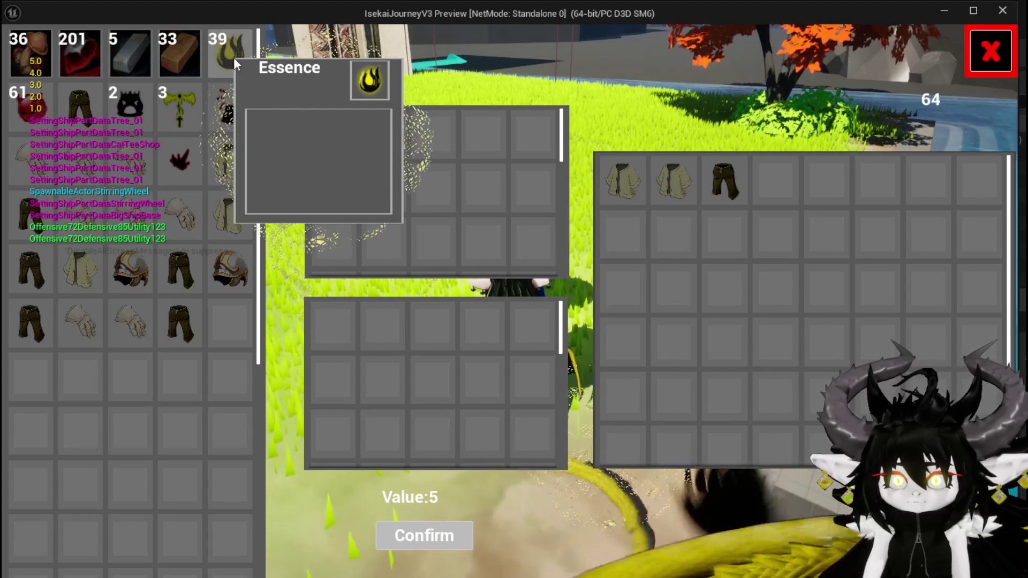
{"action": "left_click", "coordinate": [234, 56]}
{"action": "left_click", "coordinate": [234, 56]}
{"action": "left_click", "coordinate": [234, 56]}
{"action": "left_click", "coordinate": [234, 57]}
{"action": "left_click", "coordinate": [234, 57]}
- Stack 28 Copper Ingots in the sell panel until Value reads 903, then stop the play session
{"action": "left_click", "coordinate": [166, 60]}
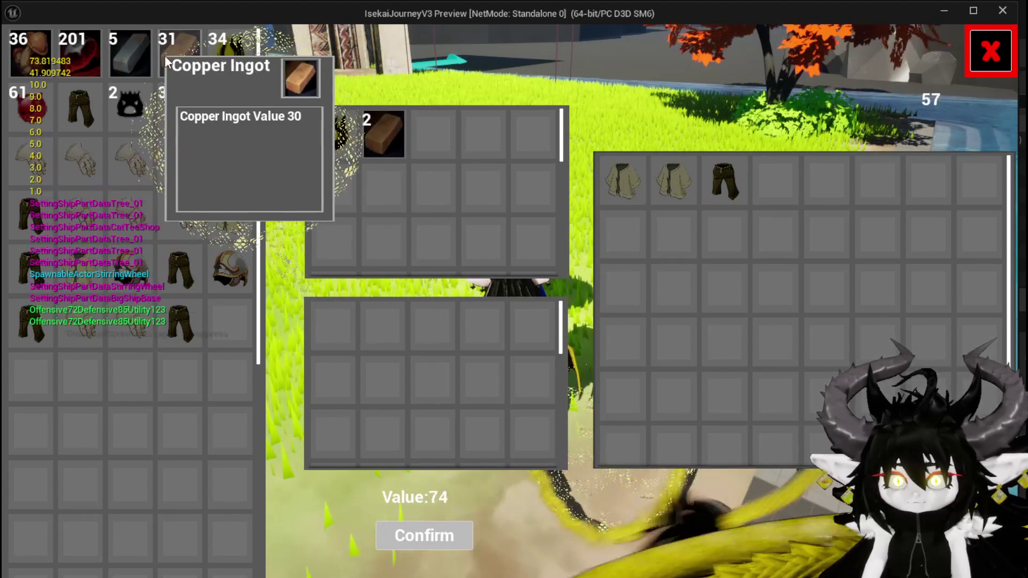
{"action": "left_click", "coordinate": [166, 60]}
{"action": "left_click", "coordinate": [166, 60]}
{"action": "left_click", "coordinate": [166, 60]}
{"action": "left_click", "coordinate": [166, 60]}
{"action": "left_click", "coordinate": [166, 60]}
{"action": "left_click", "coordinate": [166, 60]}
{"action": "left_click", "coordinate": [166, 60]}
{"action": "left_click", "coordinate": [166, 60]}
{"action": "left_click", "coordinate": [166, 60]}
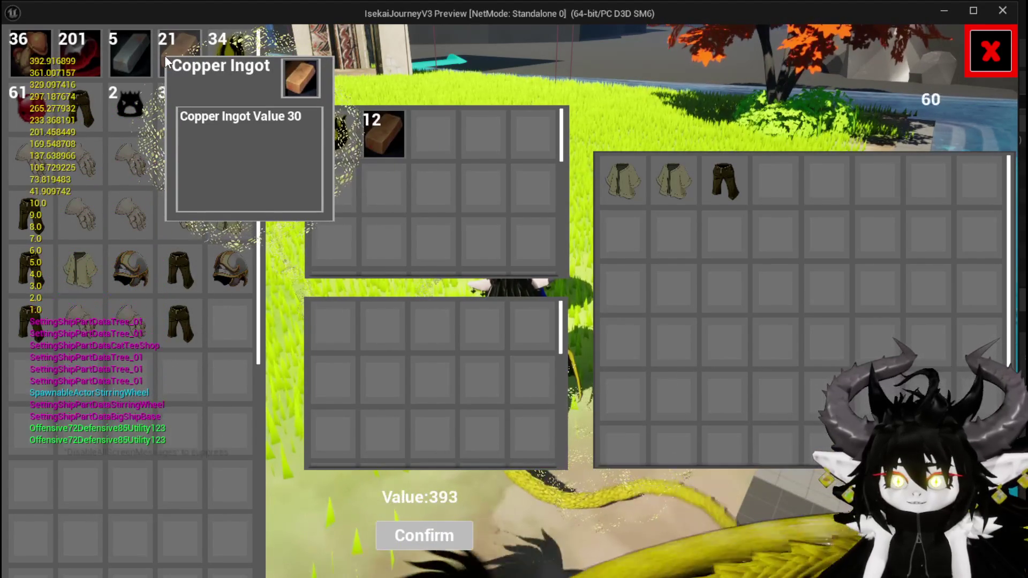
{"action": "left_click", "coordinate": [166, 60]}
{"action": "left_click", "coordinate": [166, 60]}
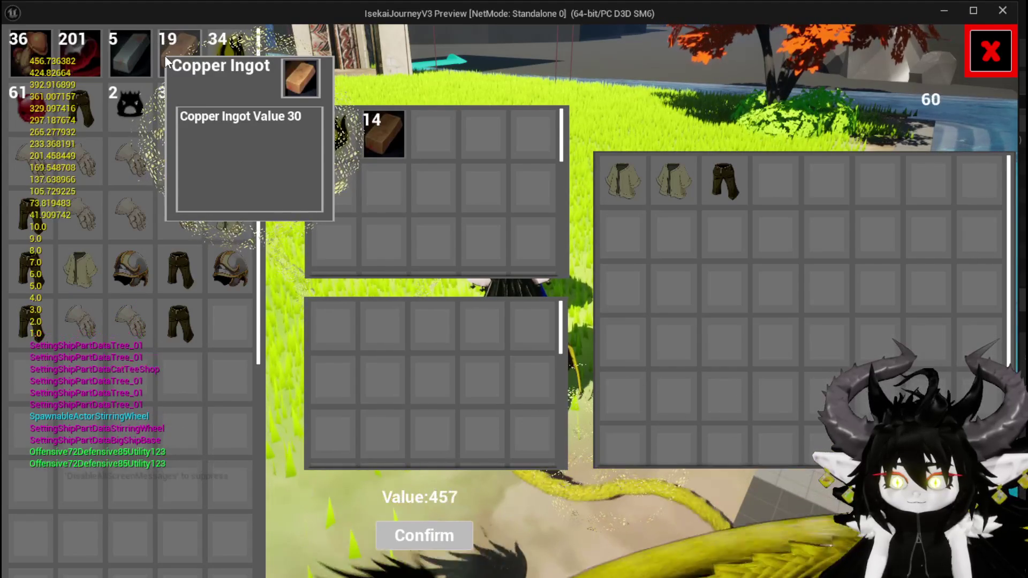
{"action": "left_click", "coordinate": [166, 60]}
{"action": "left_click", "coordinate": [166, 60]}
{"action": "left_click", "coordinate": [166, 60]}
{"action": "left_click", "coordinate": [166, 60]}
{"action": "left_click", "coordinate": [166, 60]}
{"action": "left_click", "coordinate": [165, 60]}
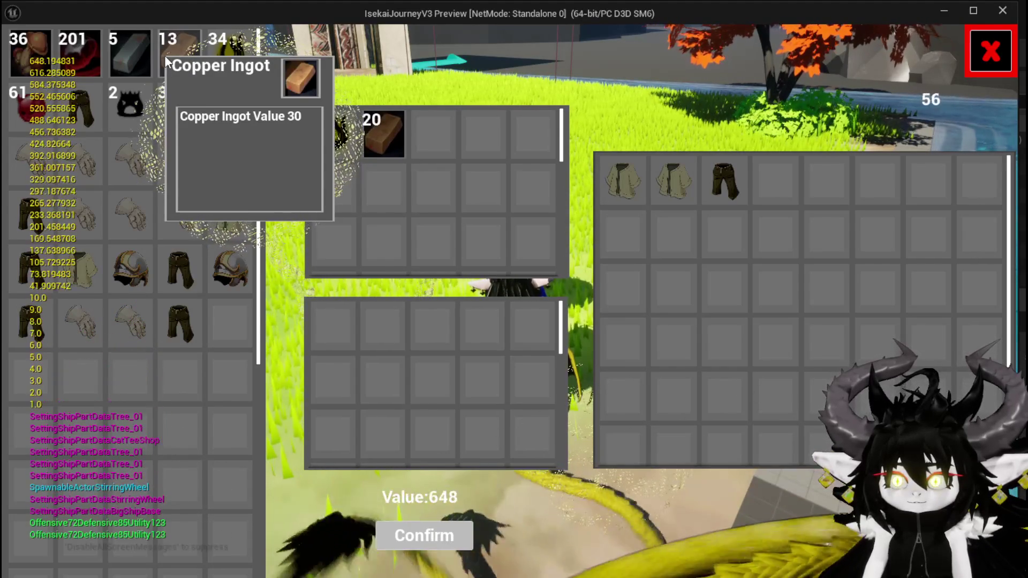
{"action": "left_click", "coordinate": [166, 60]}
{"action": "left_click", "coordinate": [166, 59]}
{"action": "left_click", "coordinate": [166, 60]}
{"action": "left_click", "coordinate": [166, 60]}
{"action": "left_click", "coordinate": [166, 60]}
{"action": "left_click", "coordinate": [166, 60]}
{"action": "left_click", "coordinate": [165, 60]}
{"action": "left_click", "coordinate": [166, 60]}
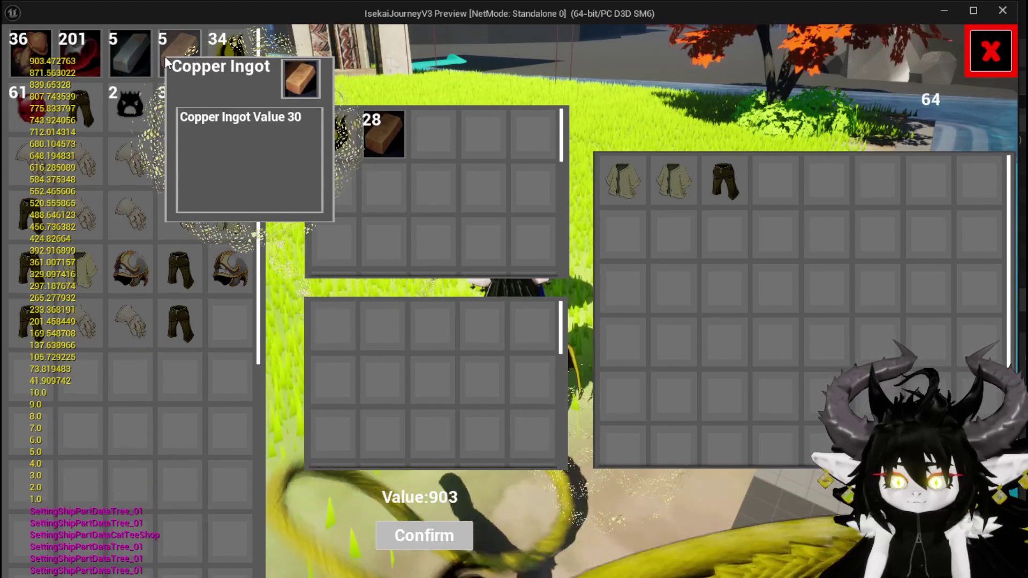
{"action": "key", "text": "Escape"}
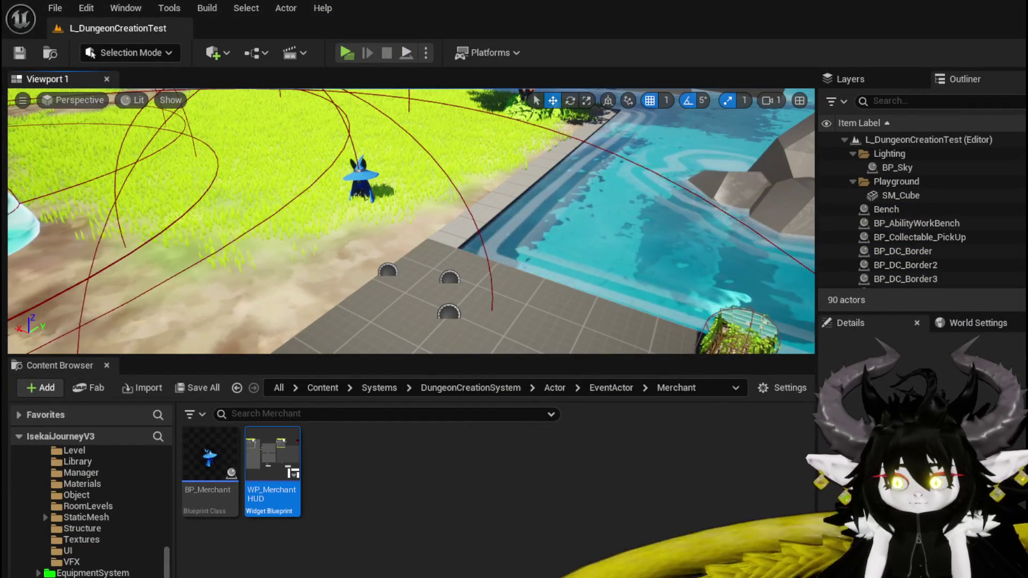
- Save the level, then review WP_ItemSlot's Designer layout before returning to its SlotUnselected graph
{"action": "key", "text": "ctrl+s"}
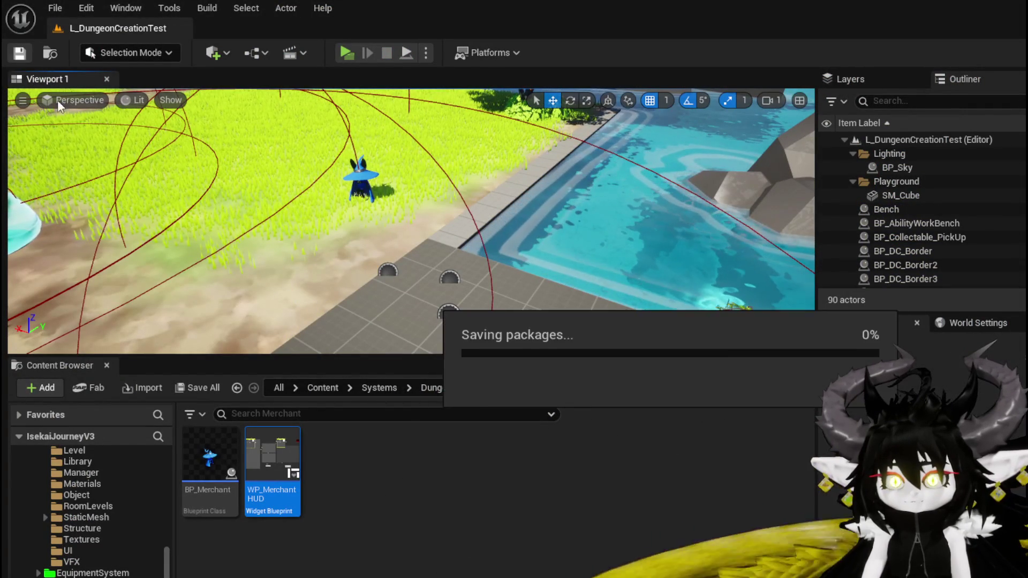
{"action": "key", "text": "alt+Tab"}
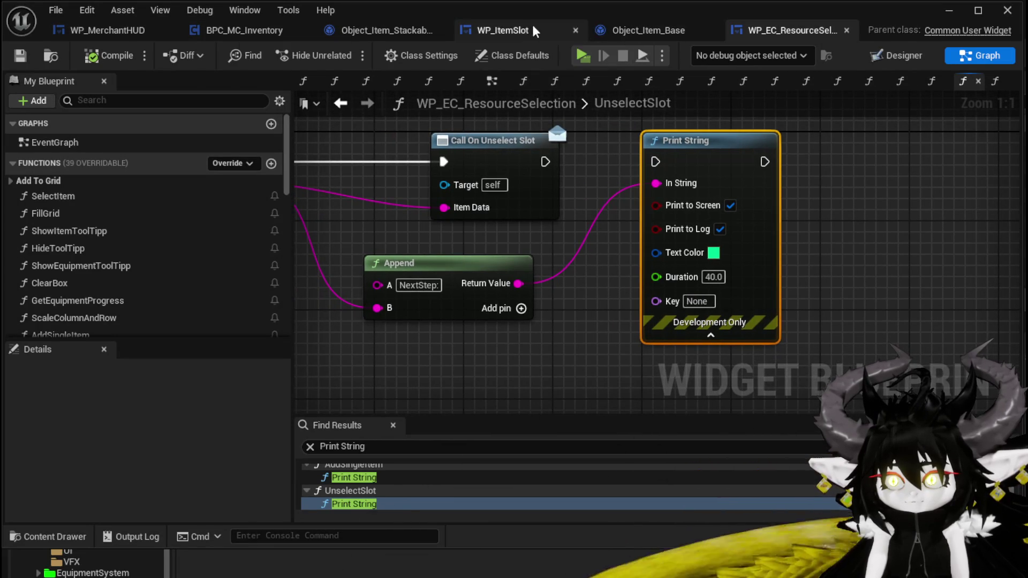
{"action": "left_click", "coordinate": [502, 30]}
{"action": "scroll", "coordinate": [500, 247], "scroll_direction": "down", "scroll_amount": 5}
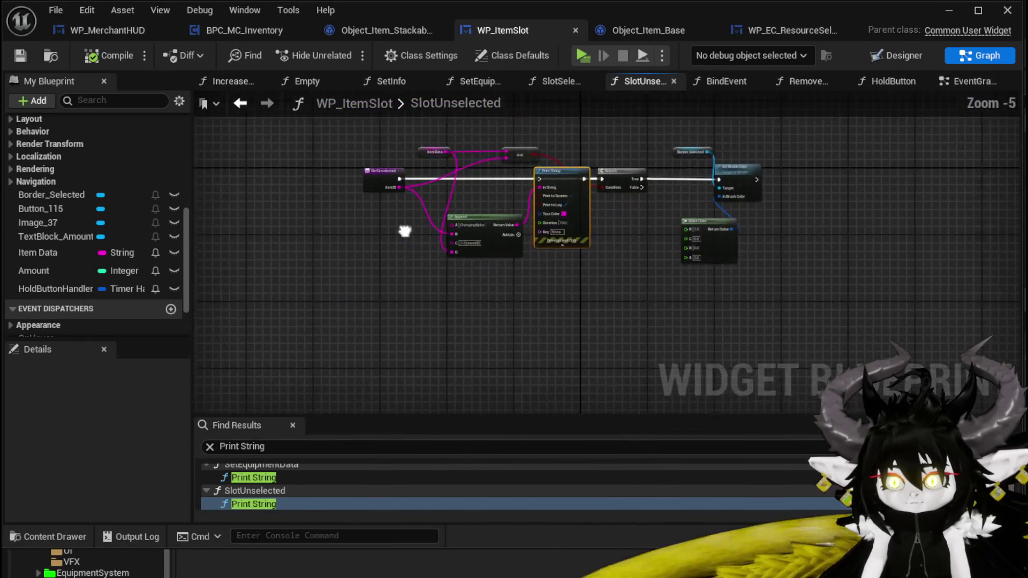
{"action": "scroll", "coordinate": [381, 271], "scroll_direction": "up", "scroll_amount": 3}
{"action": "left_click", "coordinate": [905, 55]}
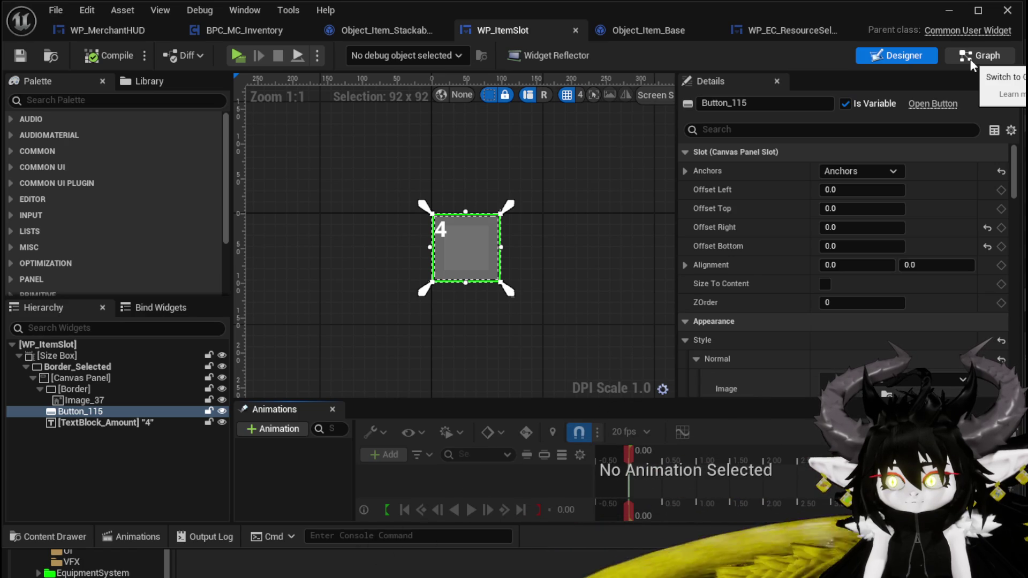
{"action": "left_click", "coordinate": [970, 56]}
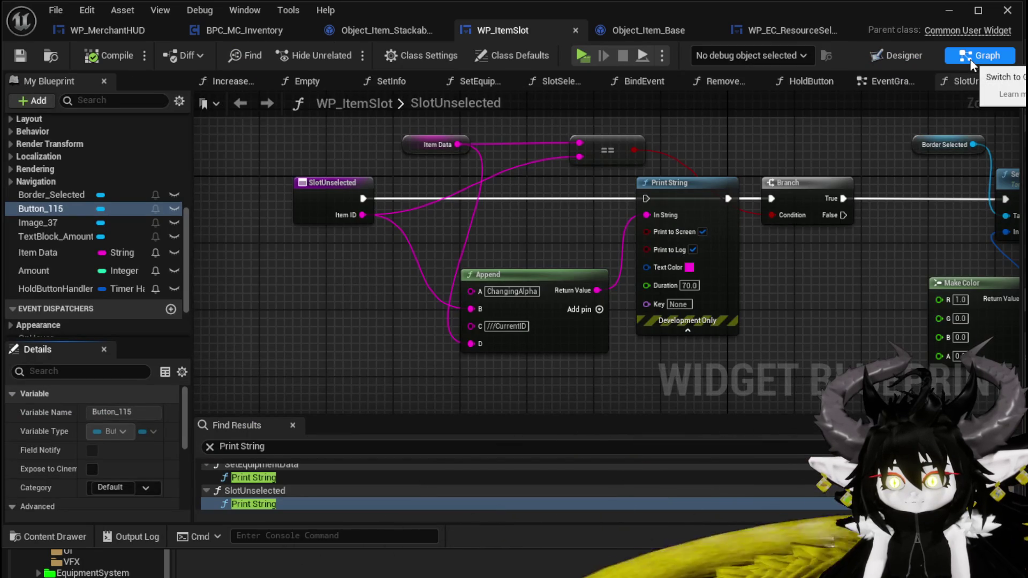
- Pan across WP_ItemSlot's EventGraph to review the On Pressed, On Released, hover and timer nodes
{"action": "left_click", "coordinate": [877, 81]}
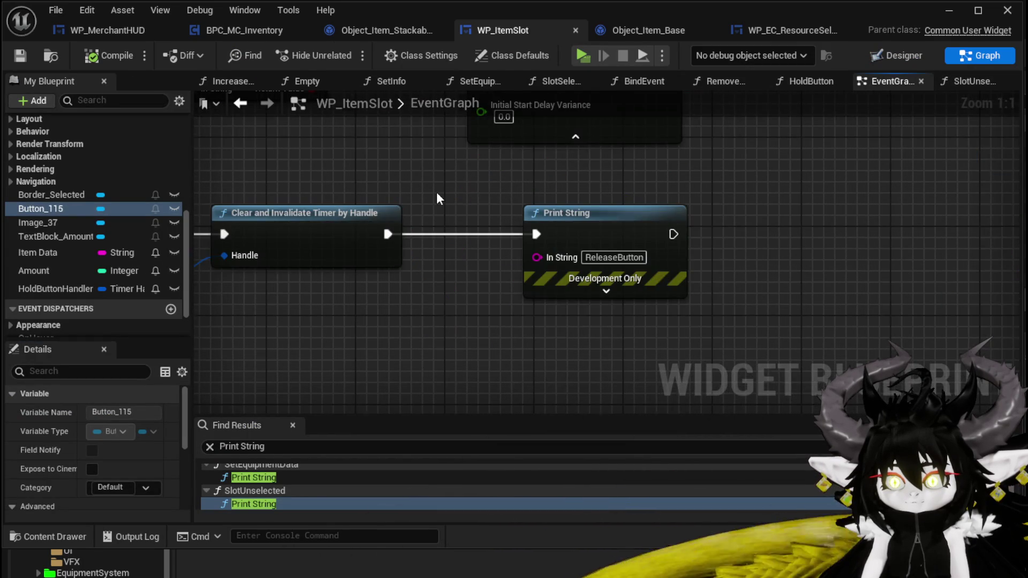
{"action": "left_click_drag", "start_coordinate": [385, 191], "coordinate": [625, 246]}
{"action": "left_click", "coordinate": [343, 268]}
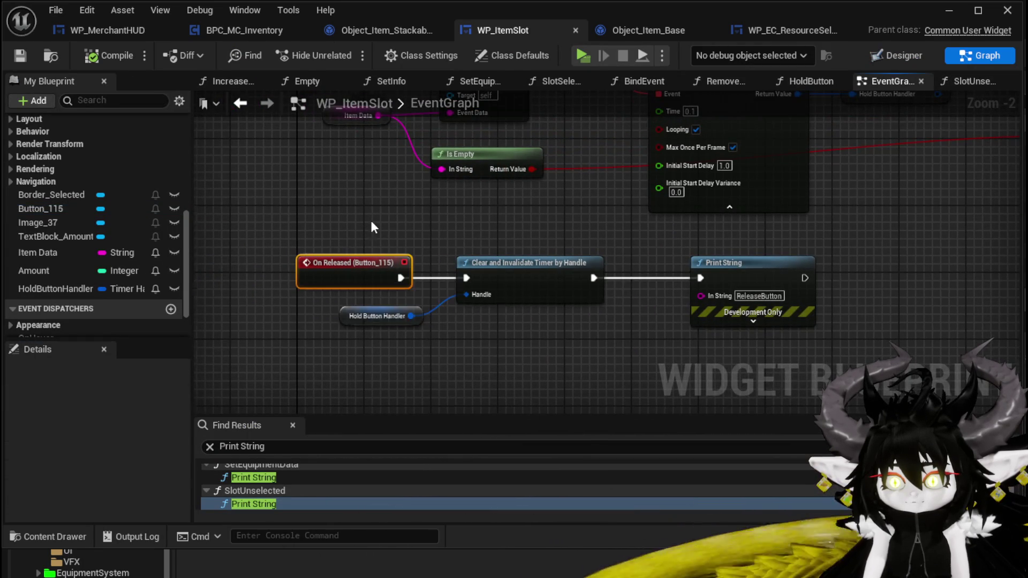
{"action": "left_click_drag", "start_coordinate": [373, 215], "coordinate": [317, 323]}
{"action": "left_click_drag", "start_coordinate": [250, 191], "coordinate": [264, 191]}
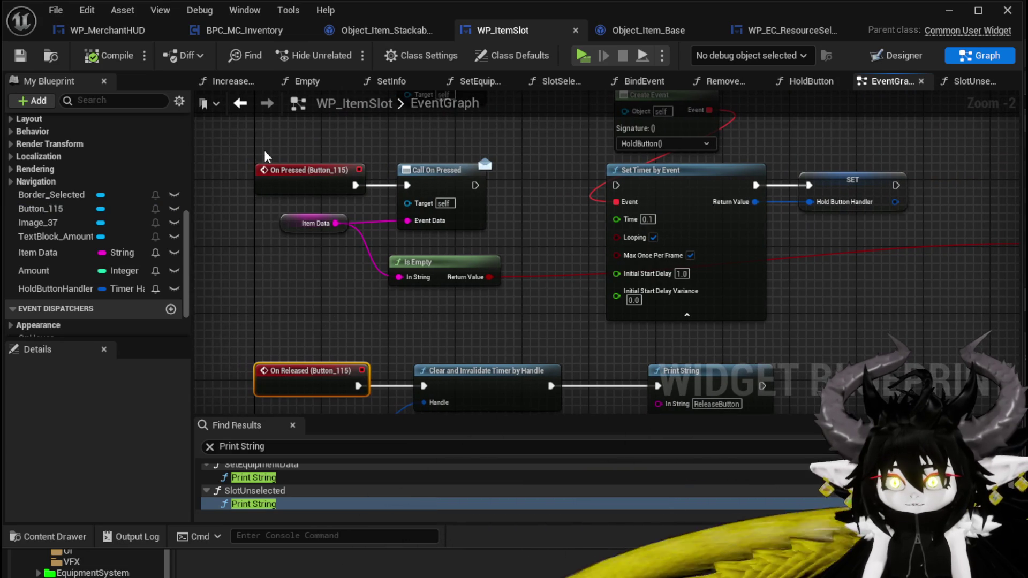
{"action": "mouse_move", "coordinate": [266, 156]}
{"action": "left_mouse_down"}
{"action": "mouse_move", "coordinate": [258, 351]}
{"action": "mouse_move", "coordinate": [268, 403]}
{"action": "mouse_move", "coordinate": [307, 280]}
{"action": "mouse_move", "coordinate": [303, 188]}
{"action": "mouse_move", "coordinate": [318, 143]}
{"action": "left_mouse_up"}
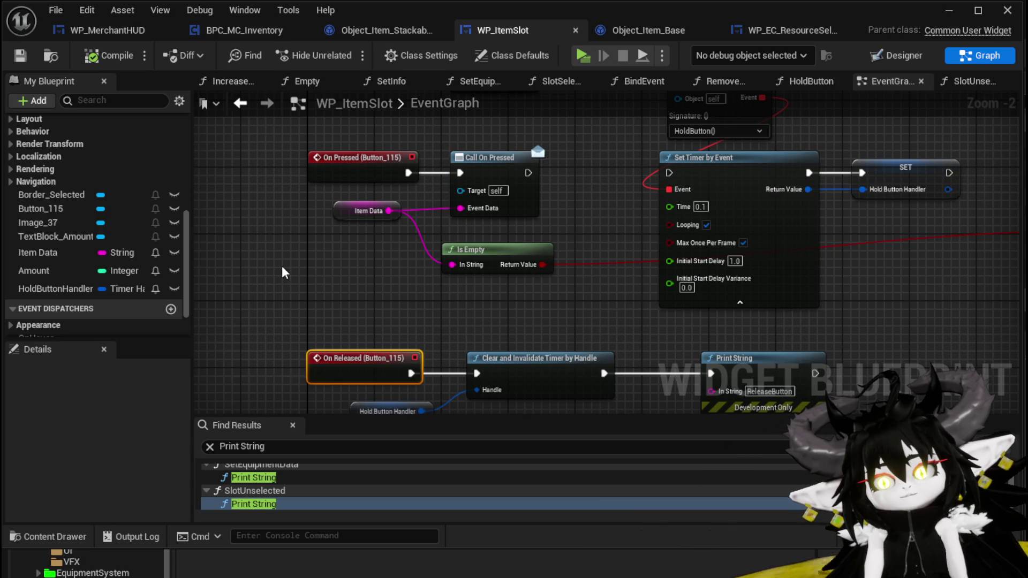
{"action": "left_click_drag", "start_coordinate": [284, 273], "coordinate": [302, 172]}
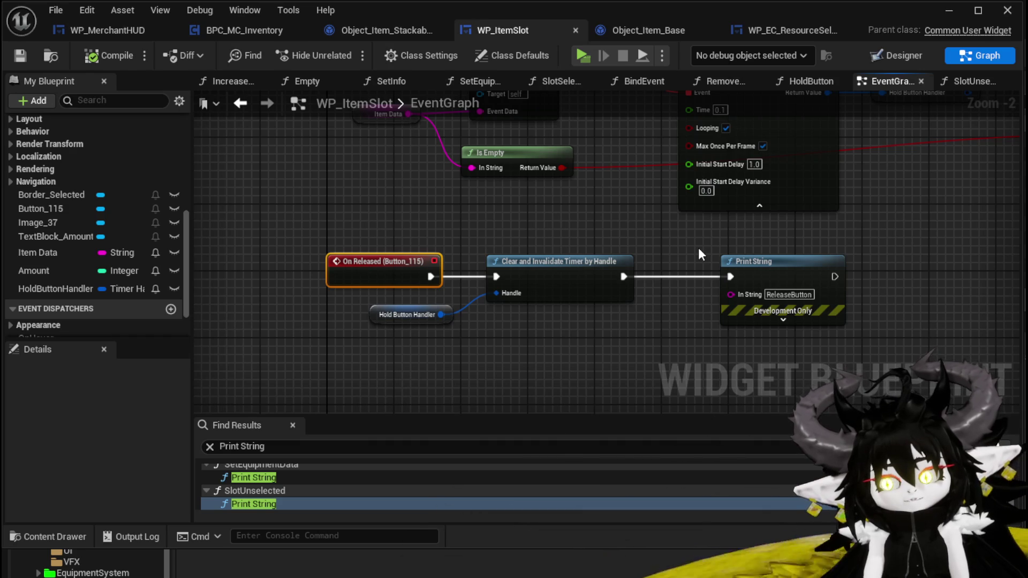
{"action": "left_click_drag", "start_coordinate": [698, 248], "coordinate": [629, 296]}
{"action": "left_click", "coordinate": [628, 298]}
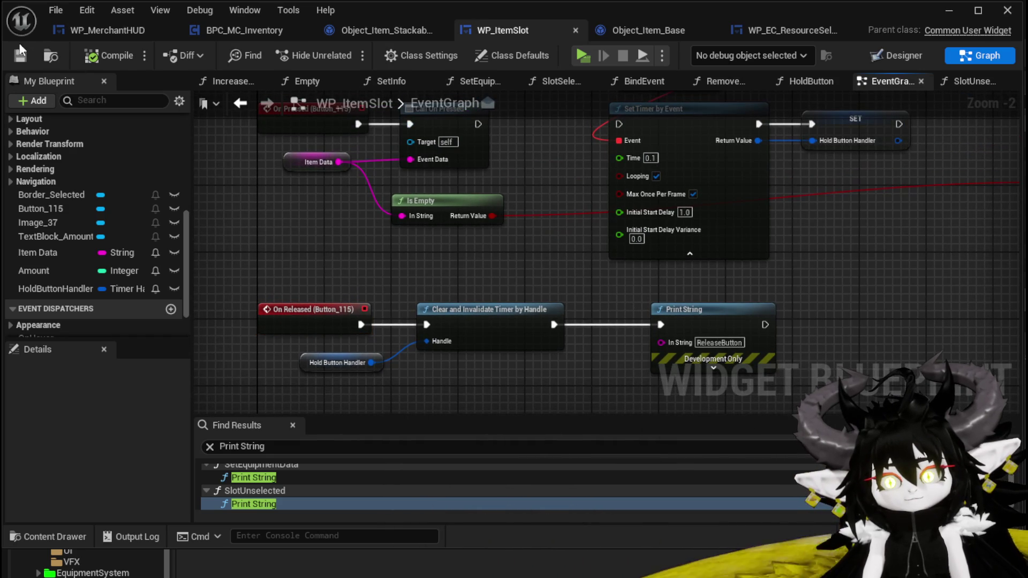
{"action": "left_click_drag", "start_coordinate": [477, 265], "coordinate": [478, 281]}
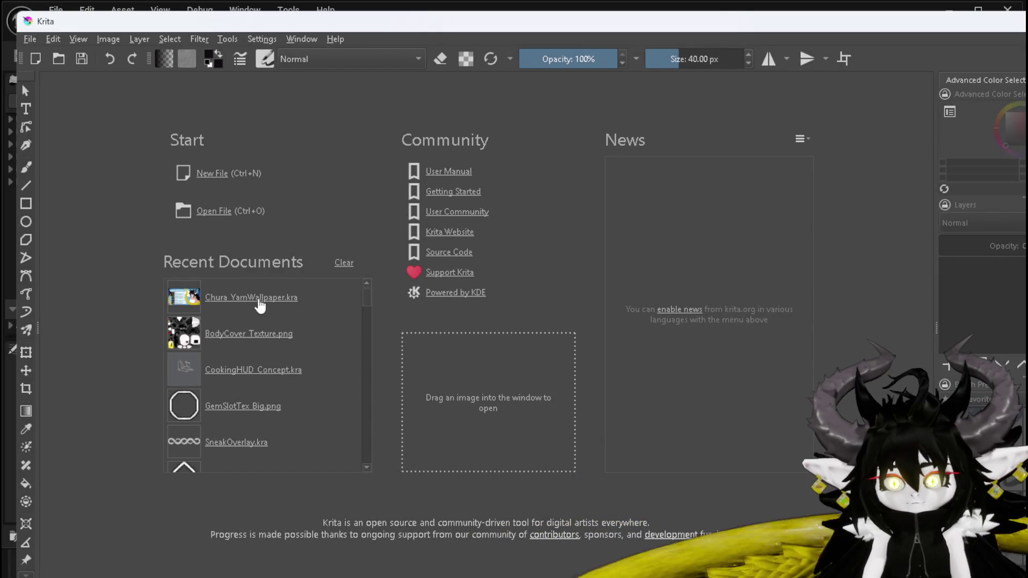
- Open Chura_YarnWallpaper.kra and sample the ribbon's yellow as the foreground colour
{"action": "left_click", "coordinate": [256, 298]}
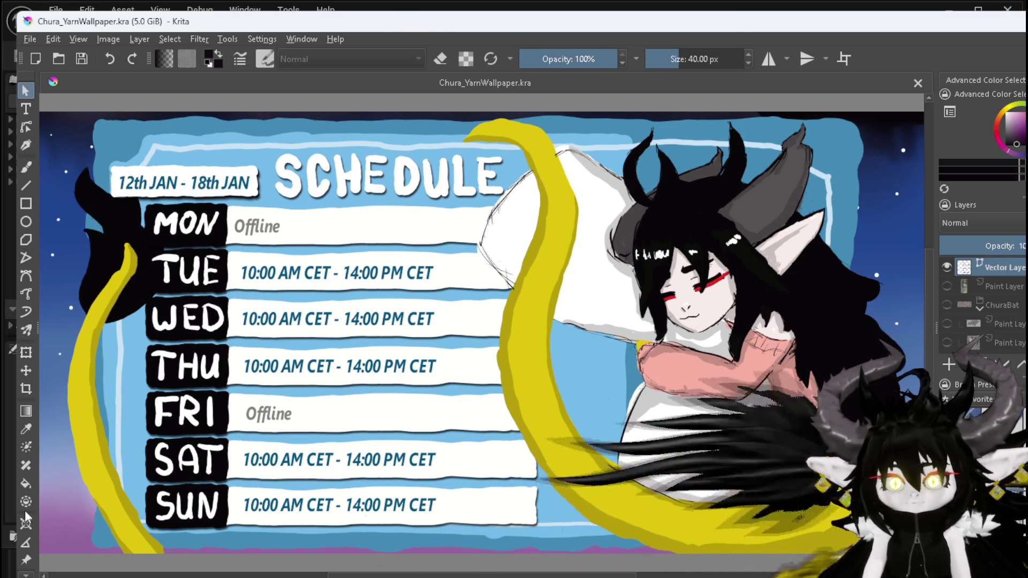
{"action": "left_click", "coordinate": [27, 428]}
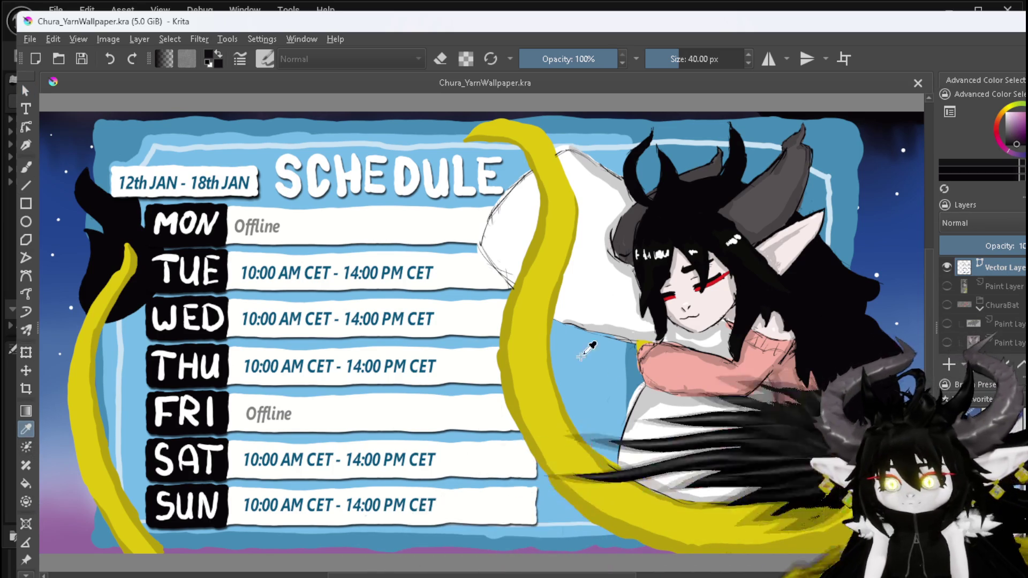
{"action": "left_click", "coordinate": [521, 327]}
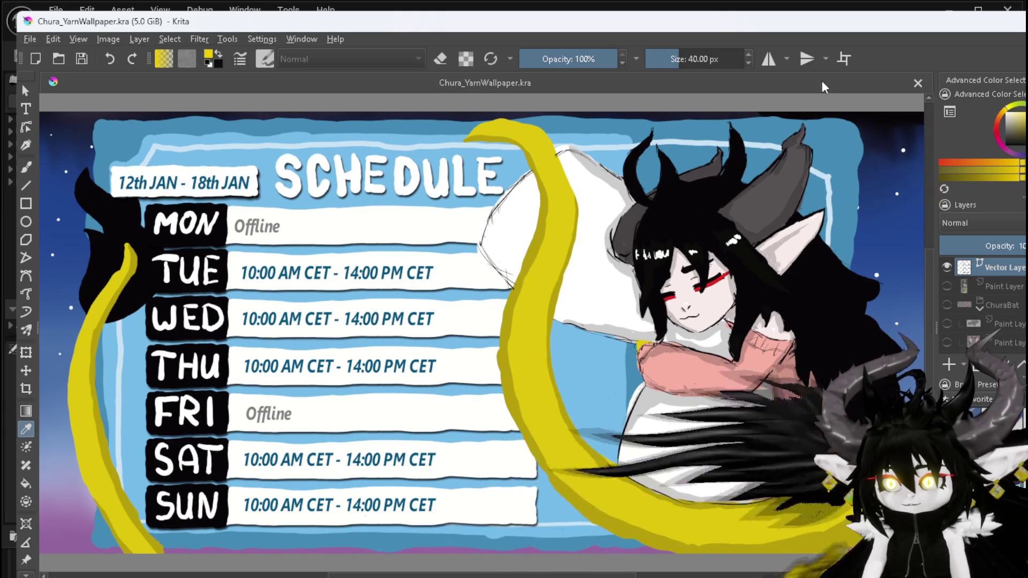
- Glance at the gradients list, then return to Unreal's WP_ItemSlot event graph
{"action": "left_click", "coordinate": [162, 60]}
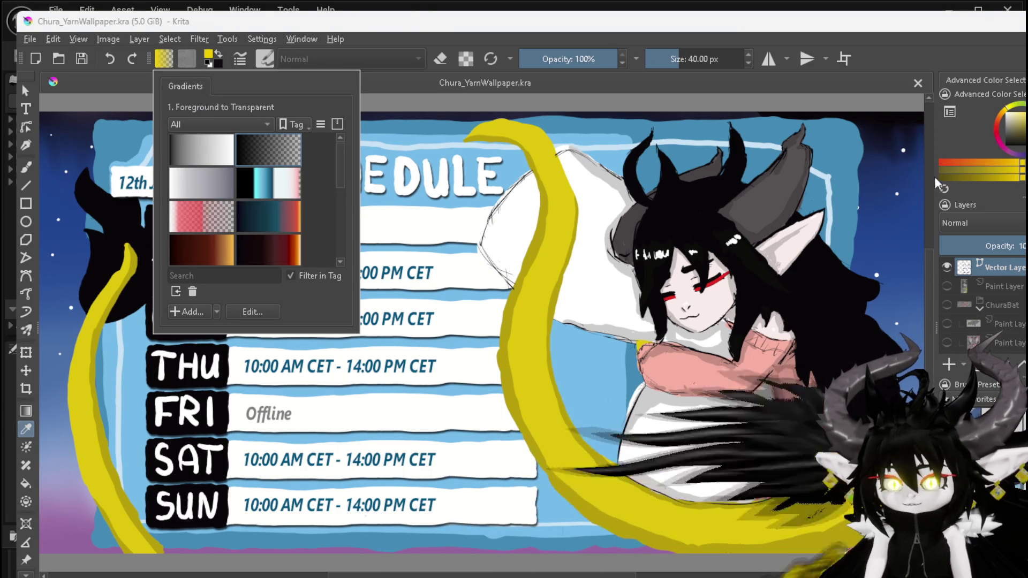
{"action": "left_click", "coordinate": [888, 58]}
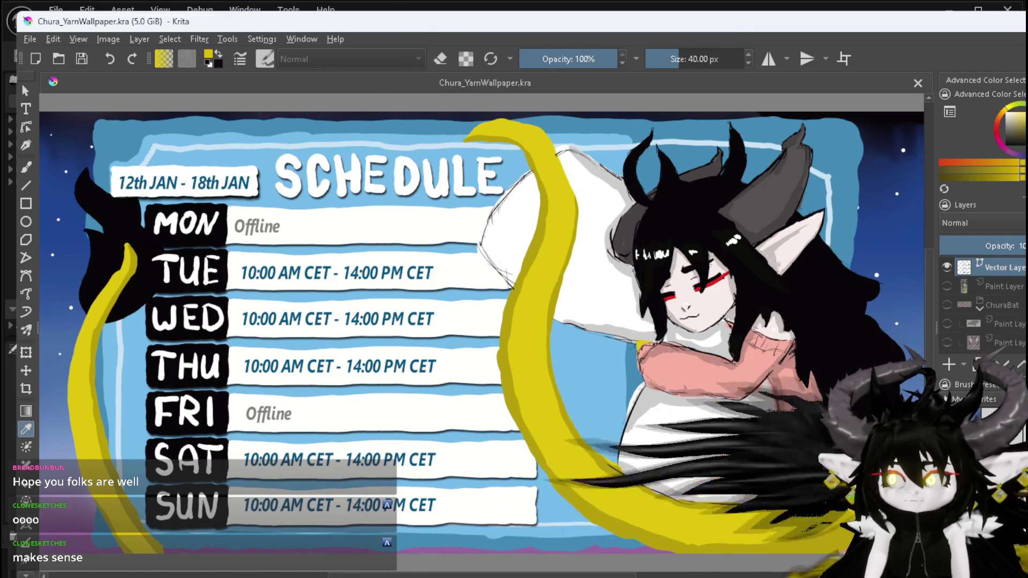
{"action": "key", "text": "alt+Tab"}
{"action": "mouse_move", "coordinate": [375, 267]}
{"action": "left_mouse_down"}
{"action": "mouse_move", "coordinate": [363, 310]}
{"action": "mouse_move", "coordinate": [330, 278]}
{"action": "left_mouse_up"}
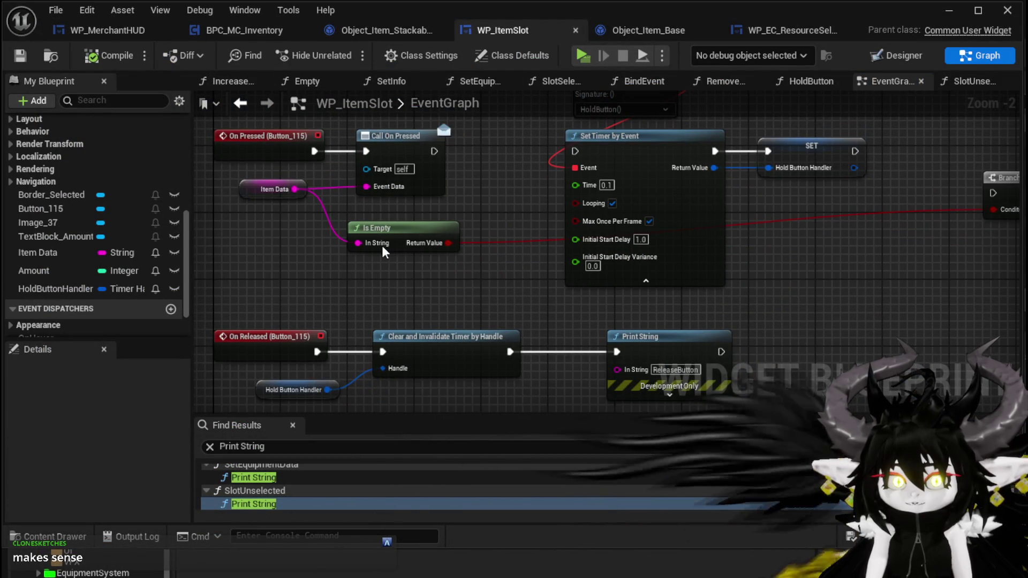
- Rewire On Released into Print String, then Print String into Clear and Invalidate Timer by Handle
{"action": "left_click_drag", "start_coordinate": [470, 183], "coordinate": [471, 267]}
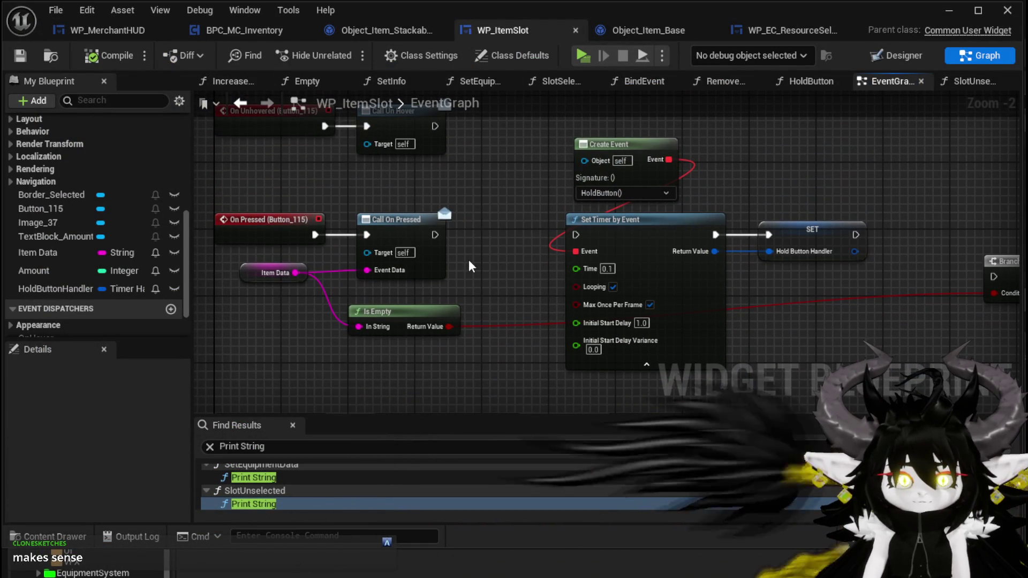
{"action": "scroll", "coordinate": [470, 266], "scroll_direction": "up", "scroll_amount": 2}
{"action": "mouse_move", "coordinate": [471, 266]}
{"action": "left_mouse_down"}
{"action": "mouse_move", "coordinate": [606, 285]}
{"action": "mouse_move", "coordinate": [618, 361]}
{"action": "mouse_move", "coordinate": [543, 287]}
{"action": "mouse_move", "coordinate": [527, 242]}
{"action": "left_mouse_up"}
{"action": "scroll", "coordinate": [543, 287], "scroll_direction": "down", "scroll_amount": 1}
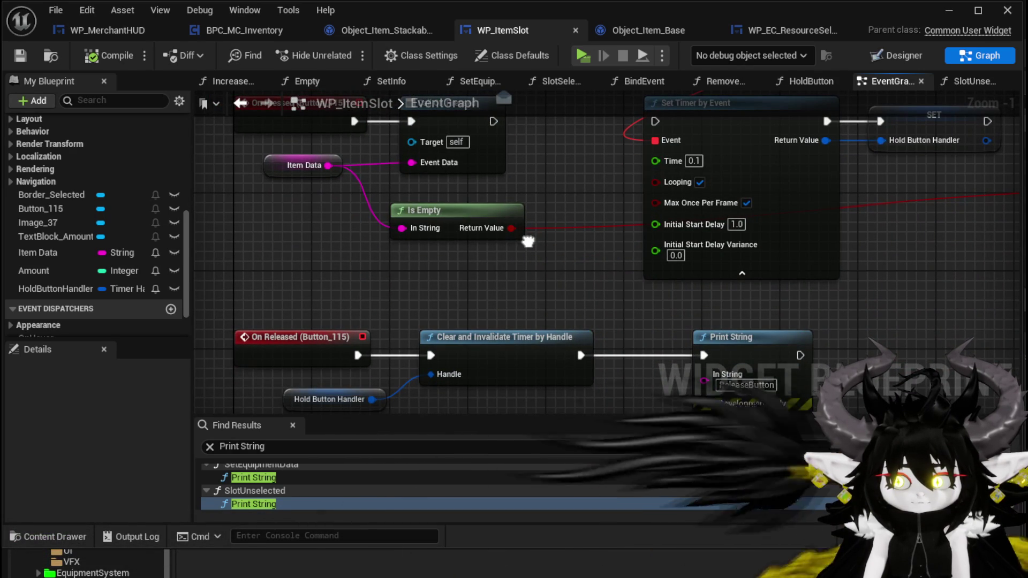
{"action": "left_click_drag", "start_coordinate": [527, 241], "coordinate": [567, 204]}
{"action": "left_click", "coordinate": [333, 258]}
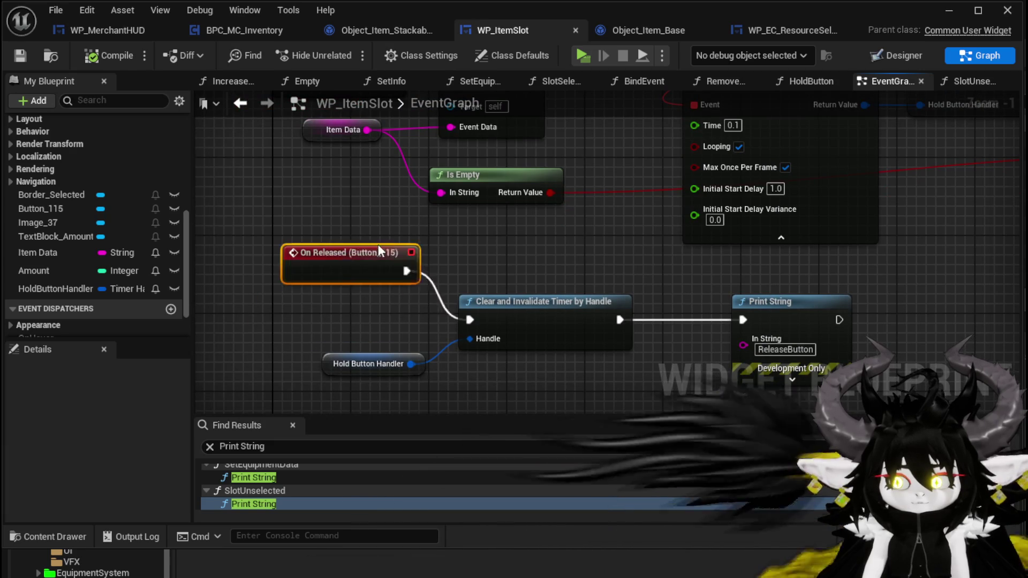
{"action": "left_click_drag", "start_coordinate": [797, 305], "coordinate": [398, 238]}
{"action": "left_click_drag", "start_coordinate": [530, 305], "coordinate": [711, 314]}
{"action": "left_click_drag", "start_coordinate": [329, 271], "coordinate": [343, 252]}
{"action": "left_click_drag", "start_coordinate": [375, 257], "coordinate": [448, 280]}
{"action": "mouse_move", "coordinate": [507, 271]}
{"action": "left_mouse_down"}
{"action": "mouse_move", "coordinate": [654, 329]}
{"action": "mouse_move", "coordinate": [635, 292]}
{"action": "left_mouse_up"}
- Line the release chain nodes up in a tidy row, compile WP_ItemSlot, and show its Designer
{"action": "left_click_drag", "start_coordinate": [369, 364], "coordinate": [634, 362]}
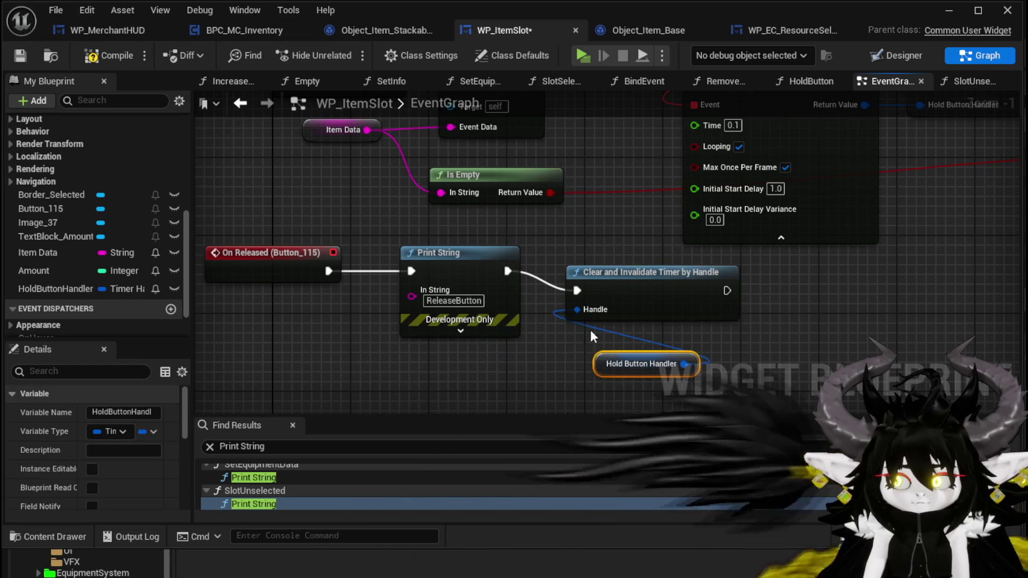
{"action": "scroll", "coordinate": [587, 281], "scroll_direction": "down", "scroll_amount": 3}
{"action": "mouse_move", "coordinate": [588, 280]}
{"action": "left_mouse_down"}
{"action": "mouse_move", "coordinate": [589, 236]}
{"action": "mouse_move", "coordinate": [289, 342]}
{"action": "left_mouse_up"}
{"action": "mouse_move", "coordinate": [481, 256]}
{"action": "left_mouse_down"}
{"action": "mouse_move", "coordinate": [478, 294]}
{"action": "mouse_move", "coordinate": [487, 272]}
{"action": "left_mouse_up"}
{"action": "left_click", "coordinate": [411, 229]}
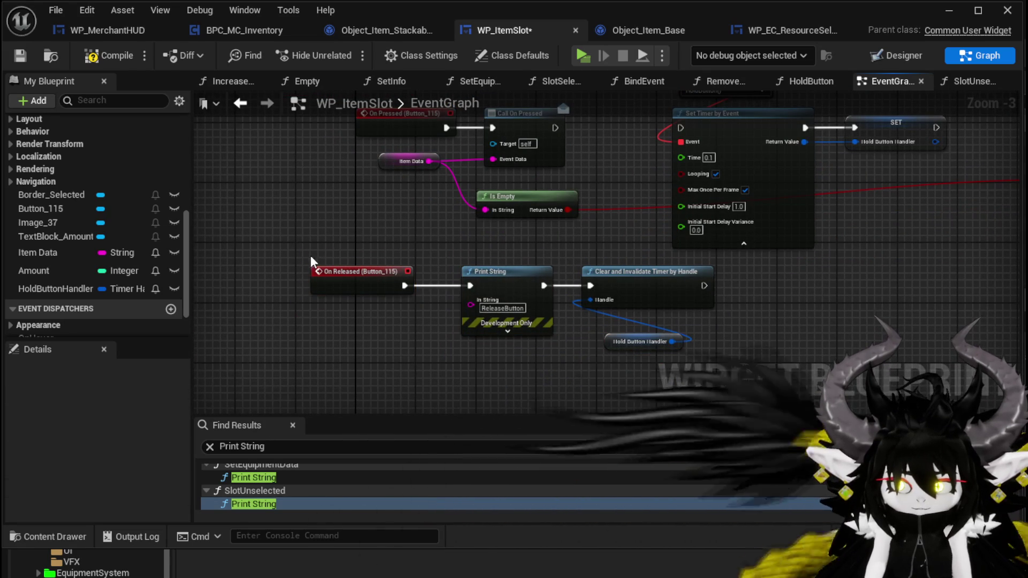
{"action": "left_click", "coordinate": [91, 58]}
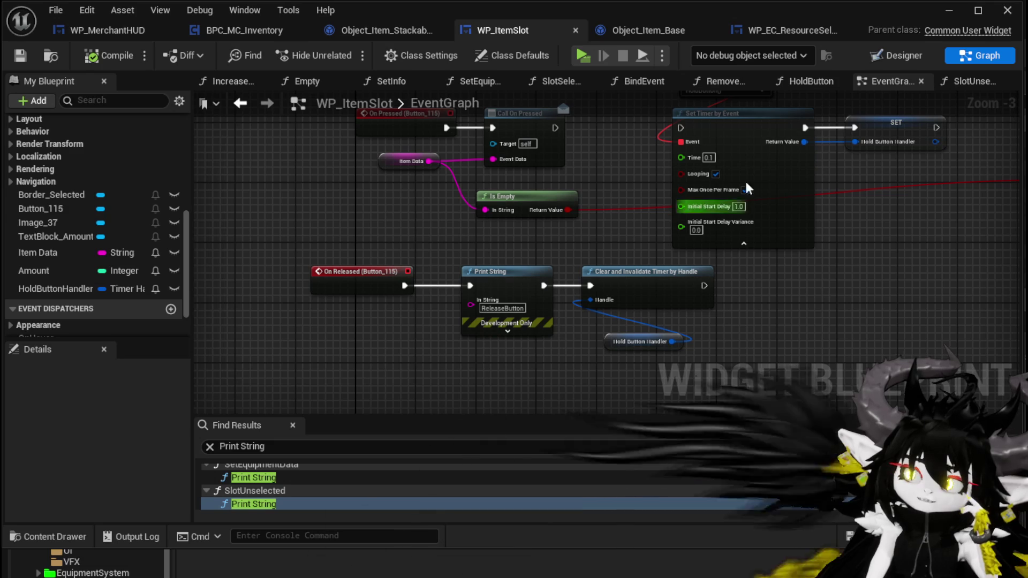
{"action": "key", "text": "shift+F12"}
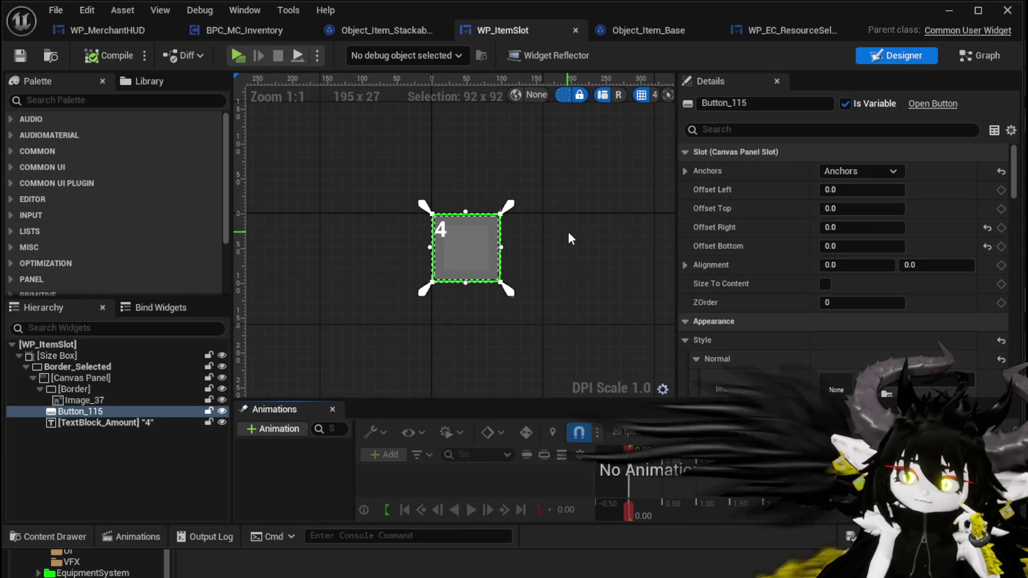
- Open BP_EquipmentWorkBench from the level and inspect its Create Work Bench HUD Widget node
{"action": "scroll", "coordinate": [835, 223], "scroll_direction": "down", "scroll_amount": 12}
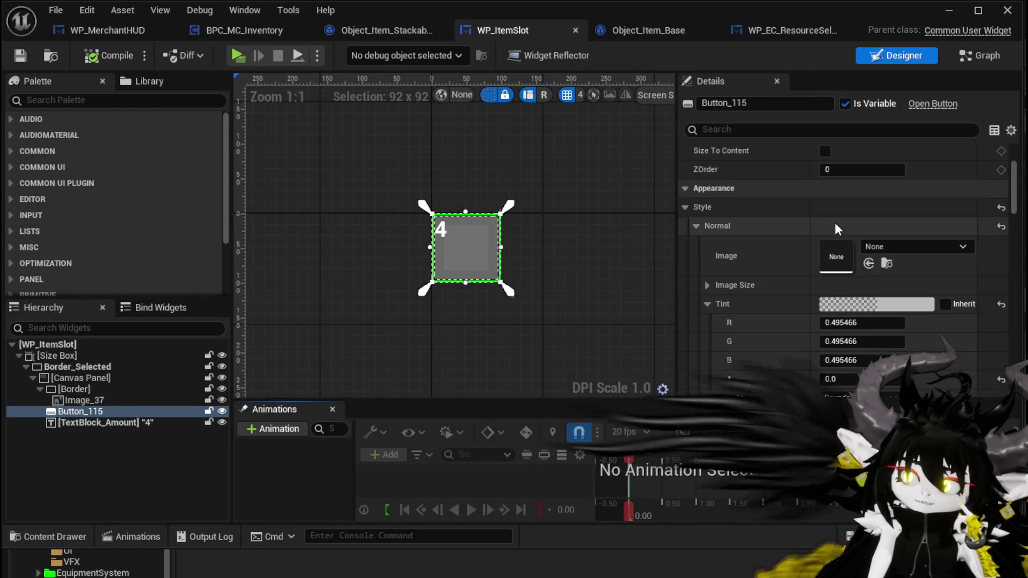
{"action": "scroll", "coordinate": [836, 224], "scroll_direction": "down", "scroll_amount": 5}
{"action": "scroll", "coordinate": [835, 219], "scroll_direction": "down", "scroll_amount": 5}
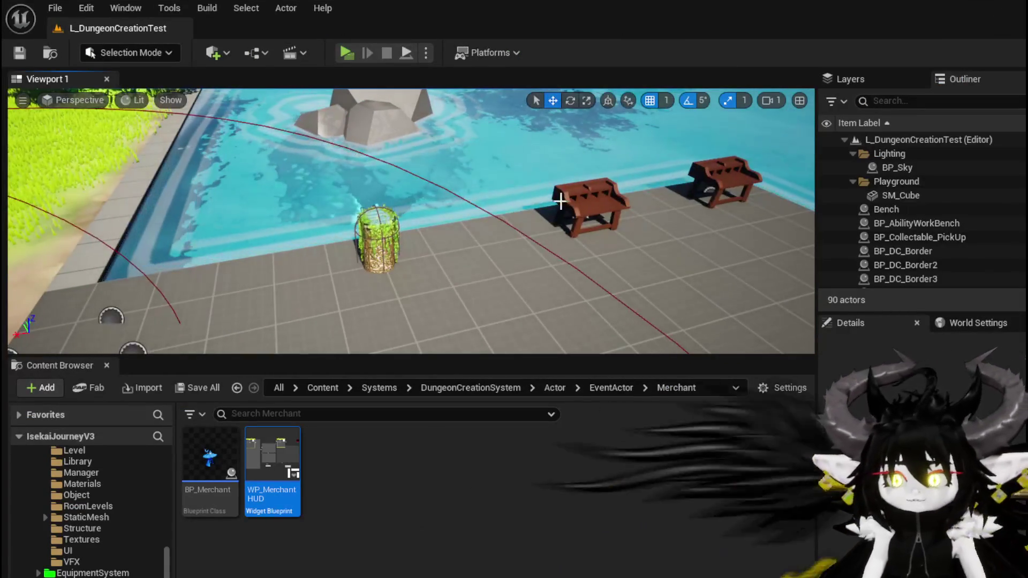
{"action": "left_click", "coordinate": [558, 213]}
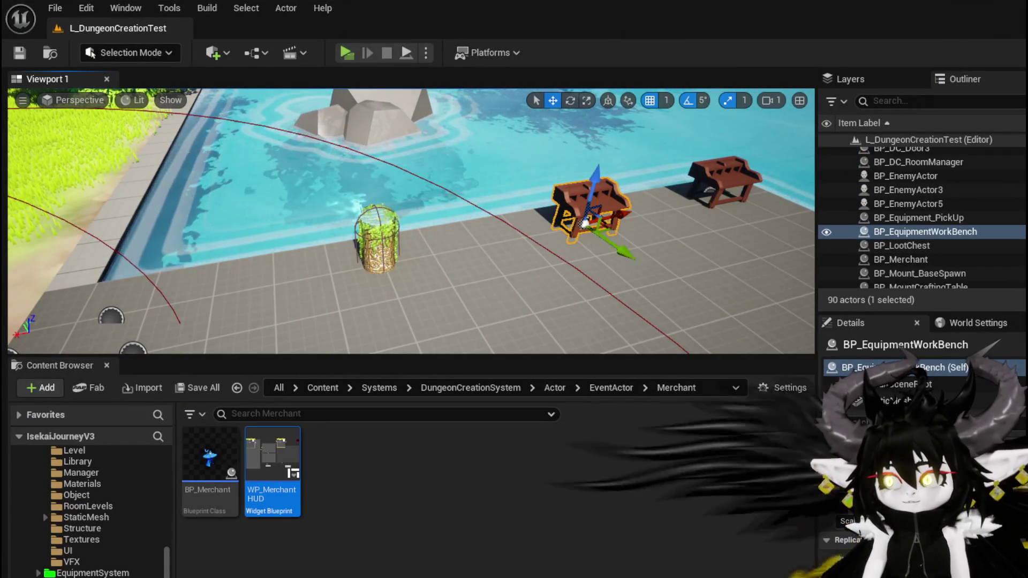
{"action": "double_click", "coordinate": [904, 367]}
{"action": "scroll", "coordinate": [425, 210], "scroll_direction": "up", "scroll_amount": 3}
{"action": "mouse_move", "coordinate": [319, 178]}
{"action": "left_mouse_down"}
{"action": "mouse_move", "coordinate": [331, 278]}
{"action": "mouse_move", "coordinate": [432, 264]}
{"action": "left_mouse_up"}
{"action": "scroll", "coordinate": [545, 289], "scroll_direction": "down", "scroll_amount": 3}
{"action": "left_click_drag", "start_coordinate": [545, 289], "coordinate": [175, 236]}
{"action": "scroll", "coordinate": [473, 263], "scroll_direction": "up", "scroll_amount": 4}
{"action": "mouse_move", "coordinate": [473, 263]}
{"action": "left_mouse_down"}
{"action": "mouse_move", "coordinate": [599, 262]}
{"action": "mouse_move", "coordinate": [297, 246]}
{"action": "mouse_move", "coordinate": [471, 325]}
{"action": "mouse_move", "coordinate": [546, 211]}
{"action": "mouse_move", "coordinate": [543, 230]}
{"action": "mouse_move", "coordinate": [432, 337]}
{"action": "mouse_move", "coordinate": [439, 402]}
{"action": "mouse_move", "coordinate": [488, 232]}
{"action": "left_mouse_up"}
{"action": "scroll", "coordinate": [489, 232], "scroll_direction": "up", "scroll_amount": 2}
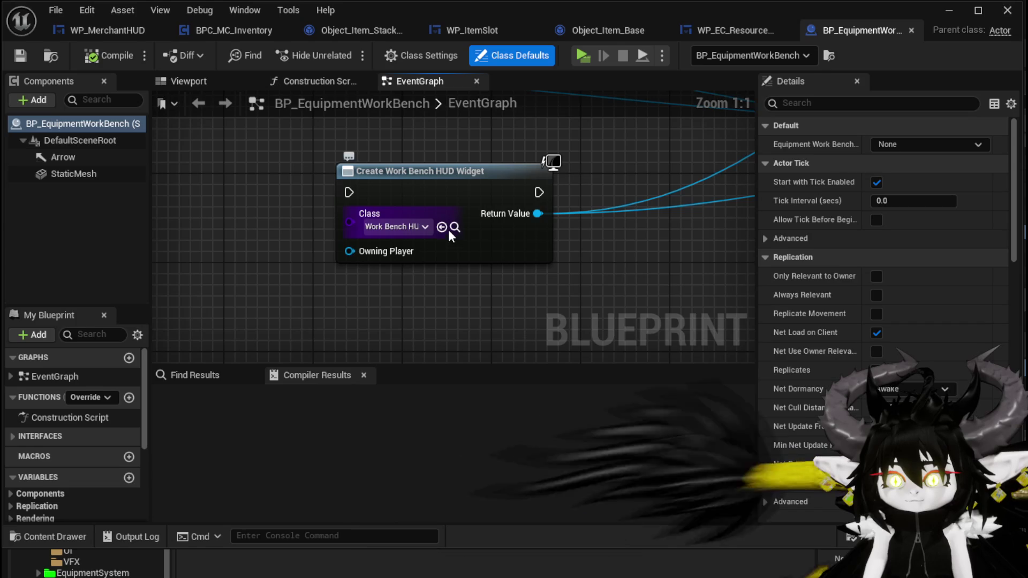
- Open the WorkBenchHUD widget blueprint for a look, then close it
{"action": "left_click", "coordinate": [948, 10]}
{"action": "double_click", "coordinate": [230, 456]}
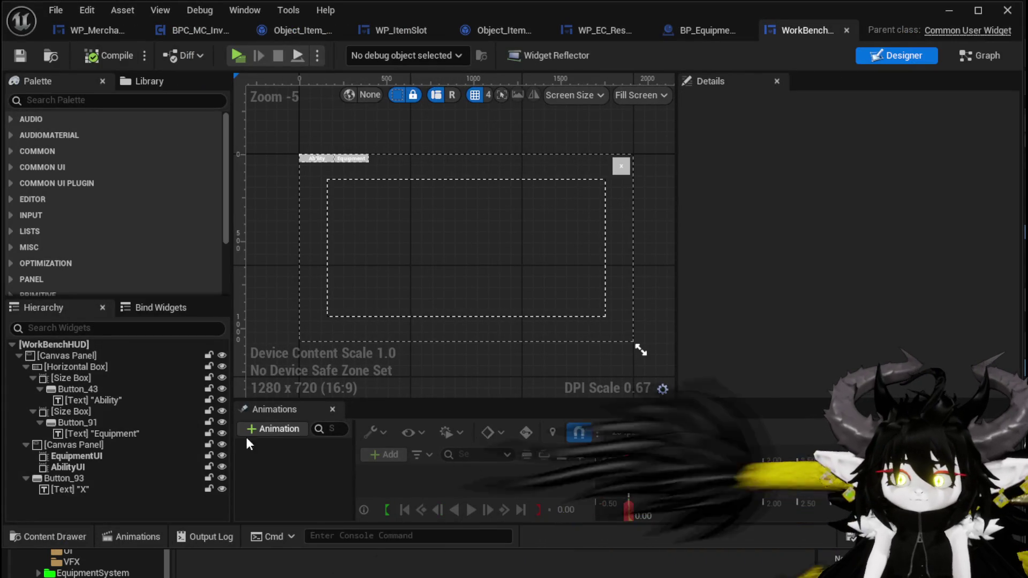
{"action": "scroll", "coordinate": [307, 154], "scroll_direction": "up", "scroll_amount": 2}
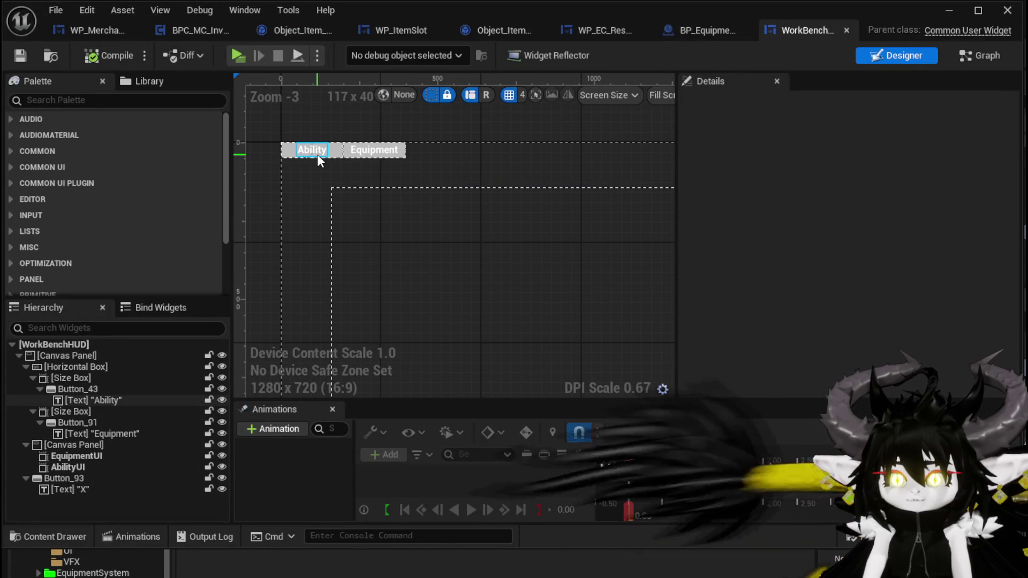
{"action": "left_click", "coordinate": [845, 30]}
- Jump to the Build UI Client event and browse to the interaction HUD widget asset
{"action": "scroll", "coordinate": [483, 143], "scroll_direction": "up", "scroll_amount": 2}
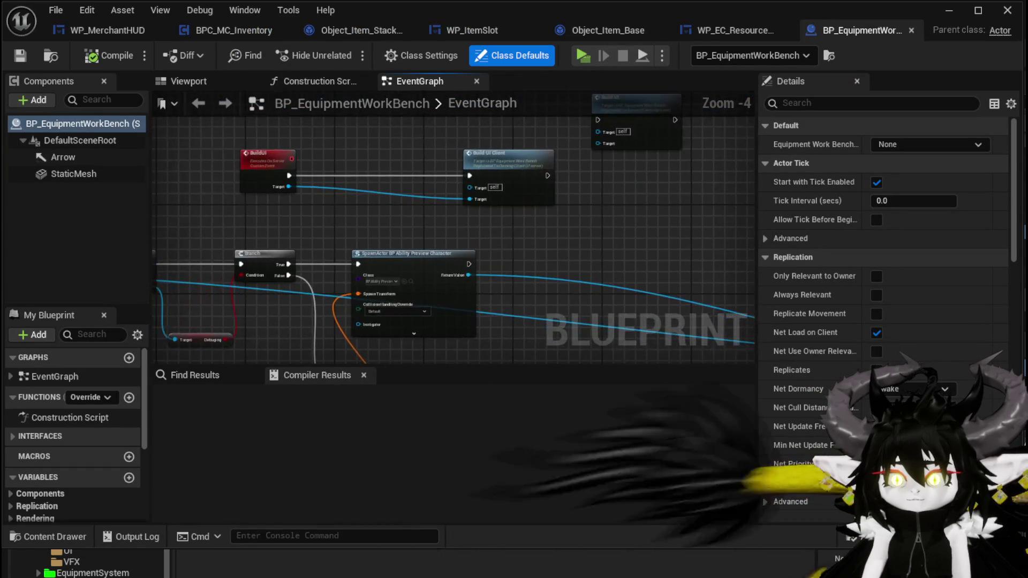
{"action": "double_click", "coordinate": [503, 175]}
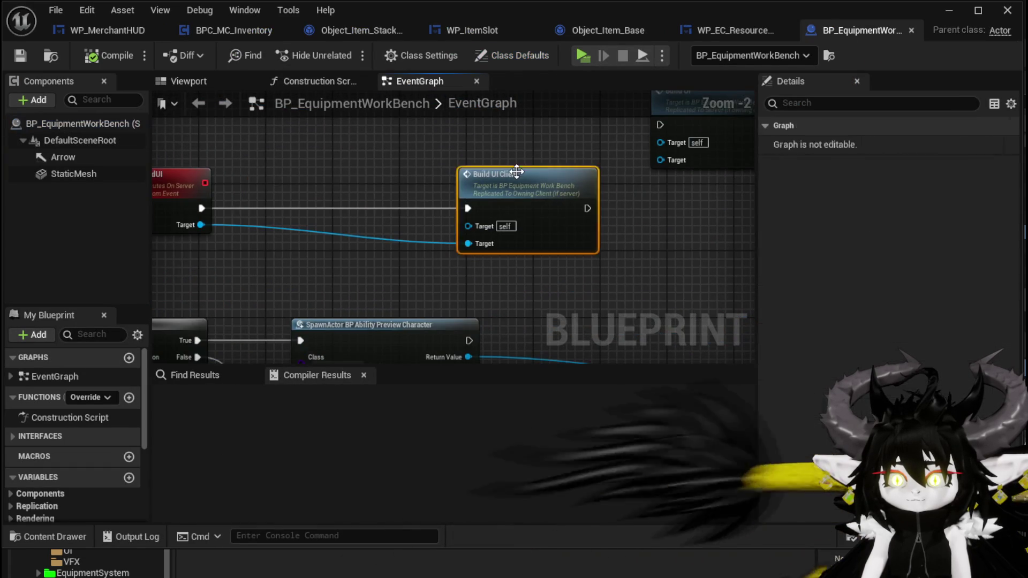
{"action": "left_click_drag", "start_coordinate": [283, 160], "coordinate": [331, 139]}
{"action": "scroll", "coordinate": [331, 138], "scroll_direction": "down", "scroll_amount": 5}
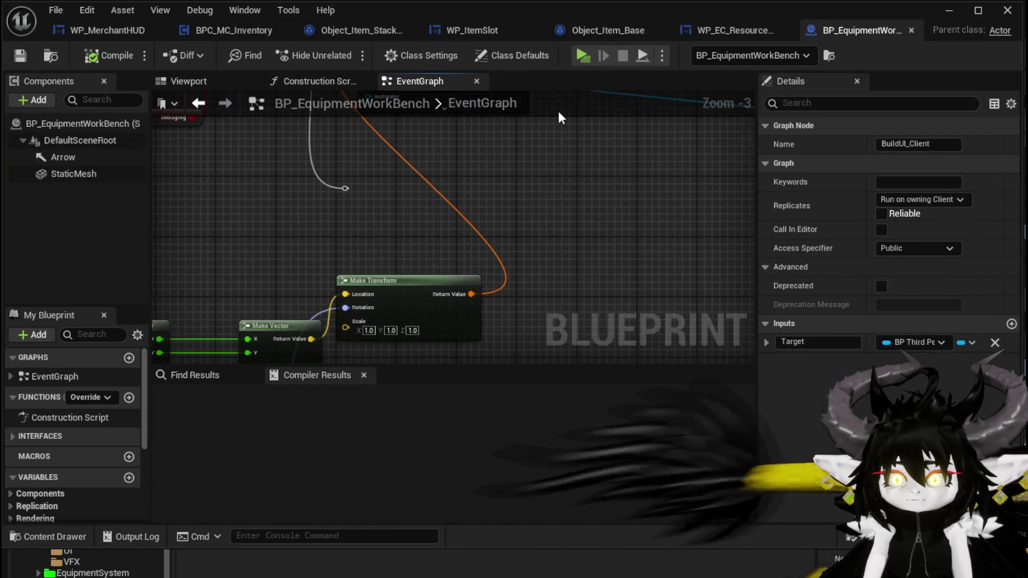
{"action": "scroll", "coordinate": [375, 230], "scroll_direction": "up", "scroll_amount": 6}
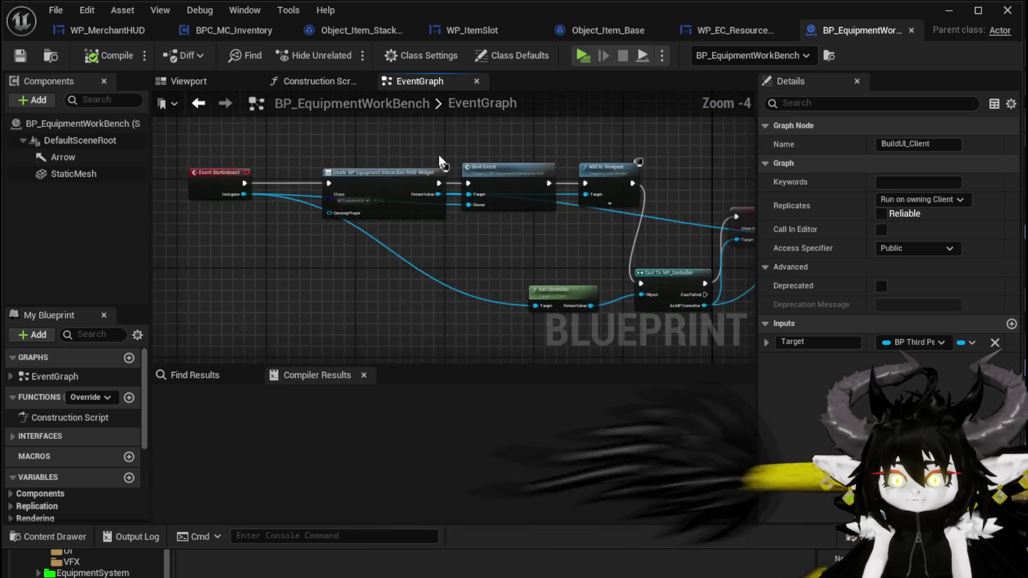
{"action": "left_click", "coordinate": [379, 209]}
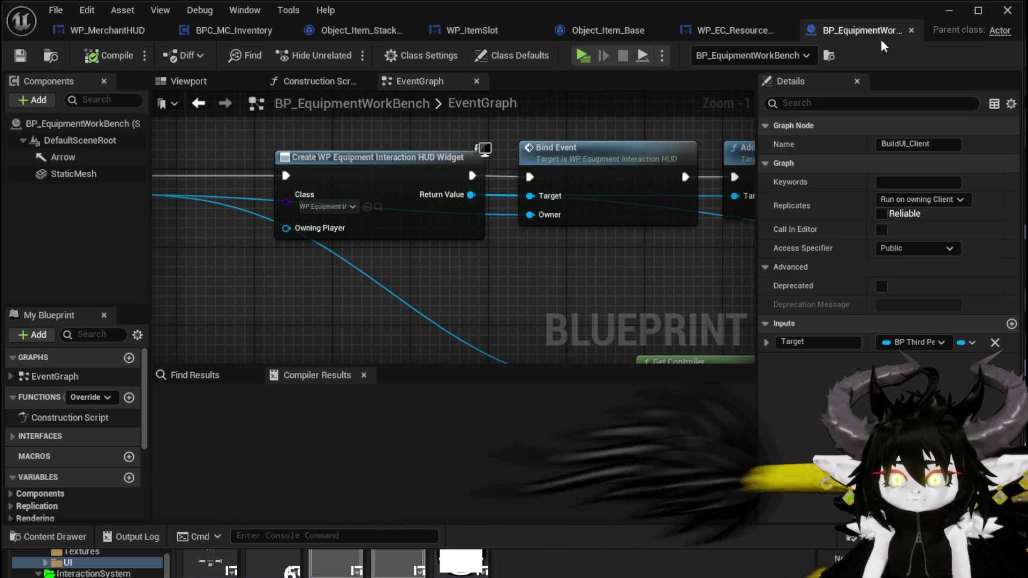
{"action": "left_click", "coordinate": [942, 16]}
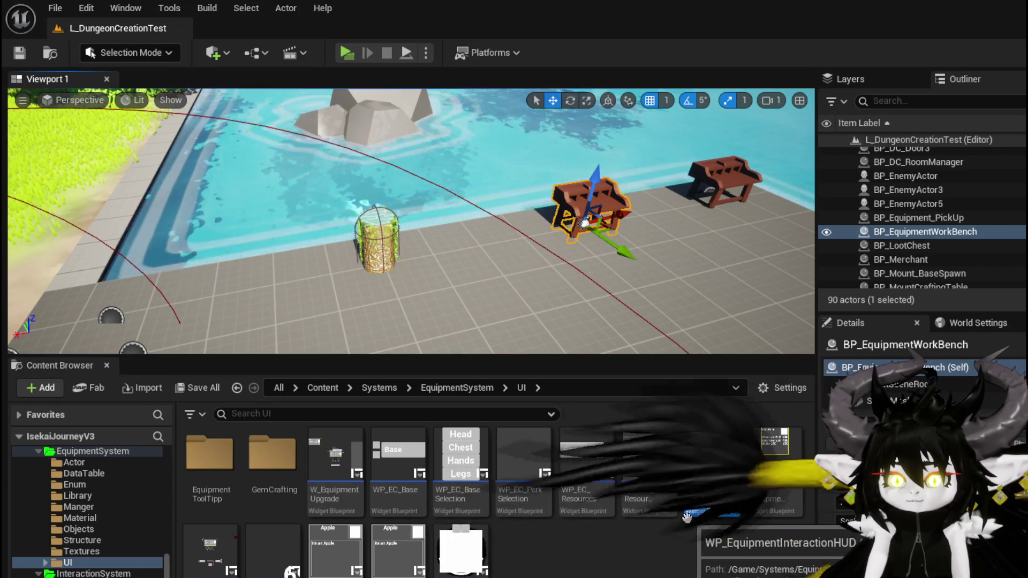
- Drill from W_EquipmentUpgrade through W_EquipmentToolTipp into the WP_Equipment_TextButton widget
{"action": "double_click", "coordinate": [222, 546]}
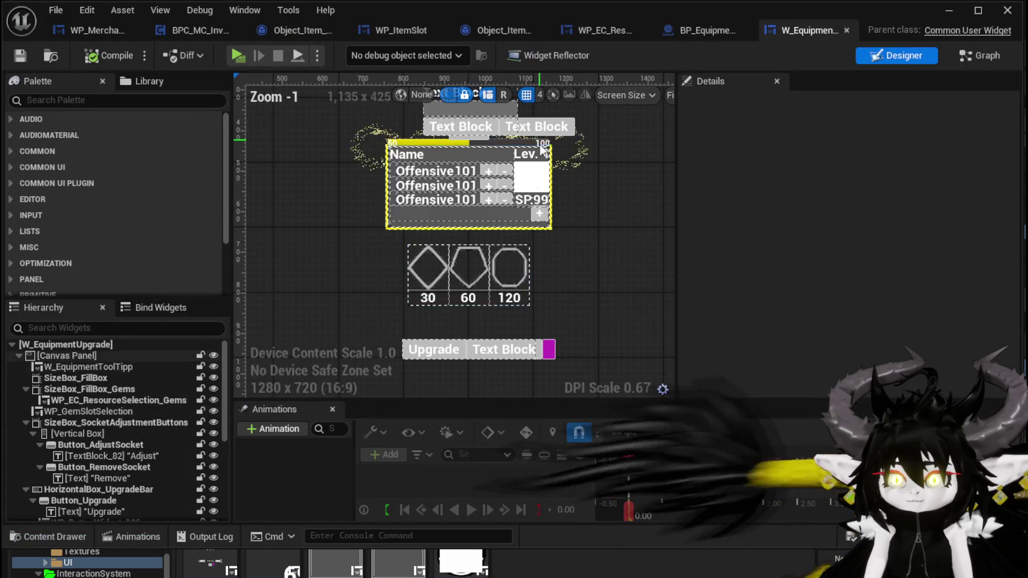
{"action": "left_click", "coordinate": [446, 184]}
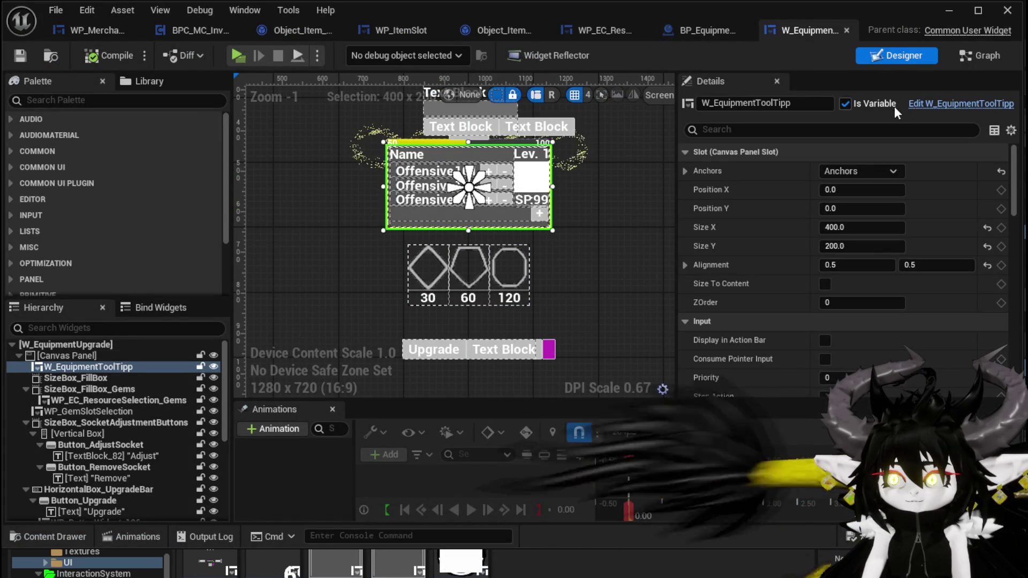
{"action": "left_click", "coordinate": [961, 103]}
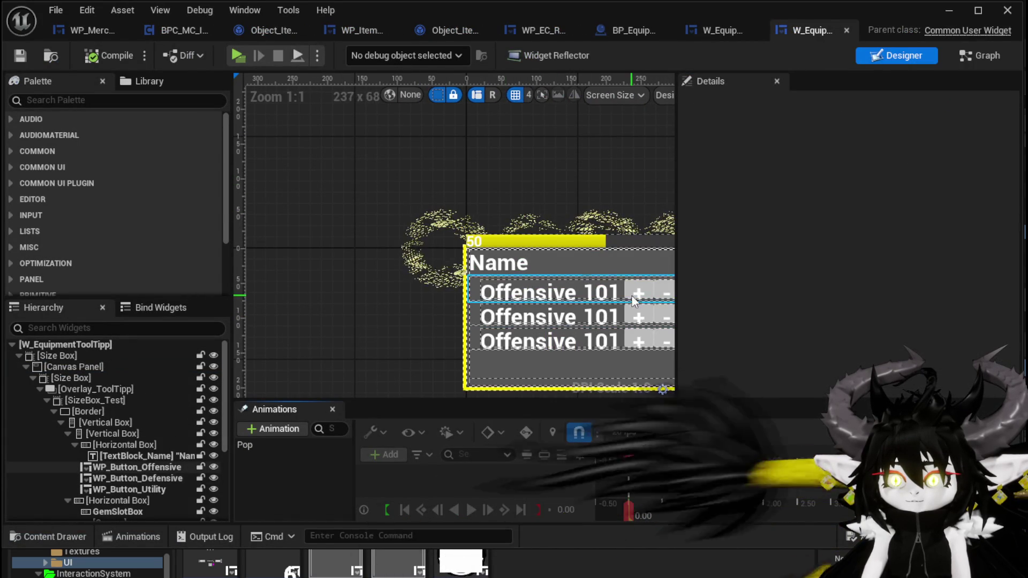
{"action": "left_click", "coordinate": [633, 289]}
{"action": "left_click", "coordinate": [961, 103]}
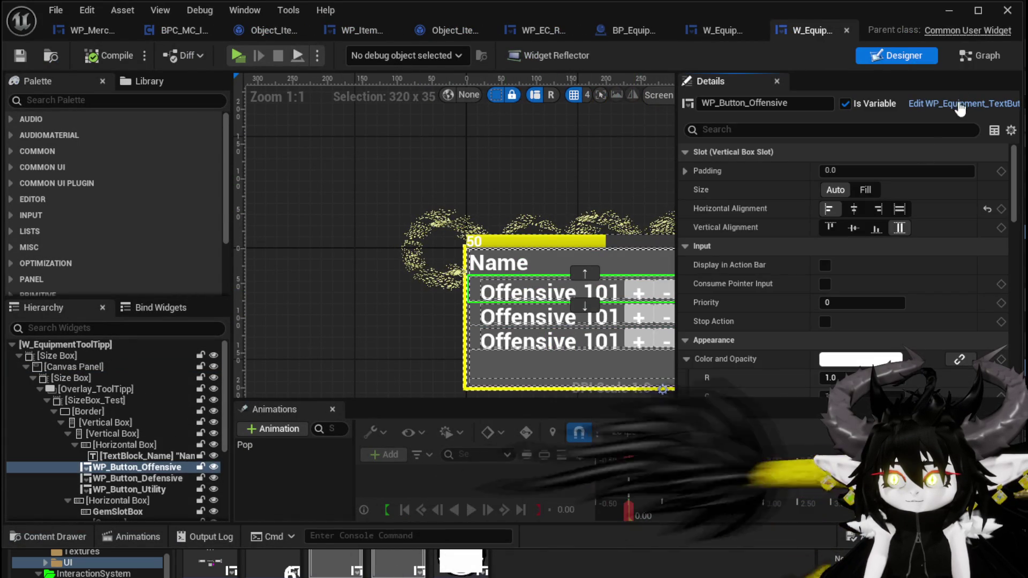
- Open Button_+'s source code, then return to the designer and centre the text button
{"action": "left_click", "coordinate": [634, 264]}
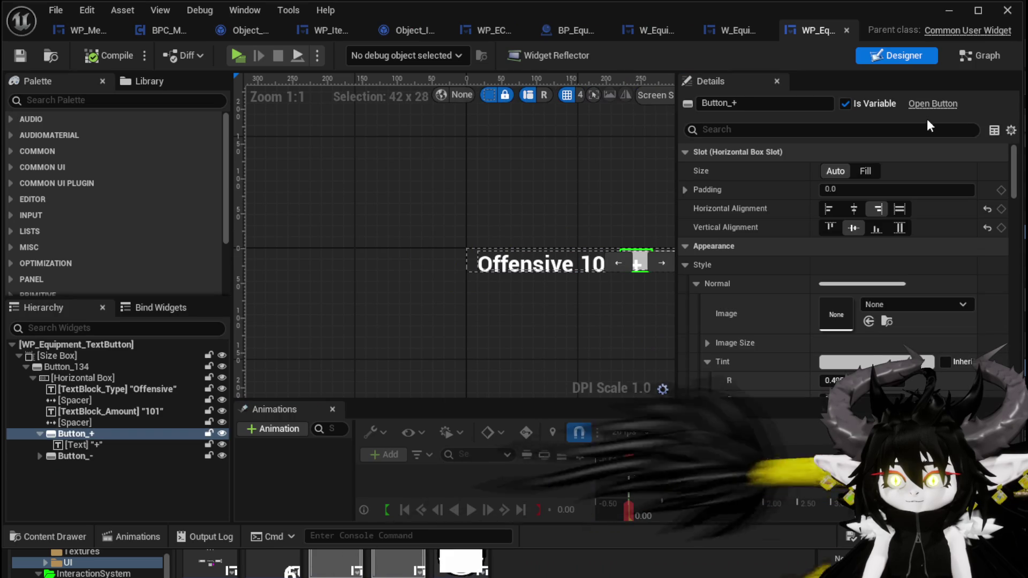
{"action": "left_click", "coordinate": [940, 104]}
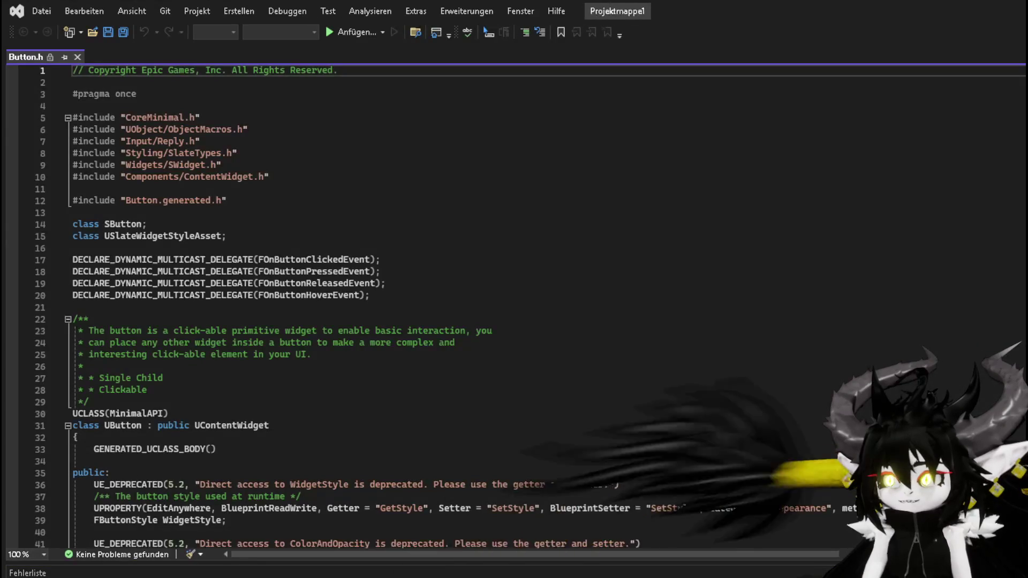
{"action": "key", "text": "alt+Tab"}
{"action": "left_click_drag", "start_coordinate": [554, 237], "coordinate": [390, 222]}
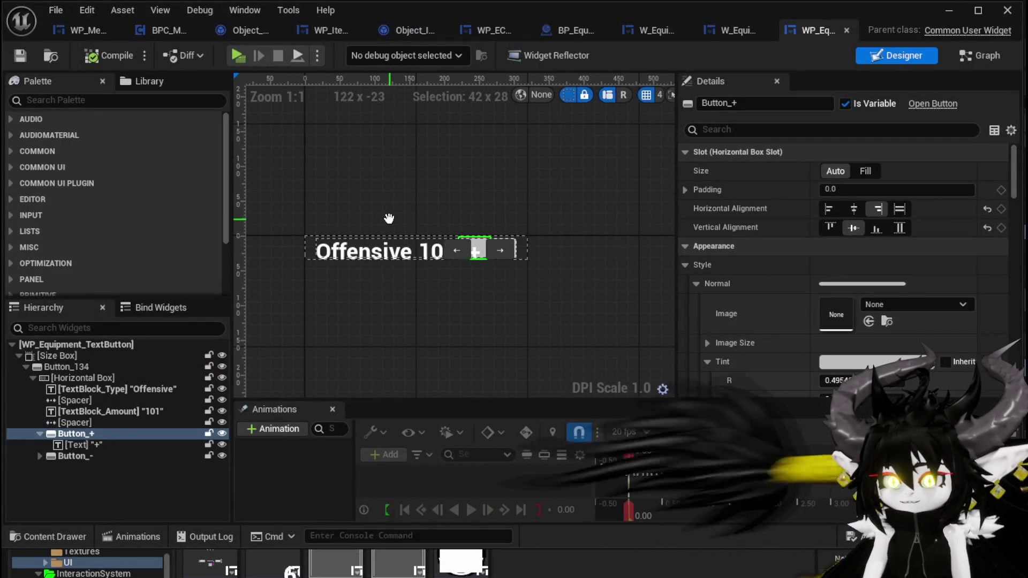
- Inspect WP_Equipment_TextButton's HoldButton+ function graph
{"action": "left_click", "coordinate": [1000, 57]}
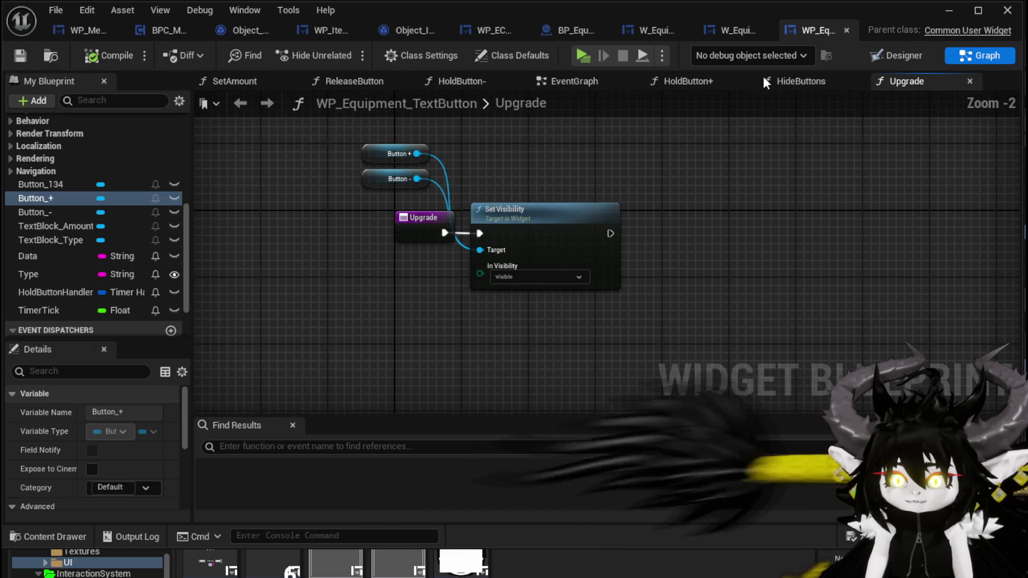
{"action": "left_click", "coordinate": [888, 53]}
{"action": "left_click", "coordinate": [975, 57]}
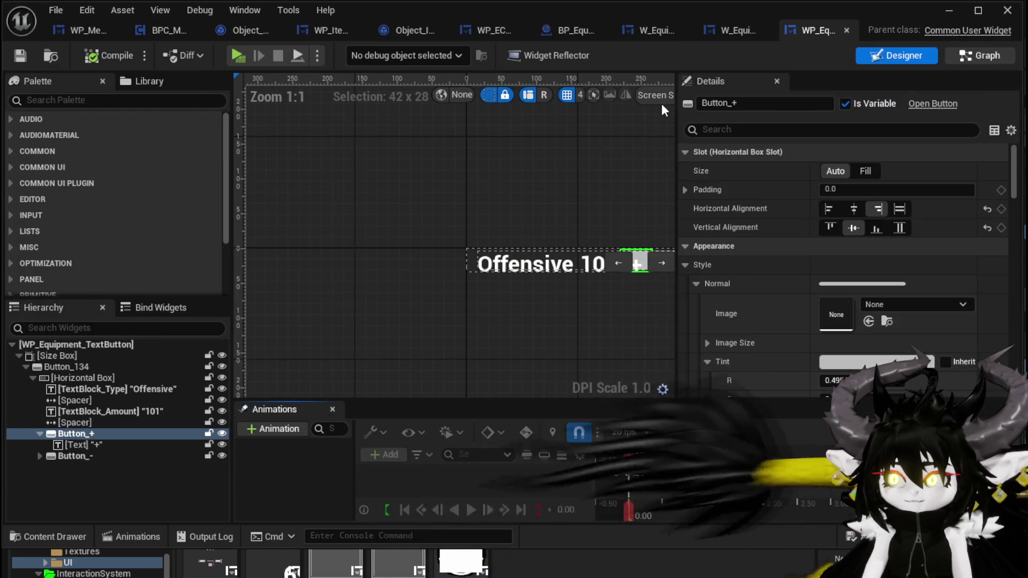
{"action": "left_click", "coordinate": [677, 82]}
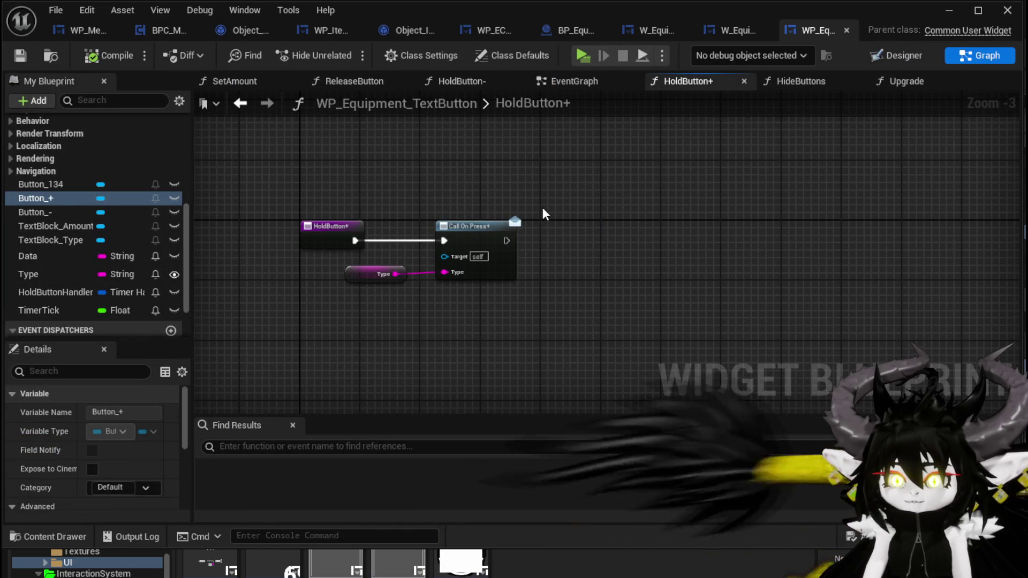
{"action": "scroll", "coordinate": [483, 201], "scroll_direction": "up", "scroll_amount": 3}
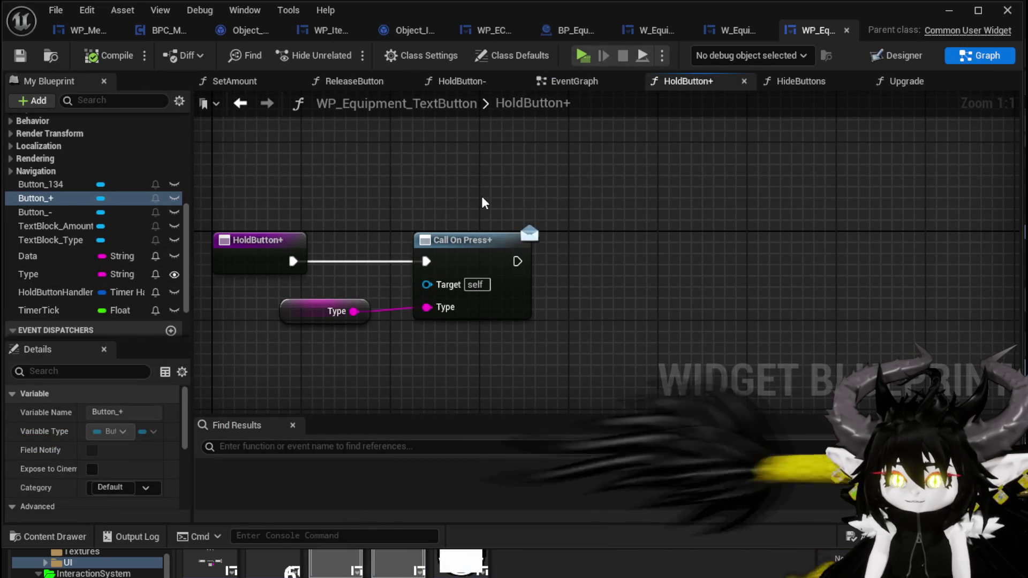
{"action": "scroll", "coordinate": [54, 191], "scroll_direction": "up", "scroll_amount": 3}
{"action": "scroll", "coordinate": [53, 191], "scroll_direction": "up", "scroll_amount": 5}
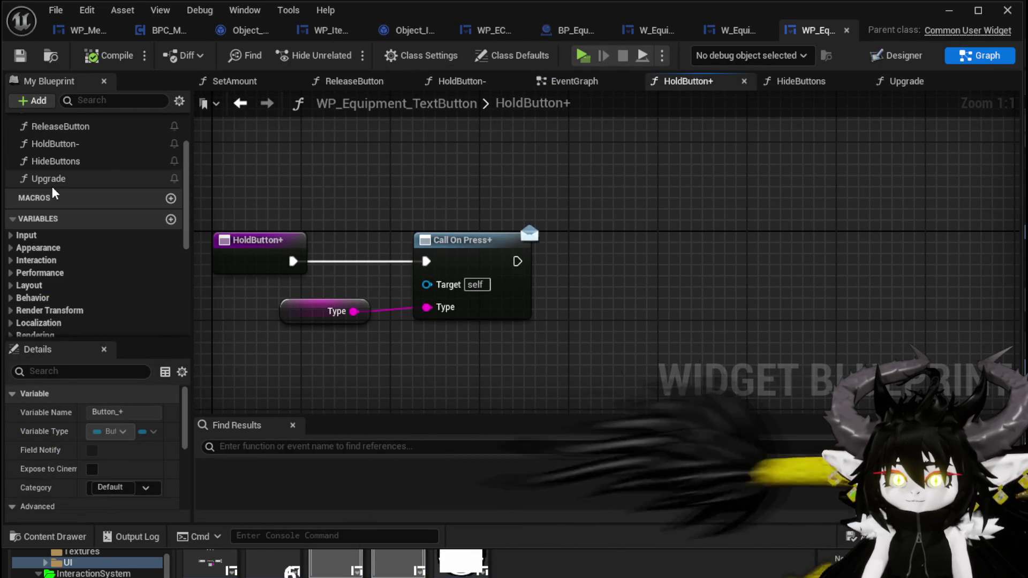
- Review the text button's EventGraph, ReleaseButton graph and the minus button's timer nodes
{"action": "left_click", "coordinate": [574, 81]}
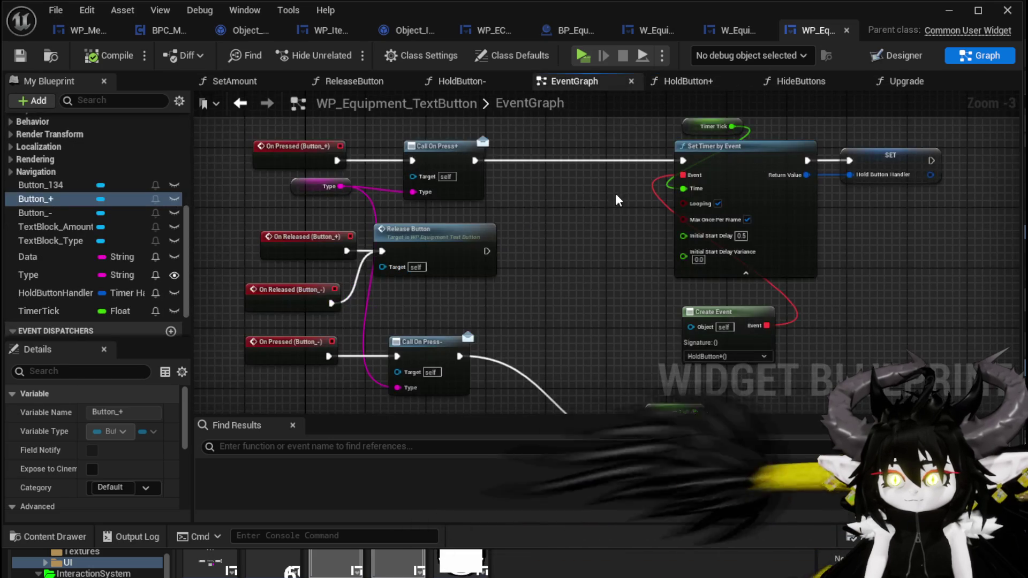
{"action": "left_click_drag", "start_coordinate": [524, 244], "coordinate": [536, 226]}
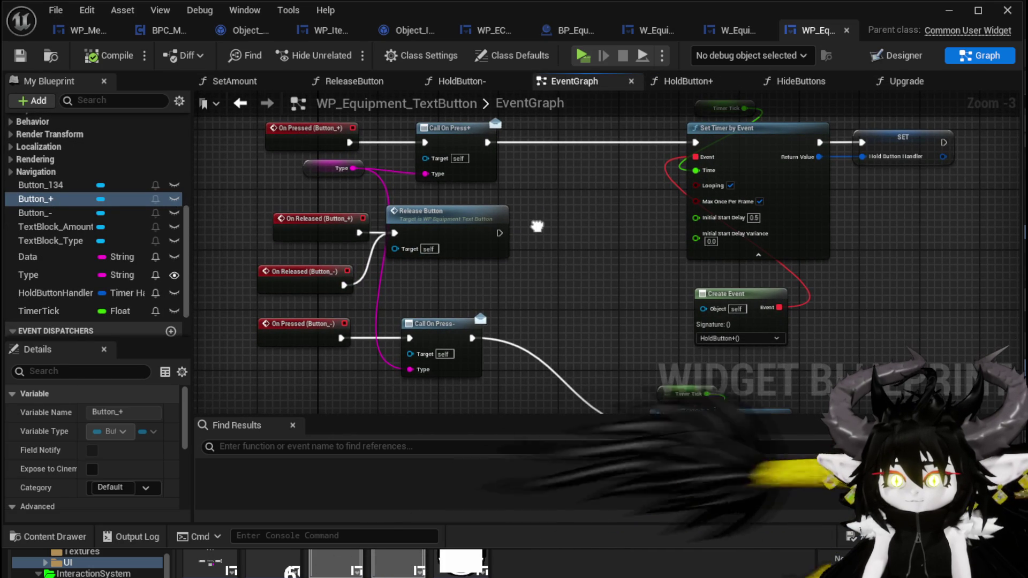
{"action": "left_click_drag", "start_coordinate": [289, 266], "coordinate": [296, 259]}
{"action": "left_click", "coordinate": [249, 213]}
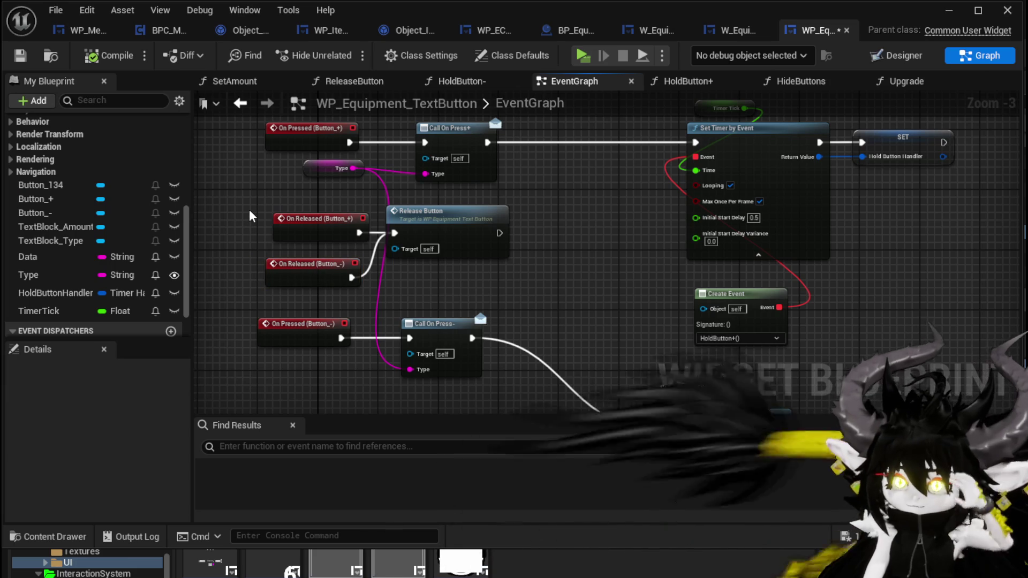
{"action": "double_click", "coordinate": [450, 220]}
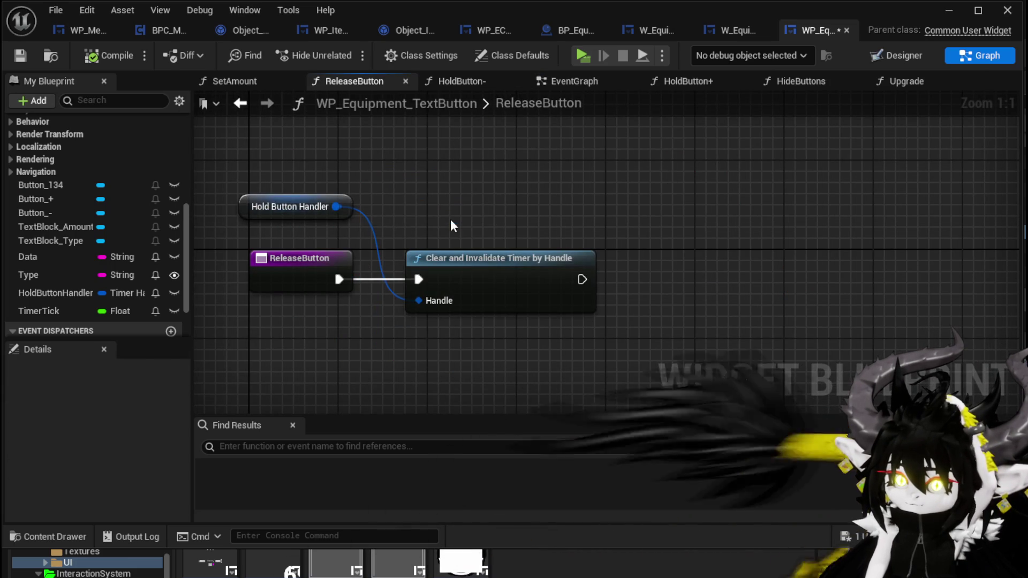
{"action": "left_click", "coordinate": [574, 81]}
{"action": "mouse_move", "coordinate": [531, 184]}
{"action": "left_mouse_down"}
{"action": "mouse_move", "coordinate": [567, 260]}
{"action": "mouse_move", "coordinate": [525, 189]}
{"action": "left_mouse_up"}
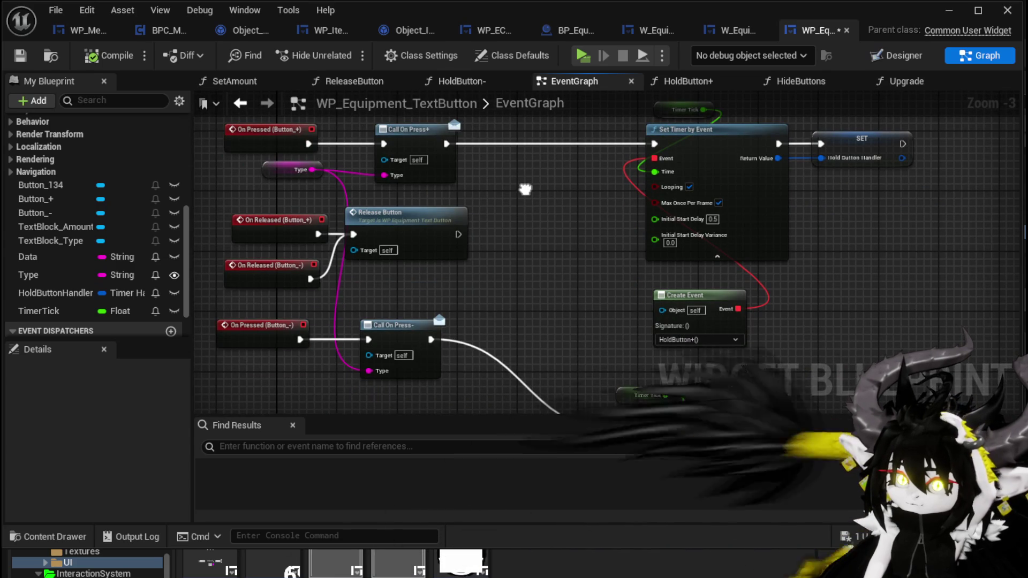
{"action": "left_click_drag", "start_coordinate": [525, 190], "coordinate": [516, 116]}
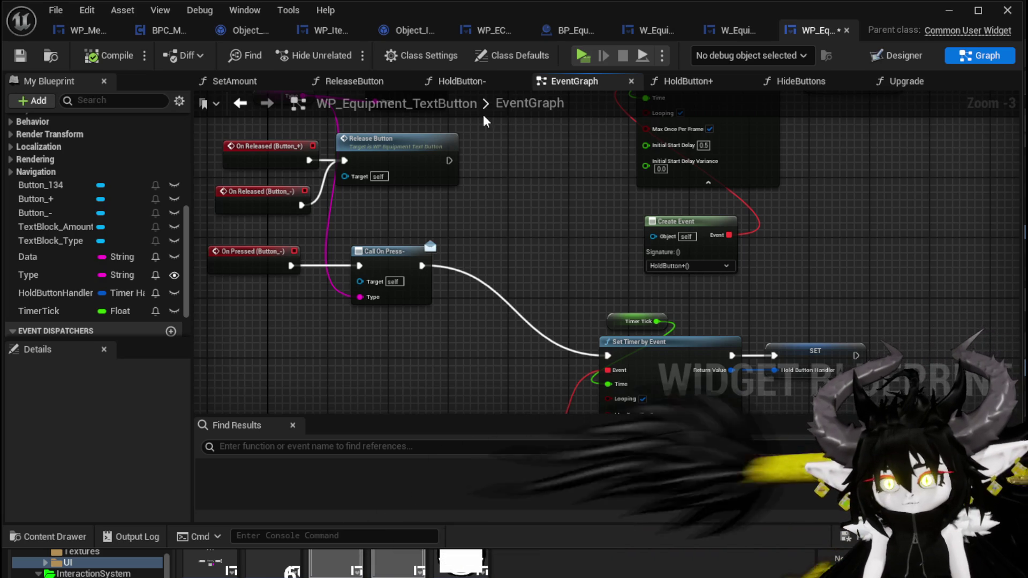
- Close the WP_Equipment_TextButton, W_EquipmentUpgrade and BP_EquipmentWorkBench editors
{"action": "left_click", "coordinate": [846, 30]}
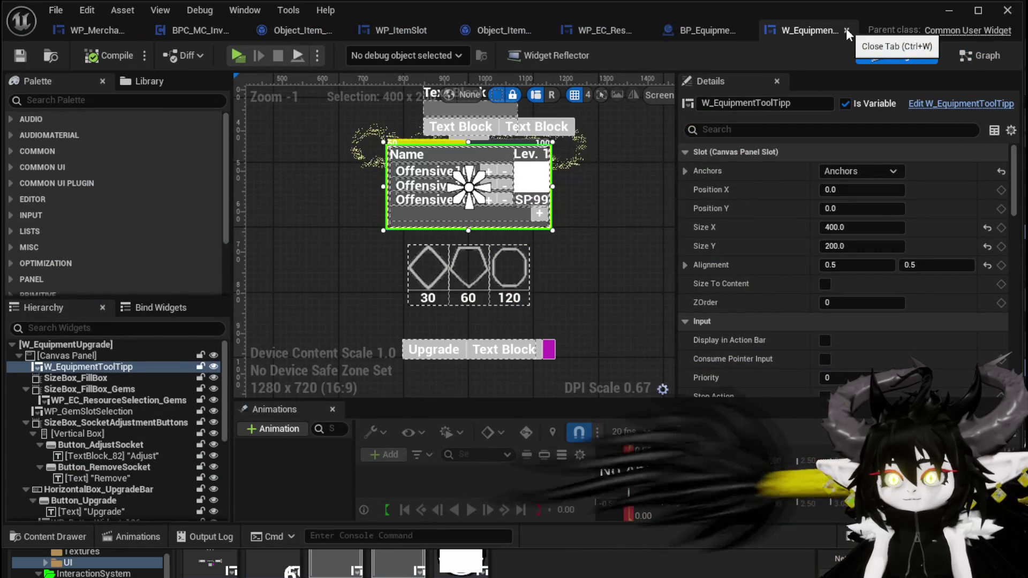
{"action": "left_click", "coordinate": [846, 30]}
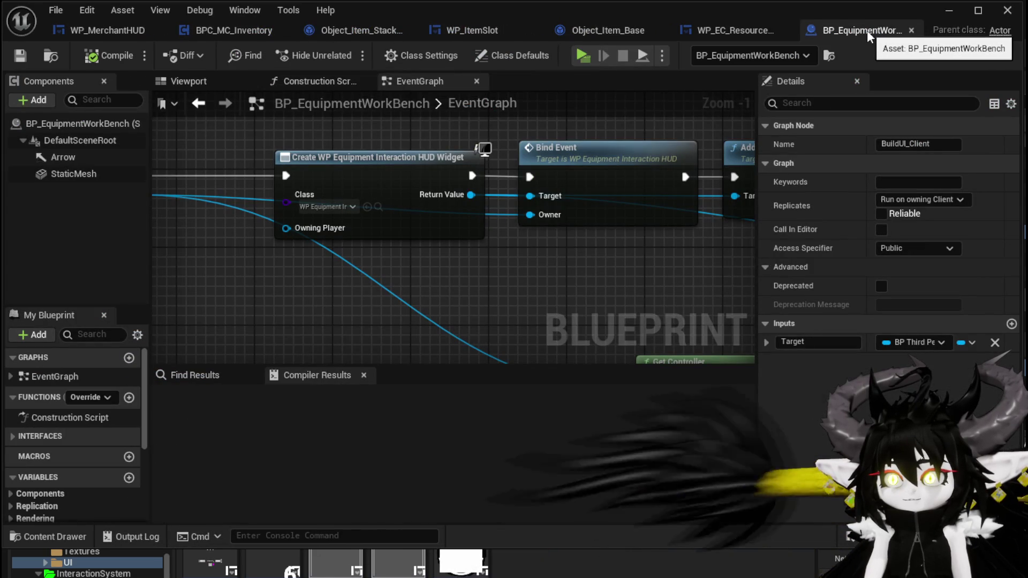
{"action": "left_click", "coordinate": [910, 31]}
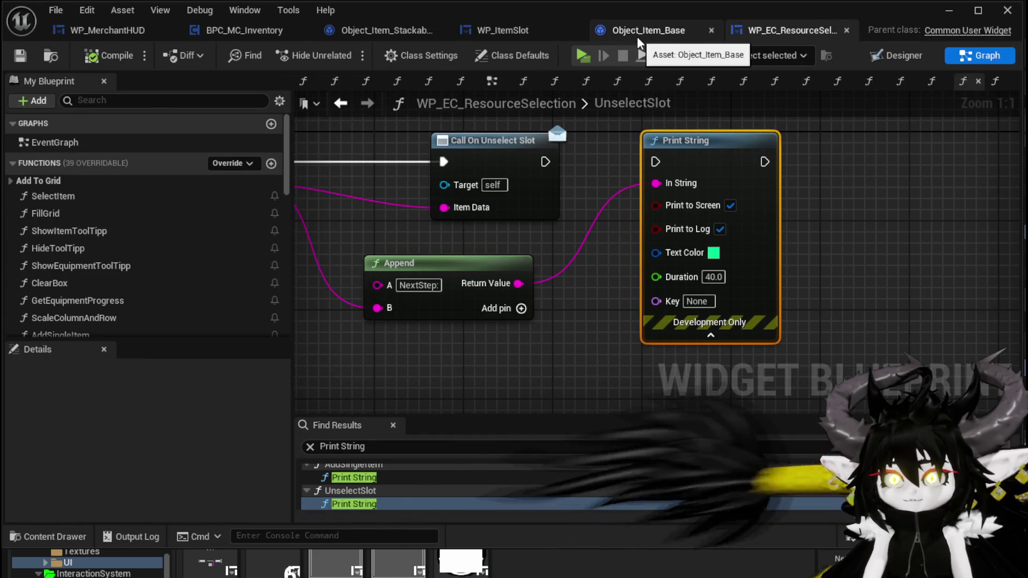
- Check Button_115's Events in WP_ItemSlot's Details panel, then return to the level editor
{"action": "left_click", "coordinate": [503, 31]}
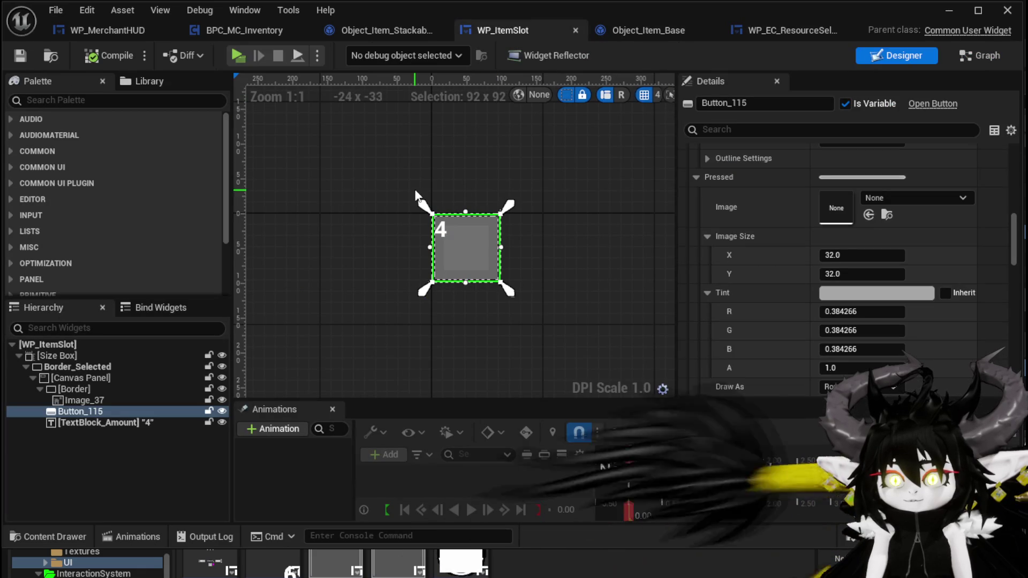
{"action": "scroll", "coordinate": [803, 224], "scroll_direction": "down", "scroll_amount": 15}
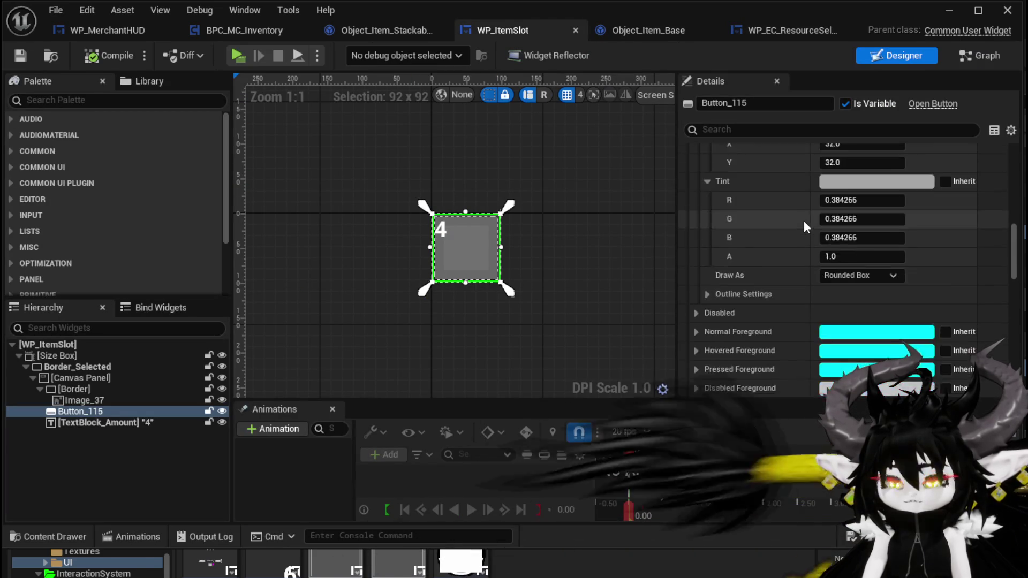
{"action": "scroll", "coordinate": [810, 213], "scroll_direction": "down", "scroll_amount": 10}
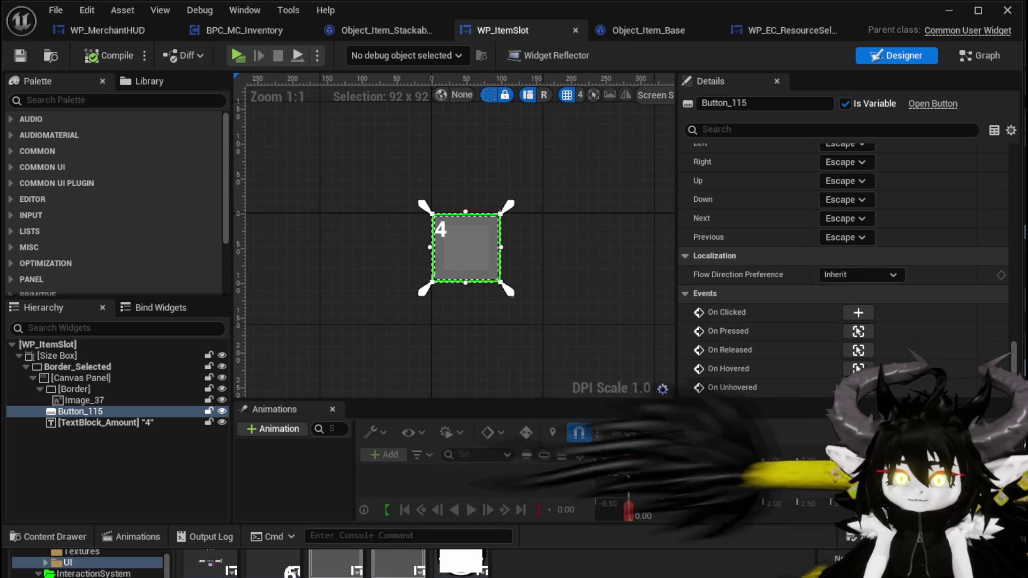
{"action": "left_click", "coordinate": [942, 16]}
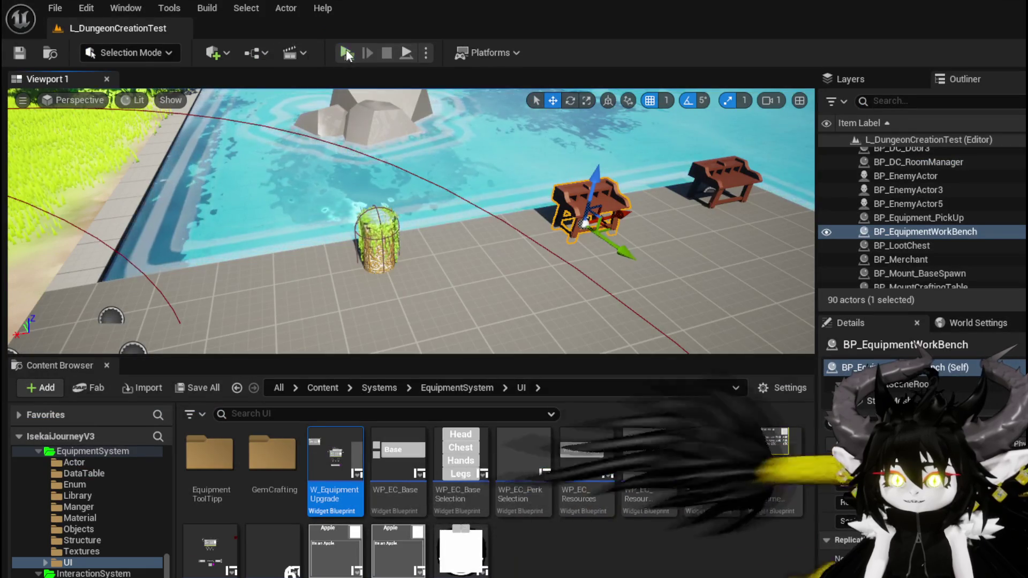
- Start a play test, open the merchant trade window, and add copper ingots to the offer
{"action": "key", "text": "alt+p"}
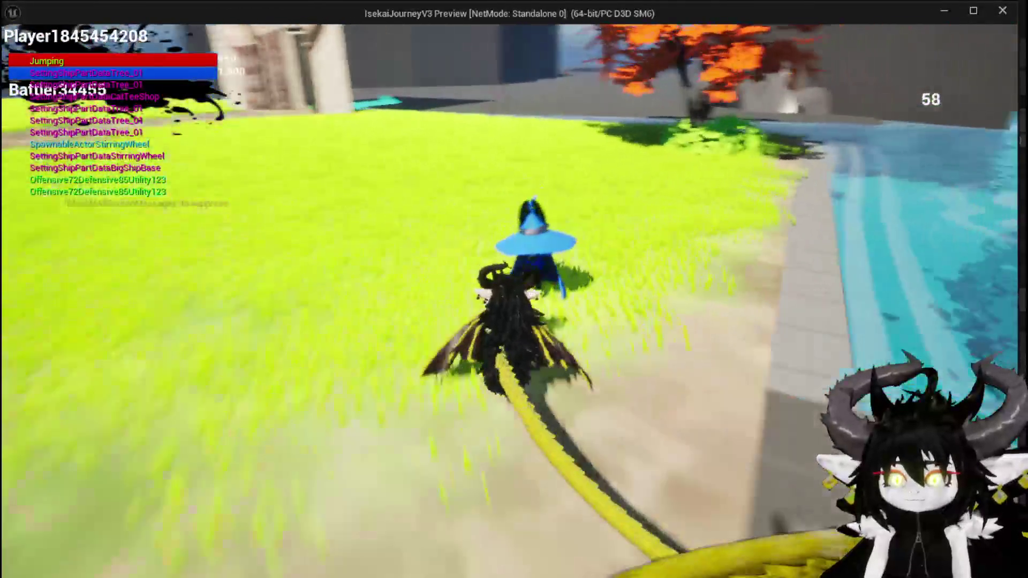
{"action": "key", "text": "e"}
{"action": "mouse_move", "coordinate": [247, 167]}
{"action": "left_click", "coordinate": [182, 52]}
{"action": "left_click", "coordinate": [182, 53]}
{"action": "left_click", "coordinate": [182, 54]}
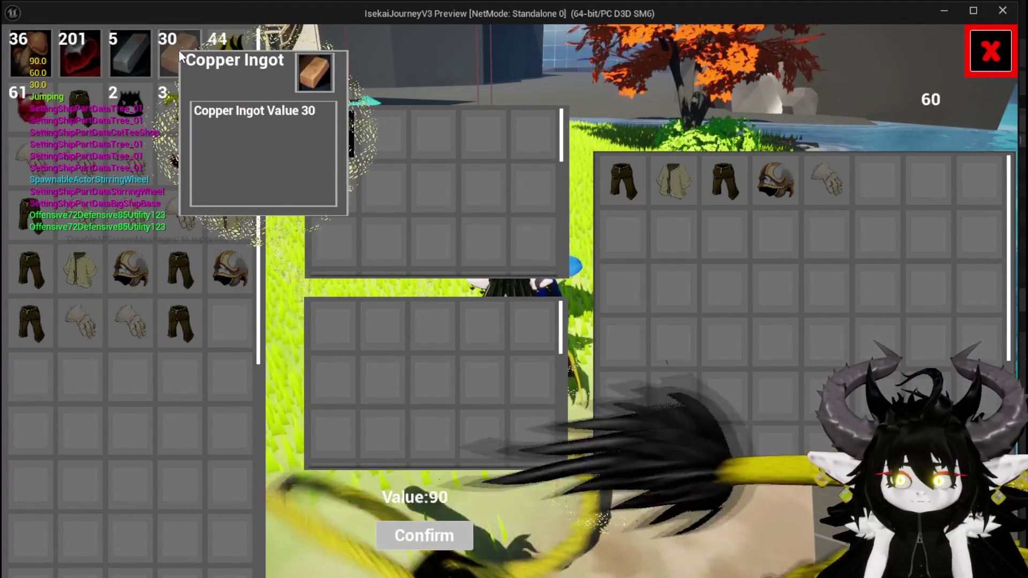
{"action": "left_click", "coordinate": [187, 56]}
{"action": "left_click", "coordinate": [187, 57]}
{"action": "left_click", "coordinate": [186, 56]}
{"action": "left_click", "coordinate": [186, 56]}
{"action": "left_click", "coordinate": [187, 57]}
{"action": "left_click", "coordinate": [186, 57]}
{"action": "left_click", "coordinate": [187, 57]}
{"action": "left_click", "coordinate": [187, 58]}
{"action": "left_click", "coordinate": [187, 58]}
{"action": "left_click", "coordinate": [186, 57]}
{"action": "left_click", "coordinate": [186, 58]}
{"action": "left_click", "coordinate": [187, 58]}
{"action": "left_click", "coordinate": [187, 57]}
{"action": "left_click", "coordinate": [187, 58]}
{"action": "left_click", "coordinate": [186, 58]}
- Add iron ingots, Dead_Energy and more resources until value 10262, then stop play and save
{"action": "left_click", "coordinate": [141, 54]}
{"action": "left_click", "coordinate": [141, 55]}
{"action": "left_click", "coordinate": [141, 54]}
{"action": "left_click", "coordinate": [142, 54]}
{"action": "left_click", "coordinate": [142, 56]}
{"action": "left_click", "coordinate": [142, 56]}
{"action": "left_click", "coordinate": [143, 58]}
{"action": "left_click", "coordinate": [143, 57]}
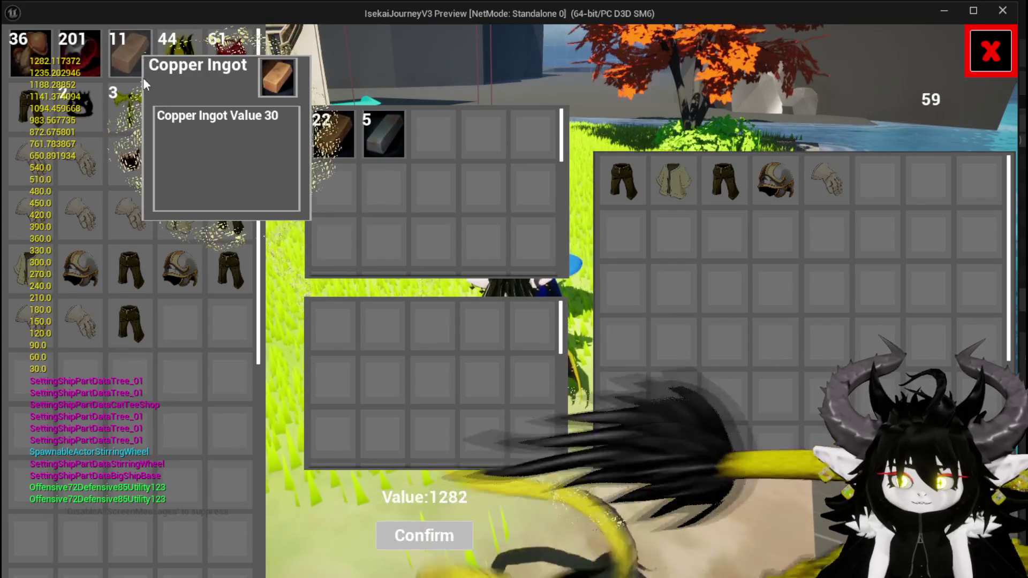
{"action": "left_click", "coordinate": [154, 159]}
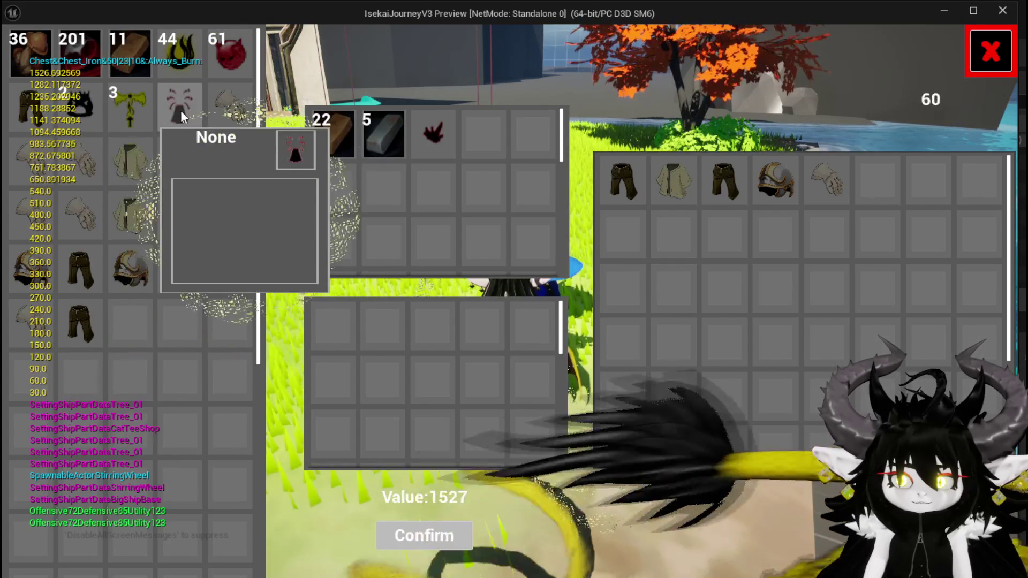
{"action": "left_click", "coordinate": [119, 109]}
{"action": "left_click", "coordinate": [116, 105]}
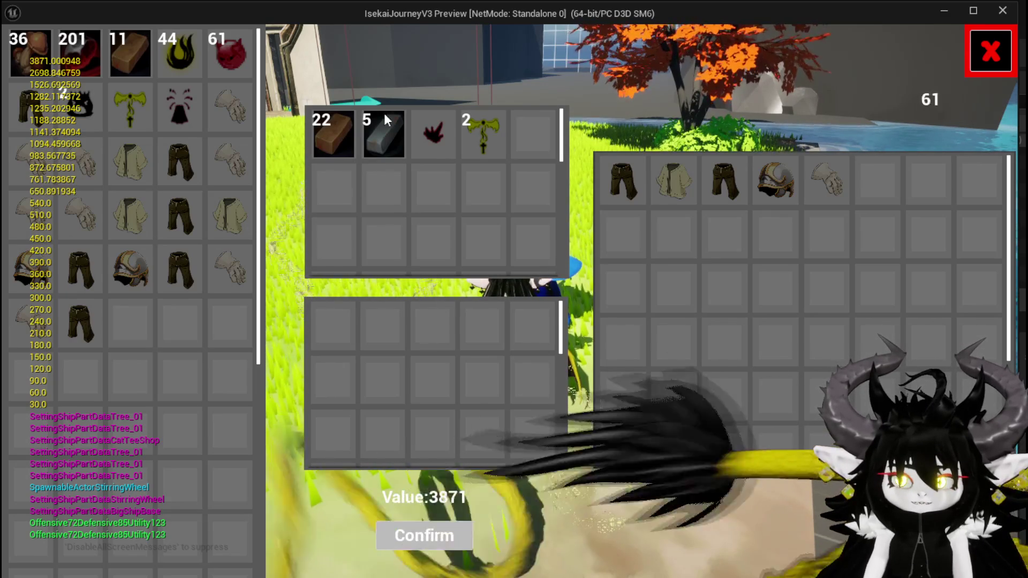
{"action": "left_click", "coordinate": [89, 64]}
{"action": "double_click", "coordinate": [87, 60]}
{"action": "double_click", "coordinate": [87, 60]}
{"action": "double_click", "coordinate": [87, 60]}
{"action": "left_click", "coordinate": [87, 60]}
{"action": "left_click", "coordinate": [87, 57]}
{"action": "double_click", "coordinate": [86, 57]}
{"action": "left_click", "coordinate": [87, 57]}
{"action": "double_click", "coordinate": [86, 57]}
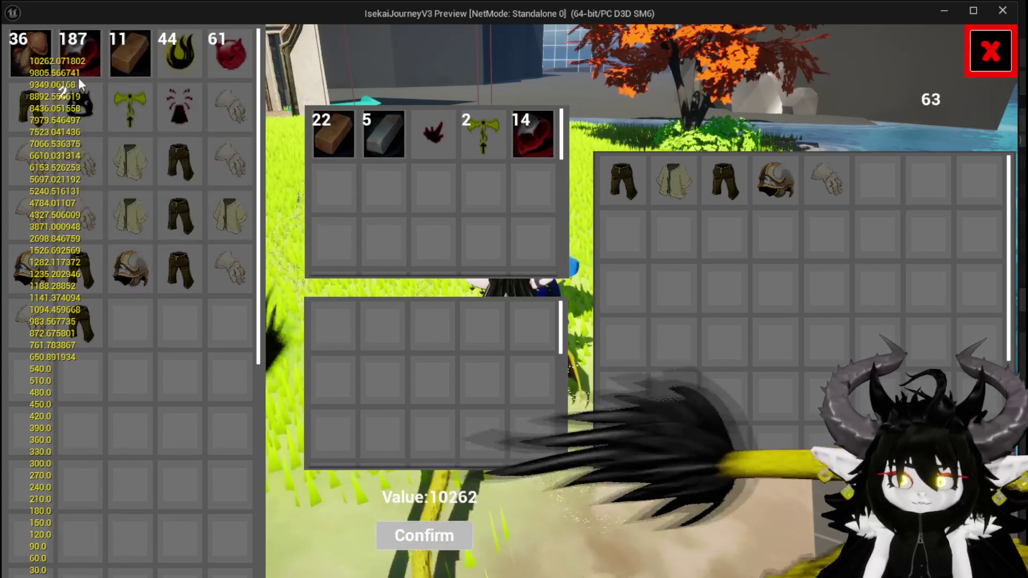
{"action": "key", "text": "Escape"}
{"action": "left_click", "coordinate": [28, 50]}
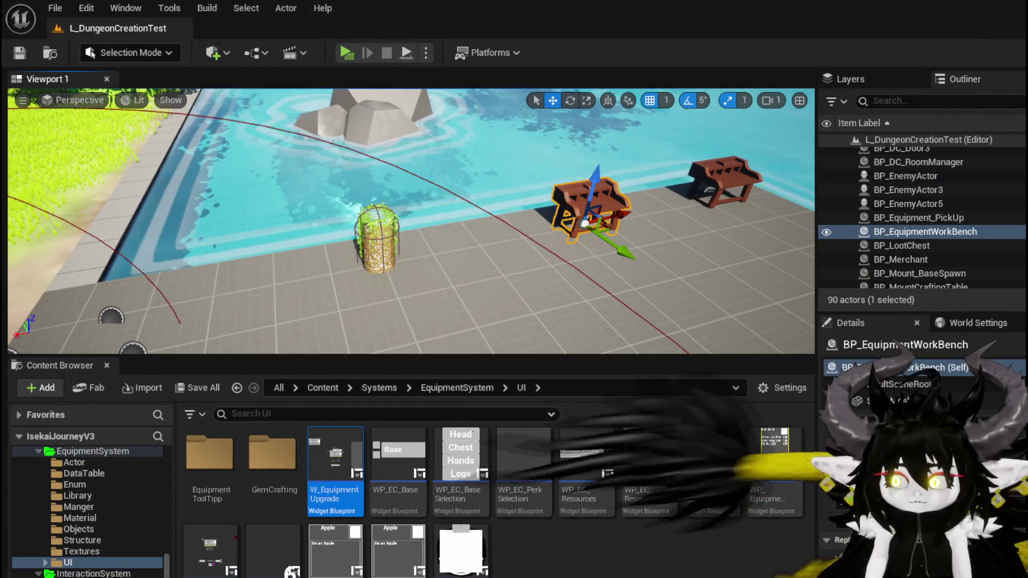
- In WP_ItemSlot's event graph, wire Call On Pressed into Set Timer by Event
{"action": "key", "text": "alt+Tab"}
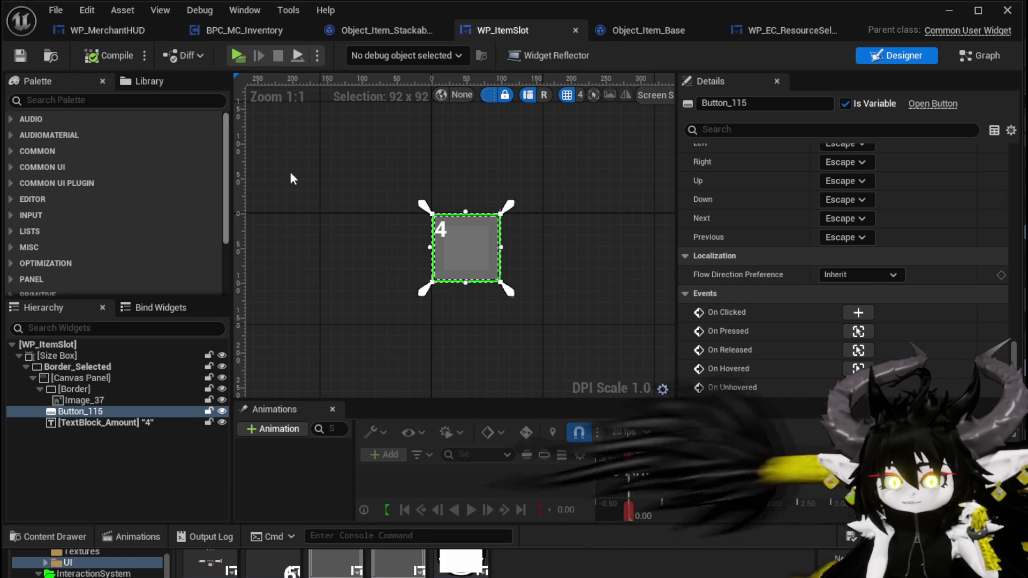
{"action": "left_click", "coordinate": [979, 55]}
{"action": "mouse_move", "coordinate": [471, 233]}
{"action": "left_mouse_down"}
{"action": "mouse_move", "coordinate": [436, 301]}
{"action": "mouse_move", "coordinate": [443, 332]}
{"action": "left_mouse_up"}
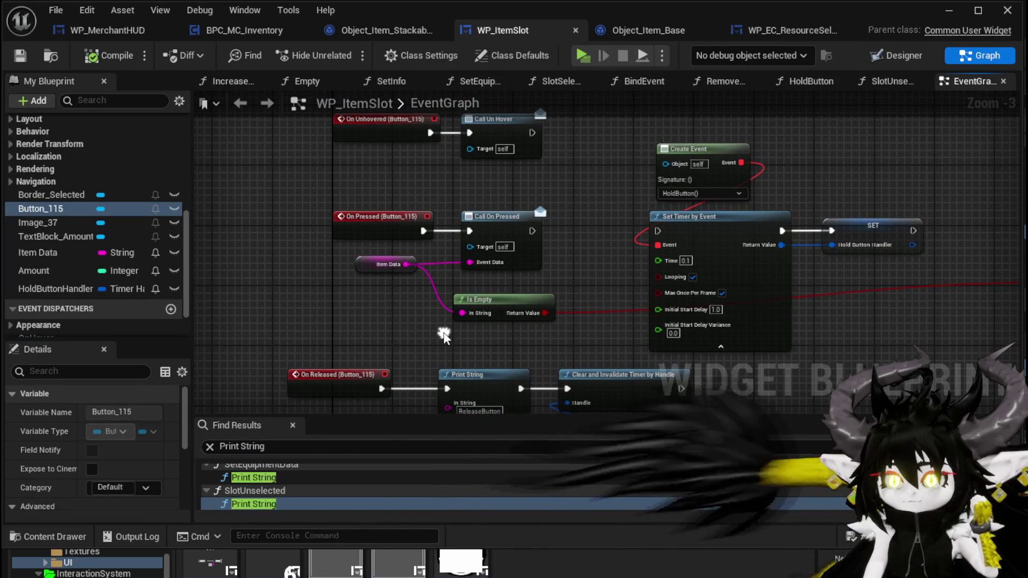
{"action": "mouse_move", "coordinate": [536, 235]}
{"action": "left_mouse_down"}
{"action": "mouse_move", "coordinate": [633, 240]}
{"action": "mouse_move", "coordinate": [663, 230]}
{"action": "left_mouse_up"}
- Connect Call Un Hover to the release Print String, compile, and launch play mode
{"action": "mouse_move", "coordinate": [589, 261]}
{"action": "left_mouse_down"}
{"action": "mouse_move", "coordinate": [557, 221]}
{"action": "mouse_move", "coordinate": [539, 343]}
{"action": "left_mouse_up"}
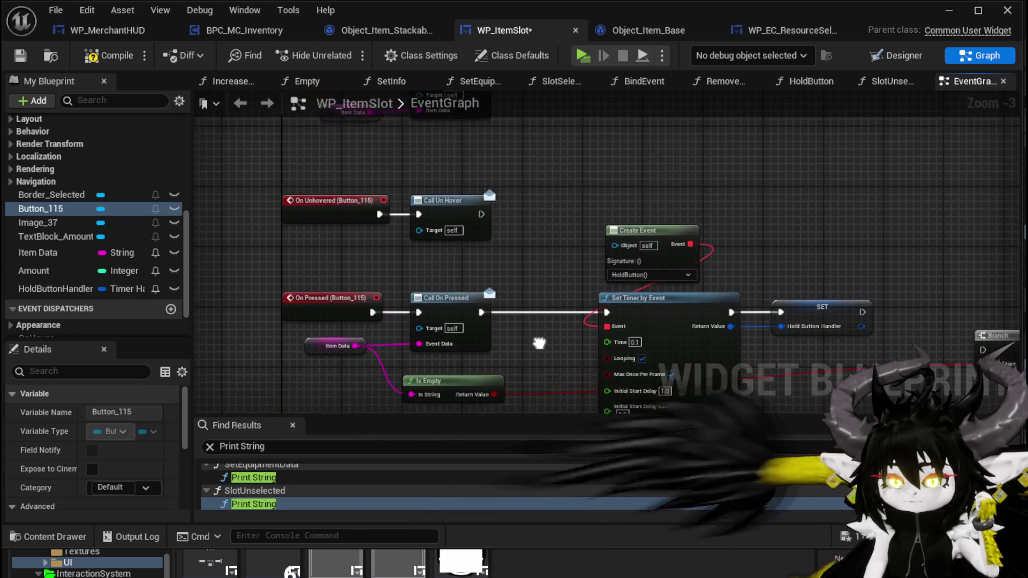
{"action": "mouse_move", "coordinate": [537, 279]}
{"action": "left_mouse_down"}
{"action": "mouse_move", "coordinate": [546, 188]}
{"action": "mouse_move", "coordinate": [565, 355]}
{"action": "left_mouse_up"}
{"action": "mouse_move", "coordinate": [459, 371]}
{"action": "left_mouse_down"}
{"action": "mouse_move", "coordinate": [565, 258]}
{"action": "mouse_move", "coordinate": [693, 175]}
{"action": "mouse_move", "coordinate": [731, 198]}
{"action": "left_mouse_up"}
{"action": "left_click_drag", "start_coordinate": [476, 311], "coordinate": [558, 212]}
{"action": "left_click", "coordinate": [108, 55]}
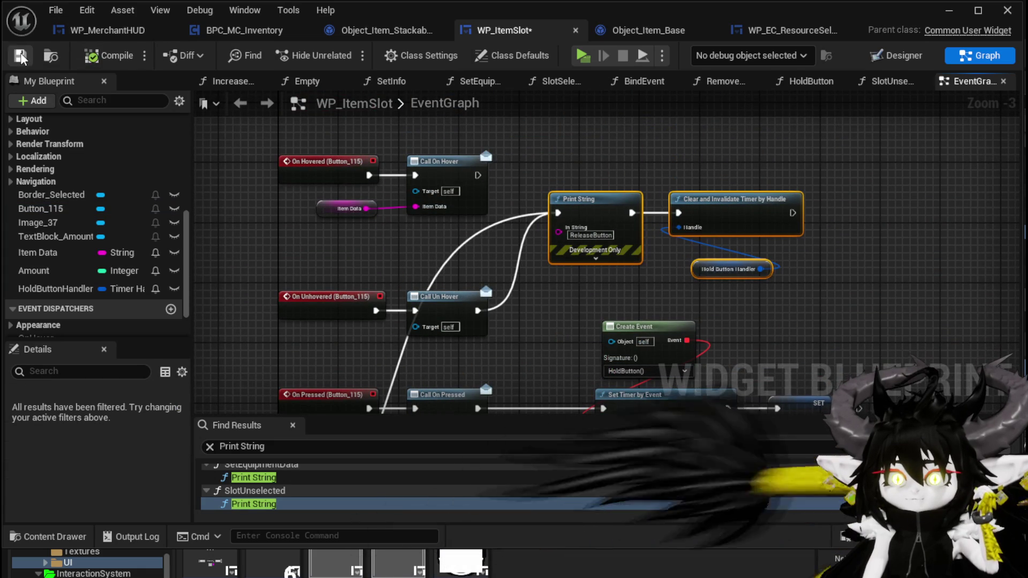
{"action": "left_click", "coordinate": [955, 15]}
{"action": "left_click", "coordinate": [340, 48]}
- Walk to the merchant, open the trade screen and start moving Copper Ore into the sell slot
{"action": "key", "text": "w"}
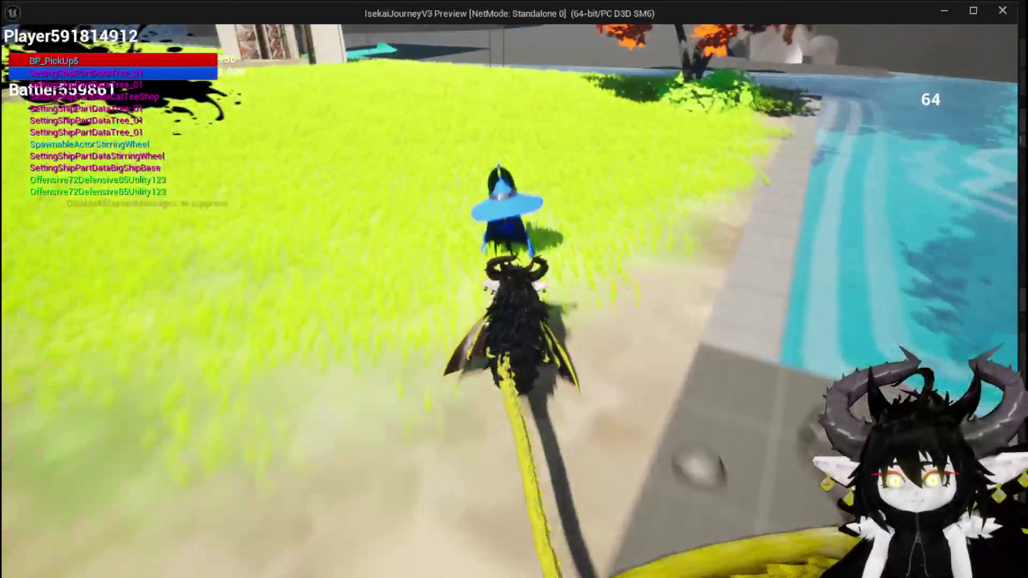
{"action": "key", "text": "e"}
{"action": "left_click", "coordinate": [82, 51]}
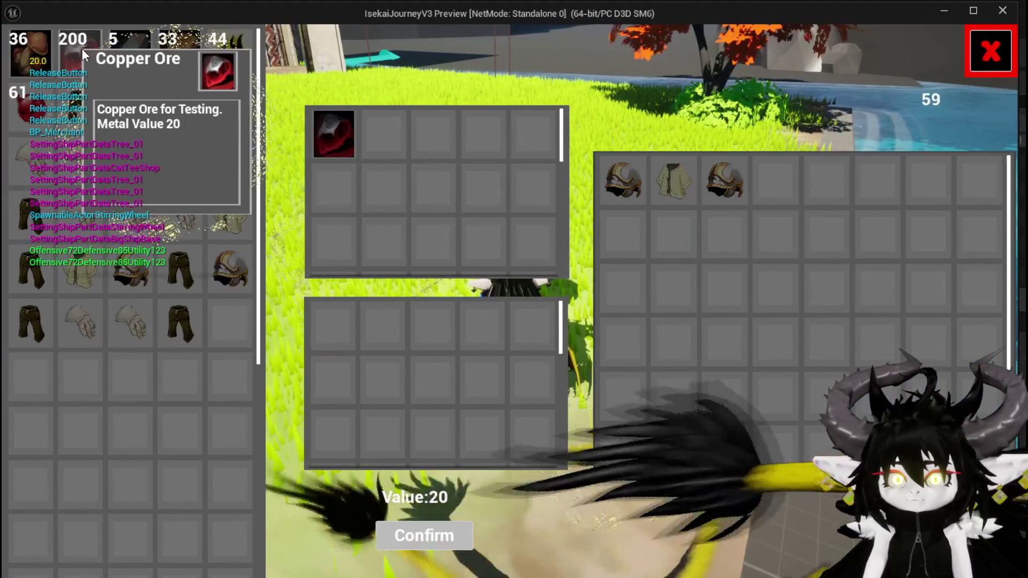
{"action": "left_click", "coordinate": [81, 48]}
{"action": "left_click", "coordinate": [81, 49]}
{"action": "left_click", "coordinate": [81, 50]}
{"action": "left_click", "coordinate": [82, 61]}
{"action": "left_click", "coordinate": [82, 61]}
- Keep adding Copper Ore until 42 are stacked at value 840, then stop play and save all
{"action": "left_click", "coordinate": [86, 69]}
{"action": "left_click", "coordinate": [88, 73]}
{"action": "left_click", "coordinate": [90, 74]}
{"action": "left_click", "coordinate": [86, 72]}
{"action": "left_click", "coordinate": [82, 70]}
{"action": "left_click", "coordinate": [83, 67]}
{"action": "left_click", "coordinate": [95, 67]}
{"action": "left_click", "coordinate": [95, 66]}
{"action": "key", "text": "Escape"}
{"action": "key", "text": "ctrl+s"}
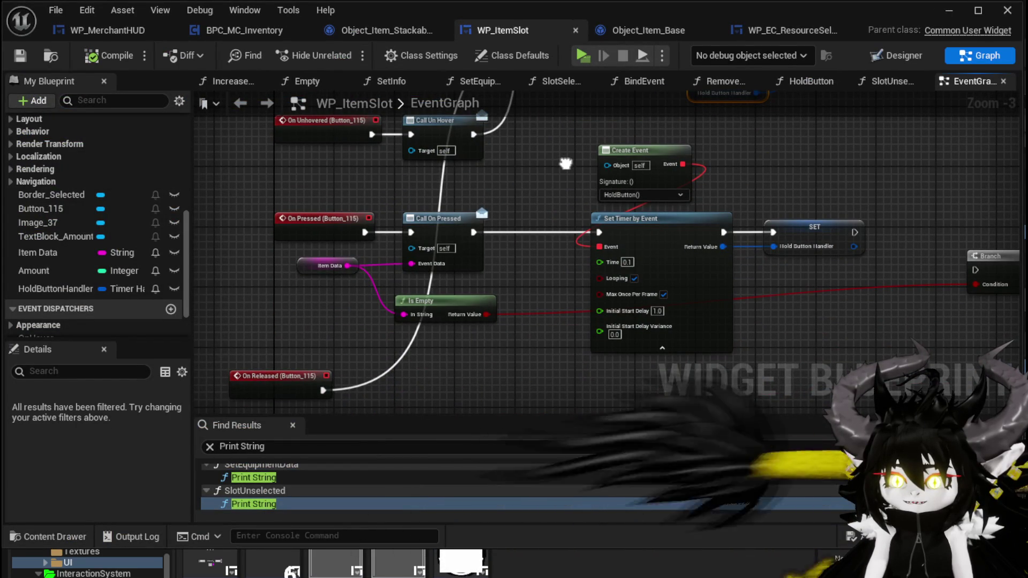
- Rearrange the On Released, Print String and Clear Timer nodes in WP_ItemSlot's event graph
{"action": "left_click_drag", "start_coordinate": [565, 163], "coordinate": [535, 325]}
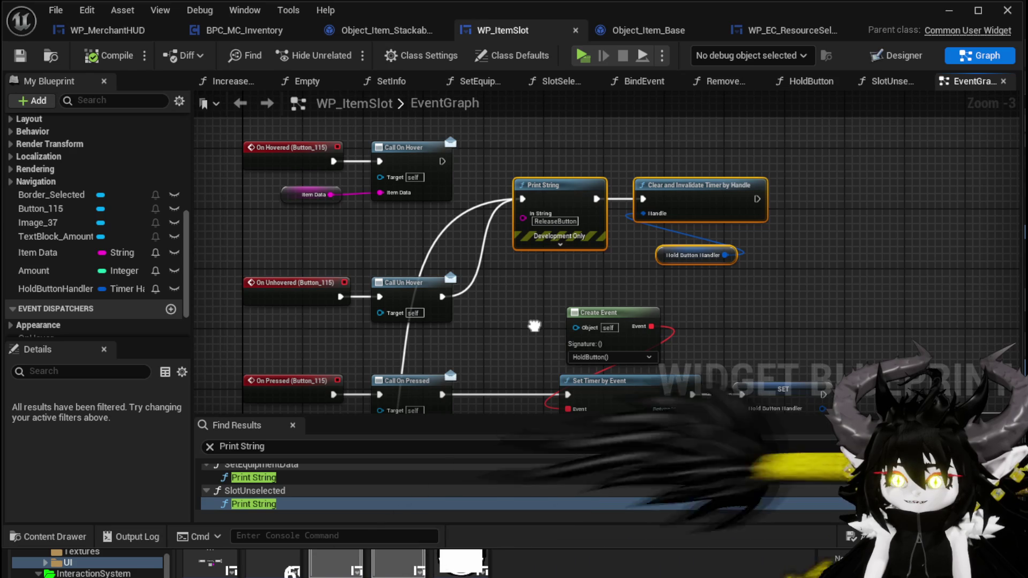
{"action": "left_click_drag", "start_coordinate": [534, 325], "coordinate": [762, 195]}
{"action": "left_click", "coordinate": [595, 312], "text": "ctrl"}
{"action": "mouse_move", "coordinate": [580, 228]}
{"action": "left_mouse_down"}
{"action": "mouse_move", "coordinate": [482, 375]}
{"action": "mouse_move", "coordinate": [478, 354]}
{"action": "mouse_move", "coordinate": [651, 325]}
{"action": "left_mouse_up"}
{"action": "mouse_move", "coordinate": [401, 246]}
{"action": "left_mouse_down"}
{"action": "mouse_move", "coordinate": [416, 314]}
{"action": "mouse_move", "coordinate": [417, 289]}
{"action": "left_mouse_up"}
{"action": "left_click_drag", "start_coordinate": [409, 367], "coordinate": [680, 252]}
{"action": "mouse_move", "coordinate": [436, 288]}
{"action": "left_mouse_down"}
{"action": "mouse_move", "coordinate": [468, 265]}
{"action": "mouse_move", "coordinate": [483, 281]}
{"action": "left_mouse_up"}
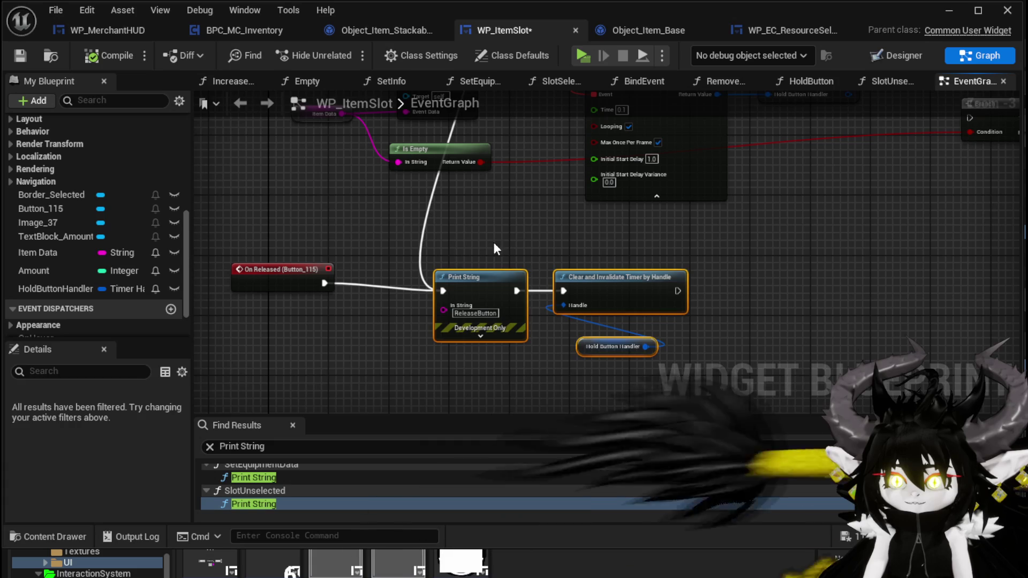
{"action": "left_click_drag", "start_coordinate": [451, 246], "coordinate": [491, 417]}
- Break the Call Un Hover wire from the release chain, then compile and save WP_ItemSlot
{"action": "left_click", "coordinate": [519, 154], "text": "alt"}
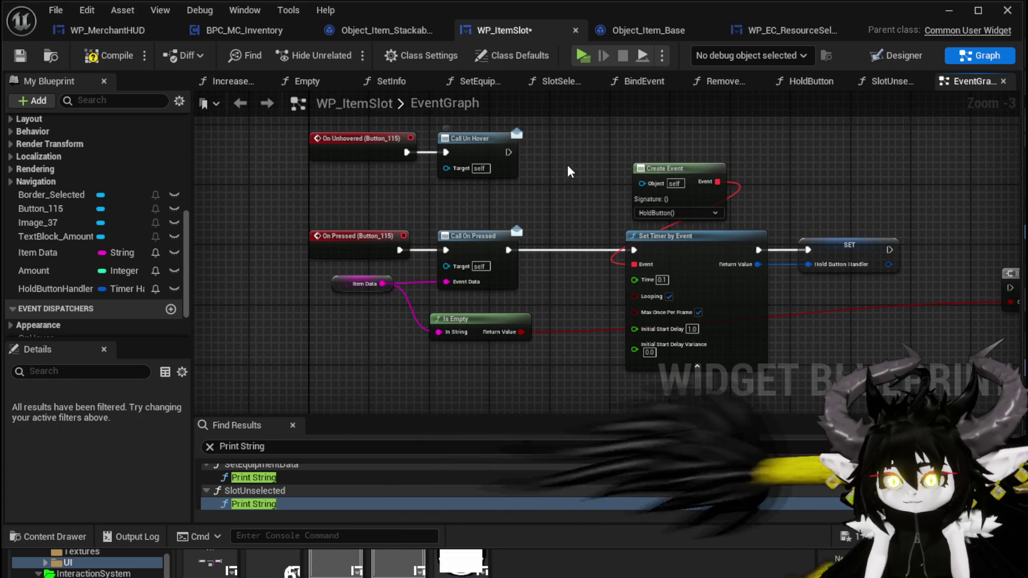
{"action": "left_click", "coordinate": [98, 58]}
{"action": "left_click", "coordinate": [20, 55]}
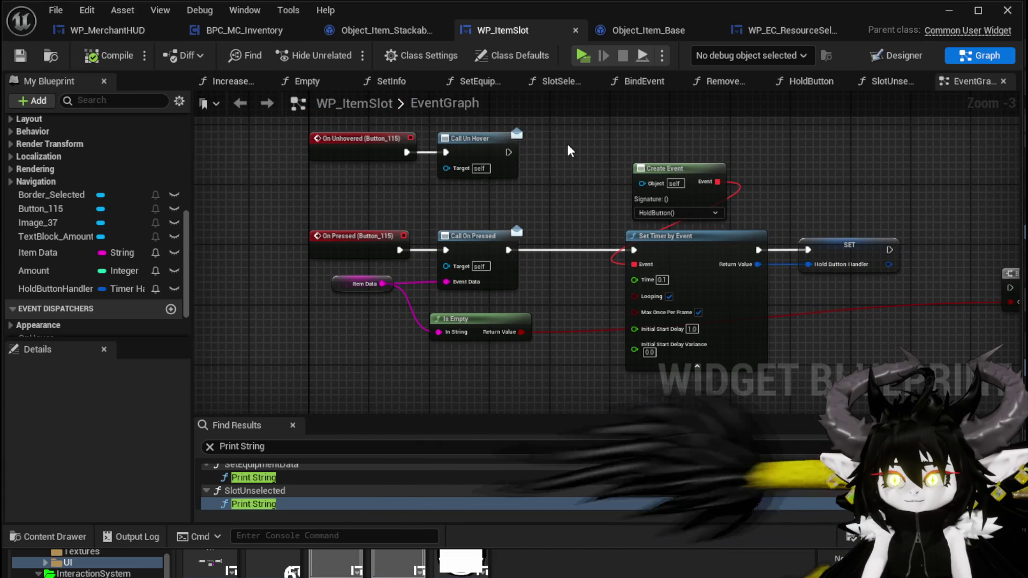
{"action": "left_click", "coordinate": [948, 12]}
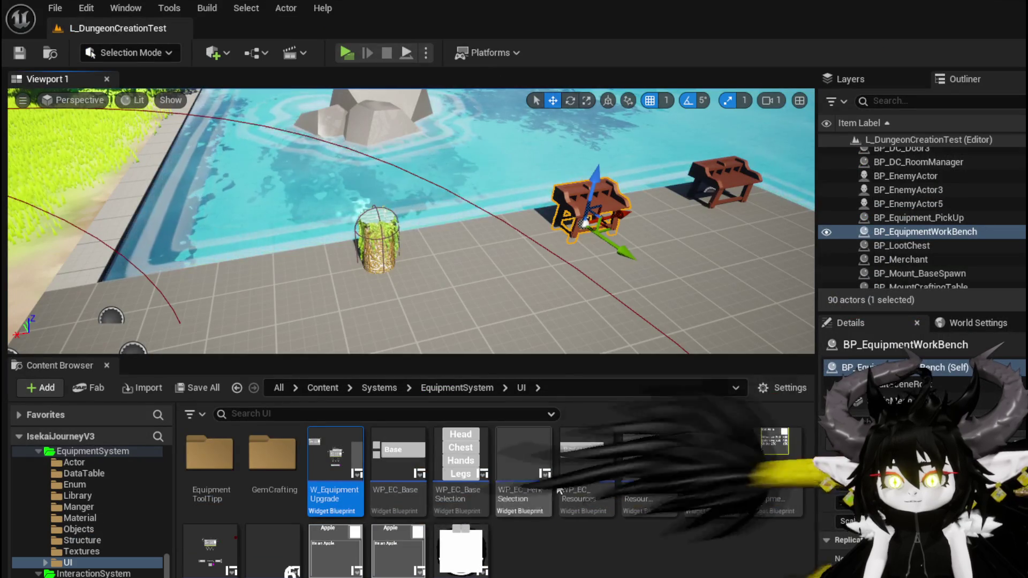
- Go from W_EquipmentUpgrade via W_EquipmentToolTipp's WP_Button_Offensive to WP_Equipment_TextButton's Button_+ On Released event
{"action": "double_click", "coordinate": [333, 492]}
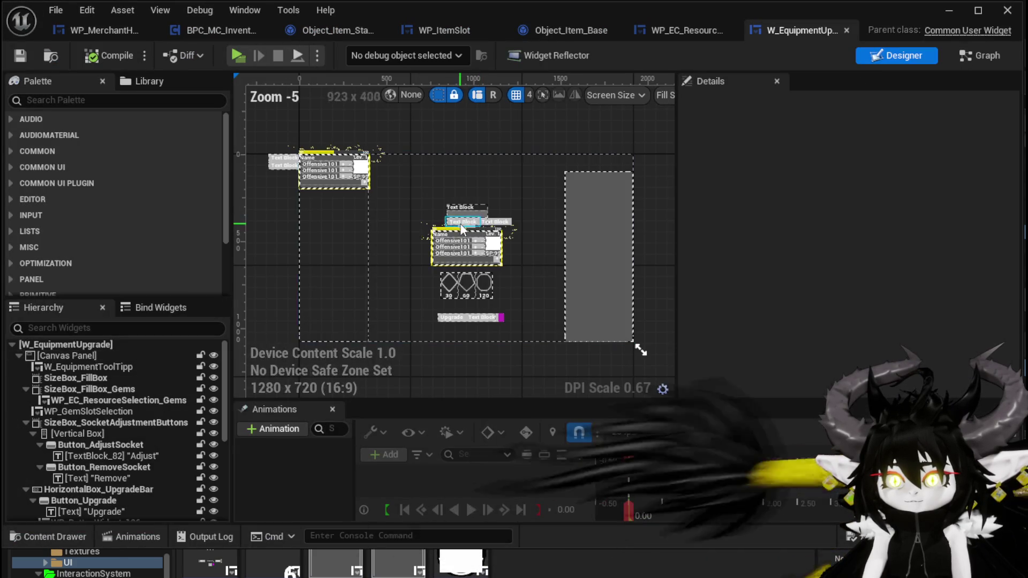
{"action": "scroll", "coordinate": [454, 235], "scroll_direction": "up", "scroll_amount": 4}
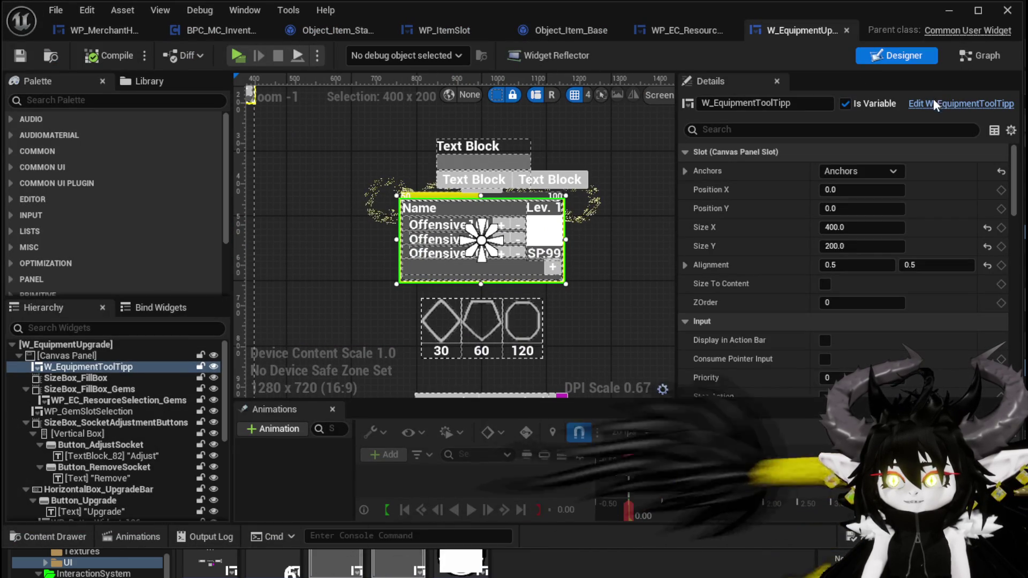
{"action": "left_click", "coordinate": [938, 103]}
{"action": "left_click", "coordinate": [602, 294]}
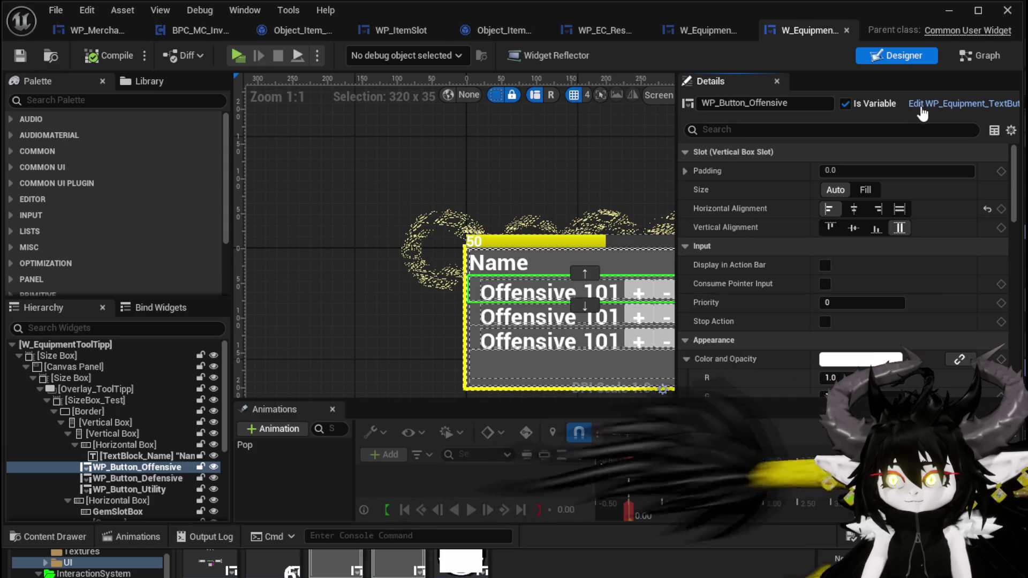
{"action": "left_click", "coordinate": [934, 105]}
{"action": "left_click", "coordinate": [628, 255]}
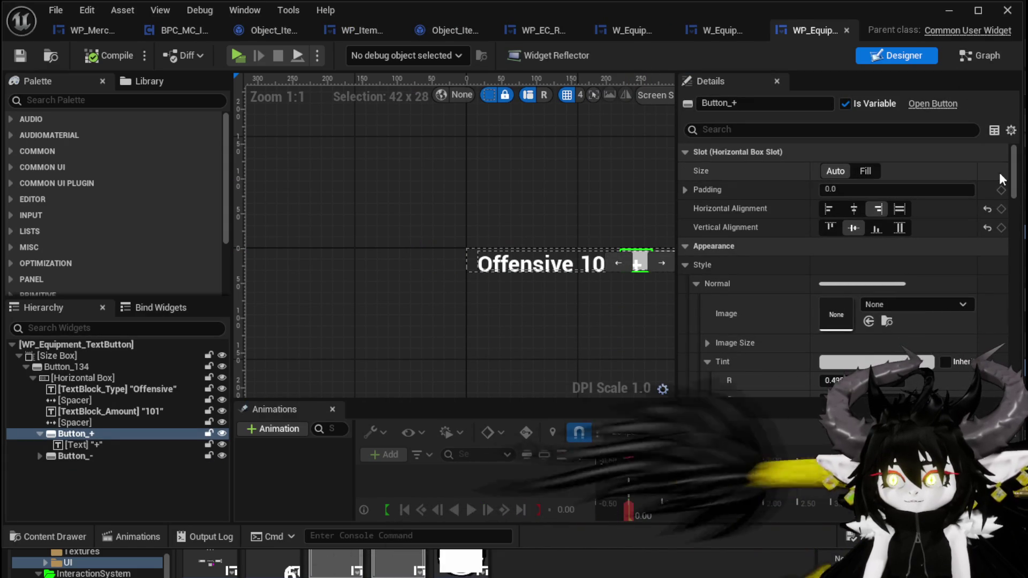
{"action": "scroll", "coordinate": [856, 321], "scroll_direction": "down", "scroll_amount": 10}
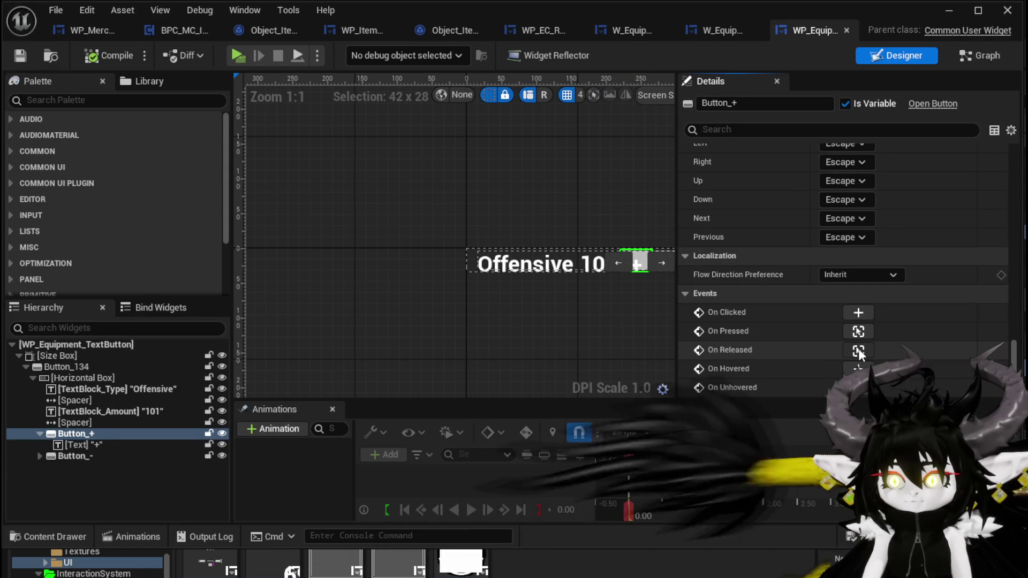
{"action": "left_click", "coordinate": [861, 352]}
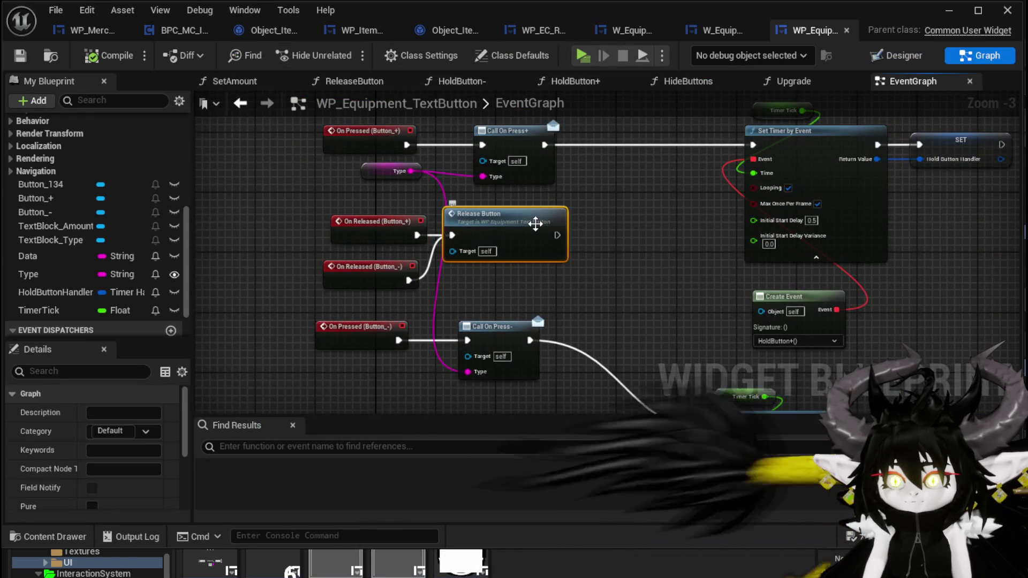
- Open the ReleaseButton function graph, glance at the Designer, and return to the EventGraph
{"action": "double_click", "coordinate": [535, 224]}
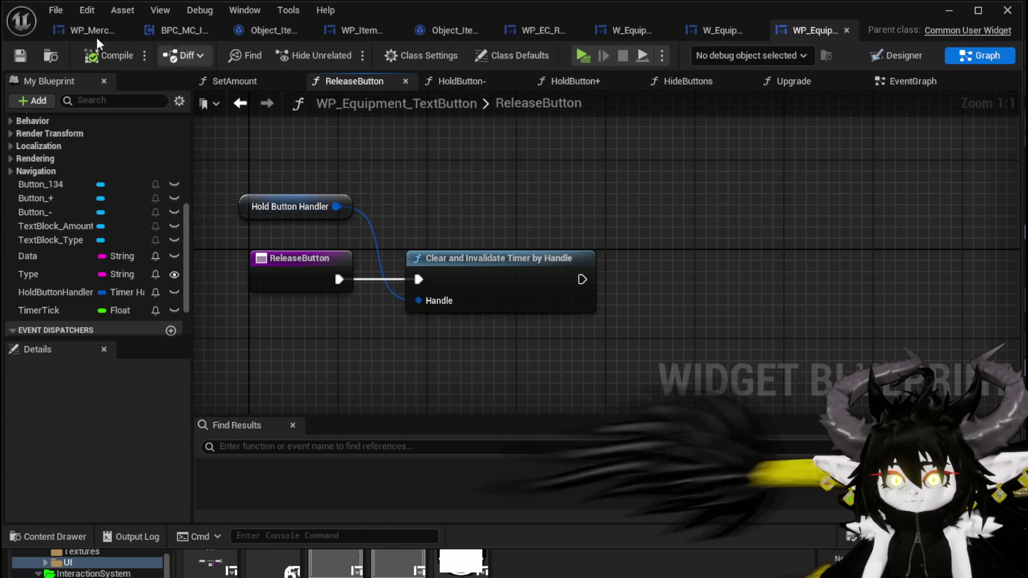
{"action": "left_click", "coordinate": [882, 57]}
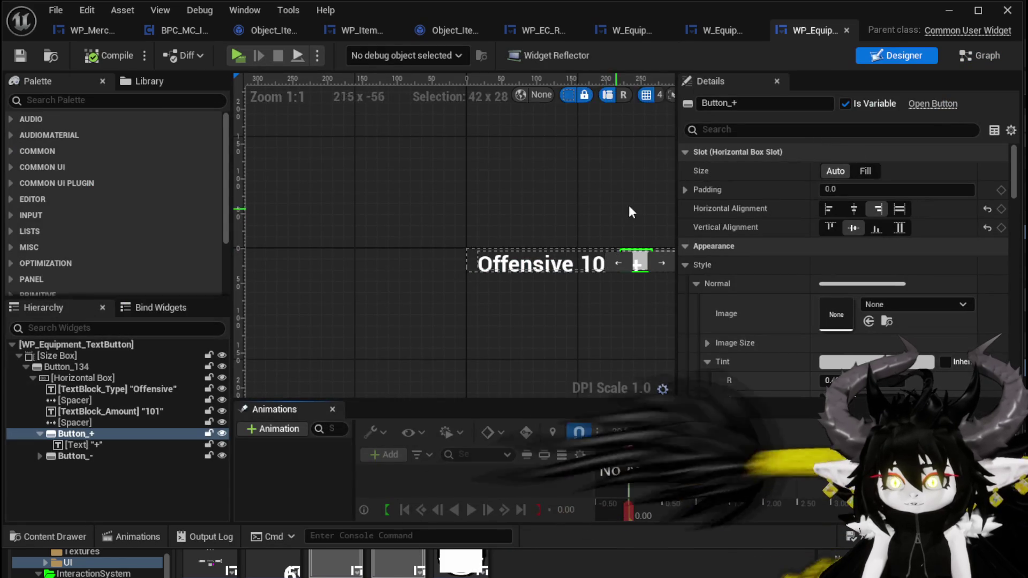
{"action": "left_click", "coordinate": [978, 57]}
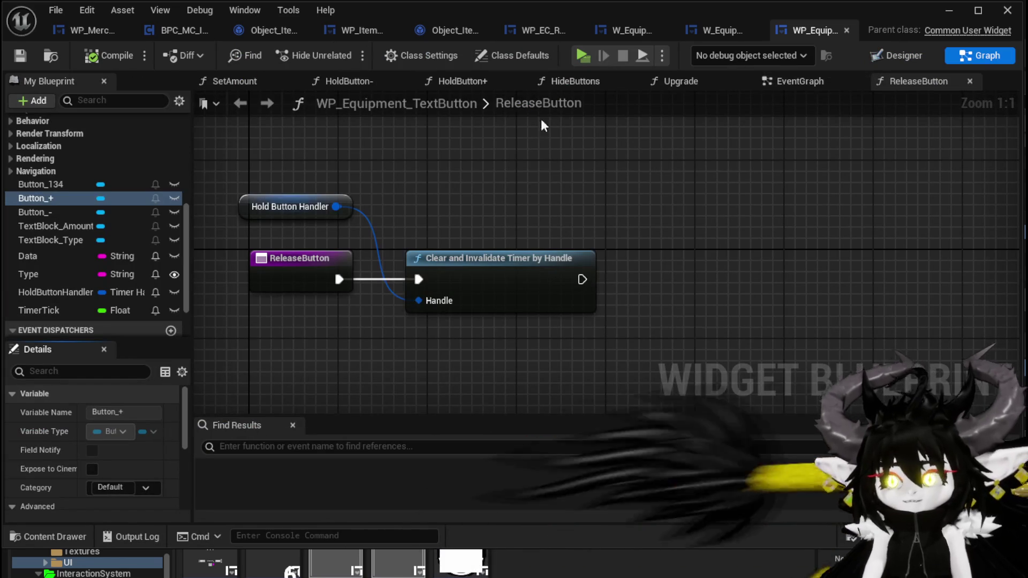
{"action": "left_click", "coordinate": [766, 85]}
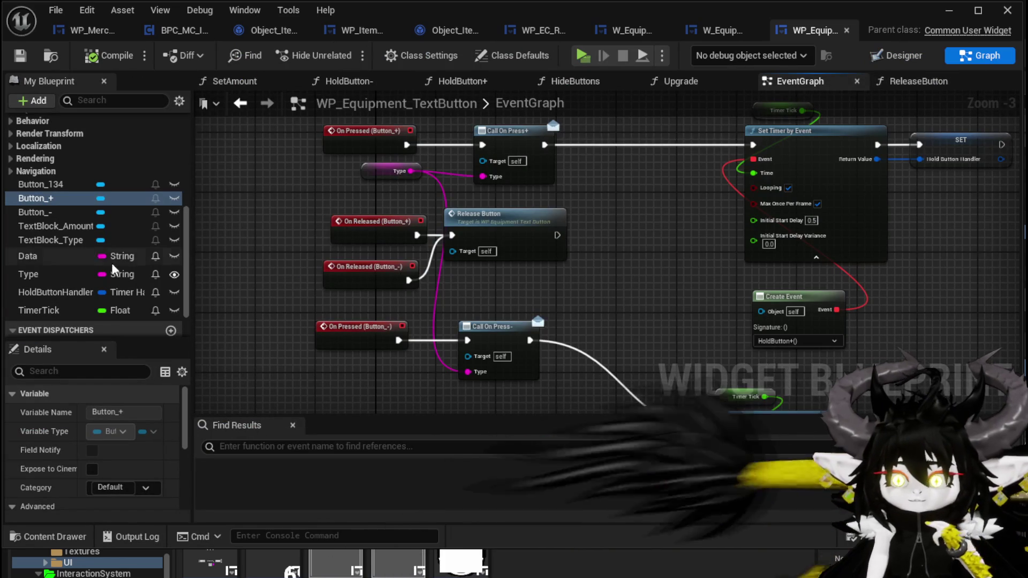
- Align the On Released (Button_-) node and review the Button_+ press and release nodes
{"action": "scroll", "coordinate": [149, 279], "scroll_direction": "down", "scroll_amount": 1}
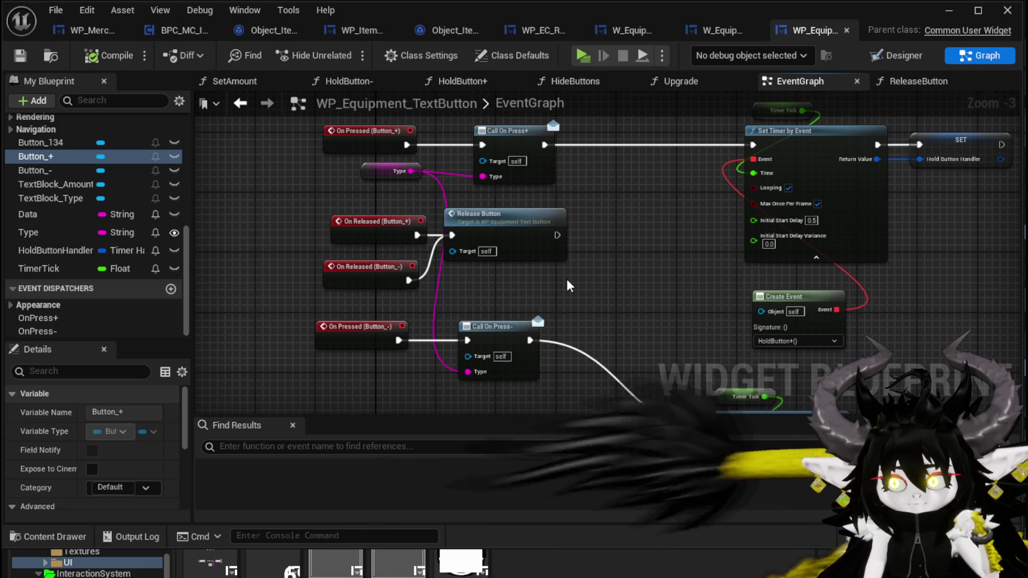
{"action": "left_click_drag", "start_coordinate": [387, 289], "coordinate": [394, 279]}
{"action": "left_click", "coordinate": [500, 289]}
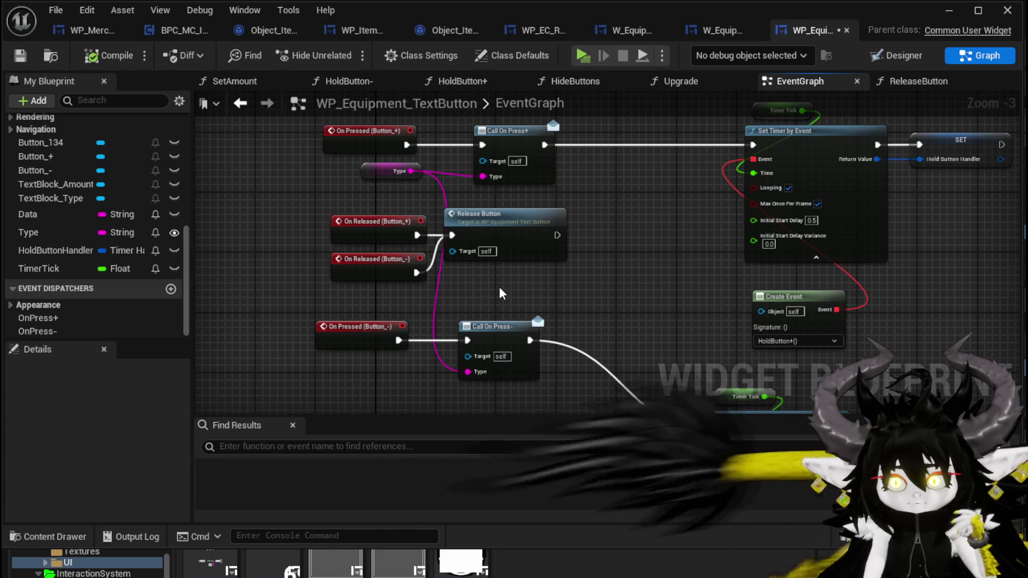
{"action": "mouse_move", "coordinate": [499, 289]}
{"action": "left_mouse_down"}
{"action": "mouse_move", "coordinate": [383, 284]}
{"action": "mouse_move", "coordinate": [383, 267]}
{"action": "mouse_move", "coordinate": [449, 269]}
{"action": "mouse_move", "coordinate": [456, 202]}
{"action": "mouse_move", "coordinate": [503, 230]}
{"action": "mouse_move", "coordinate": [482, 131]}
{"action": "left_mouse_up"}
{"action": "left_click", "coordinate": [495, 203]}
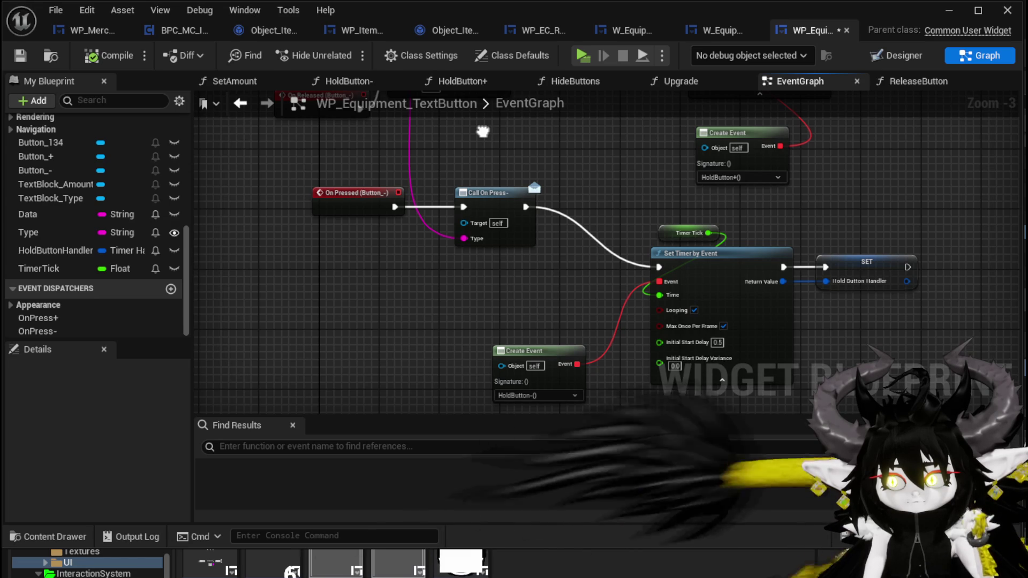
{"action": "mouse_move", "coordinate": [479, 195]}
{"action": "left_mouse_down"}
{"action": "mouse_move", "coordinate": [474, 298]}
{"action": "mouse_move", "coordinate": [540, 316]}
{"action": "left_mouse_up"}
{"action": "left_click_drag", "start_coordinate": [329, 228], "coordinate": [504, 328]}
{"action": "left_click_drag", "start_coordinate": [263, 357], "coordinate": [585, 225]}
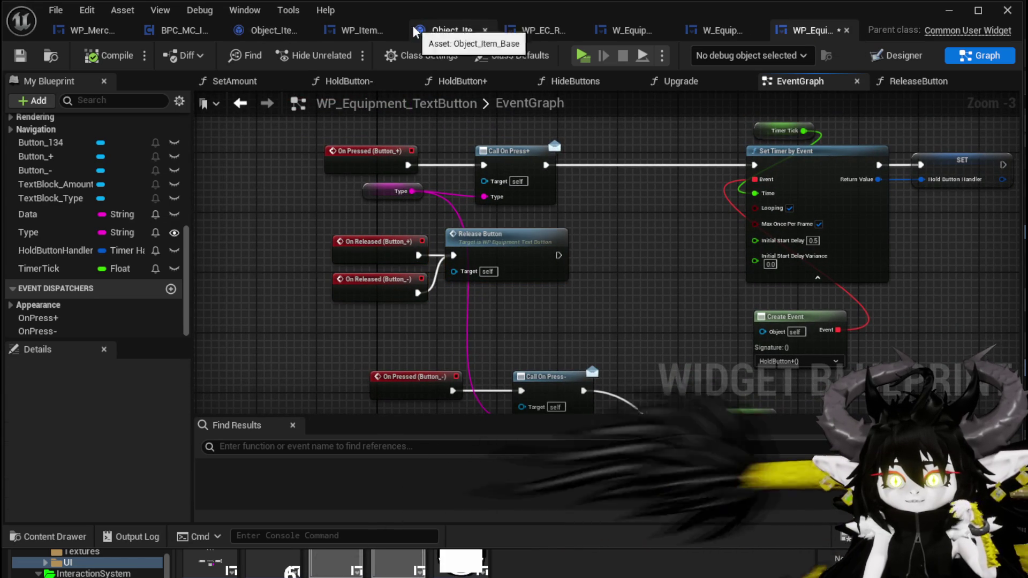
{"action": "left_click", "coordinate": [354, 28]}
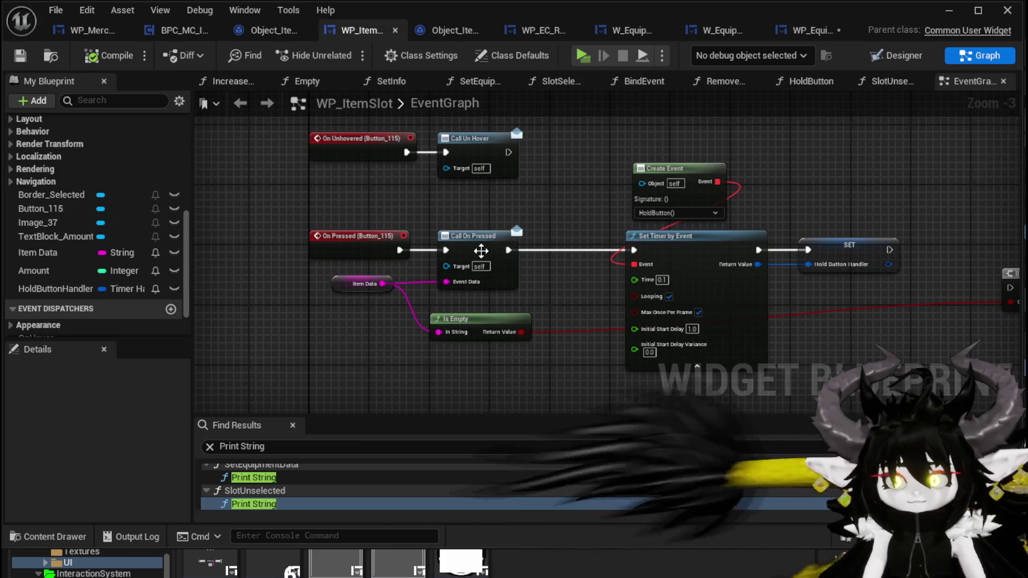
- Collapse the Clear Timer and Hold Button Handler nodes into a new function named ReleaseButton
{"action": "mouse_move", "coordinate": [572, 233]}
{"action": "left_mouse_down"}
{"action": "mouse_move", "coordinate": [568, 257]}
{"action": "mouse_move", "coordinate": [531, 284]}
{"action": "mouse_move", "coordinate": [504, 343]}
{"action": "left_mouse_up"}
{"action": "left_click_drag", "start_coordinate": [570, 335], "coordinate": [706, 226]}
{"action": "right_click", "coordinate": [674, 251]}
{"action": "left_click", "coordinate": [723, 452]}
{"action": "type", "text": "Unhol"}
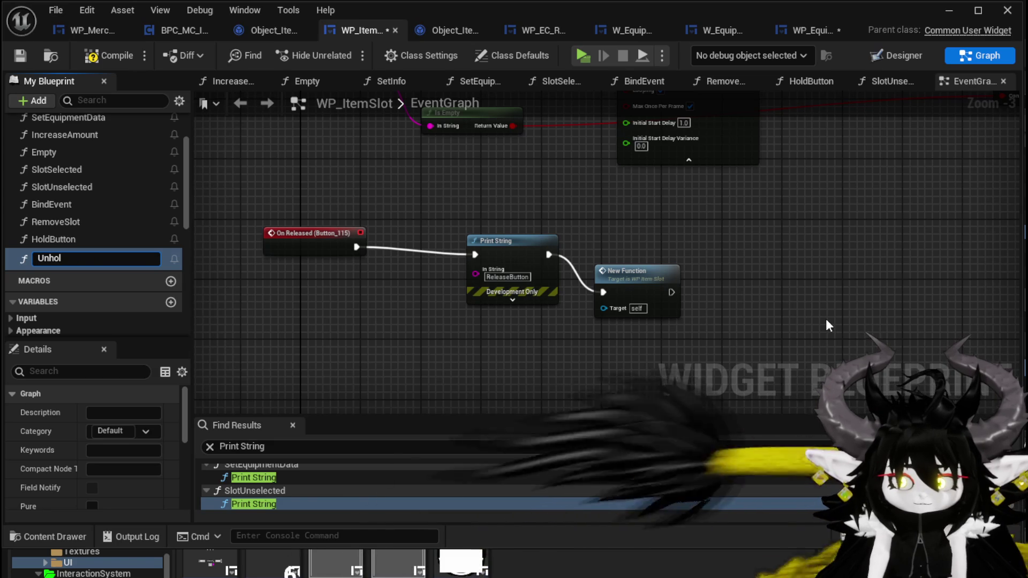
{"action": "key", "text": "BackSpace"}
{"action": "key", "text": "BackSpace"}
{"action": "key", "text": "BackSpace"}
{"action": "type", "text": "Re"}
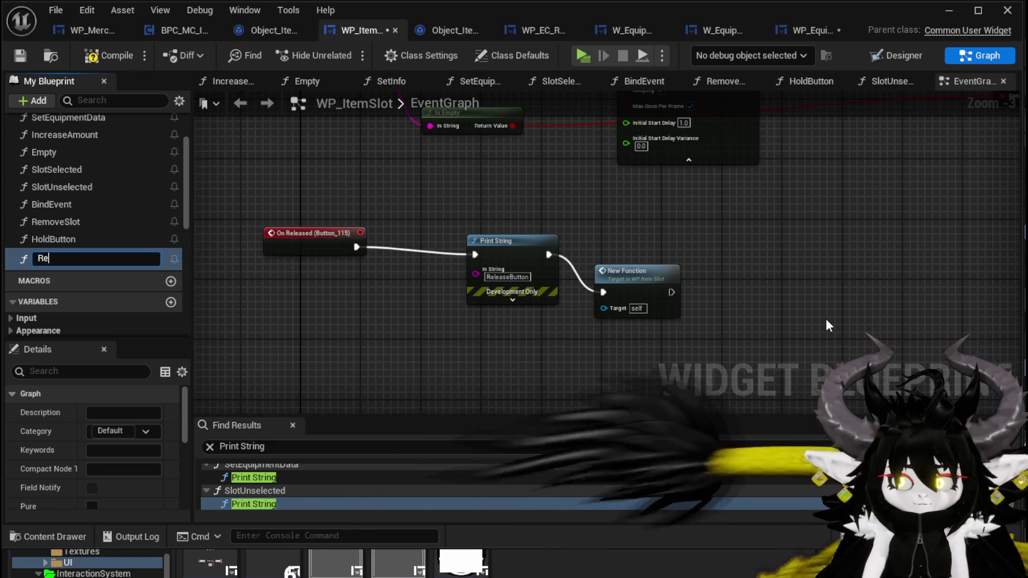
{"action": "type", "text": "leaseButton"}
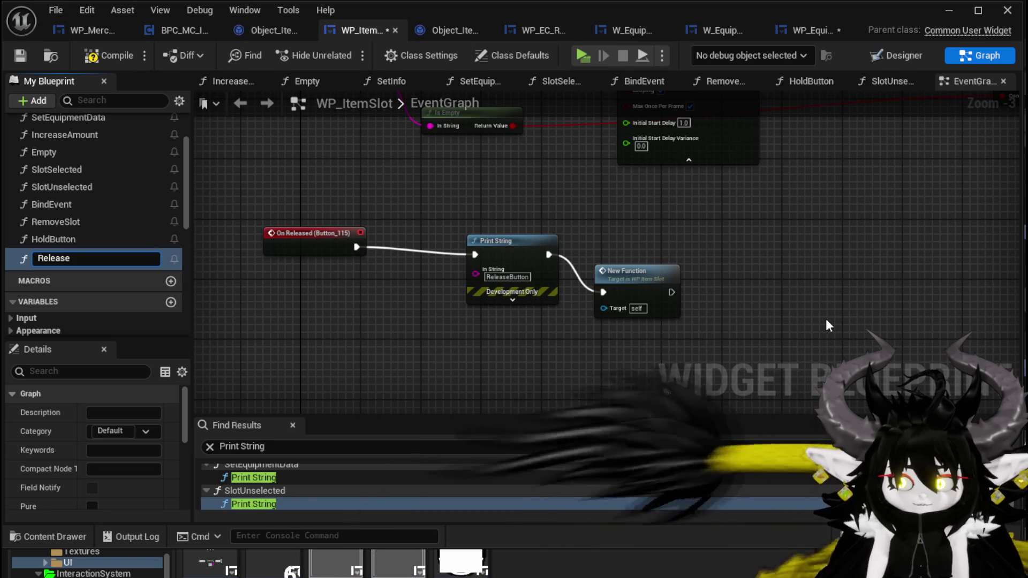
{"action": "key", "text": "Return"}
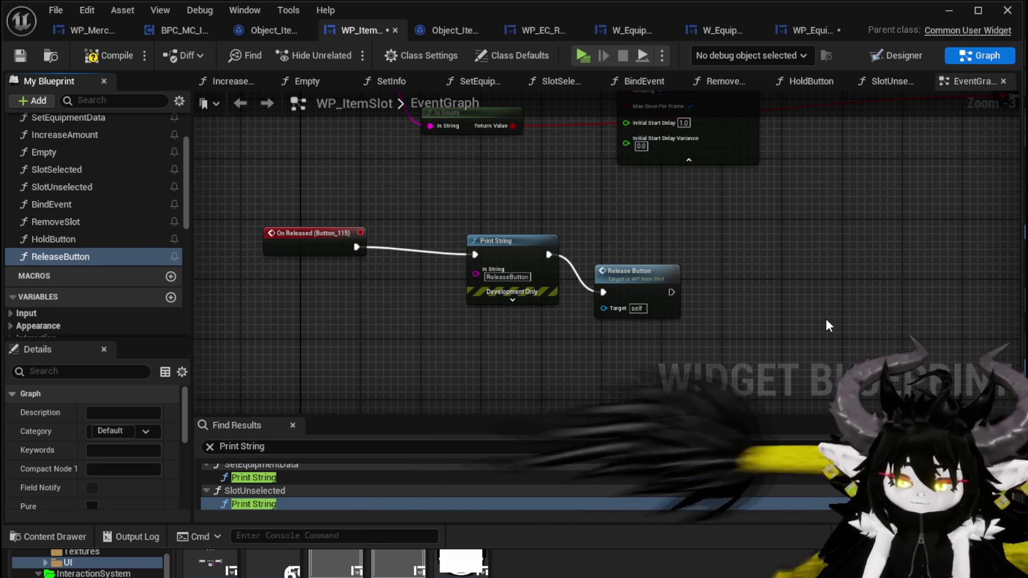
- Delete the Print String debug node and wire On Released directly into Release Button
{"action": "left_click", "coordinate": [492, 240]}
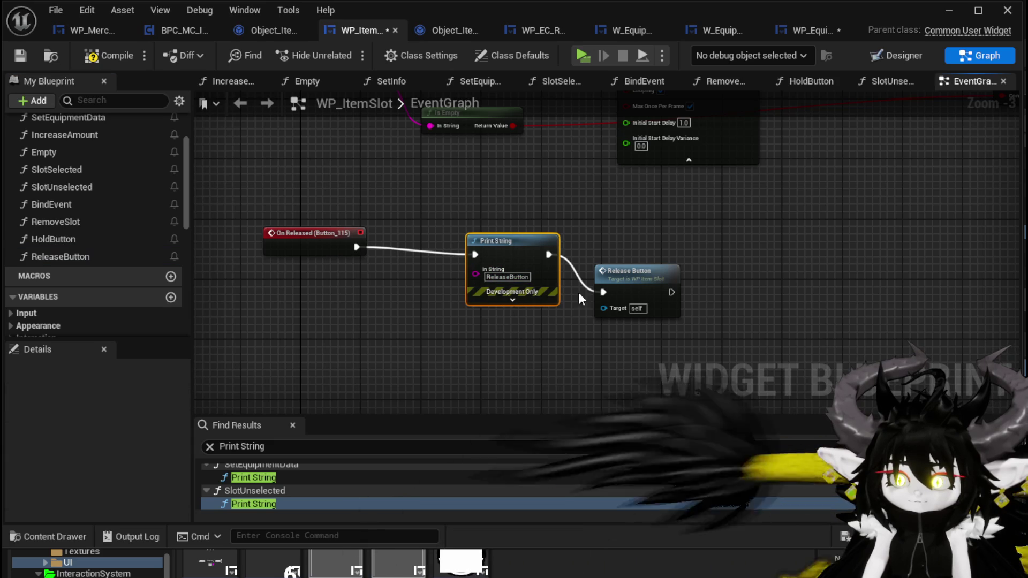
{"action": "key", "text": "Delete"}
{"action": "left_click_drag", "start_coordinate": [644, 267], "coordinate": [446, 230]}
{"action": "mouse_move", "coordinate": [356, 247]}
{"action": "left_mouse_down"}
{"action": "mouse_move", "coordinate": [409, 255]}
{"action": "mouse_move", "coordinate": [367, 349]}
{"action": "left_mouse_up"}
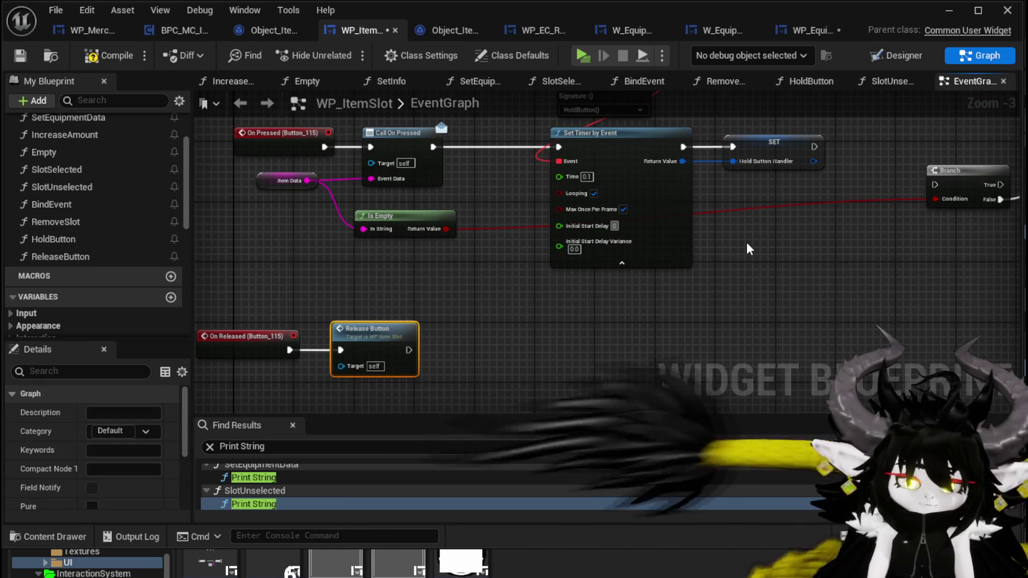
- Set the timer's Initial Start Delay to 0.5, then compile and save WP_ItemSlot
{"action": "left_click", "coordinate": [615, 225]}
{"action": "type", "text": "0.5"}
{"action": "left_click", "coordinate": [104, 54]}
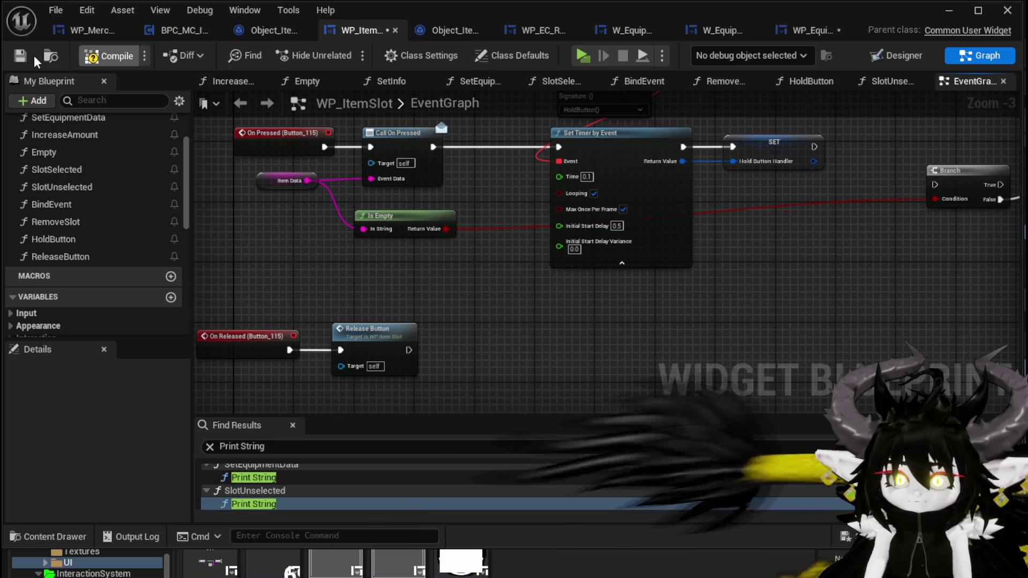
{"action": "left_click", "coordinate": [20, 55]}
{"action": "left_click", "coordinate": [809, 34]}
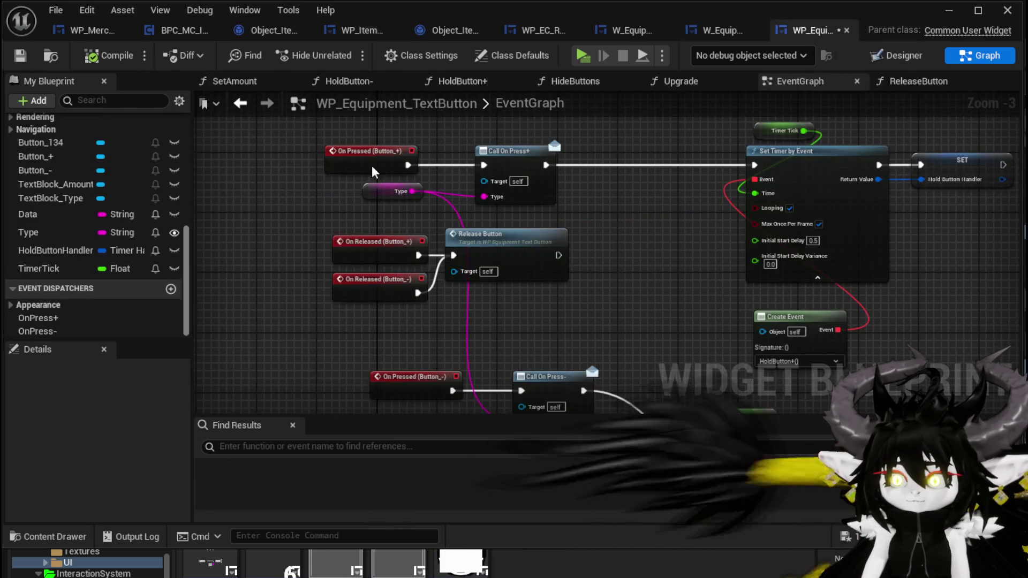
- Save WP_Equipment_TextButton and open W_EquipmentToolTipp's graph
{"action": "left_click", "coordinate": [15, 58]}
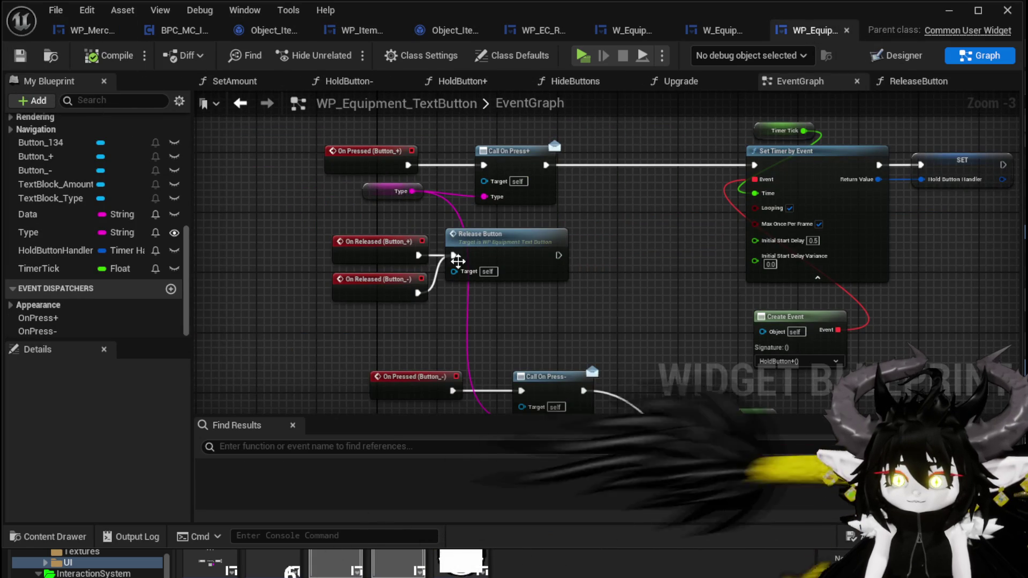
{"action": "left_click", "coordinate": [727, 32]}
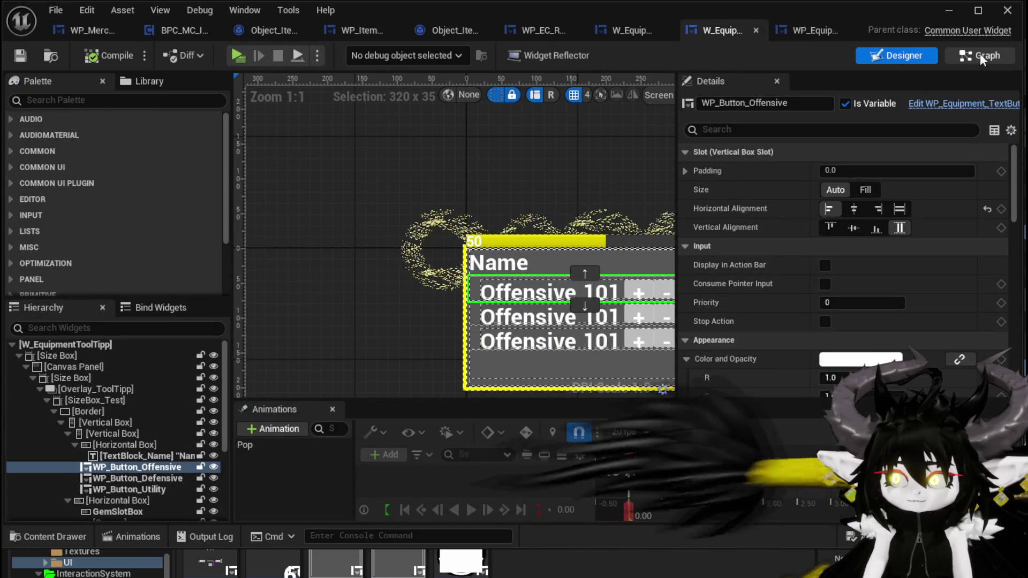
{"action": "double_click", "coordinate": [493, 232]}
{"action": "scroll", "coordinate": [84, 262], "scroll_direction": "up", "scroll_amount": 10}
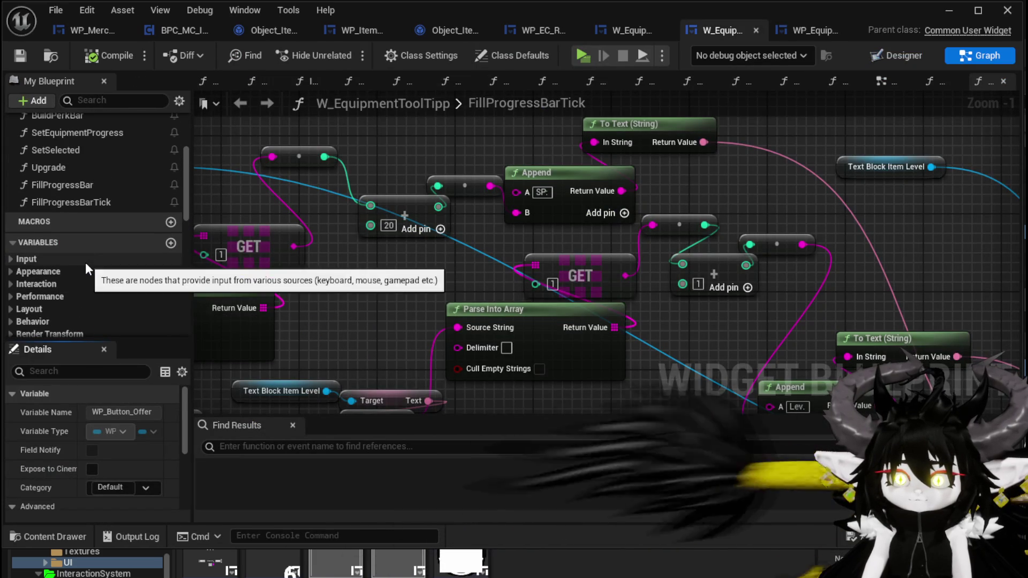
{"action": "scroll", "coordinate": [67, 180], "scroll_direction": "up", "scroll_amount": 3}
{"action": "scroll", "coordinate": [88, 200], "scroll_direction": "up", "scroll_amount": 3}
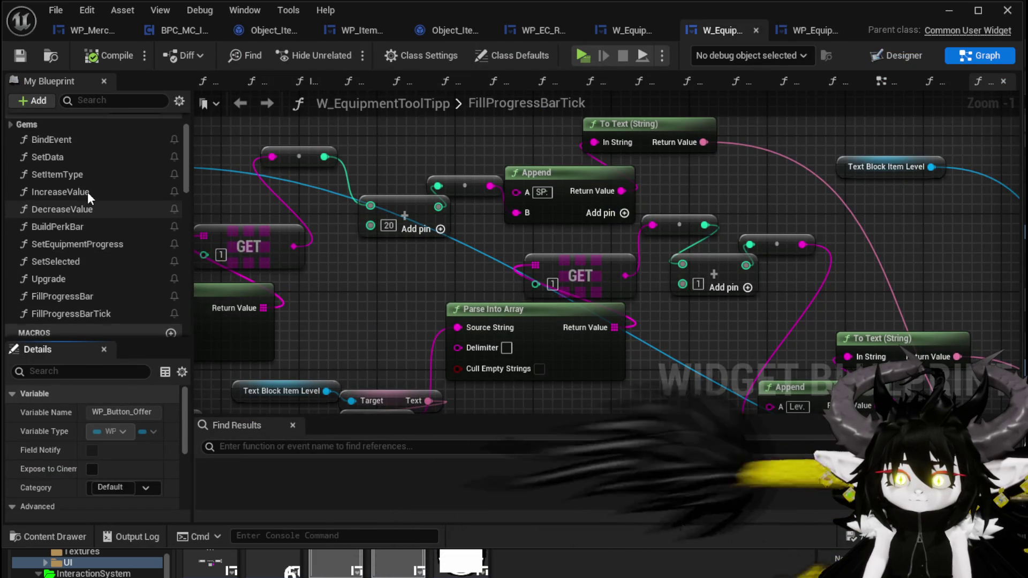
- Search Find Results for 'Releas', clear the search, and Save All
{"action": "type", "text": "Re"}
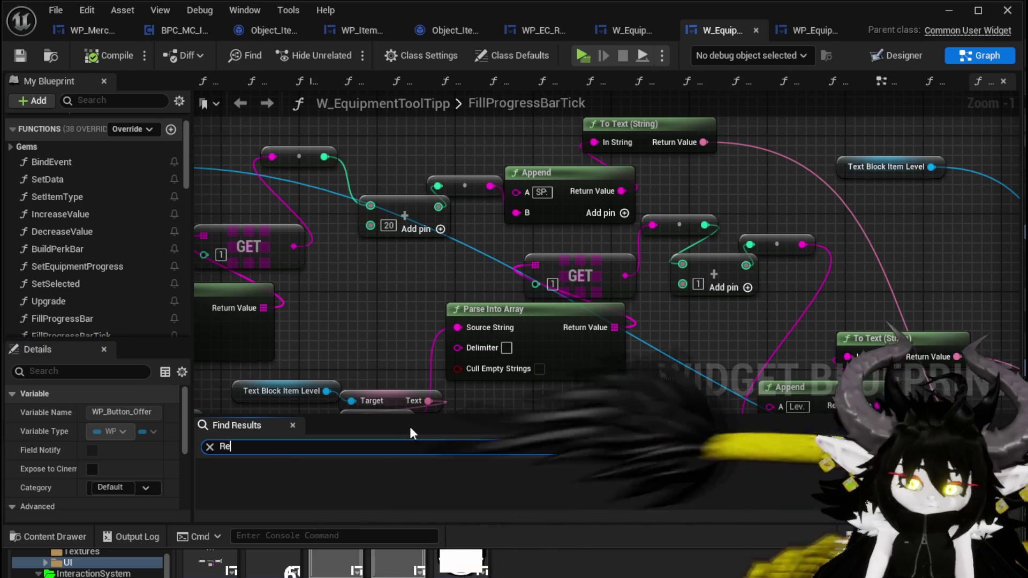
{"action": "type", "text": "leas"}
{"action": "key", "text": "Return"}
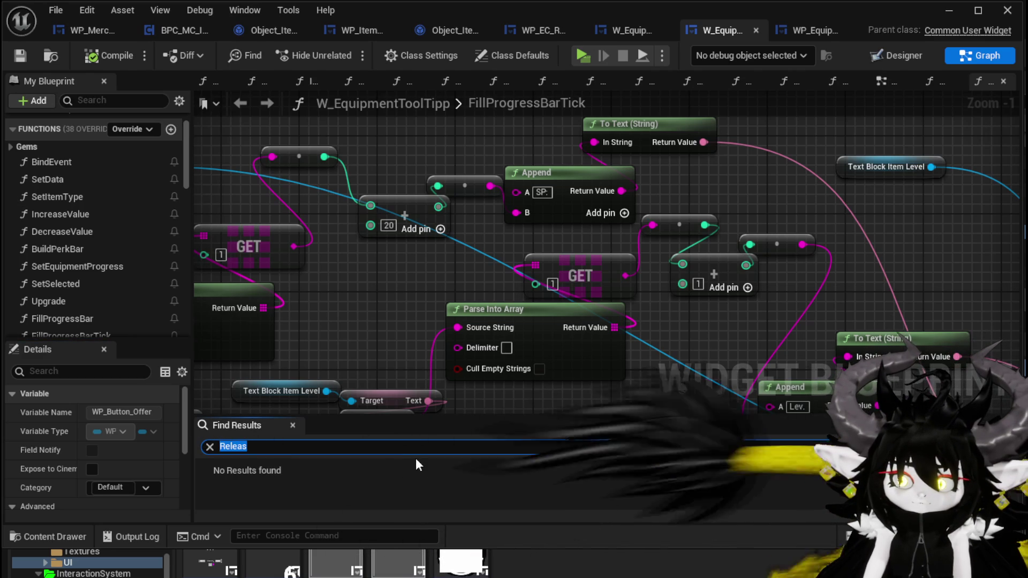
{"action": "key", "text": "BackSpace"}
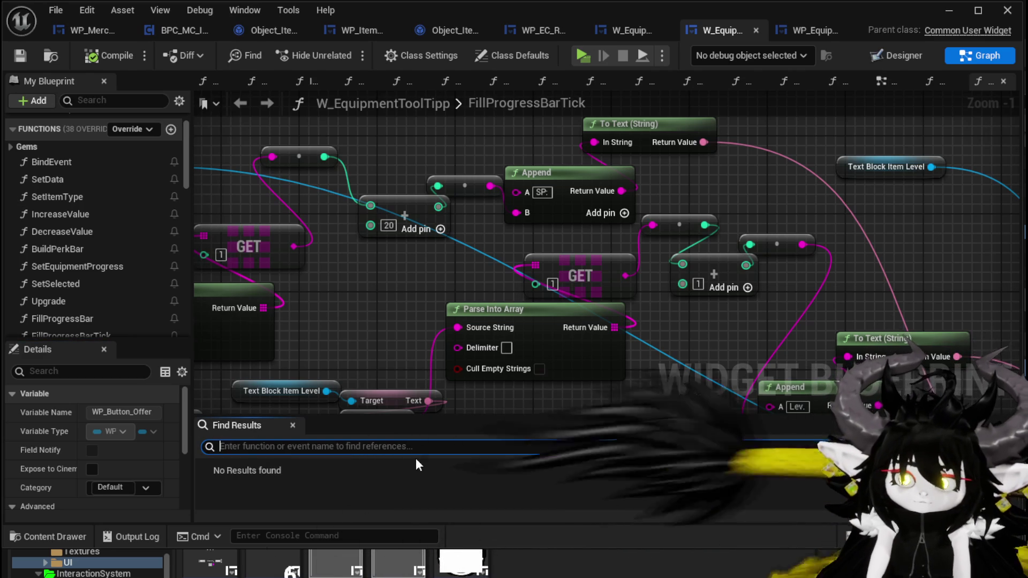
{"action": "scroll", "coordinate": [178, 261], "scroll_direction": "down", "scroll_amount": 2}
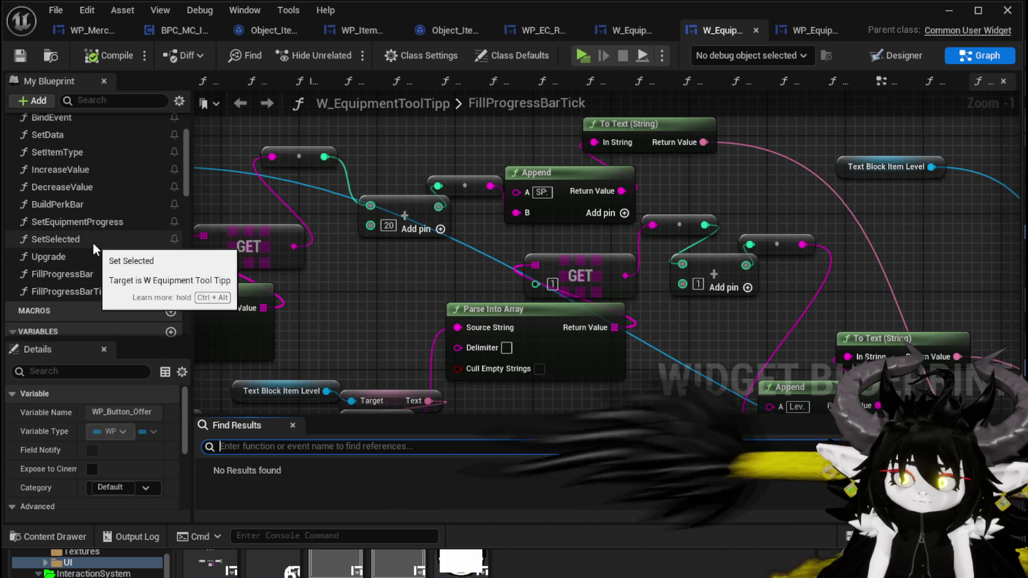
{"action": "scroll", "coordinate": [92, 242], "scroll_direction": "up", "scroll_amount": 1}
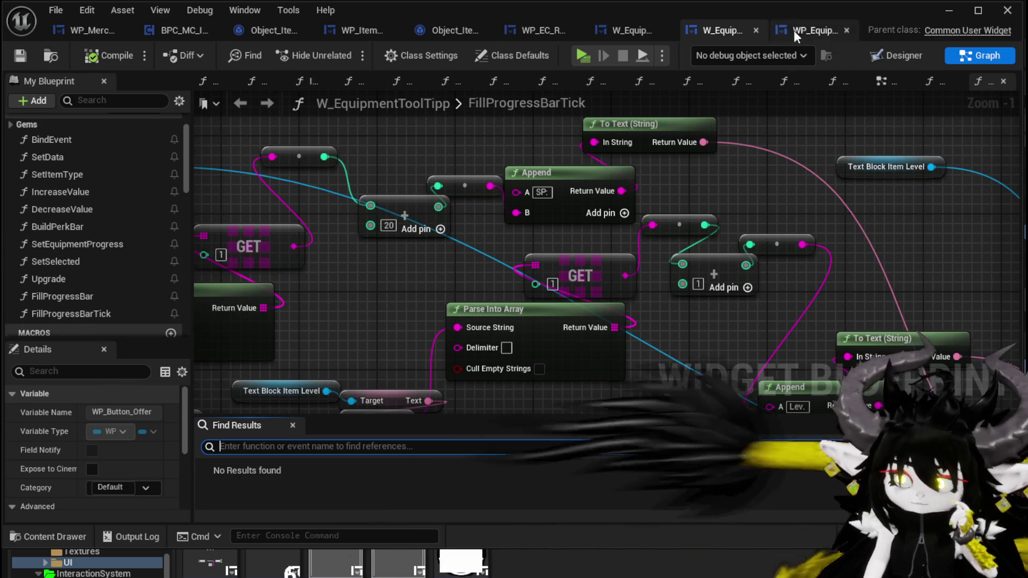
{"action": "left_click", "coordinate": [24, 56]}
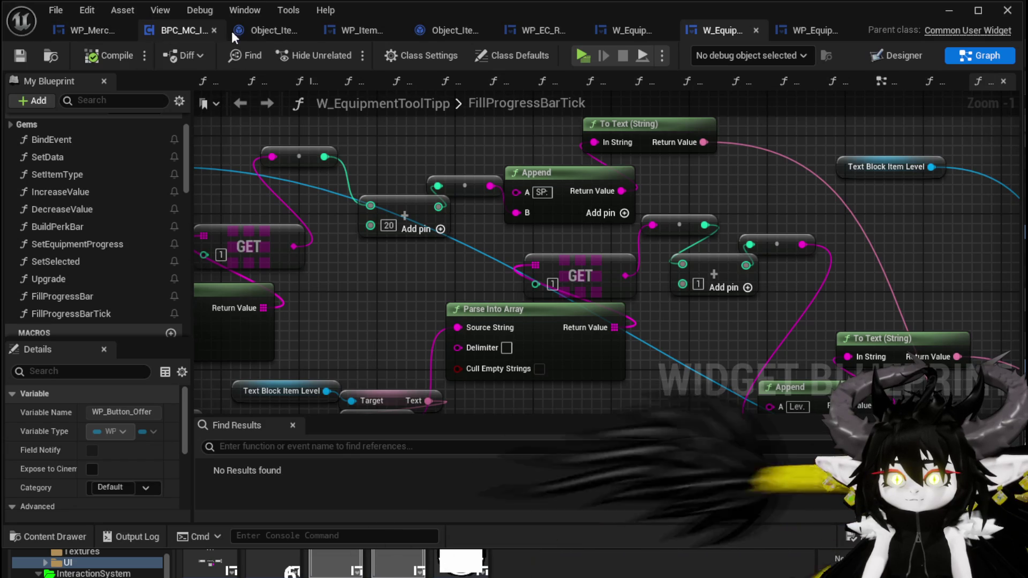
{"action": "left_click", "coordinate": [358, 32]}
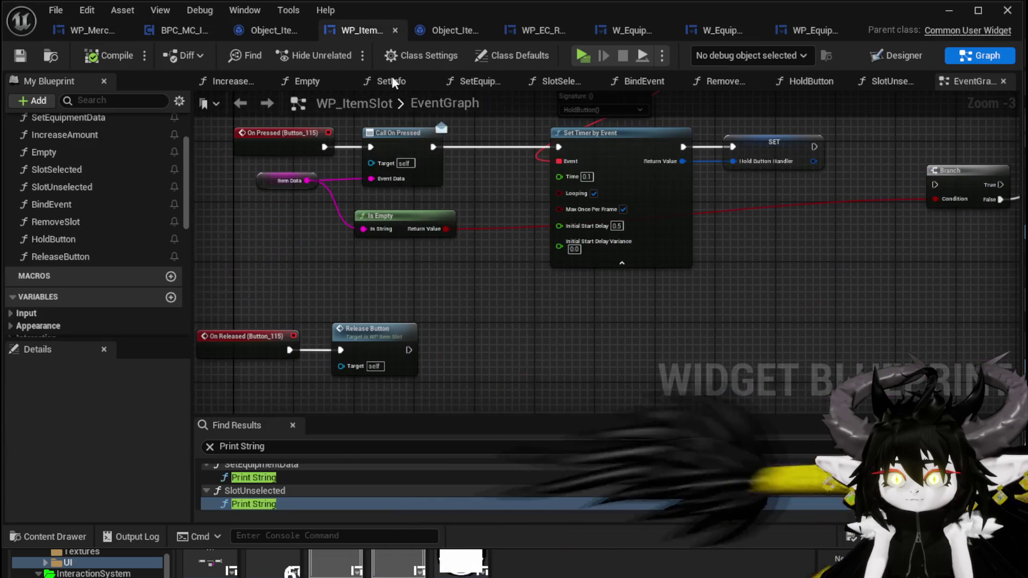
- Move On Released and Release Button up under the press chain and save WP_ItemSlot
{"action": "scroll", "coordinate": [505, 227], "scroll_direction": "down", "scroll_amount": 2}
{"action": "left_click_drag", "start_coordinate": [521, 332], "coordinate": [540, 218]}
{"action": "mouse_move", "coordinate": [266, 300]}
{"action": "left_mouse_down"}
{"action": "mouse_move", "coordinate": [424, 361]}
{"action": "mouse_move", "coordinate": [458, 281]}
{"action": "left_mouse_up"}
{"action": "mouse_move", "coordinate": [613, 297]}
{"action": "left_mouse_down"}
{"action": "mouse_move", "coordinate": [538, 341]}
{"action": "mouse_move", "coordinate": [259, 298]}
{"action": "mouse_move", "coordinate": [412, 334]}
{"action": "left_mouse_up"}
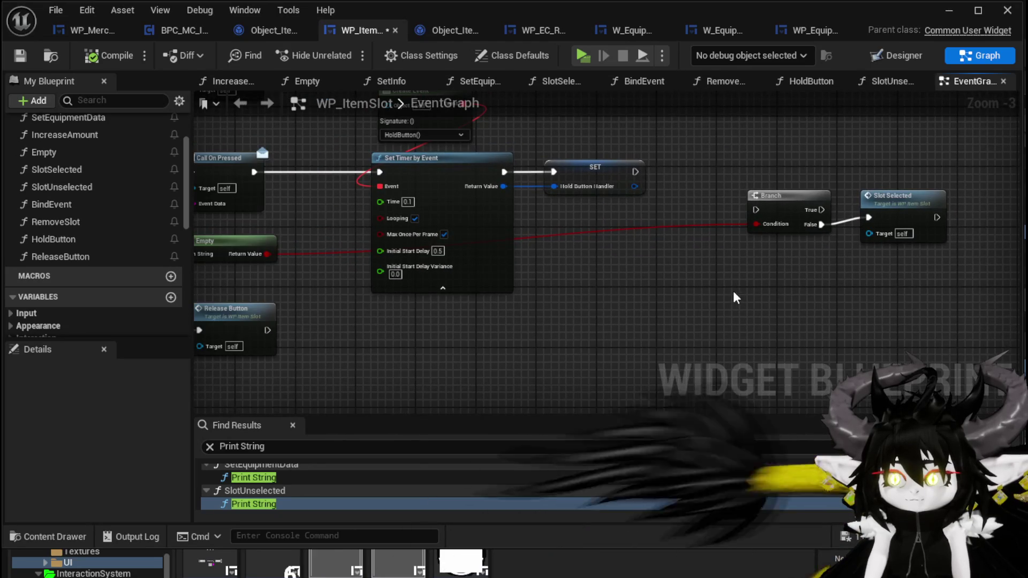
{"action": "left_click_drag", "start_coordinate": [735, 290], "coordinate": [858, 307]}
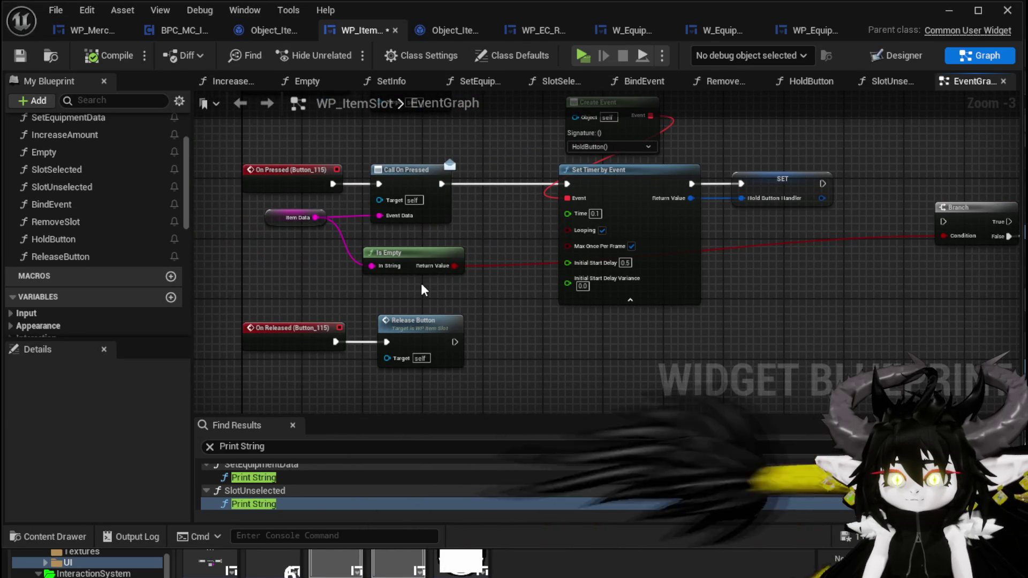
{"action": "mouse_move", "coordinate": [422, 285]}
{"action": "left_mouse_down"}
{"action": "mouse_move", "coordinate": [403, 327]}
{"action": "mouse_move", "coordinate": [412, 292]}
{"action": "left_mouse_up"}
{"action": "left_click", "coordinate": [20, 55]}
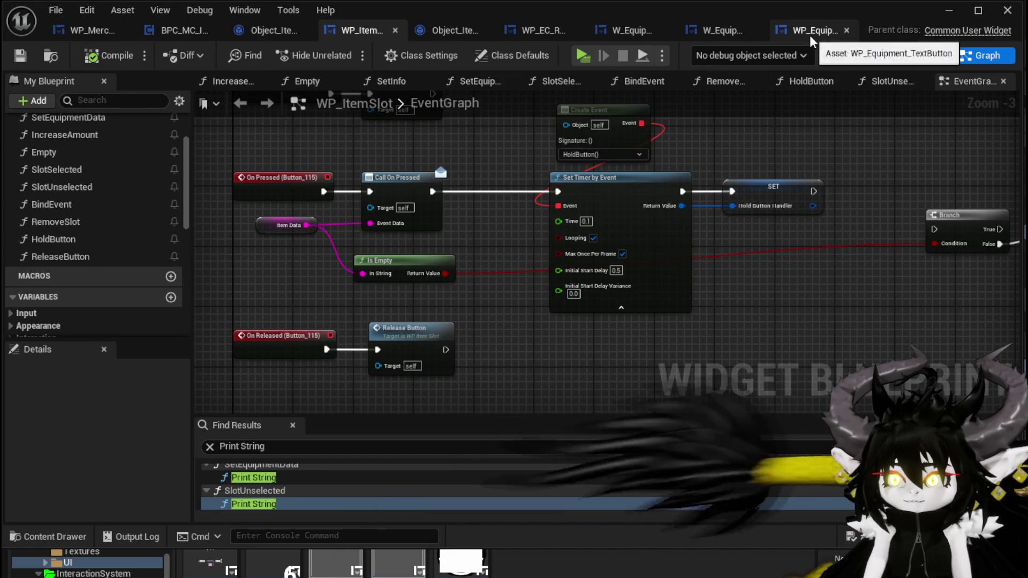
- Check WP_Equipment_TextButton's Timer Tick variable default value of 0.02
{"action": "left_click", "coordinate": [814, 30]}
{"action": "left_click_drag", "start_coordinate": [513, 259], "coordinate": [480, 256]}
{"action": "left_click", "coordinate": [588, 135]}
{"action": "scroll", "coordinate": [131, 397], "scroll_direction": "down", "scroll_amount": 10}
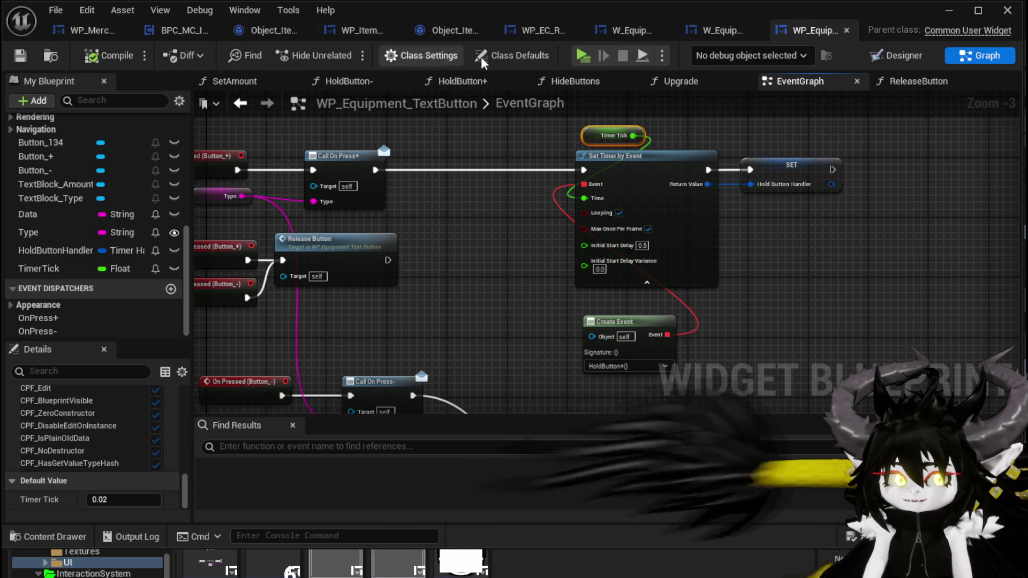
{"action": "left_click", "coordinate": [937, 18]}
- Start Play, fly to the merchant, open trade and begin moving copper ore into the sell slot
{"action": "left_click", "coordinate": [340, 50]}
{"action": "key", "text": "w"}
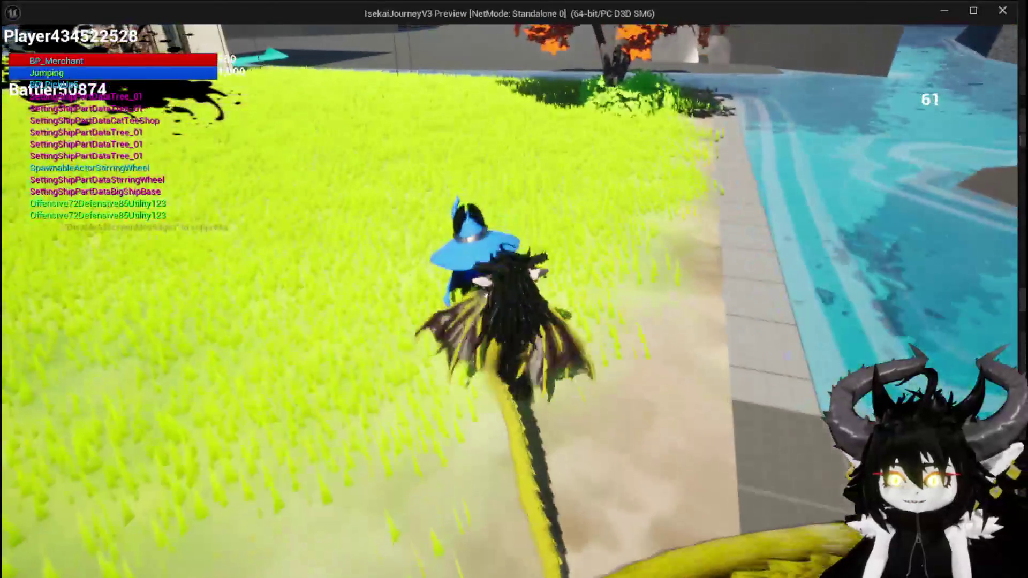
{"action": "key", "text": "e"}
{"action": "left_click", "coordinate": [79, 54]}
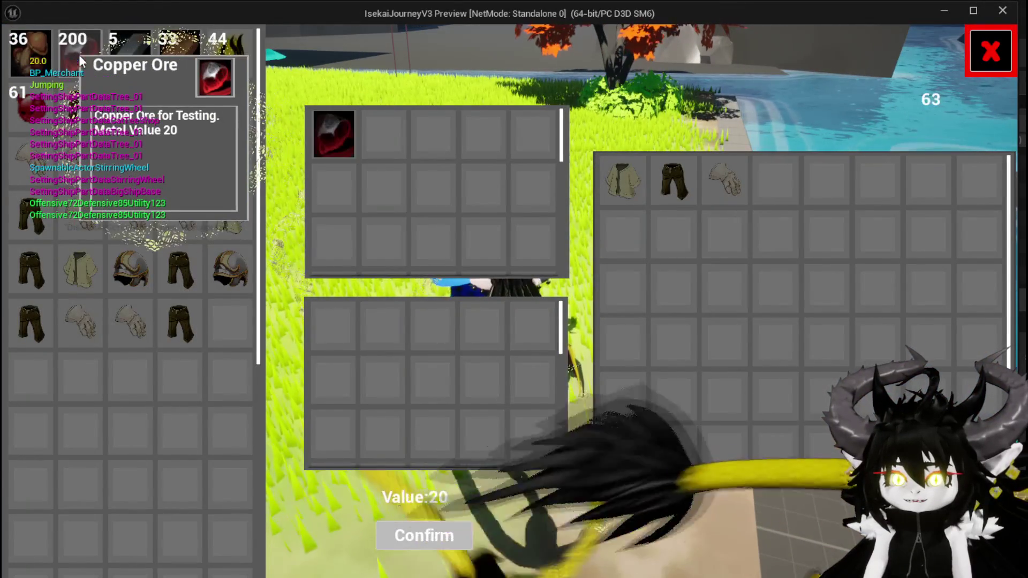
{"action": "left_click", "coordinate": [79, 55]}
- Add more copper ore batches and iron ingots to the sell grid, then stop the play session
{"action": "left_click", "coordinate": [78, 54]}
{"action": "left_click", "coordinate": [78, 54]}
{"action": "left_click", "coordinate": [78, 54]}
{"action": "double_click", "coordinate": [79, 55]}
{"action": "double_click", "coordinate": [78, 54]}
{"action": "double_click", "coordinate": [78, 55]}
{"action": "left_click", "coordinate": [78, 55]}
{"action": "double_click", "coordinate": [78, 54]}
{"action": "double_click", "coordinate": [79, 55]}
{"action": "double_click", "coordinate": [78, 54]}
{"action": "double_click", "coordinate": [79, 55]}
{"action": "double_click", "coordinate": [79, 54]}
{"action": "double_click", "coordinate": [78, 54]}
{"action": "double_click", "coordinate": [78, 55]}
{"action": "double_click", "coordinate": [79, 54]}
{"action": "triple_click", "coordinate": [78, 55]}
{"action": "triple_click", "coordinate": [78, 55]}
{"action": "triple_click", "coordinate": [79, 55]}
{"action": "triple_click", "coordinate": [79, 55]}
{"action": "left_click", "coordinate": [137, 64]}
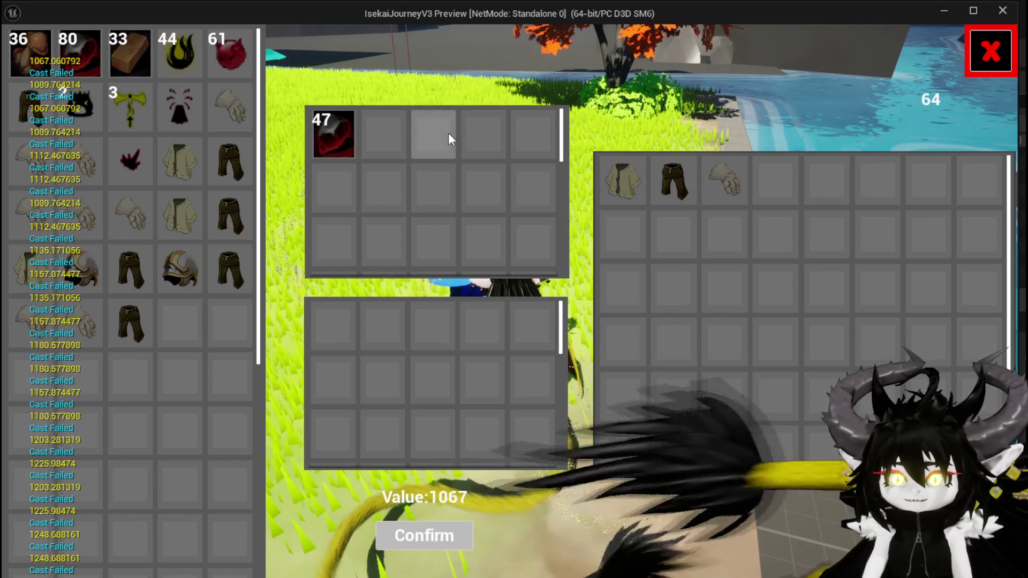
{"action": "key", "text": "alt+Tab"}
{"action": "key", "text": "Escape"}
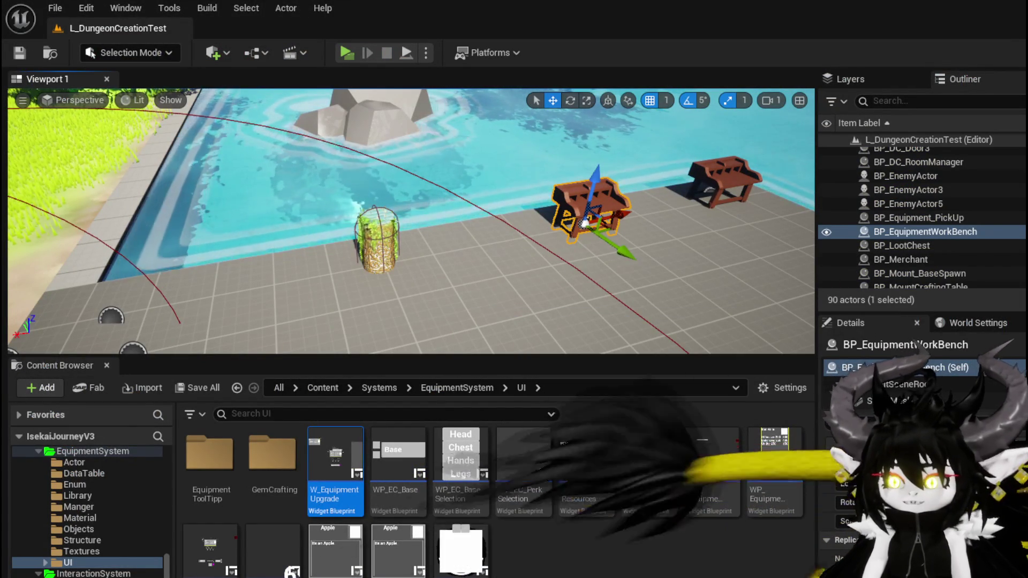
- Return to the blueprint editor, switch to WP_ItemSlot, and close an extra object blueprint tab
{"action": "key", "text": "alt+Tab"}
{"action": "mouse_move", "coordinate": [536, 320]}
{"action": "left_mouse_down"}
{"action": "mouse_move", "coordinate": [527, 247]}
{"action": "mouse_move", "coordinate": [528, 327]}
{"action": "left_mouse_up"}
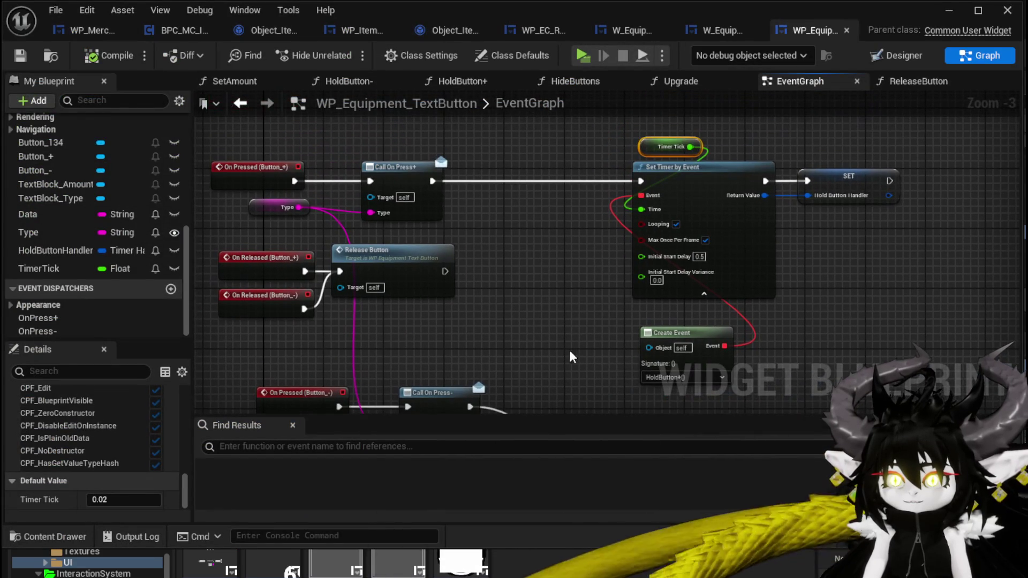
{"action": "left_click", "coordinate": [342, 31]}
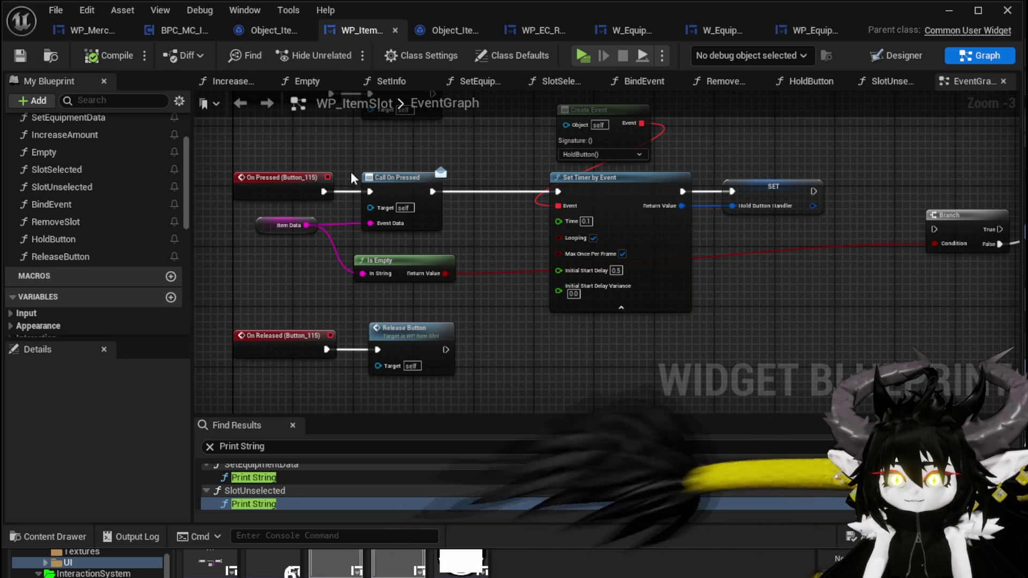
{"action": "left_click", "coordinate": [306, 30]}
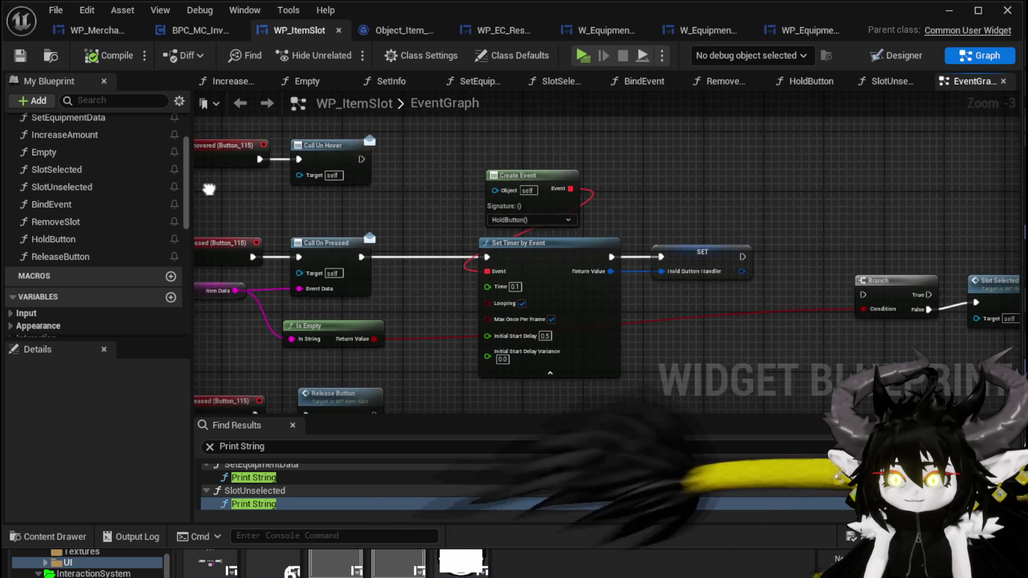
- Align the On Released node with On Pressed in WP_ItemSlot's graph and save it
{"action": "mouse_move", "coordinate": [207, 191]}
{"action": "left_mouse_down"}
{"action": "mouse_move", "coordinate": [377, 182]}
{"action": "mouse_move", "coordinate": [277, 232]}
{"action": "mouse_move", "coordinate": [307, 156]}
{"action": "mouse_move", "coordinate": [331, 178]}
{"action": "left_mouse_up"}
{"action": "scroll", "coordinate": [307, 240], "scroll_direction": "down", "scroll_amount": 1}
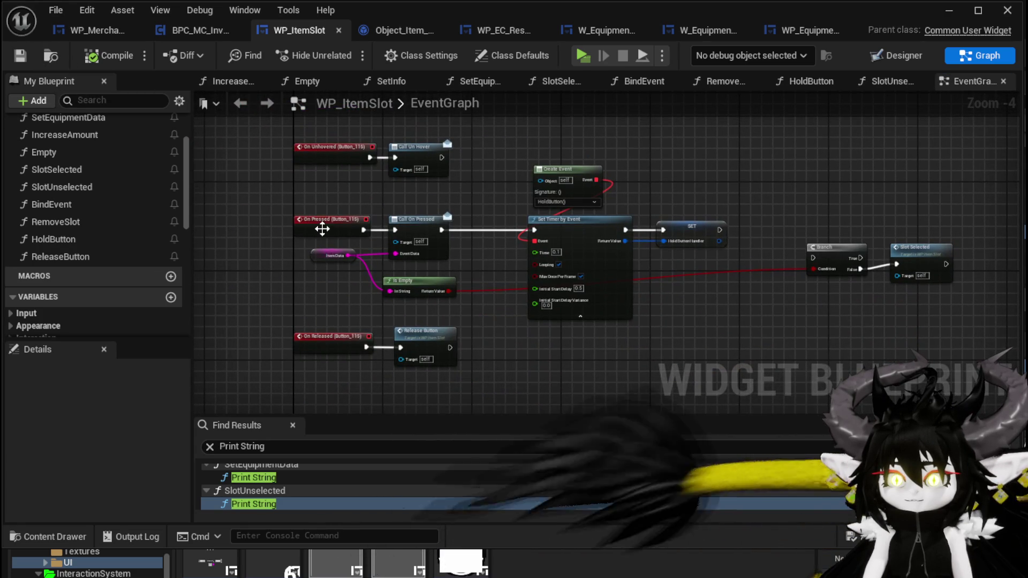
{"action": "scroll", "coordinate": [321, 228], "scroll_direction": "up", "scroll_amount": 1}
{"action": "scroll", "coordinate": [269, 211], "scroll_direction": "up", "scroll_amount": 1}
{"action": "mouse_move", "coordinate": [269, 211]}
{"action": "left_mouse_down"}
{"action": "mouse_move", "coordinate": [284, 372]}
{"action": "mouse_move", "coordinate": [304, 187]}
{"action": "mouse_move", "coordinate": [315, 305]}
{"action": "left_mouse_up"}
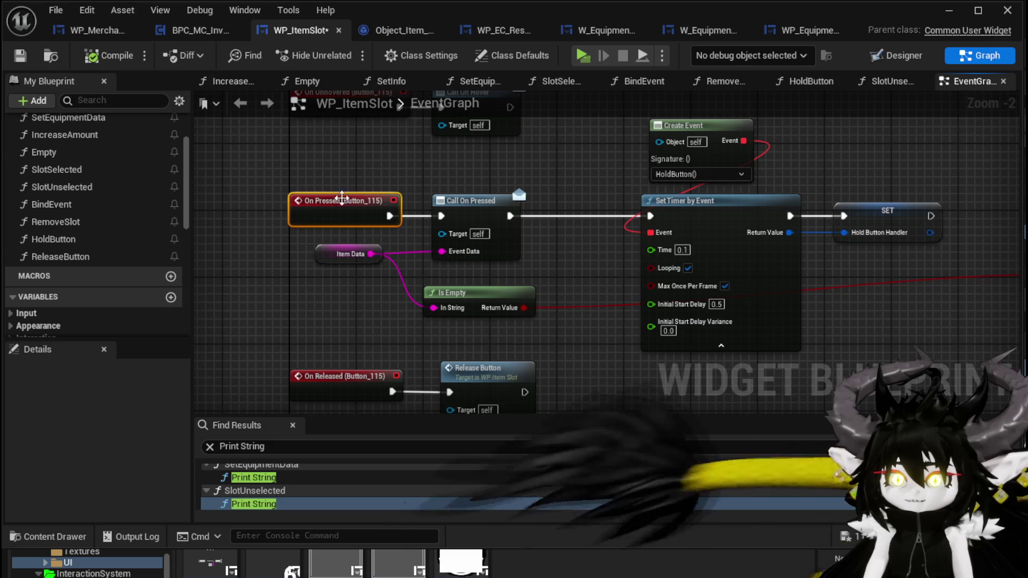
{"action": "left_click_drag", "start_coordinate": [328, 202], "coordinate": [311, 174]}
{"action": "left_click_drag", "start_coordinate": [332, 349], "coordinate": [271, 222]}
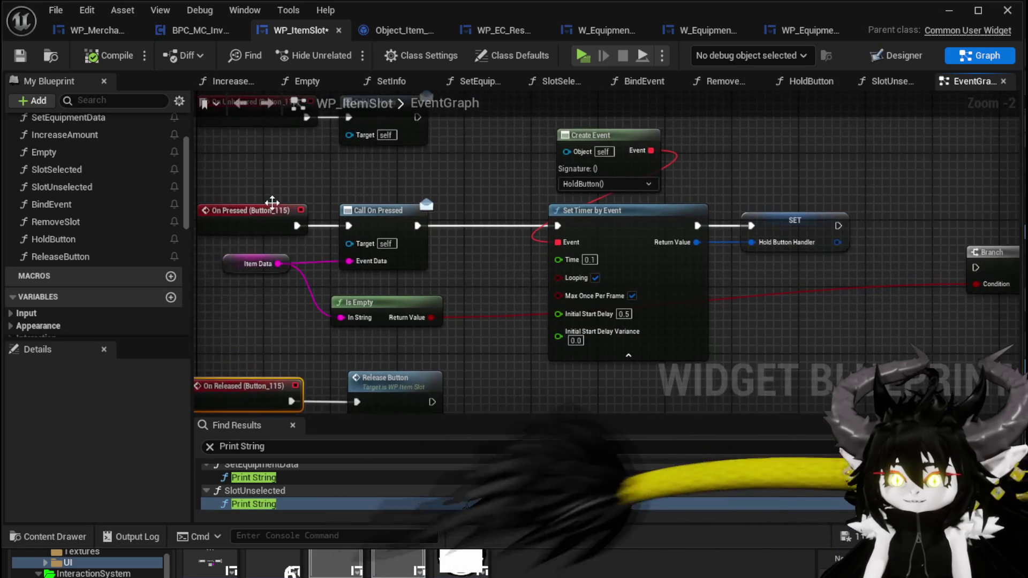
{"action": "scroll", "coordinate": [289, 168], "scroll_direction": "down", "scroll_amount": 1}
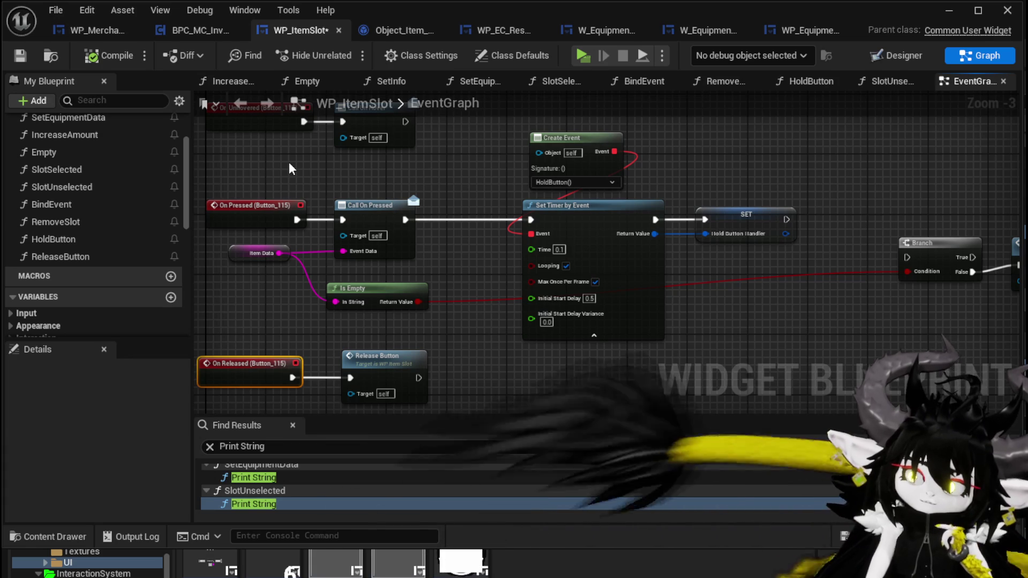
{"action": "left_click", "coordinate": [19, 55]}
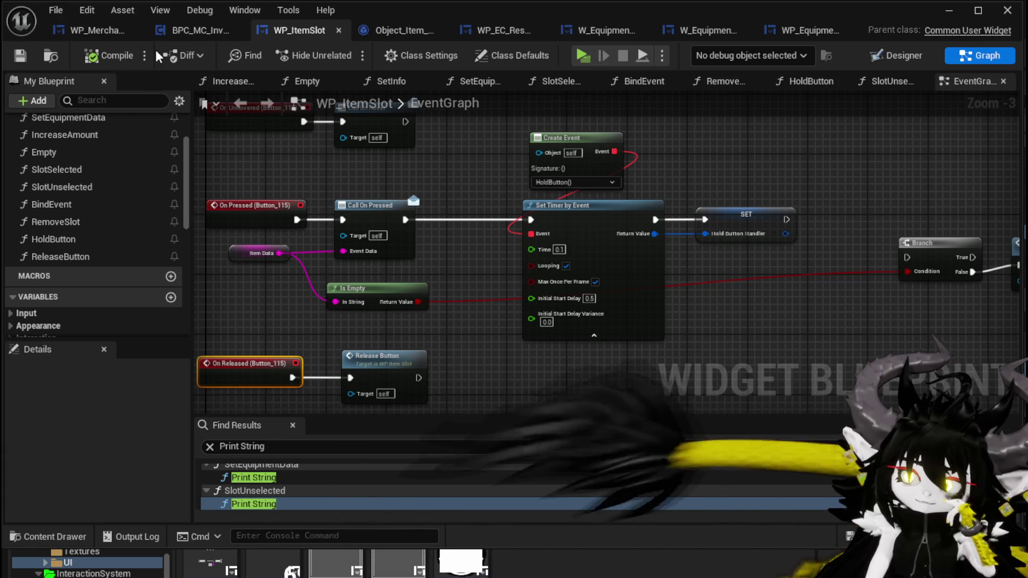
{"action": "left_click", "coordinate": [812, 34]}
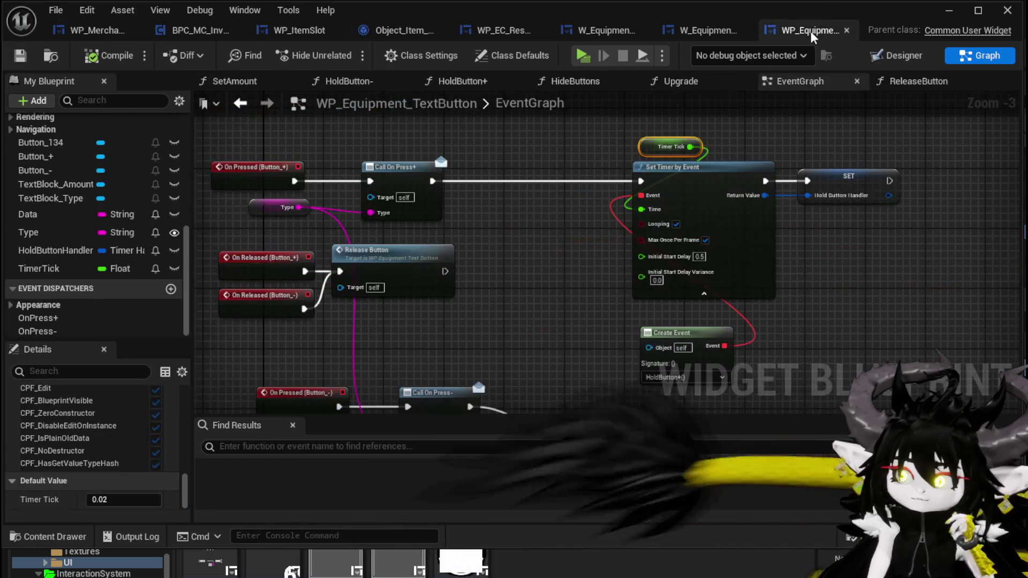
- Look over the Designer, BPC_MC_Inventory and WP_MerchantHUD, then return to WP_ItemSlot's EventGraph
{"action": "left_click", "coordinate": [928, 57]}
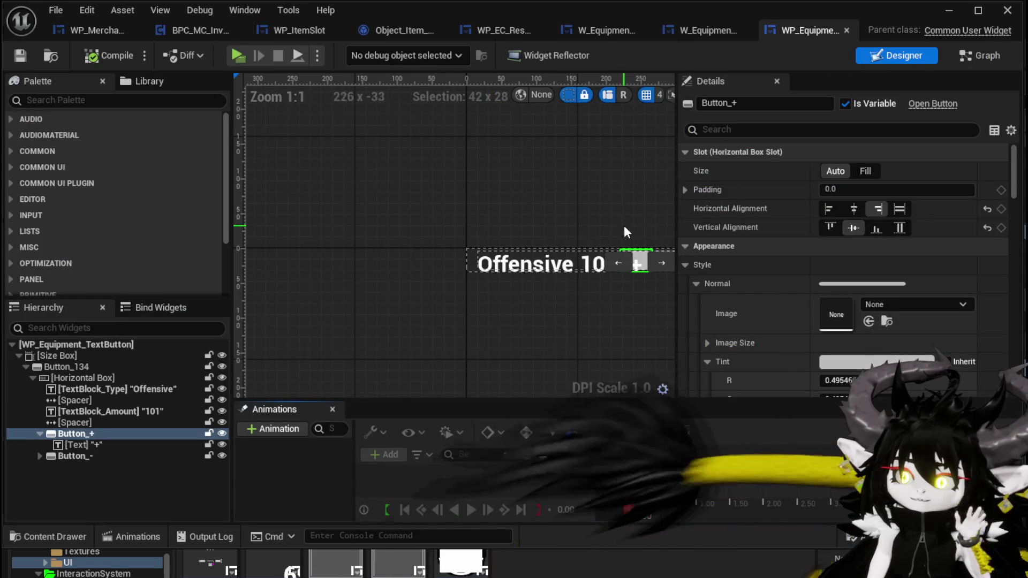
{"action": "left_click", "coordinate": [190, 32]}
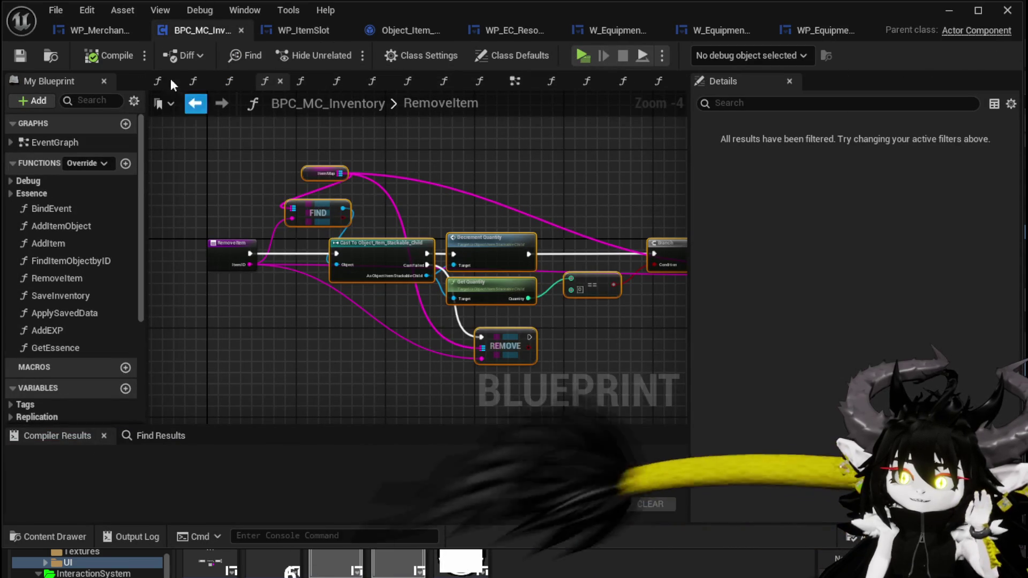
{"action": "left_click", "coordinate": [86, 30]}
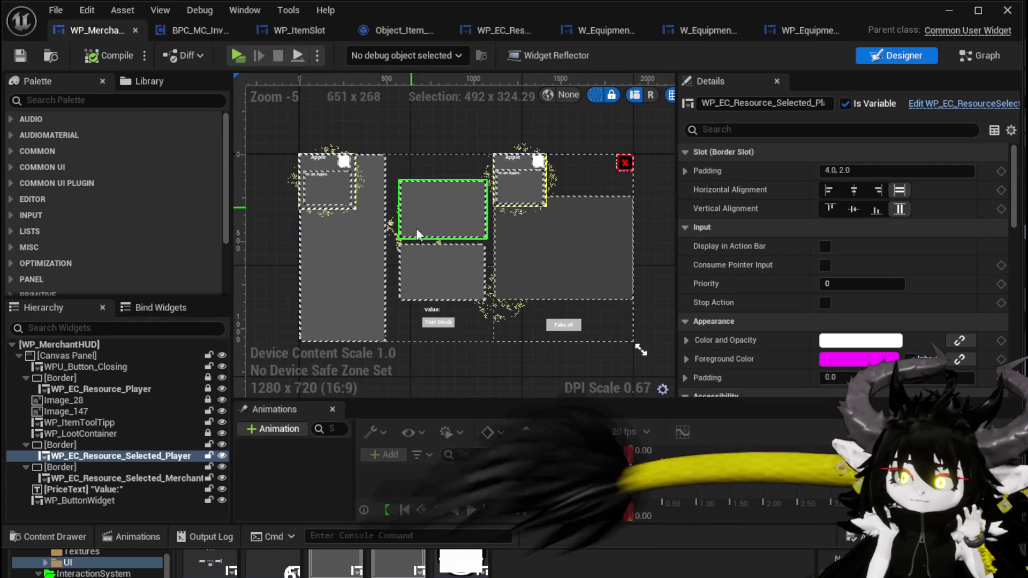
{"action": "left_click", "coordinate": [294, 32]}
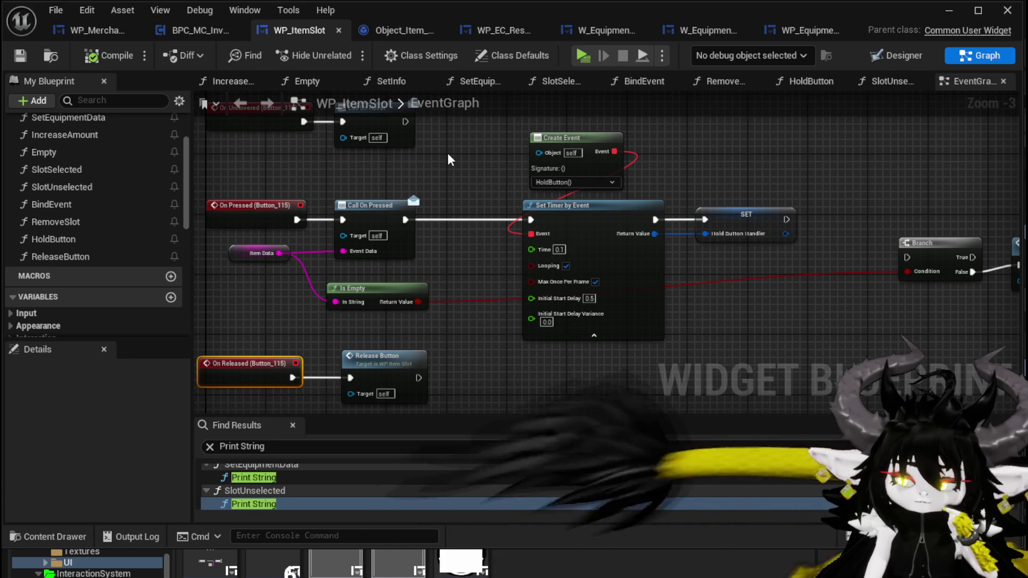
- Delete the On Released and Release Button nodes from WP_ItemSlot and compile it
{"action": "mouse_move", "coordinate": [447, 153]}
{"action": "left_mouse_down"}
{"action": "mouse_move", "coordinate": [473, 146]}
{"action": "mouse_move", "coordinate": [476, 107]}
{"action": "left_mouse_up"}
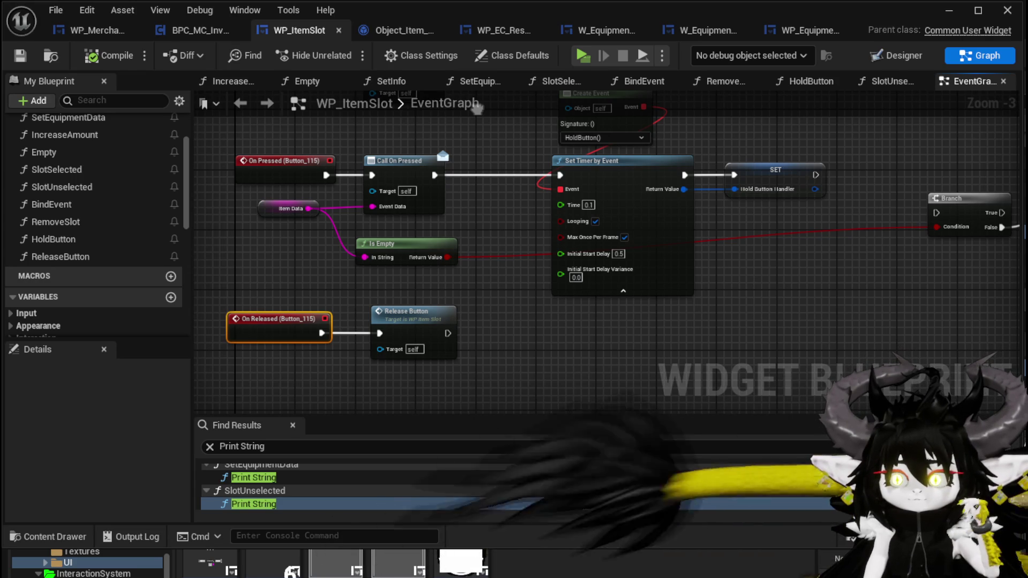
{"action": "mouse_move", "coordinate": [308, 236]}
{"action": "left_mouse_down"}
{"action": "mouse_move", "coordinate": [642, 171]}
{"action": "mouse_move", "coordinate": [792, 176]}
{"action": "left_mouse_up"}
{"action": "left_click_drag", "start_coordinate": [258, 355], "coordinate": [444, 251]}
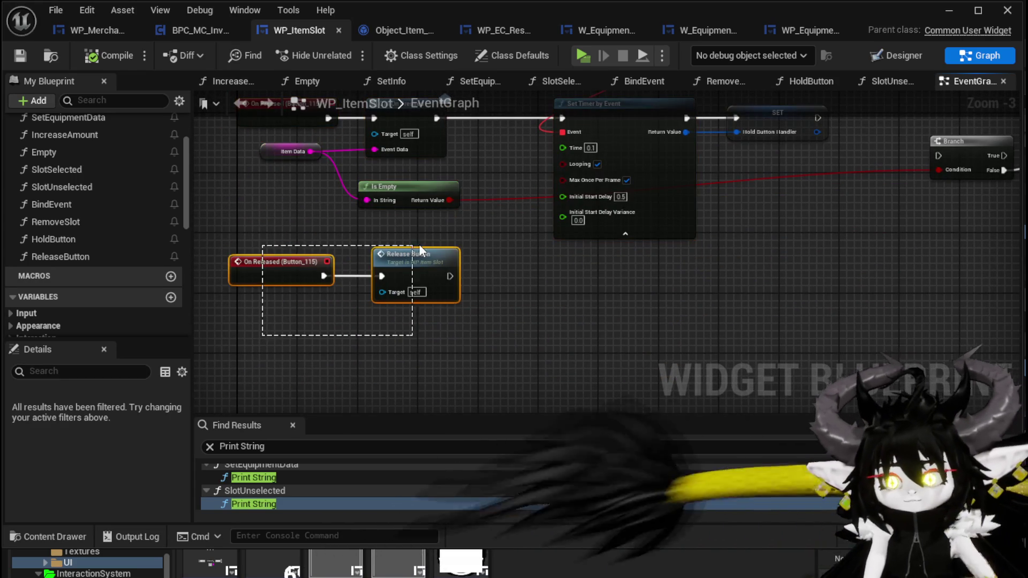
{"action": "key", "text": "Delete"}
{"action": "left_click", "coordinate": [109, 56]}
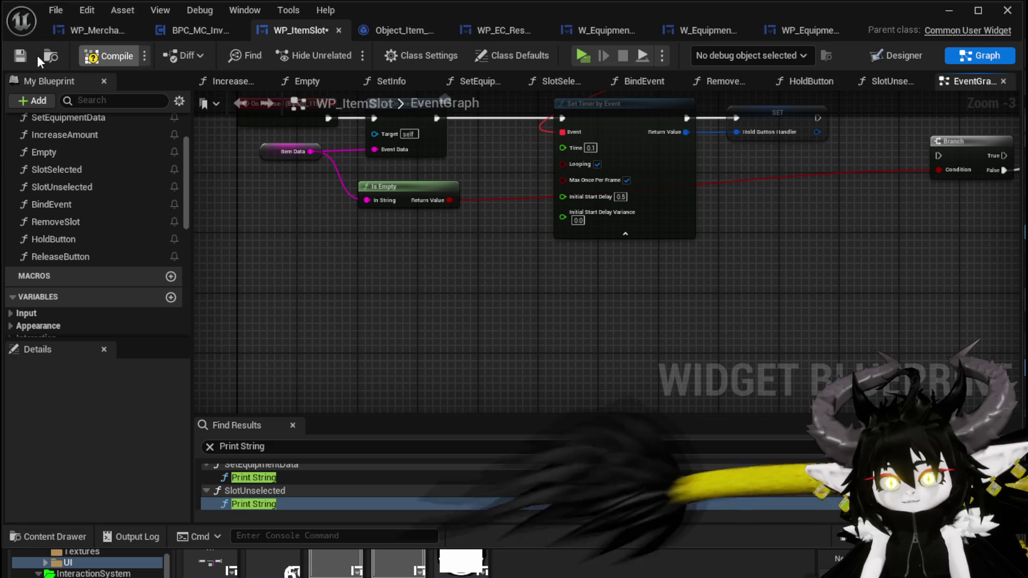
- Check the Branch and Slot Selected nodes, then bring up the WP_MerchantHUD designer
{"action": "left_click_drag", "start_coordinate": [443, 302], "coordinate": [333, 360]}
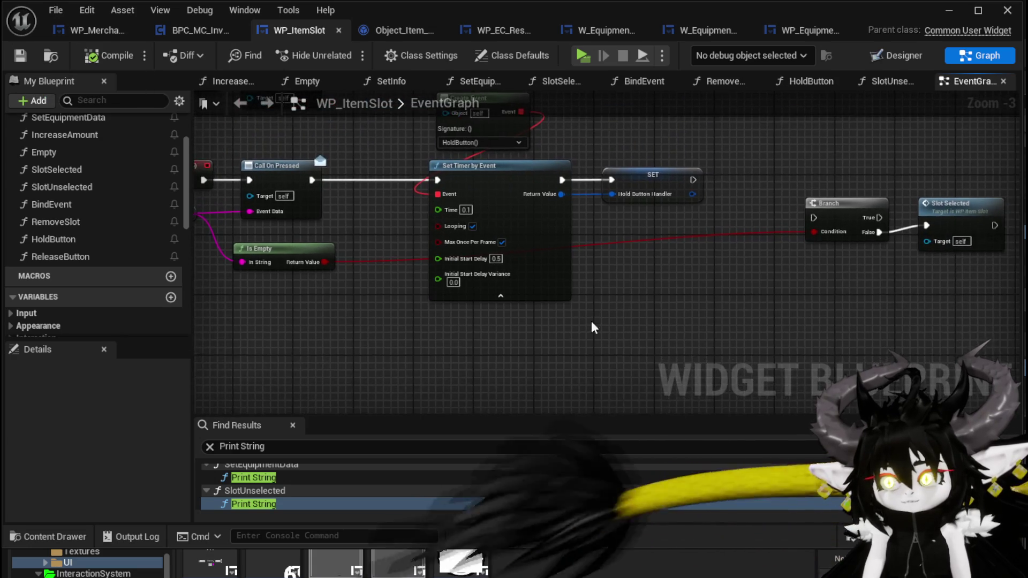
{"action": "left_click", "coordinate": [203, 31]}
{"action": "left_click", "coordinate": [96, 27]}
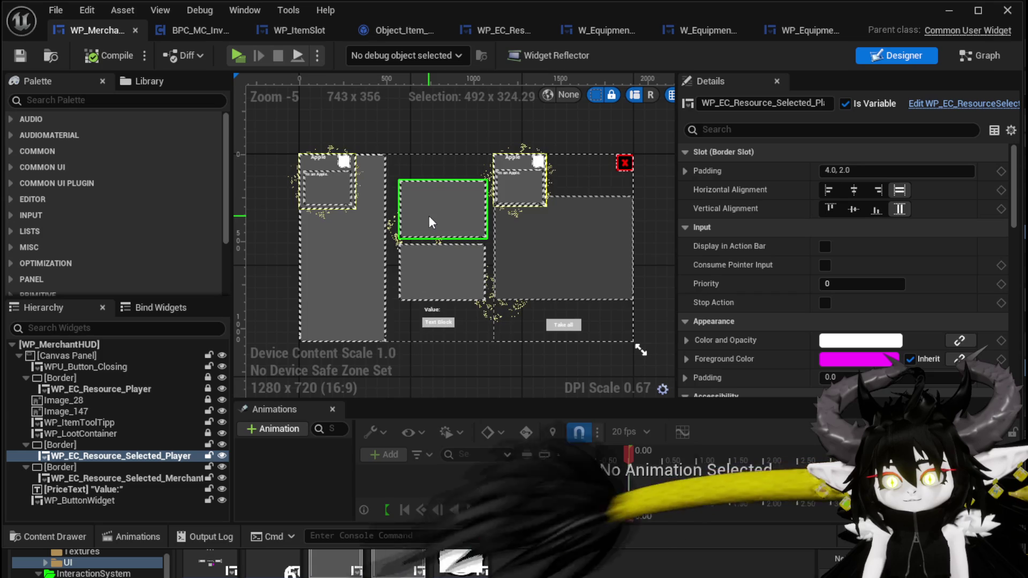
- Zoom in on the central player and merchant resource panels in the designer
{"action": "scroll", "coordinate": [428, 216], "scroll_direction": "up", "scroll_amount": 3}
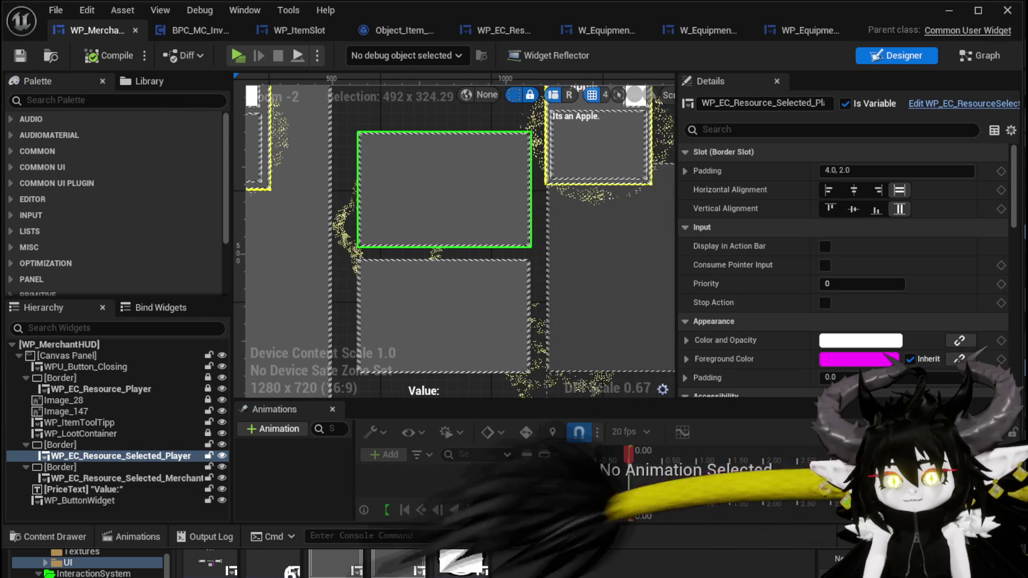
- Add a Text widget above the middle panel and give it the text Buy
{"action": "type", "text": "Text"}
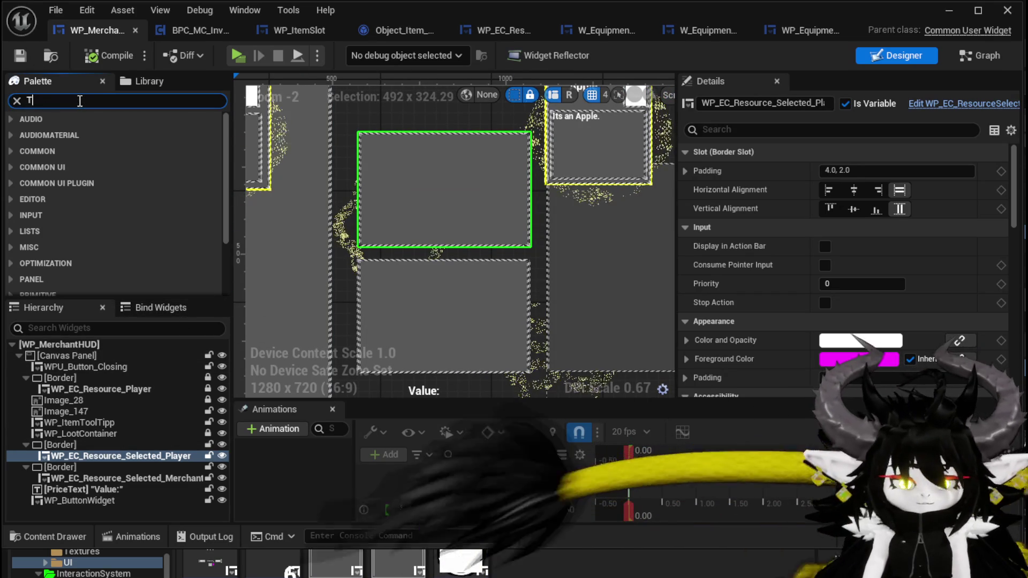
{"action": "mouse_move", "coordinate": [54, 149]}
{"action": "left_mouse_down"}
{"action": "mouse_move", "coordinate": [385, 108]}
{"action": "mouse_move", "coordinate": [365, 108]}
{"action": "left_mouse_up"}
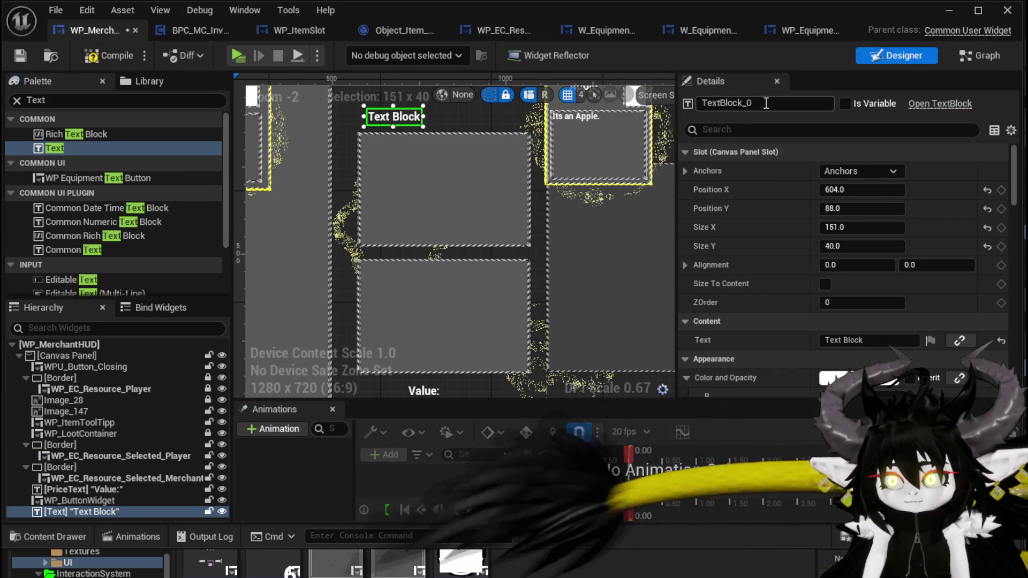
{"action": "left_click", "coordinate": [867, 341]}
{"action": "type", "text": "Buy"}
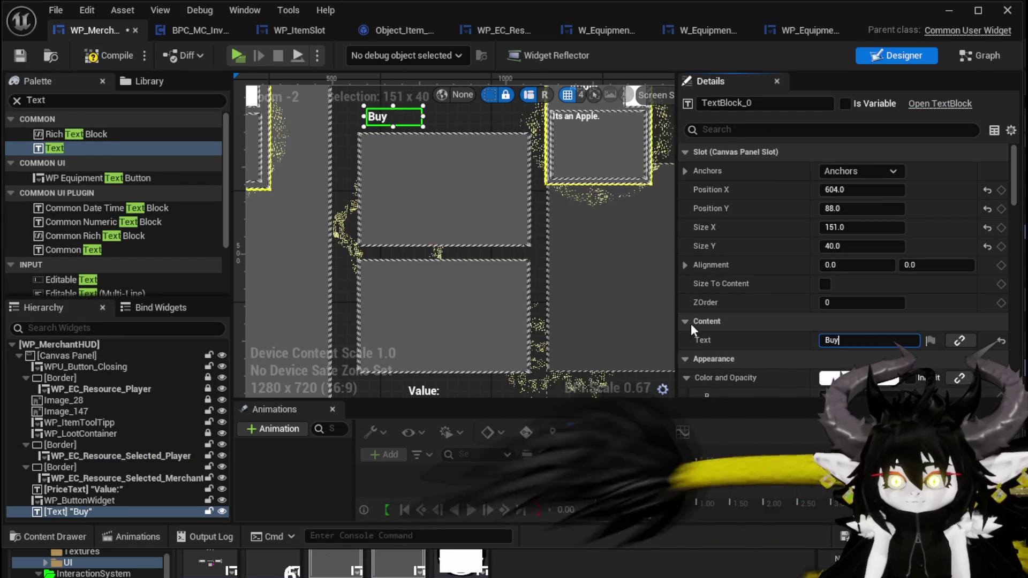
- Narrow the player resource panel's border and shift the Buy label to the right
{"action": "left_click", "coordinate": [430, 166]}
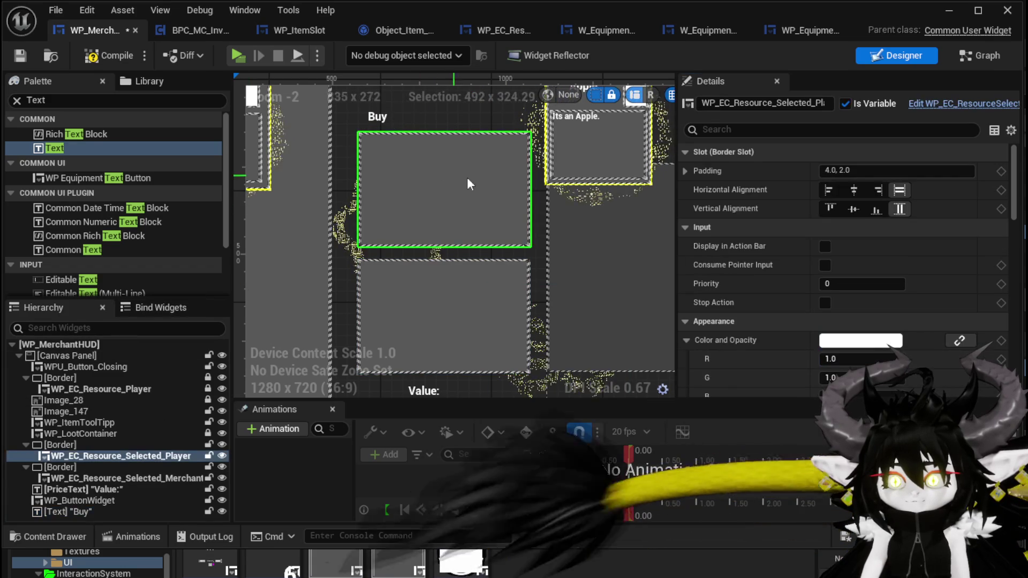
{"action": "left_click", "coordinate": [533, 176]}
{"action": "left_click_drag", "start_coordinate": [534, 188], "coordinate": [442, 187]}
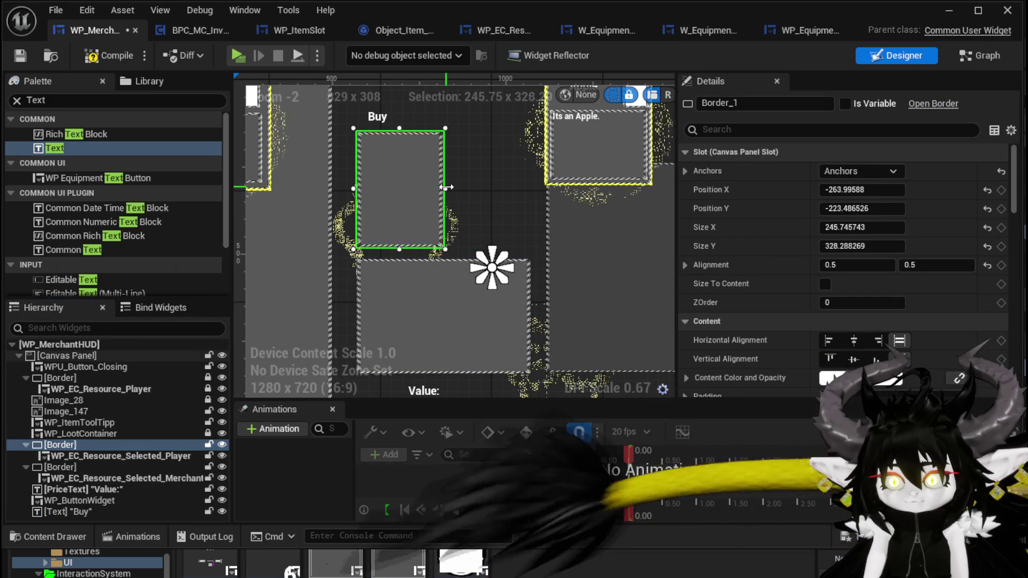
{"action": "left_click", "coordinate": [379, 116]}
{"action": "mouse_move", "coordinate": [381, 121]}
{"action": "left_mouse_down"}
{"action": "mouse_move", "coordinate": [374, 117]}
{"action": "mouse_move", "coordinate": [484, 120]}
{"action": "left_mouse_up"}
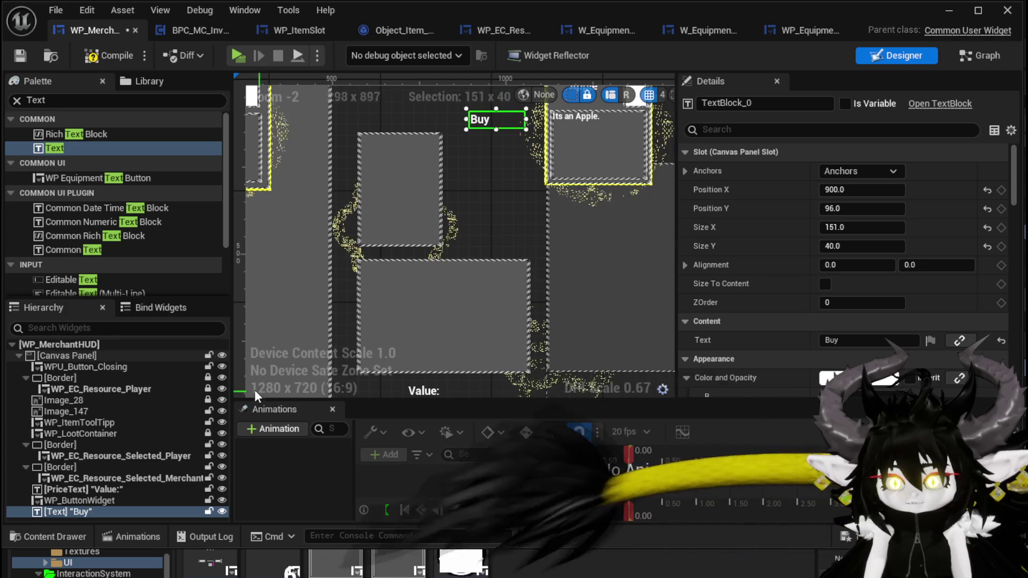
- Duplicate the Buy label with Ctrl+D and select the new copy
{"action": "left_click", "coordinate": [63, 500]}
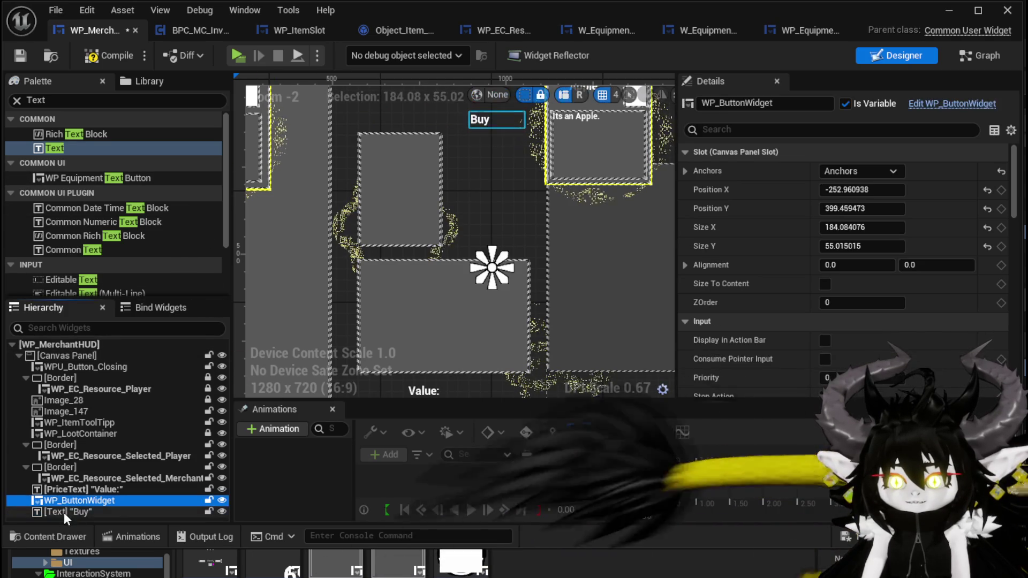
{"action": "left_click", "coordinate": [63, 511]}
{"action": "key", "text": "ctrl+d"}
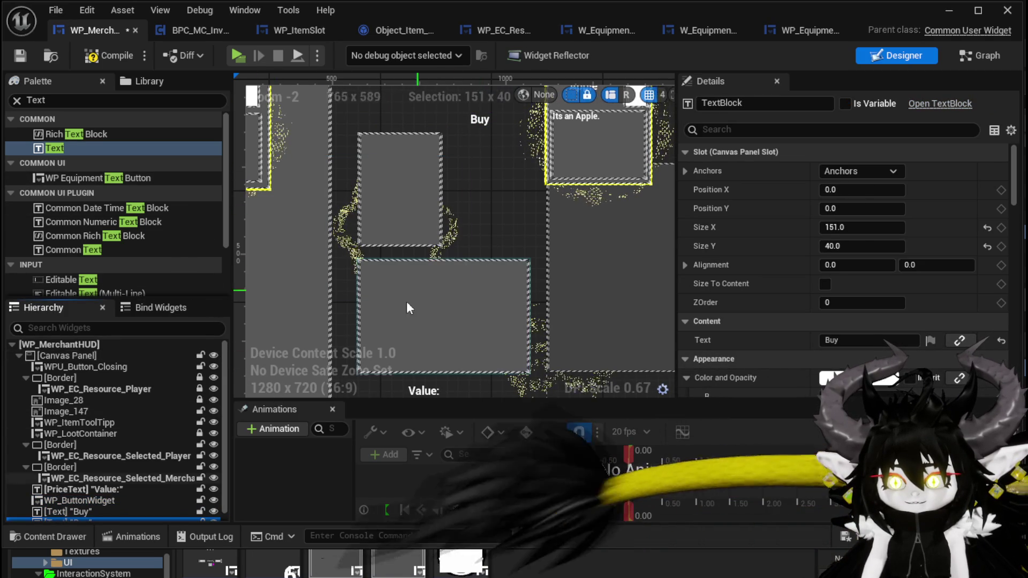
{"action": "left_click", "coordinate": [489, 121]}
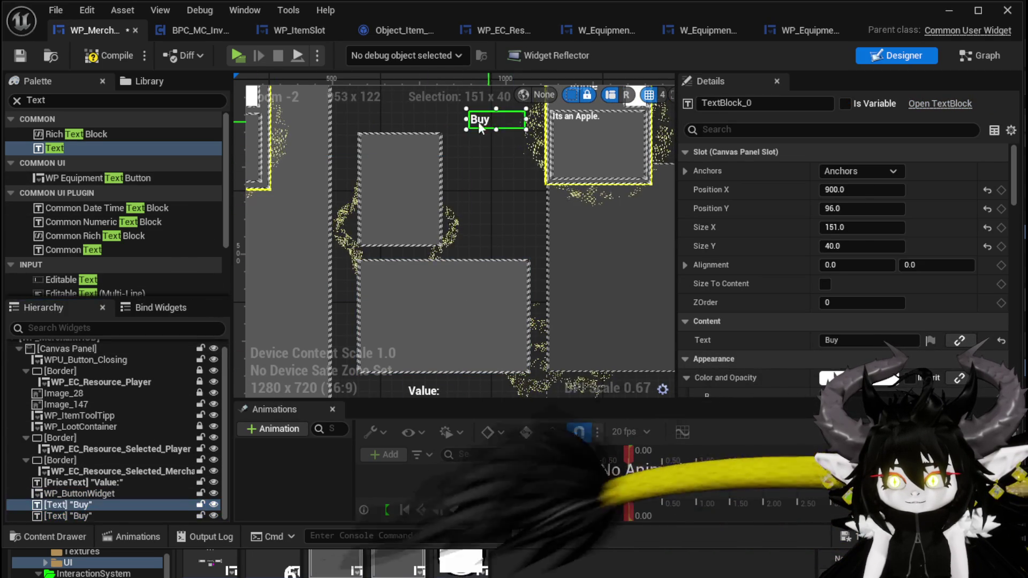
{"action": "scroll", "coordinate": [491, 364], "scroll_direction": "down", "scroll_amount": 2}
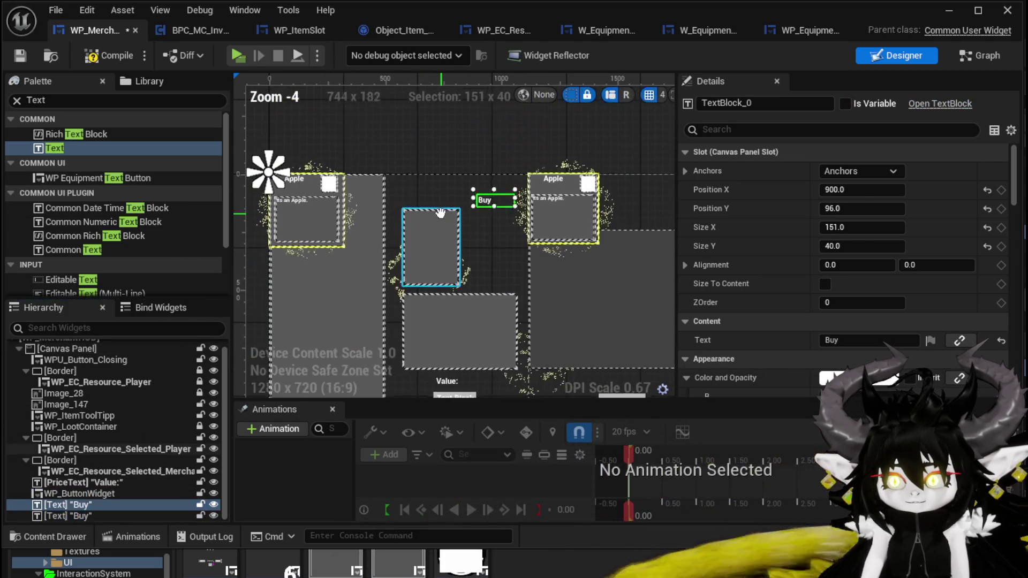
{"action": "left_click", "coordinate": [85, 516]}
{"action": "scroll", "coordinate": [287, 161], "scroll_direction": "up", "scroll_amount": 3}
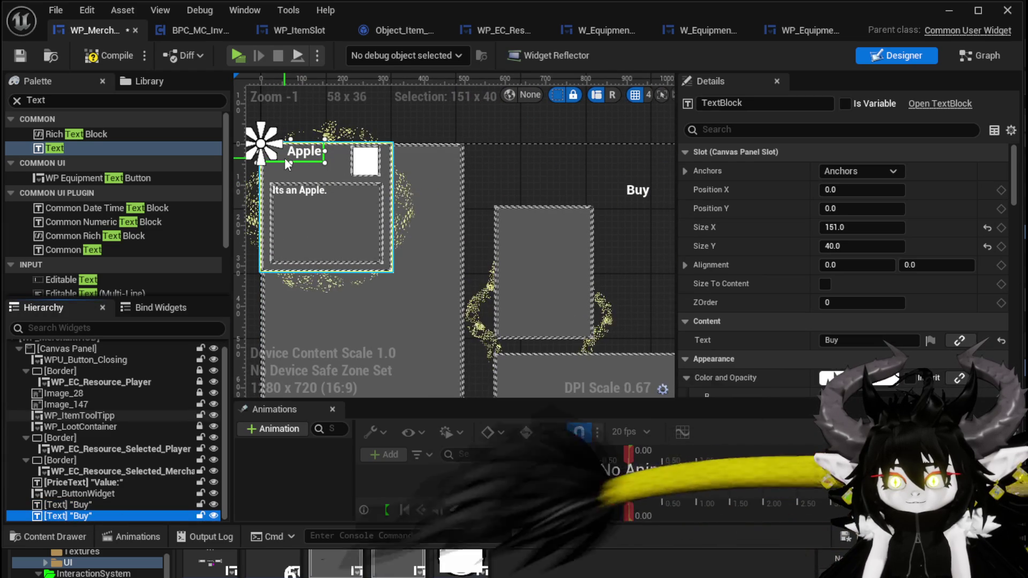
- Pan around the item tooltip panel and reselect the duplicated Buy label
{"action": "left_click", "coordinate": [285, 155]}
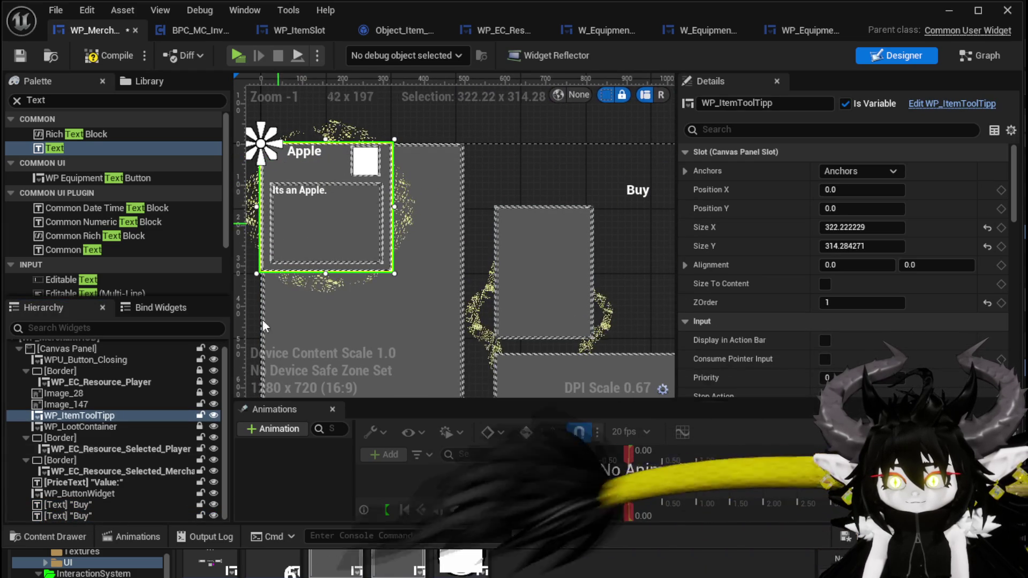
{"action": "left_click", "coordinate": [65, 516]}
{"action": "left_click_drag", "start_coordinate": [278, 193], "coordinate": [404, 178]}
{"action": "scroll", "coordinate": [396, 156], "scroll_direction": "up", "scroll_amount": 6}
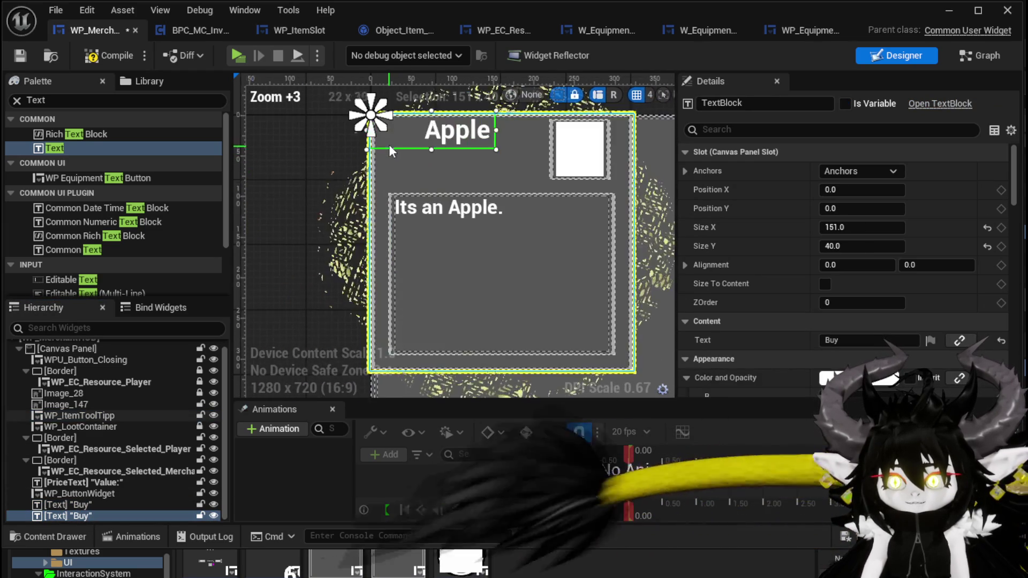
{"action": "left_click_drag", "start_coordinate": [388, 126], "coordinate": [390, 132]}
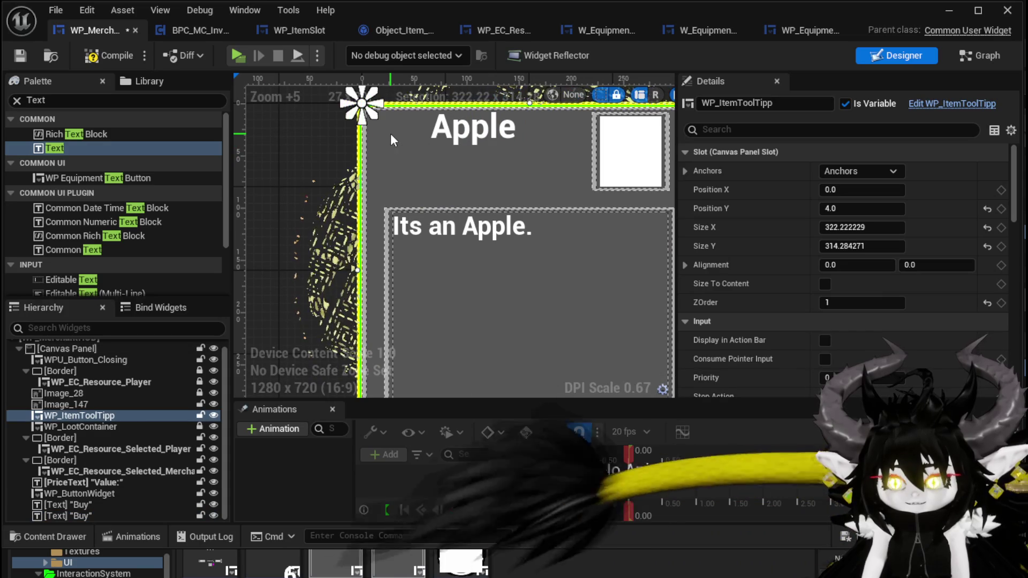
{"action": "scroll", "coordinate": [336, 170], "scroll_direction": "down", "scroll_amount": 1}
{"action": "scroll", "coordinate": [336, 170], "scroll_direction": "down", "scroll_amount": 6}
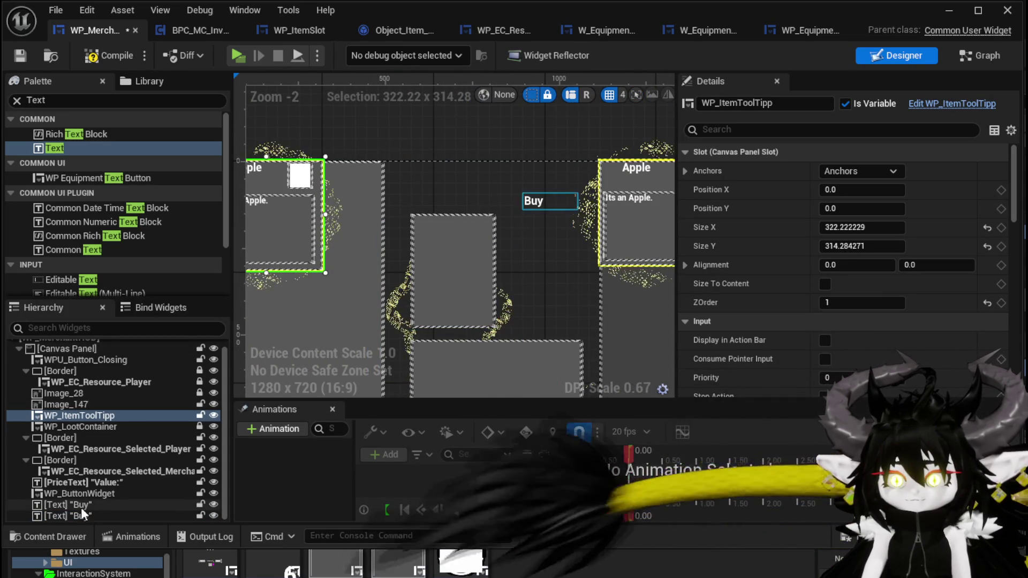
{"action": "left_click", "coordinate": [70, 515]}
- Change the duplicate label's text to Sell and move it above the player panel
{"action": "mouse_move", "coordinate": [854, 205]}
{"action": "left_mouse_down"}
{"action": "mouse_move", "coordinate": [859, 189]}
{"action": "mouse_move", "coordinate": [942, 189]}
{"action": "mouse_move", "coordinate": [856, 189]}
{"action": "left_mouse_up"}
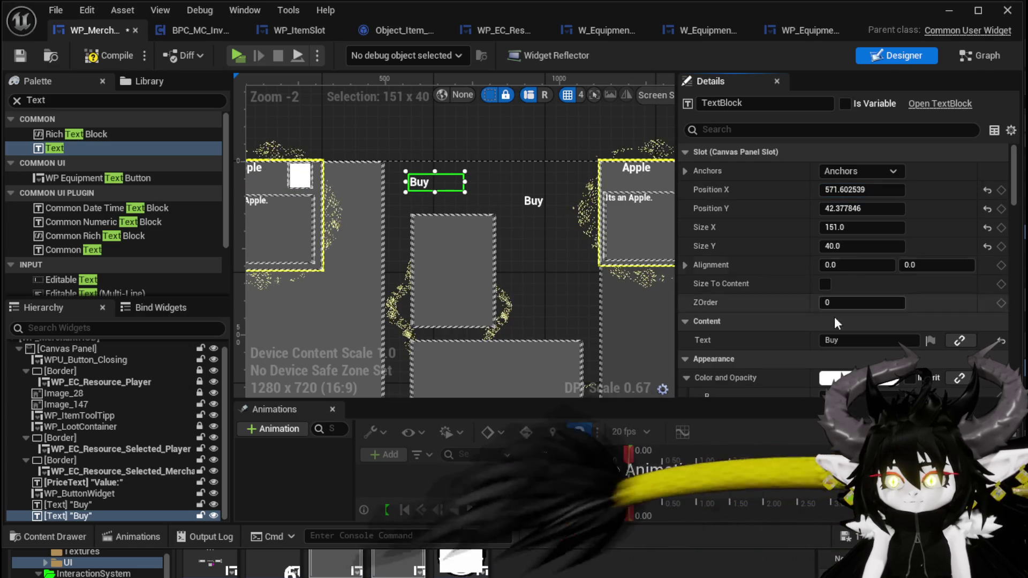
{"action": "type", "text": "Sell"}
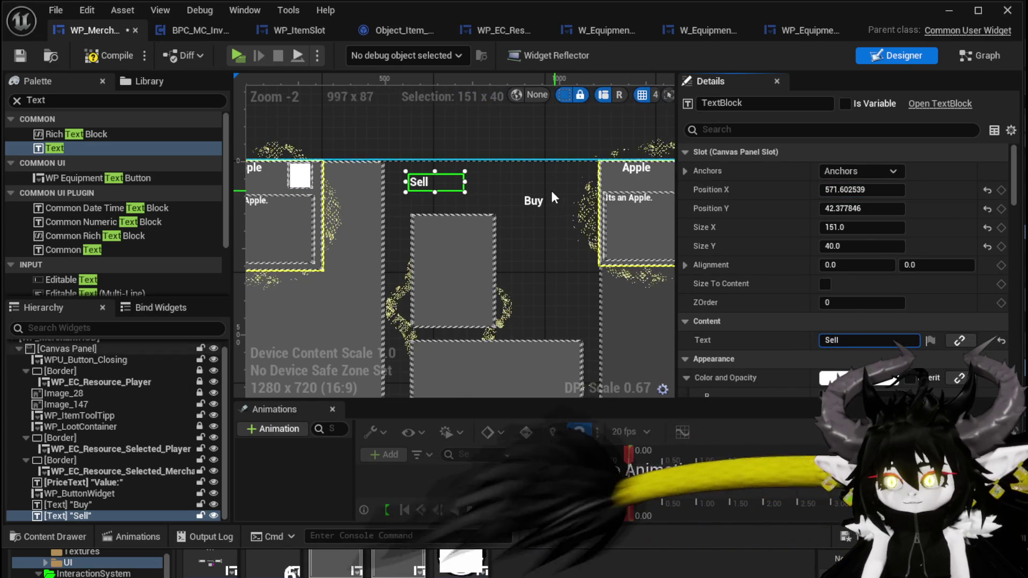
{"action": "scroll", "coordinate": [554, 190], "scroll_direction": "up", "scroll_amount": 3}
{"action": "left_click_drag", "start_coordinate": [362, 170], "coordinate": [368, 207]}
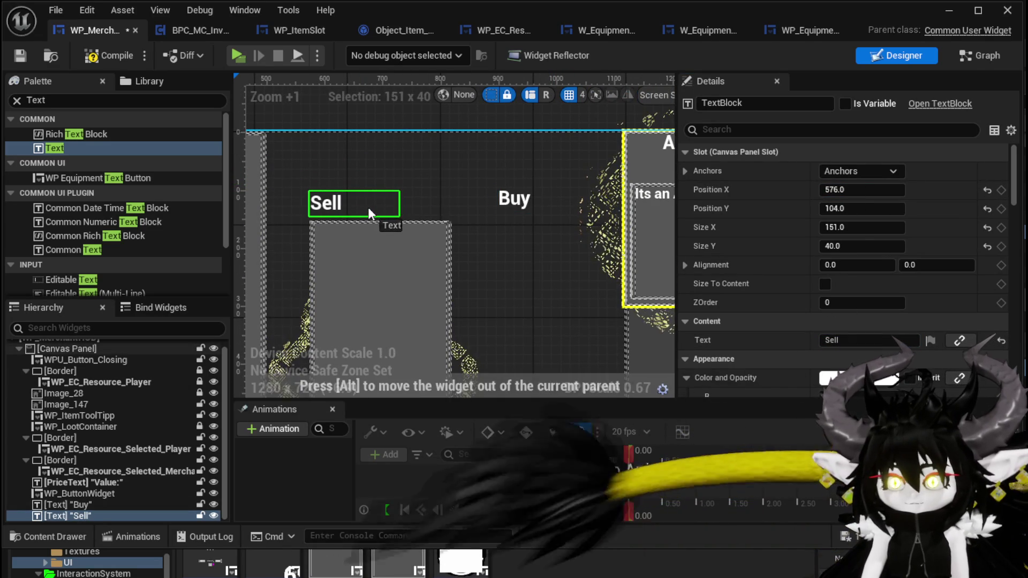
- Inspect the left panel's border and the anchor presets of the Sell and Buy labels
{"action": "left_click", "coordinate": [423, 241]}
{"action": "scroll", "coordinate": [476, 161], "scroll_direction": "down", "scroll_amount": 5}
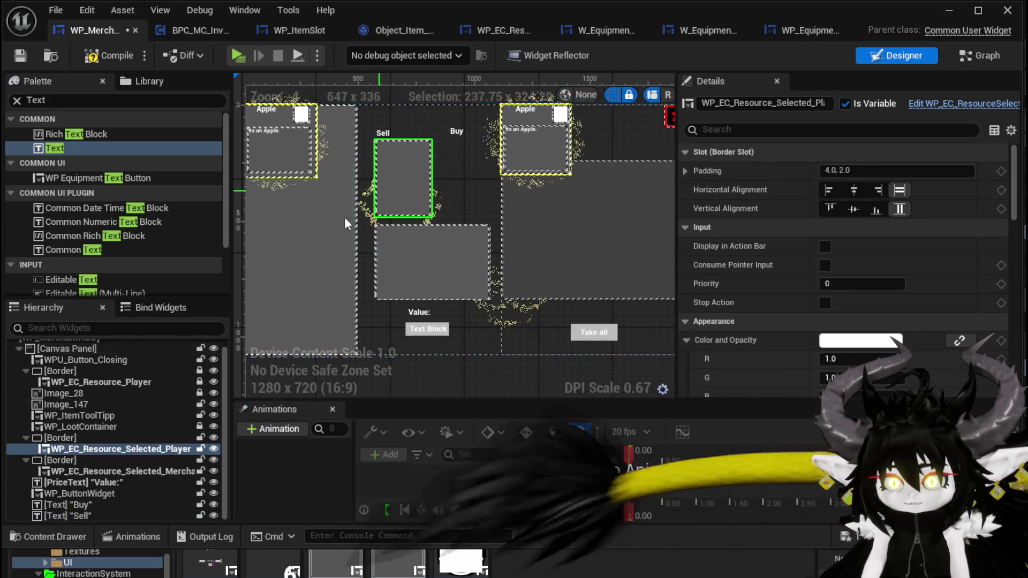
{"action": "left_click", "coordinate": [82, 438]}
{"action": "scroll", "coordinate": [381, 126], "scroll_direction": "up", "scroll_amount": 4}
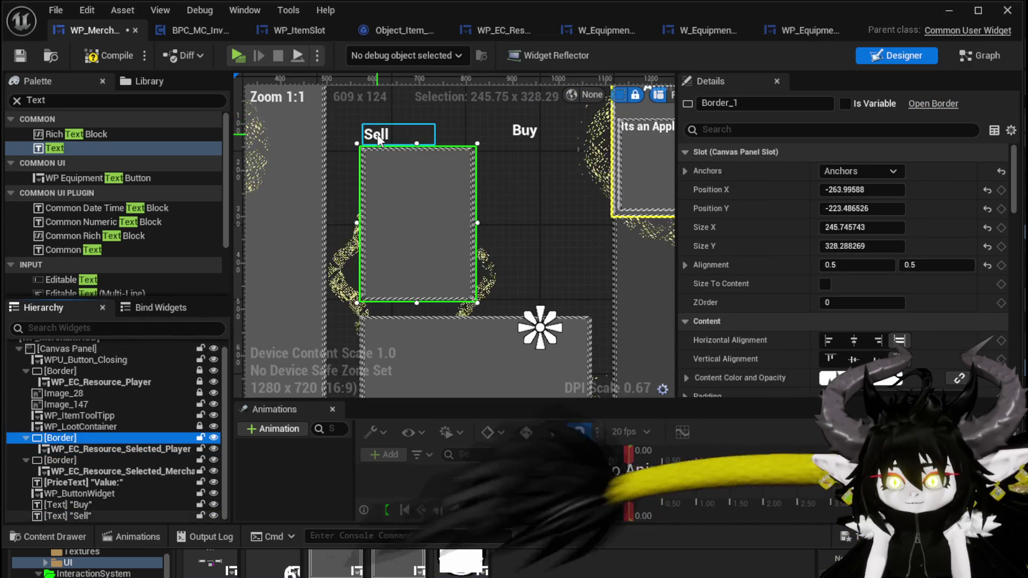
{"action": "left_click", "coordinate": [377, 134]}
{"action": "left_click", "coordinate": [860, 170]}
{"action": "left_click", "coordinate": [884, 252]}
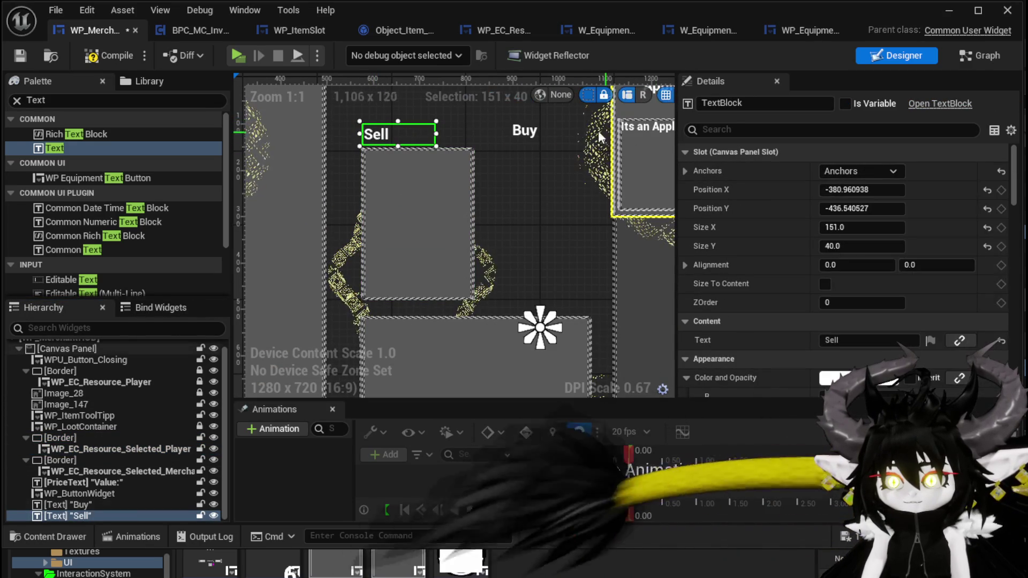
{"action": "left_click", "coordinate": [530, 131]}
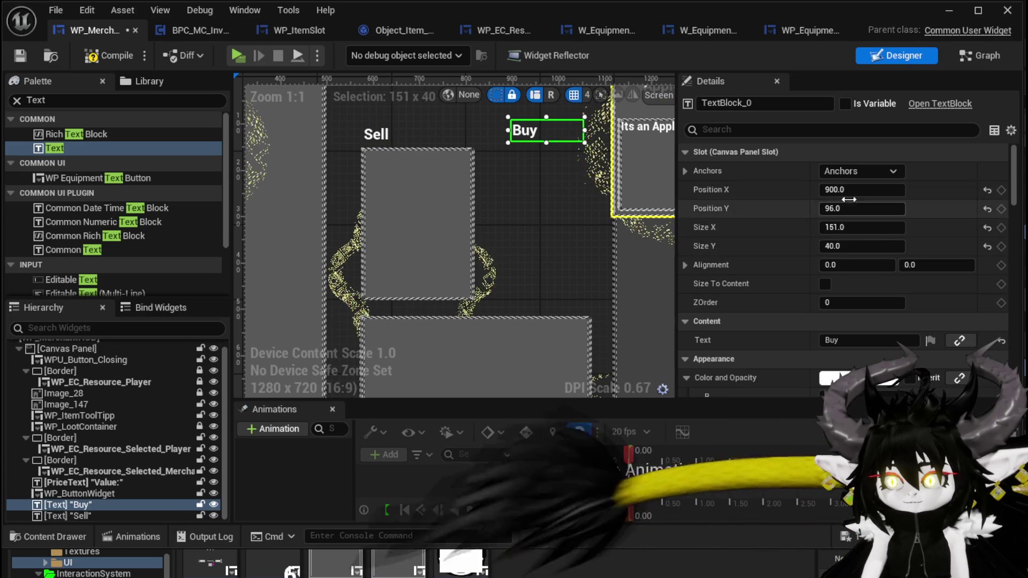
{"action": "left_click", "coordinate": [846, 171]}
{"action": "left_click", "coordinate": [870, 266]}
- Narrow the merchant panel to 234×328 and move it up beside the Sell panel
{"action": "left_click", "coordinate": [446, 295]}
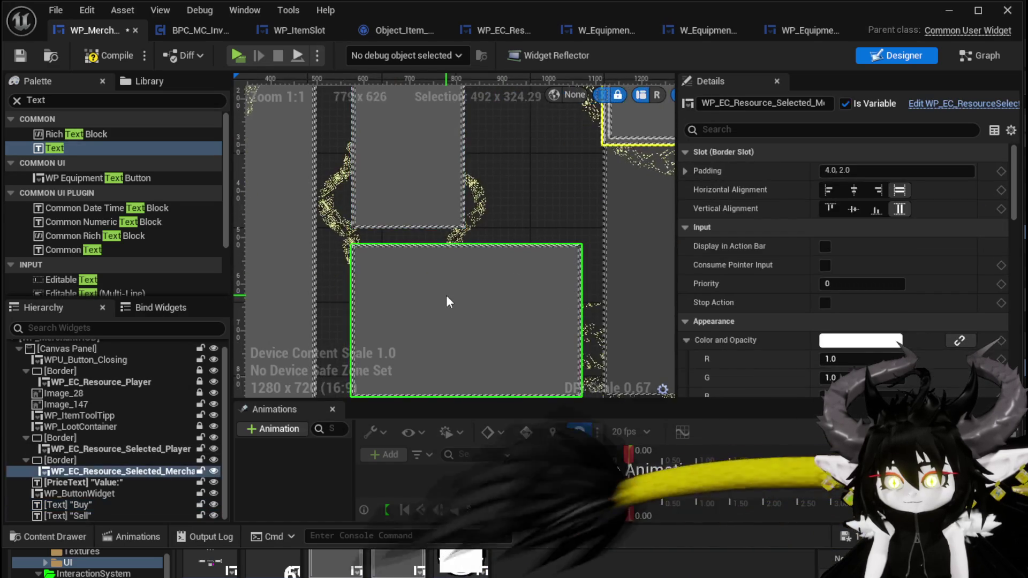
{"action": "scroll", "coordinate": [397, 290], "scroll_direction": "down", "scroll_amount": 2}
{"action": "left_click", "coordinate": [60, 461]}
{"action": "mouse_move", "coordinate": [373, 314]}
{"action": "left_mouse_down"}
{"action": "mouse_move", "coordinate": [481, 314]}
{"action": "mouse_move", "coordinate": [460, 314]}
{"action": "left_mouse_up"}
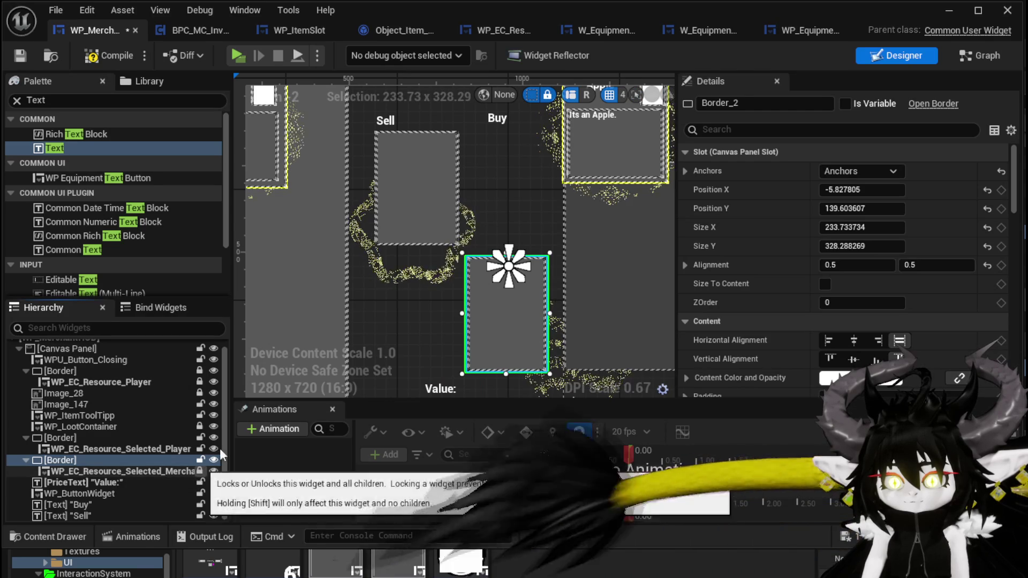
{"action": "left_click", "coordinate": [409, 221]}
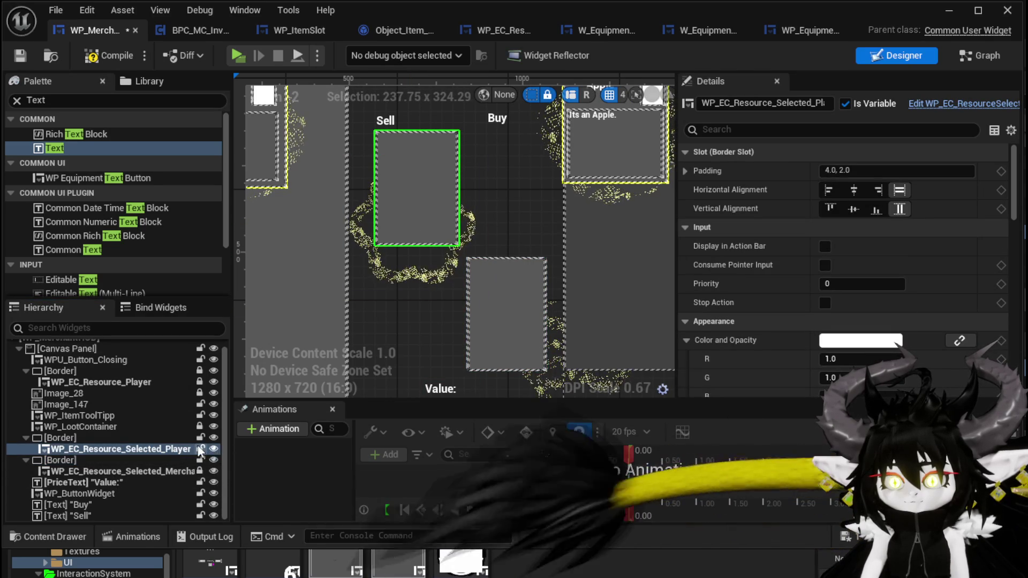
{"action": "left_click", "coordinate": [510, 294]}
{"action": "mouse_move", "coordinate": [519, 287]}
{"action": "left_mouse_down"}
{"action": "mouse_move", "coordinate": [507, 267]}
{"action": "mouse_move", "coordinate": [505, 189]}
{"action": "left_mouse_up"}
- Set both the Sell and Buy panel borders to a width of 250
{"action": "left_click", "coordinate": [433, 202]}
{"action": "scroll", "coordinate": [393, 217], "scroll_direction": "up", "scroll_amount": 2}
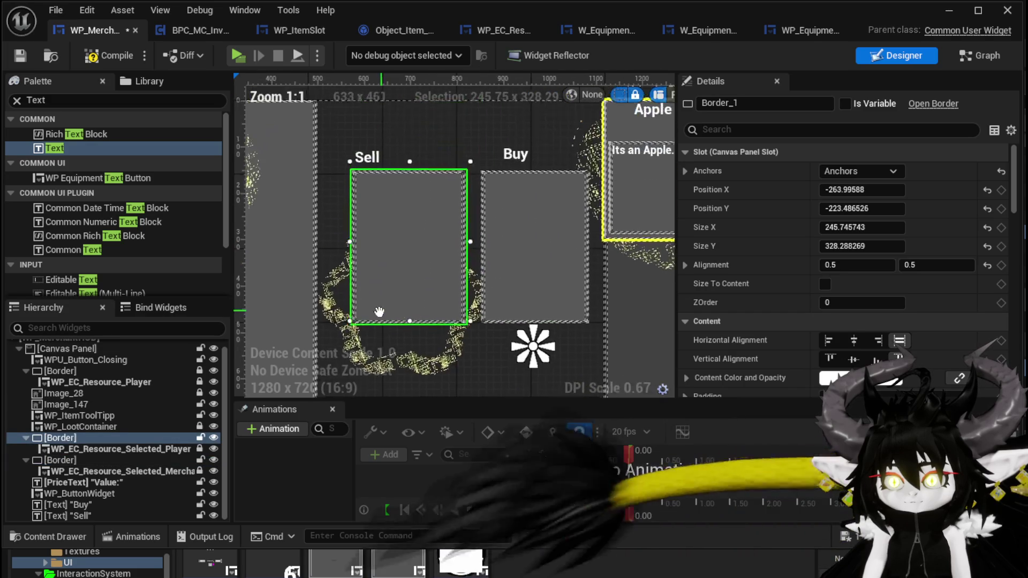
{"action": "left_click", "coordinate": [891, 229]}
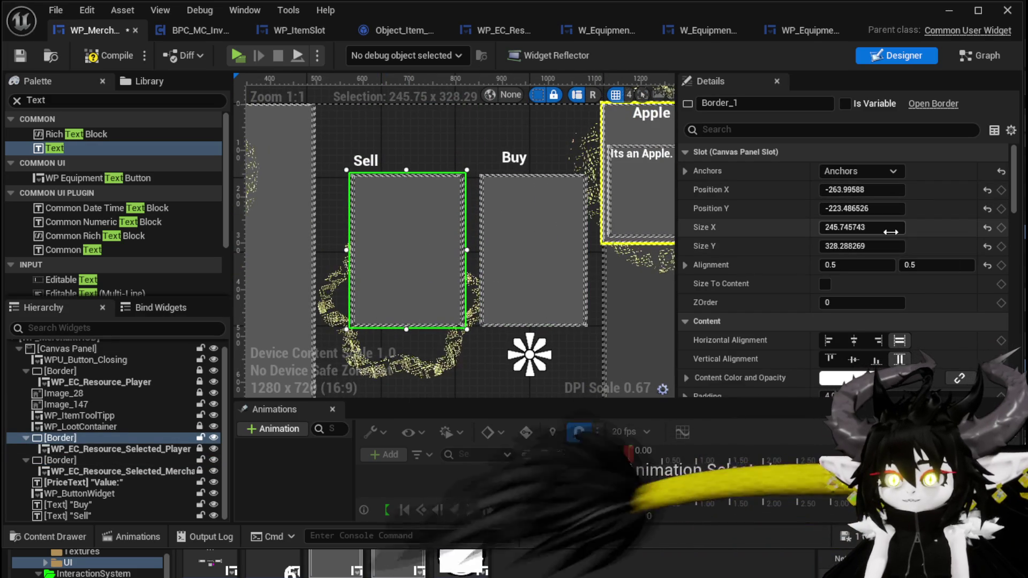
{"action": "type", "text": "240"}
{"action": "key", "text": "Return"}
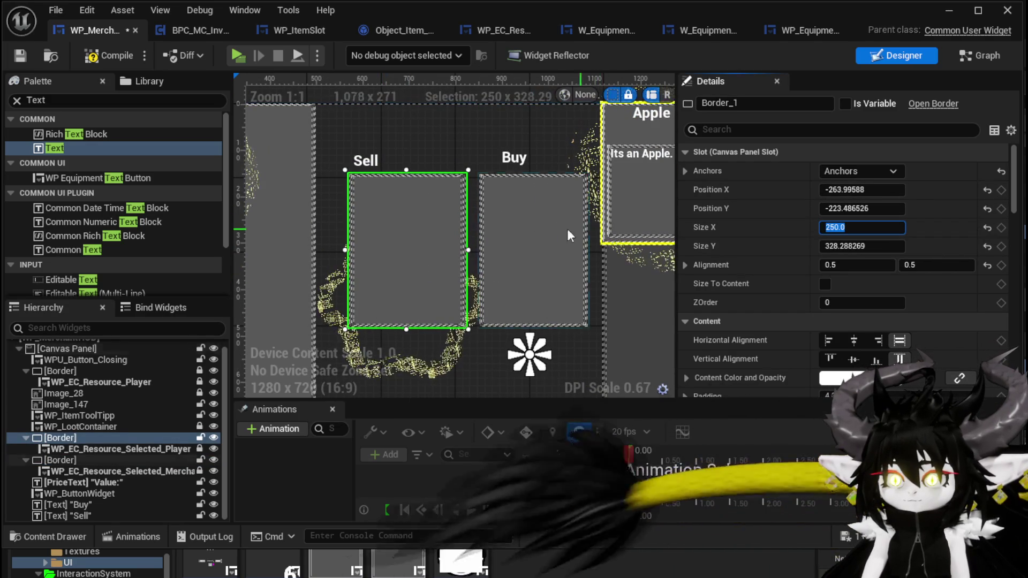
{"action": "left_click", "coordinate": [532, 246]}
{"action": "left_click", "coordinate": [894, 230]}
{"action": "type", "text": "2"}
{"action": "key", "text": "Return"}
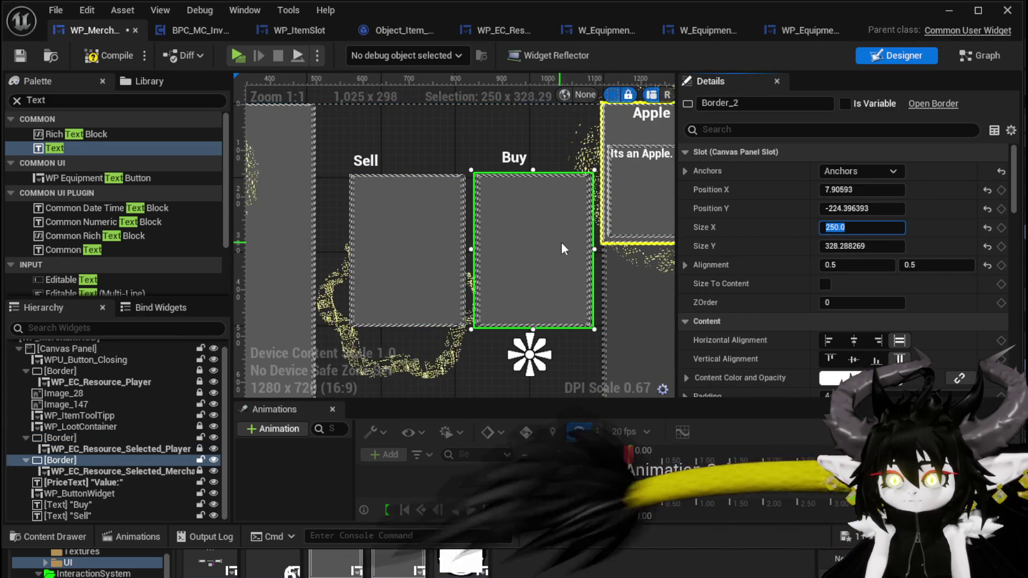
- Nudge both panels and level the Buy label with Sell at Position Y -7.960
{"action": "mouse_move", "coordinate": [380, 239]}
{"action": "left_mouse_down"}
{"action": "mouse_move", "coordinate": [393, 240]}
{"action": "mouse_move", "coordinate": [367, 242]}
{"action": "mouse_move", "coordinate": [383, 240]}
{"action": "left_mouse_up"}
{"action": "left_click", "coordinate": [535, 239]}
{"action": "left_click_drag", "start_coordinate": [536, 240], "coordinate": [528, 239]}
{"action": "left_click_drag", "start_coordinate": [521, 161], "coordinate": [496, 162]}
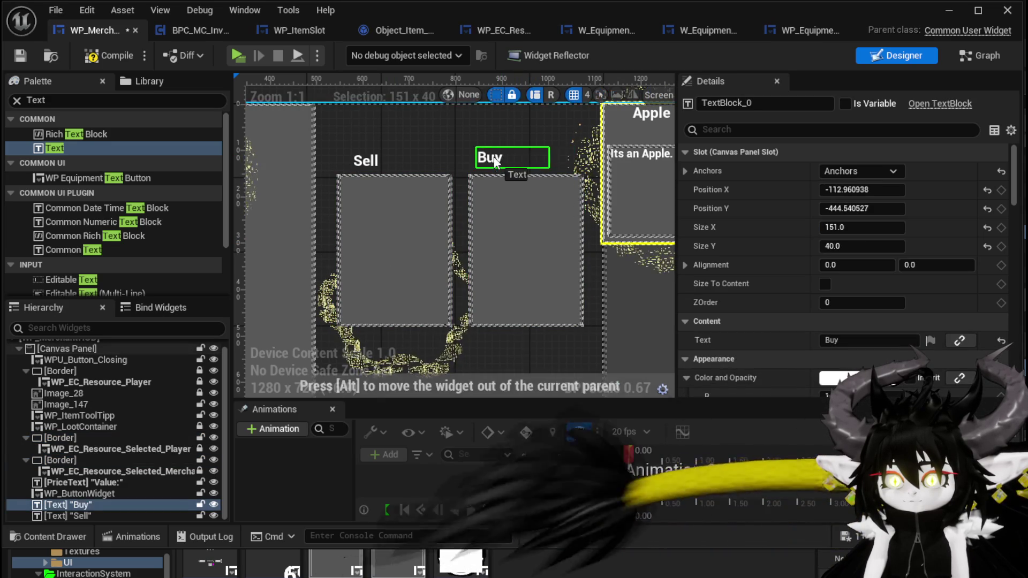
{"action": "left_click_drag", "start_coordinate": [378, 156], "coordinate": [355, 158]}
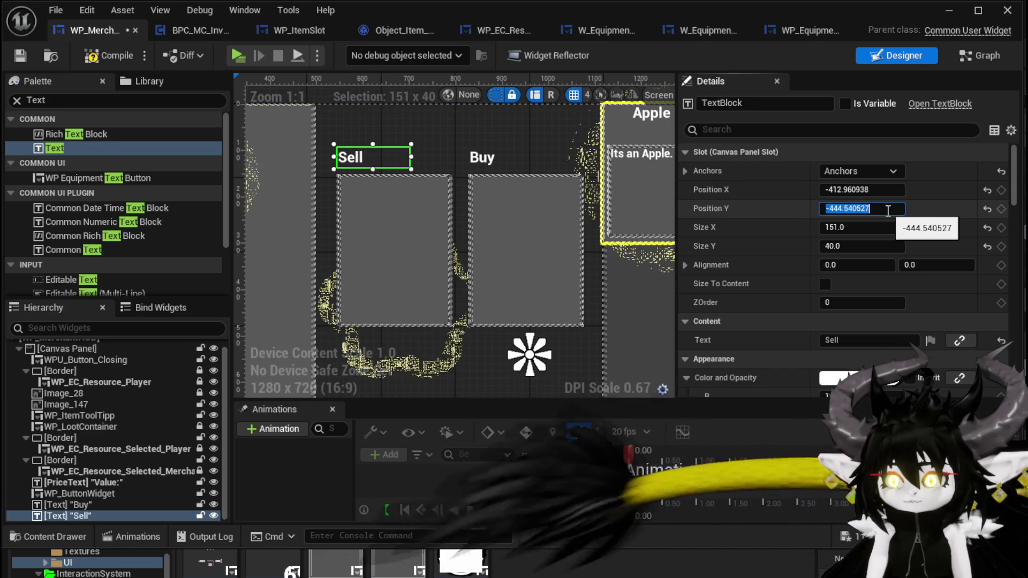
{"action": "type", "text": "-450"}
{"action": "key", "text": "Return"}
{"action": "left_click", "coordinate": [484, 158]}
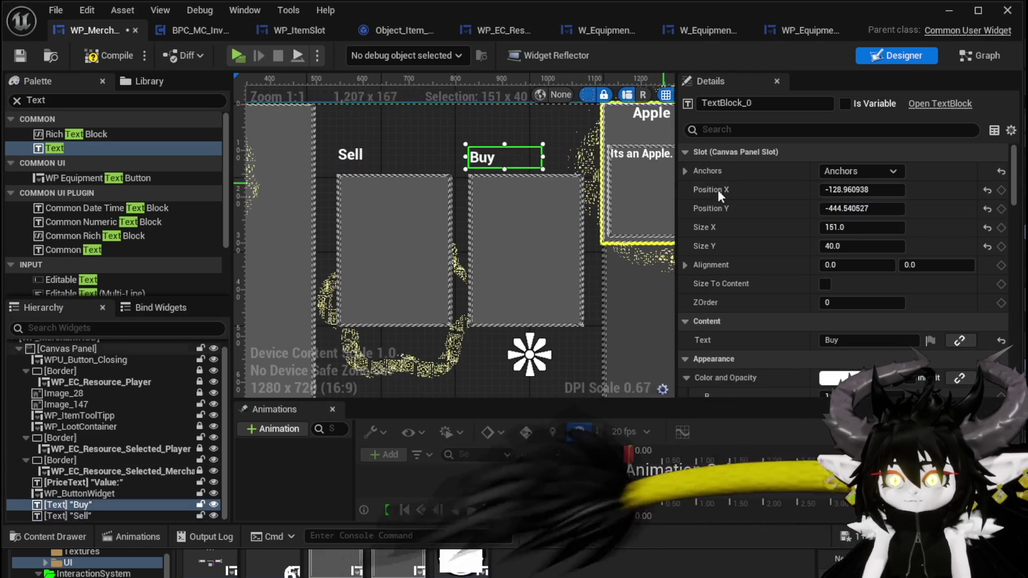
{"action": "left_click", "coordinate": [856, 209]}
{"action": "type", "text": "-7.960"}
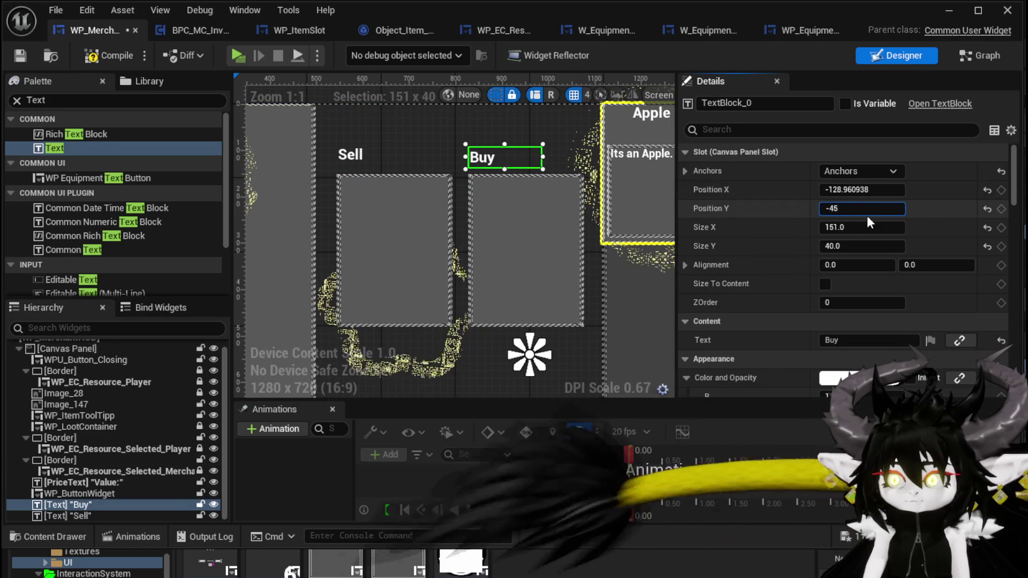
{"action": "key", "text": "Return"}
- Set Position Y to -230 for both the Buy and Sell panels
{"action": "left_click", "coordinate": [570, 234]}
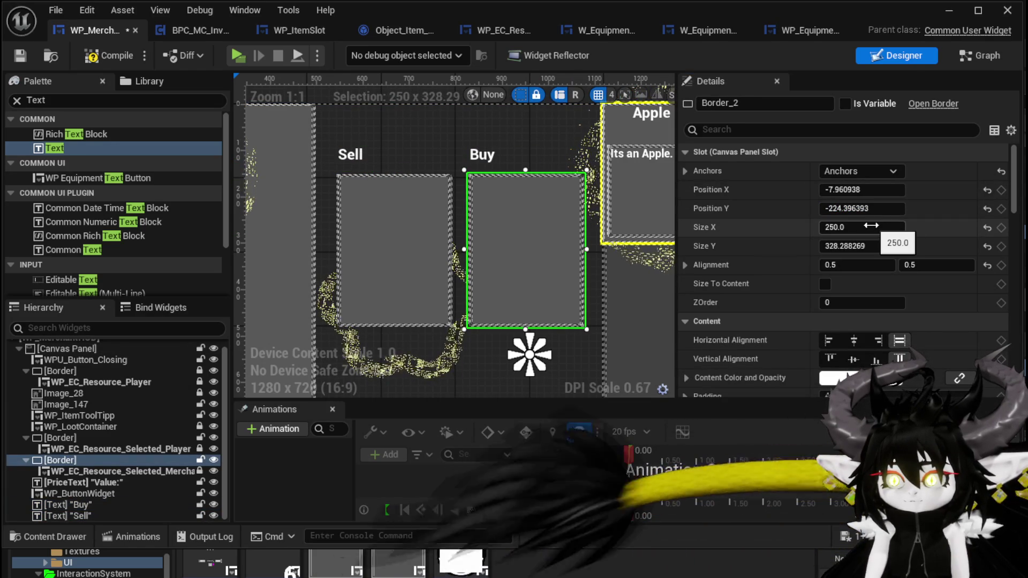
{"action": "left_click", "coordinate": [884, 208]}
{"action": "type", "text": "-230"}
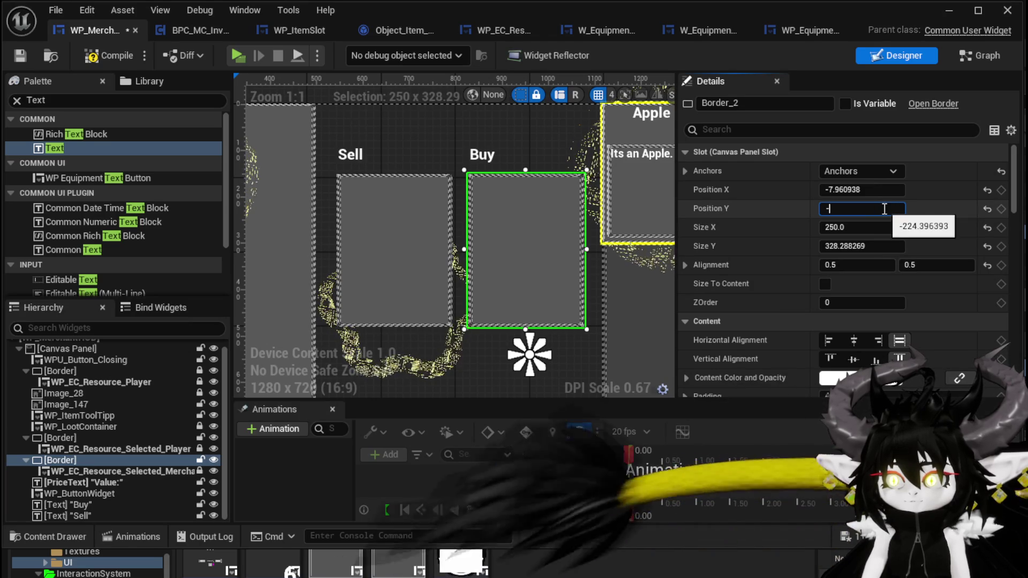
{"action": "key", "text": "Return"}
{"action": "left_click", "coordinate": [408, 221]}
{"action": "left_click", "coordinate": [877, 208]}
{"action": "type", "text": "230"}
{"action": "key", "text": "Return"}
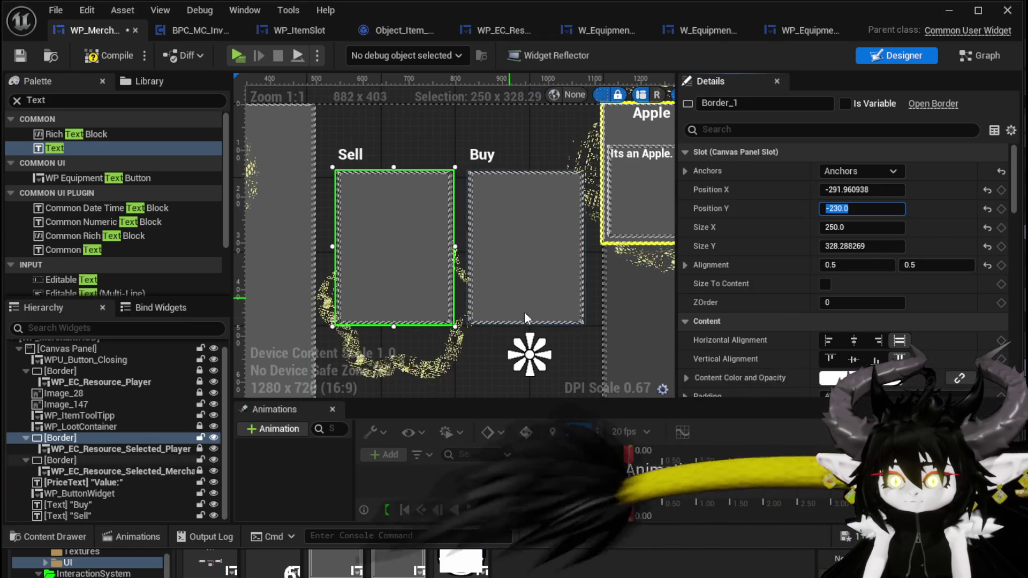
{"action": "scroll", "coordinate": [429, 298], "scroll_direction": "down", "scroll_amount": 2}
{"action": "scroll", "coordinate": [429, 293], "scroll_direction": "down", "scroll_amount": 2}
- Drag PriceText and WP_ButtonWidget up under the Sell and Buy panels, then compile
{"action": "mouse_move", "coordinate": [435, 293]}
{"action": "left_mouse_down"}
{"action": "mouse_move", "coordinate": [399, 137]}
{"action": "mouse_move", "coordinate": [358, 111]}
{"action": "mouse_move", "coordinate": [359, 119]}
{"action": "left_mouse_up"}
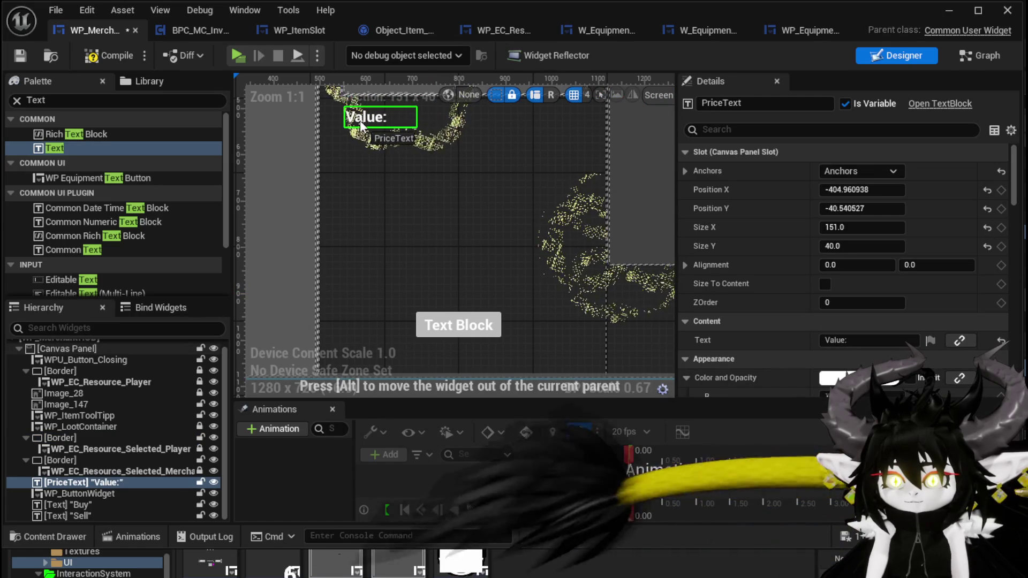
{"action": "mouse_move", "coordinate": [426, 313]}
{"action": "left_mouse_down"}
{"action": "mouse_move", "coordinate": [455, 227]}
{"action": "mouse_move", "coordinate": [445, 125]}
{"action": "mouse_move", "coordinate": [410, 154]}
{"action": "mouse_move", "coordinate": [420, 138]}
{"action": "mouse_move", "coordinate": [426, 146]}
{"action": "left_mouse_up"}
{"action": "left_click_drag", "start_coordinate": [345, 234], "coordinate": [340, 386]}
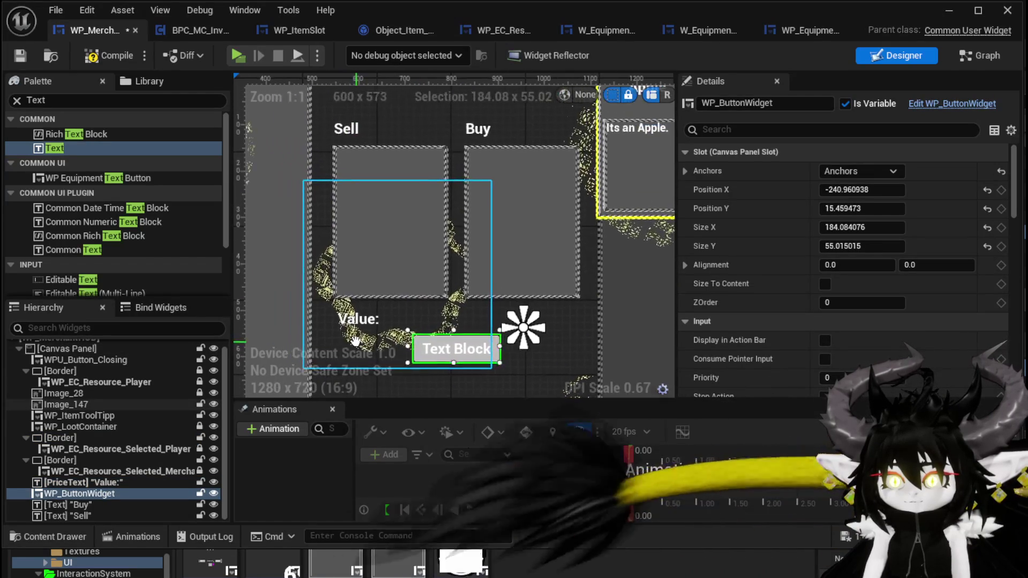
{"action": "scroll", "coordinate": [570, 278], "scroll_direction": "down", "scroll_amount": 1}
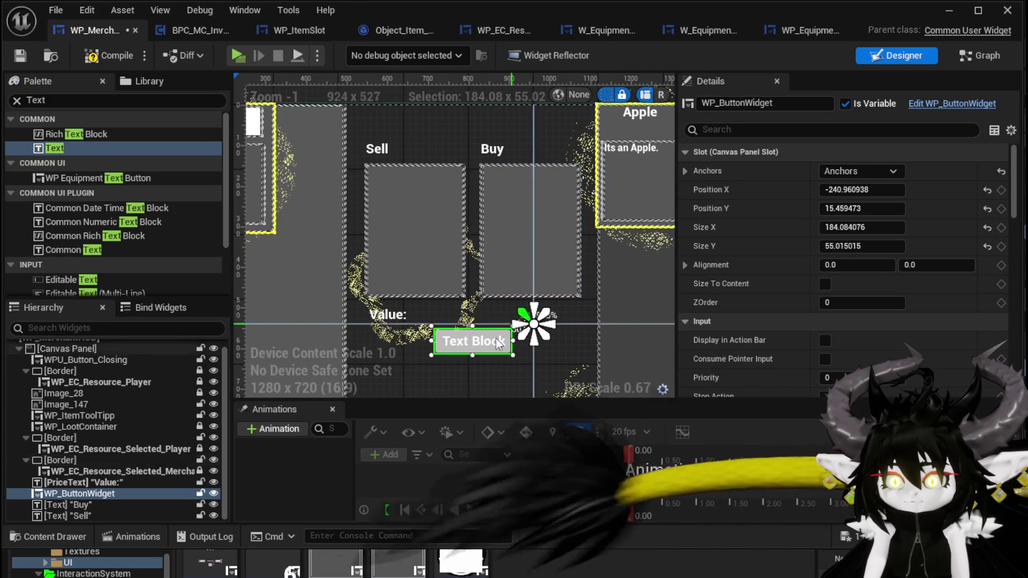
{"action": "left_click_drag", "start_coordinate": [435, 342], "coordinate": [433, 338]}
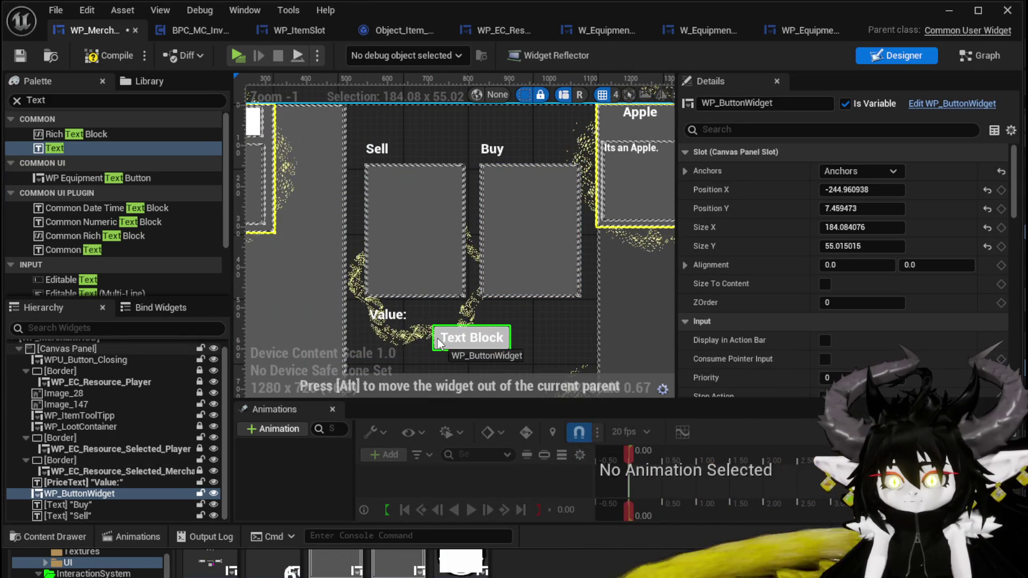
{"action": "left_click", "coordinate": [107, 55]}
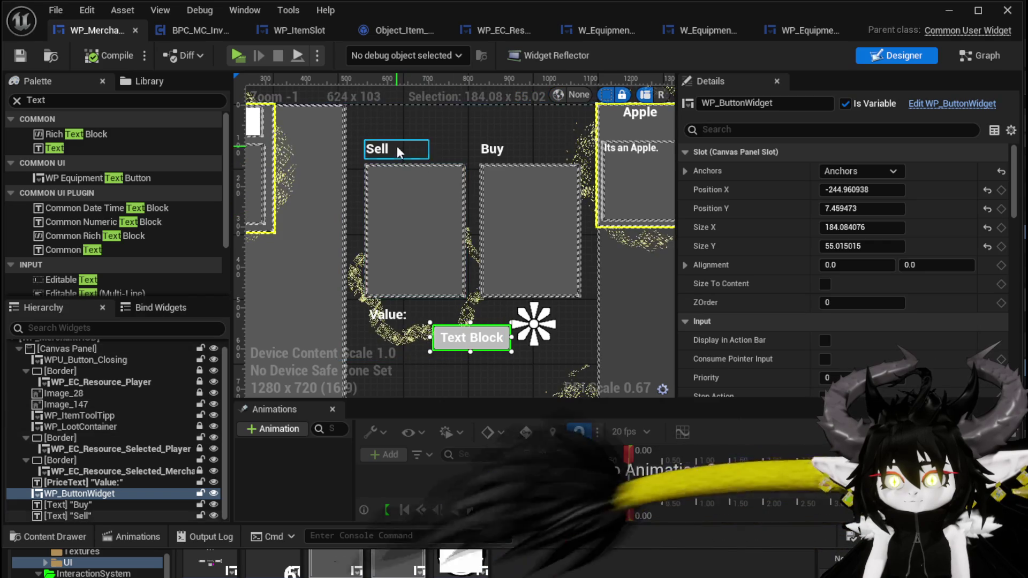
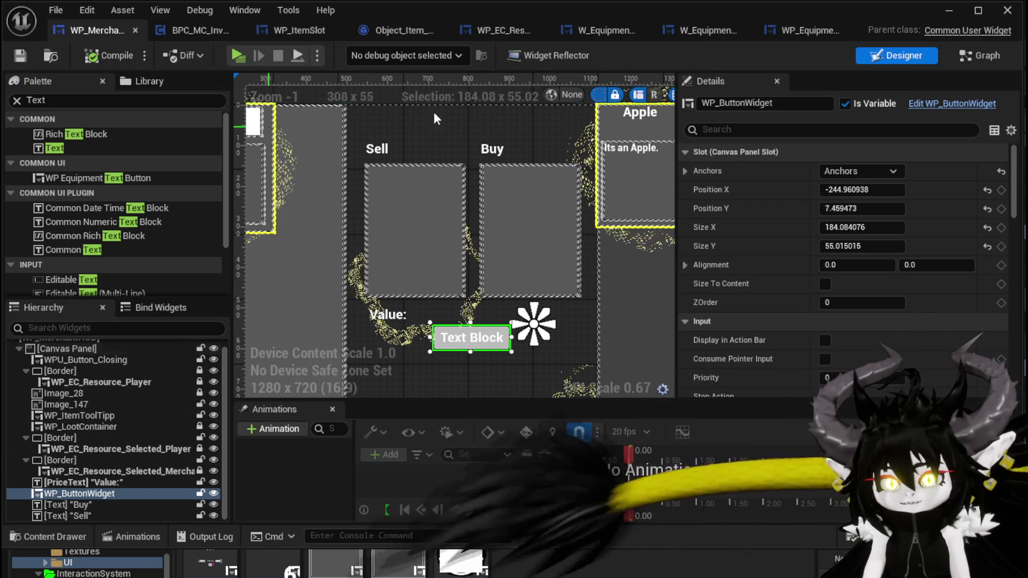
- Launch a Standalone play session, walk to the merchant and open the trade window
{"action": "left_click", "coordinate": [945, 11]}
{"action": "left_click", "coordinate": [333, 49]}
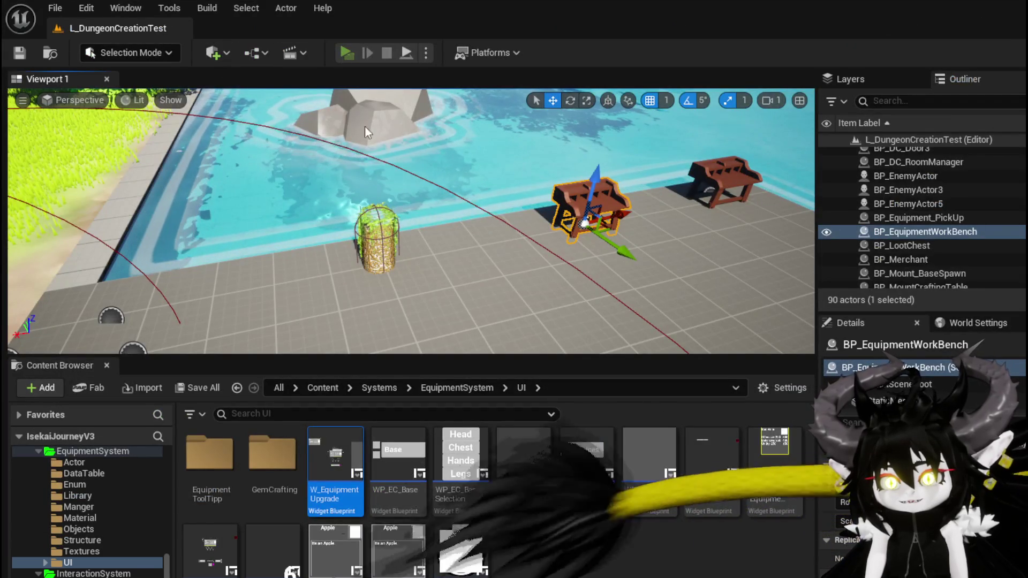
{"action": "key", "text": "w"}
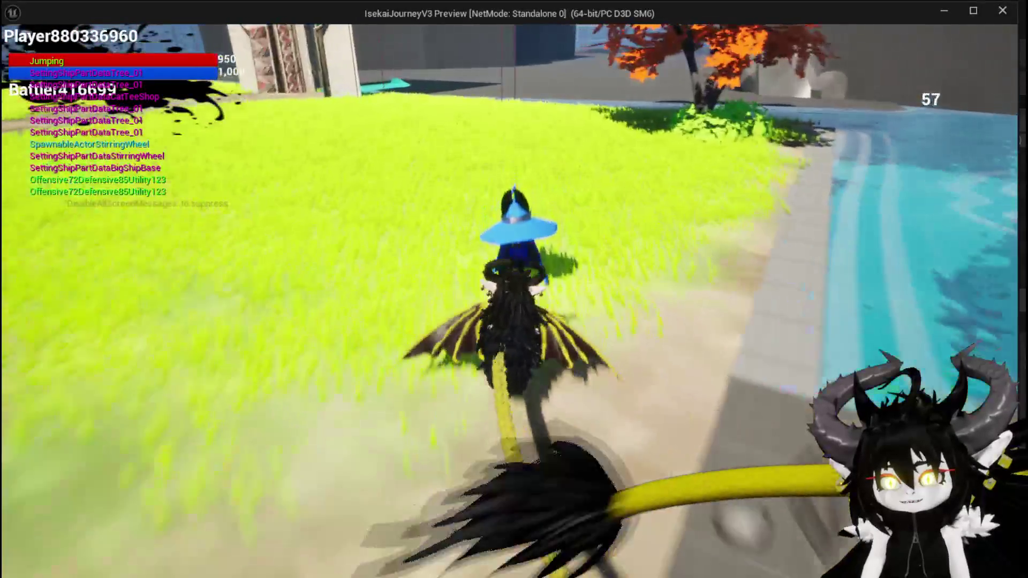
{"action": "key", "text": "e"}
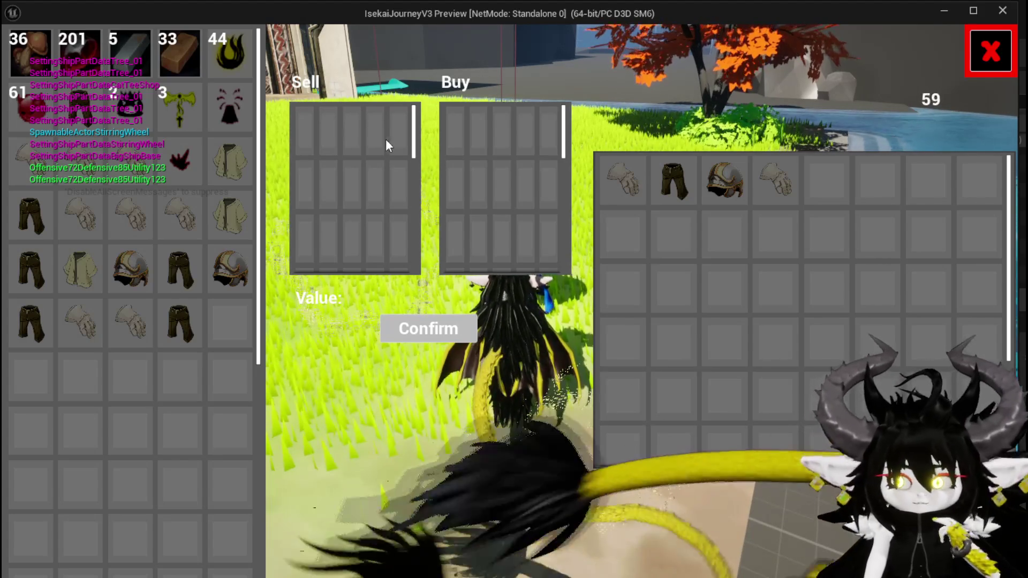
- Put iron ingots into the Sell grid (valued 150), take them back, and stop play
{"action": "left_click", "coordinate": [123, 63]}
{"action": "left_click", "coordinate": [123, 63]}
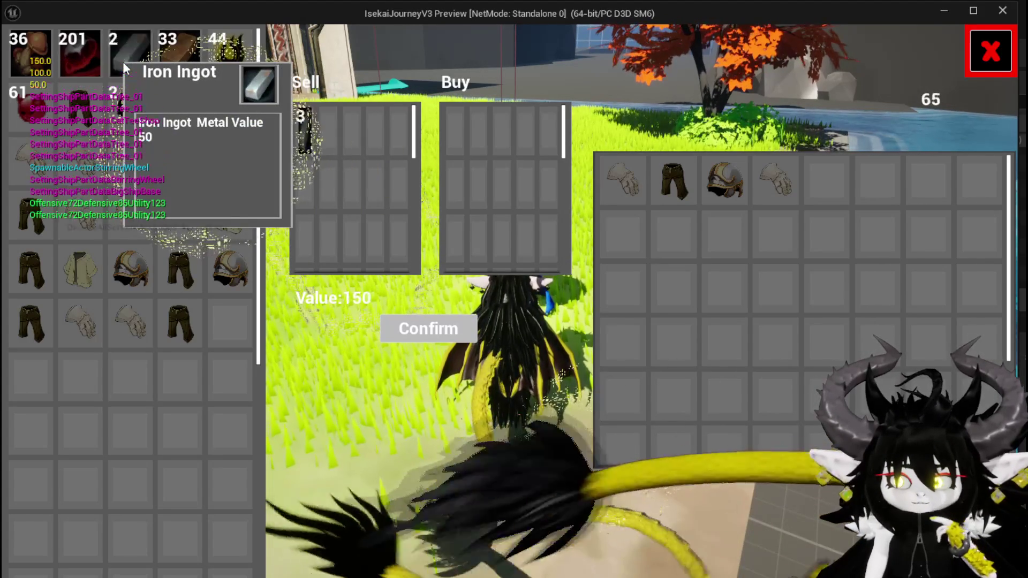
{"action": "left_click", "coordinate": [123, 62]}
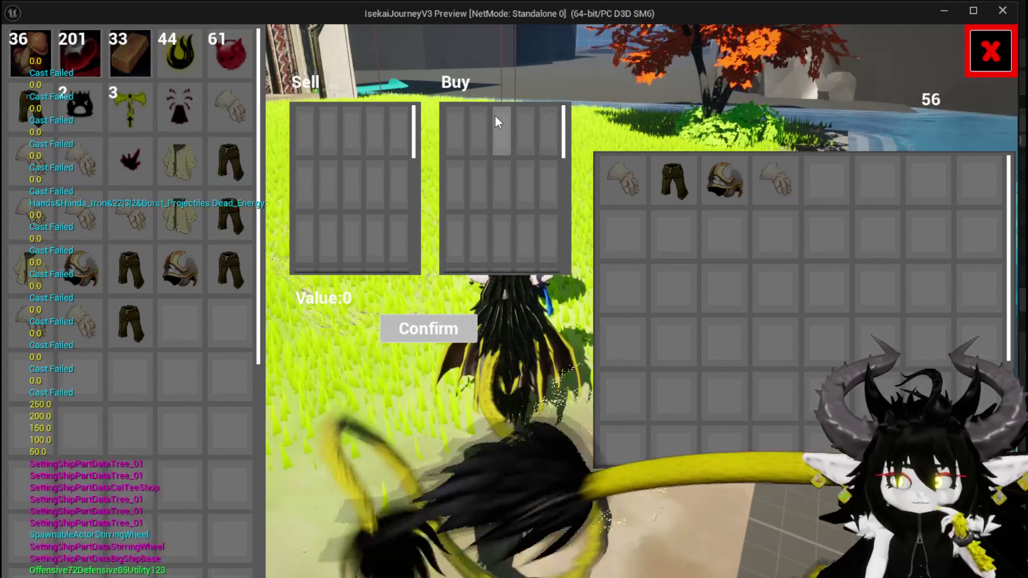
{"action": "key", "text": "Escape"}
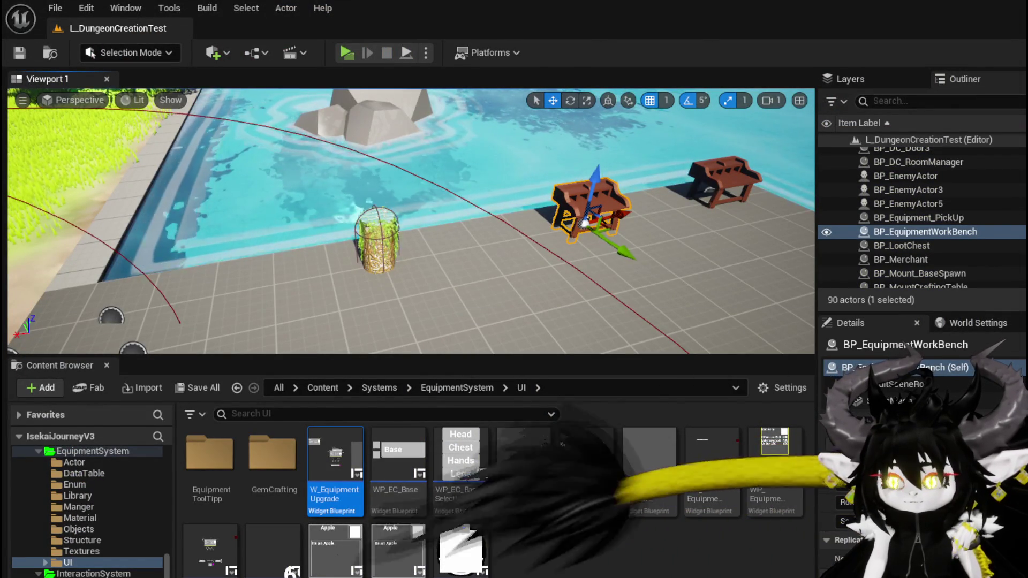
- Open the WP_ItemSlot event graph, relaunch Standalone play and open the merchant's trade window
{"action": "key", "text": "alt+Tab"}
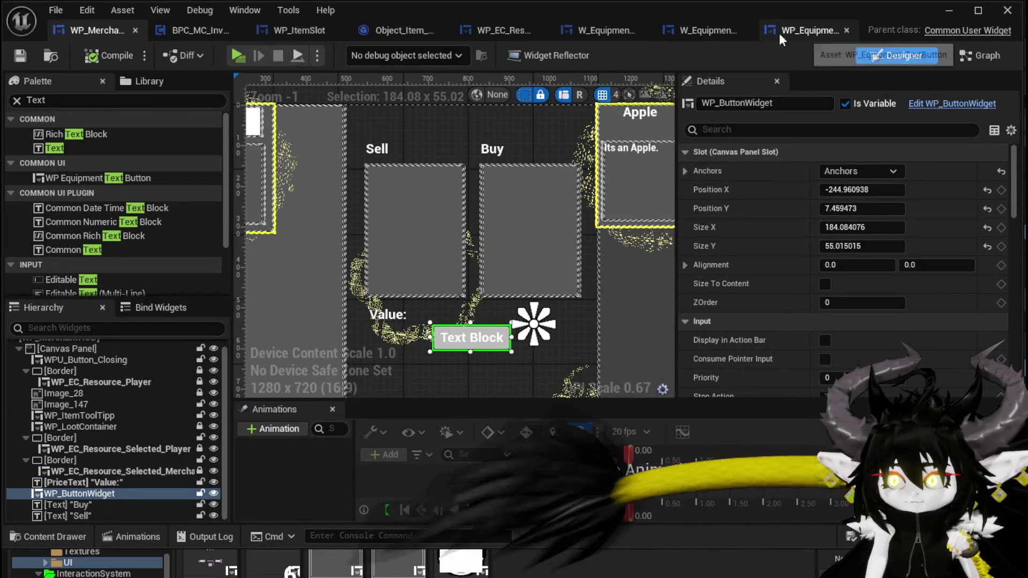
{"action": "left_click", "coordinate": [280, 32]}
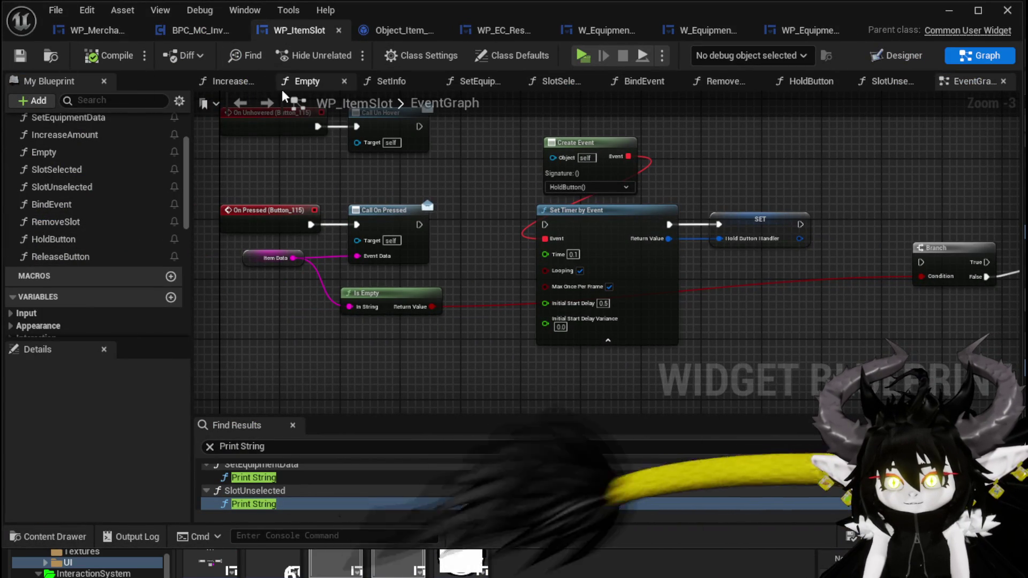
{"action": "left_click", "coordinate": [946, 12]}
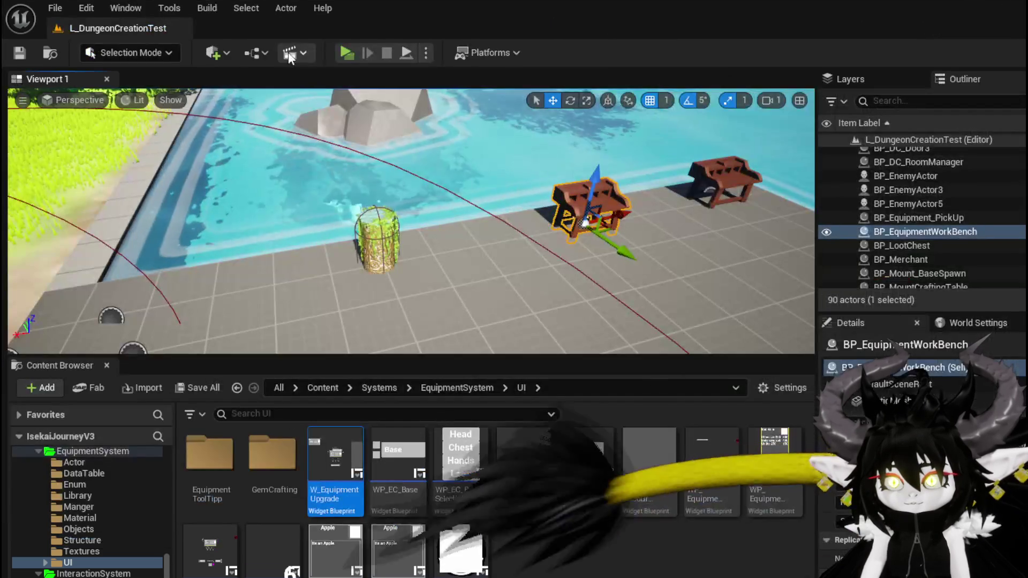
{"action": "left_click", "coordinate": [353, 53]}
{"action": "key", "text": "w"}
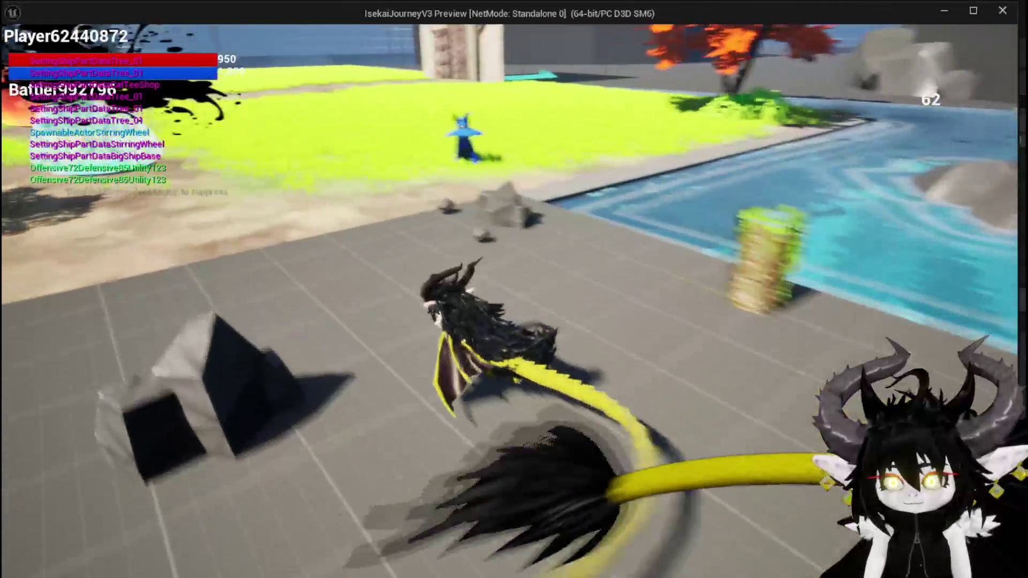
{"action": "key", "text": "e"}
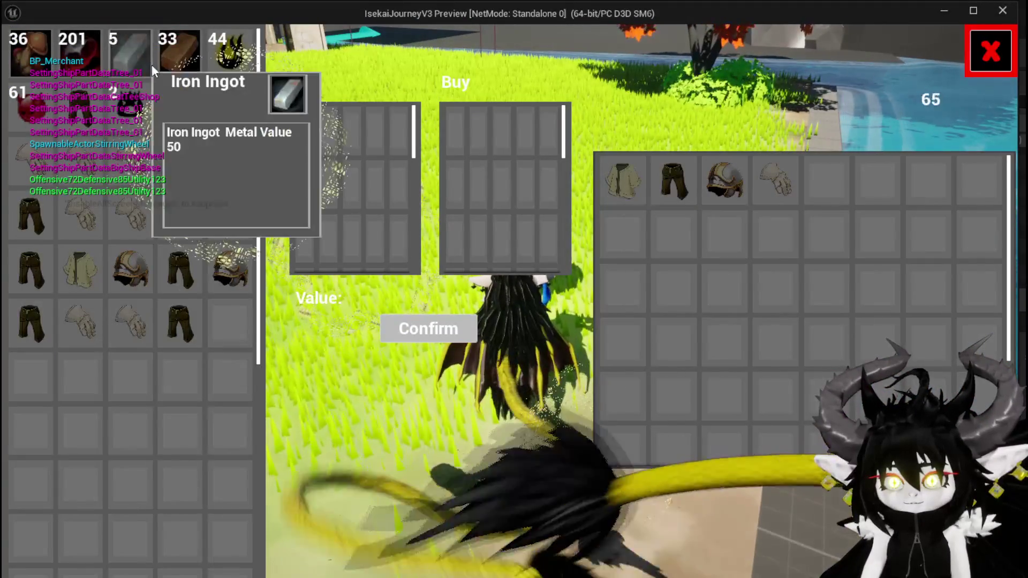
- Add 12 copper ingots to the Sell grid, bringing the Value to 360
{"action": "left_click", "coordinate": [173, 53]}
{"action": "left_click", "coordinate": [174, 53]}
{"action": "left_click", "coordinate": [173, 53]}
{"action": "left_click", "coordinate": [173, 53]}
{"action": "left_click", "coordinate": [174, 53]}
{"action": "left_click", "coordinate": [173, 53]}
{"action": "left_click", "coordinate": [173, 53]}
{"action": "left_click", "coordinate": [174, 53]}
{"action": "left_click", "coordinate": [174, 53]}
{"action": "left_click", "coordinate": [173, 53]}
{"action": "left_click", "coordinate": [173, 53]}
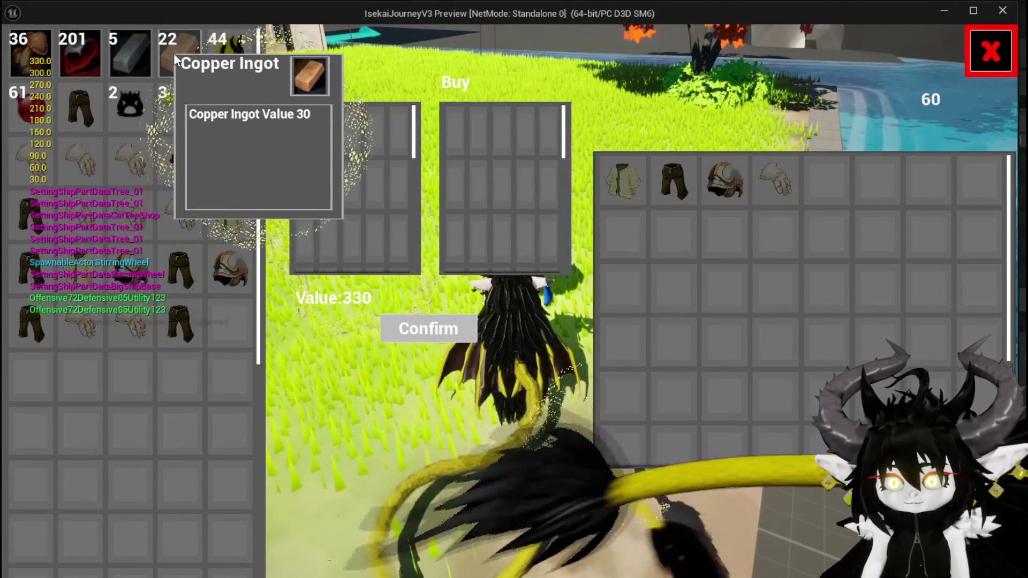
{"action": "left_click", "coordinate": [174, 53]}
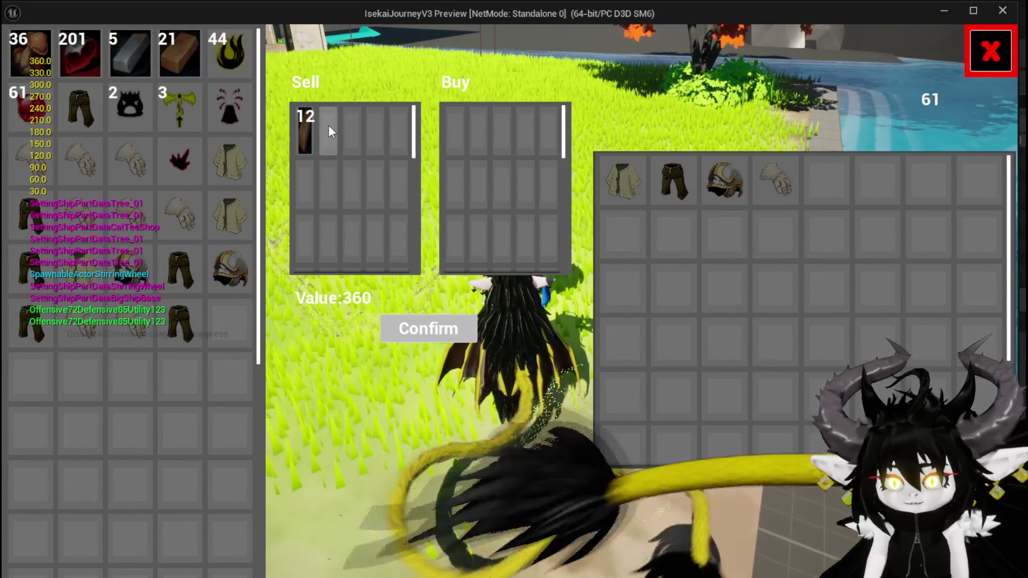
- Buy three merchant items including the head piece and Iron_Hands, dropping Value to -107, then stop play
{"action": "left_click", "coordinate": [646, 193]}
{"action": "left_click", "coordinate": [675, 193]}
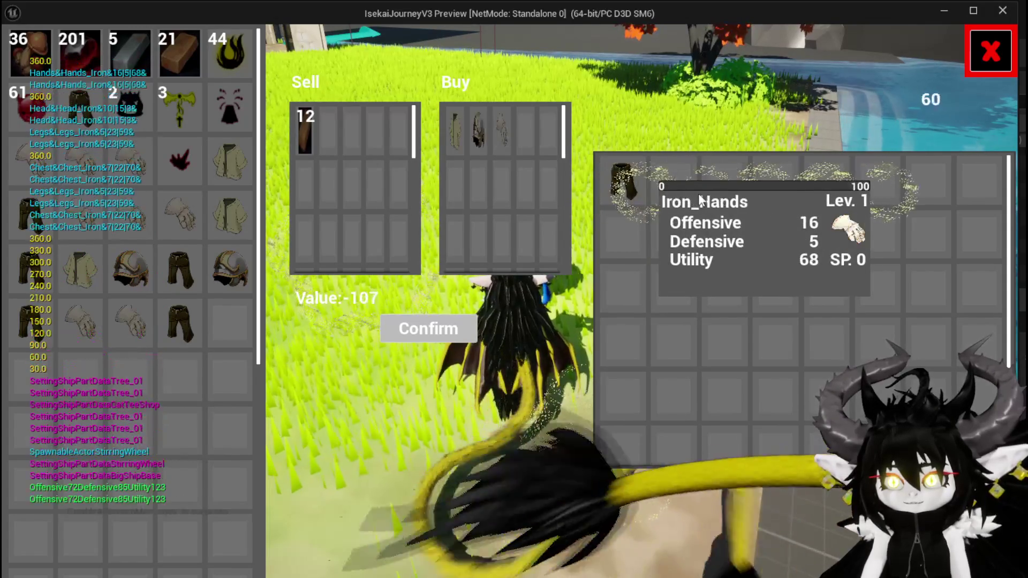
{"action": "left_click", "coordinate": [676, 193]}
{"action": "key", "text": "Escape"}
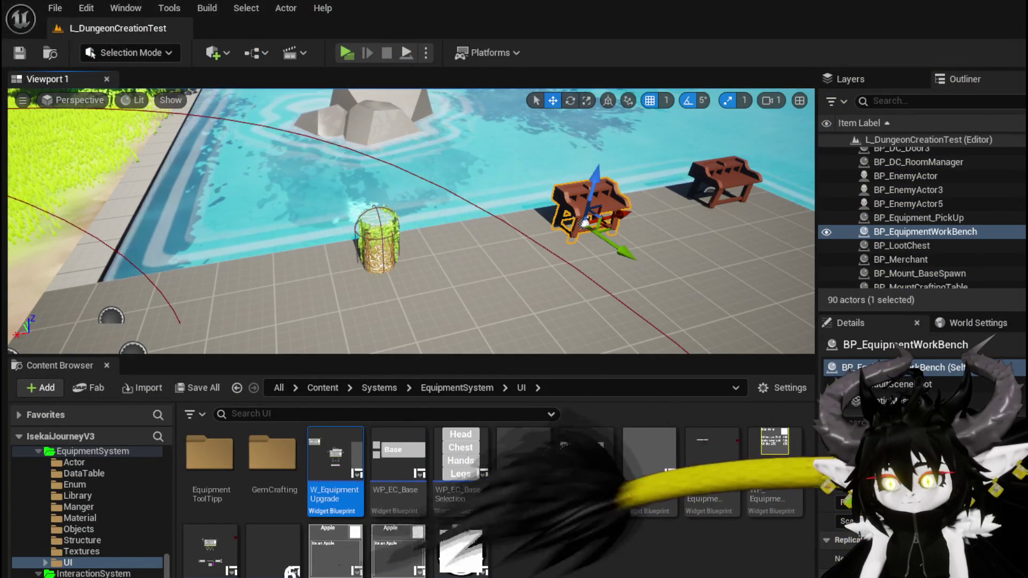
- Inspect the Sell grid border and WP_EC_Resource_Selected_Player widget in WP_MerchantHUD's layout
{"action": "key", "text": "alt+Tab"}
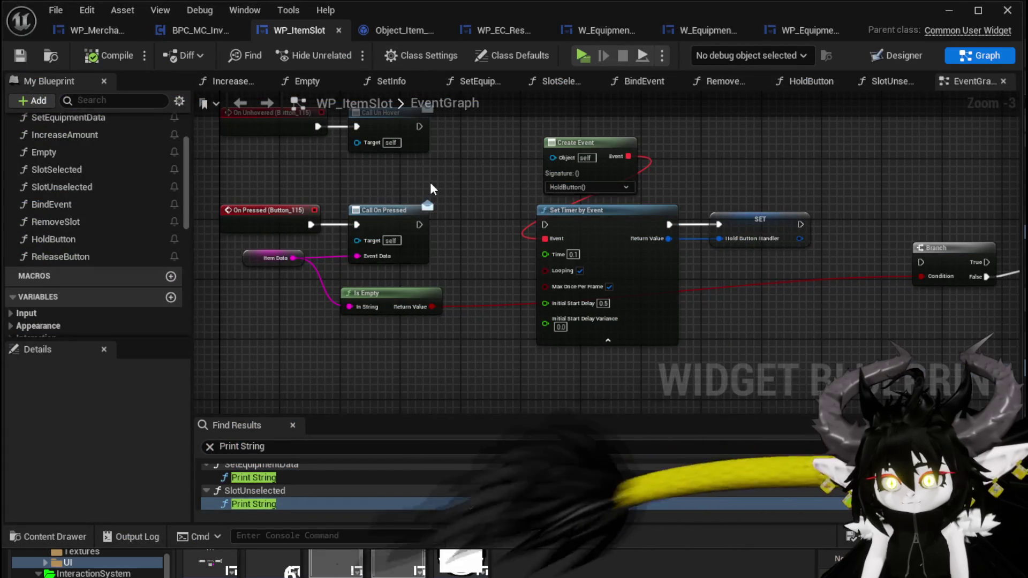
{"action": "left_click", "coordinate": [83, 28]}
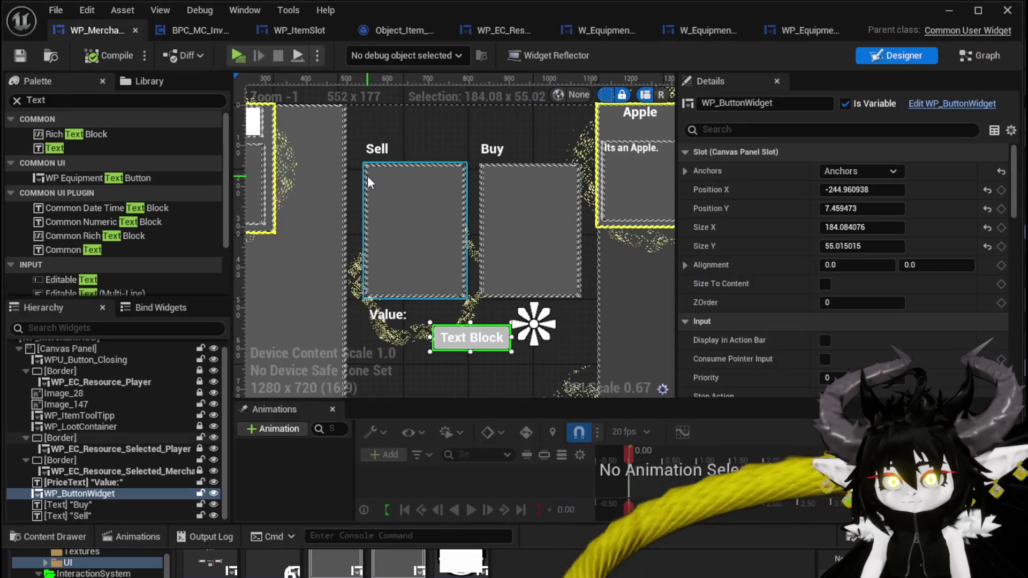
{"action": "left_click", "coordinate": [400, 210]}
{"action": "left_click", "coordinate": [125, 447]}
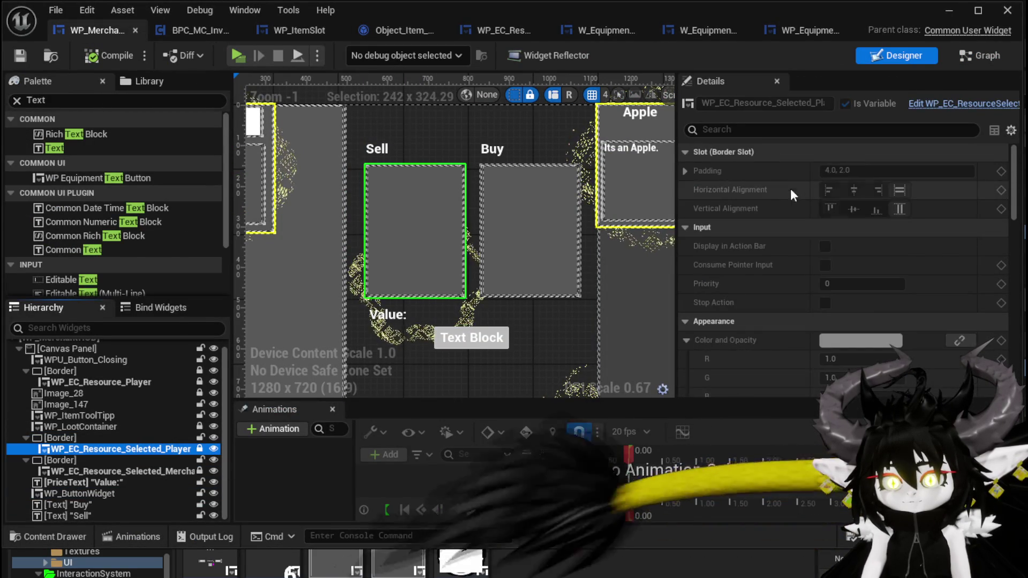
{"action": "left_click", "coordinate": [980, 60]}
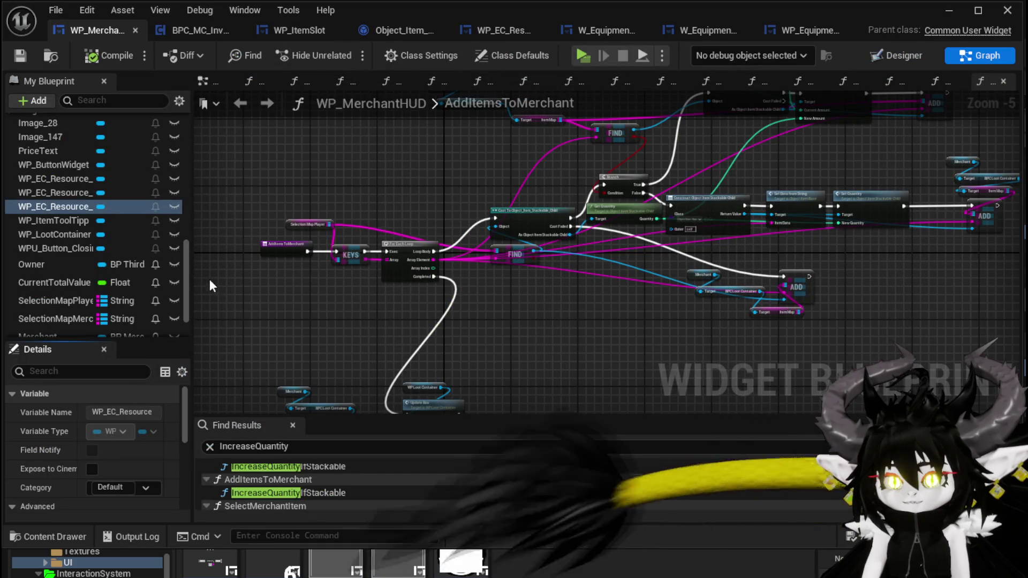
{"action": "scroll", "coordinate": [82, 194], "scroll_direction": "up", "scroll_amount": 5}
{"action": "scroll", "coordinate": [83, 197], "scroll_direction": "up", "scroll_amount": 5}
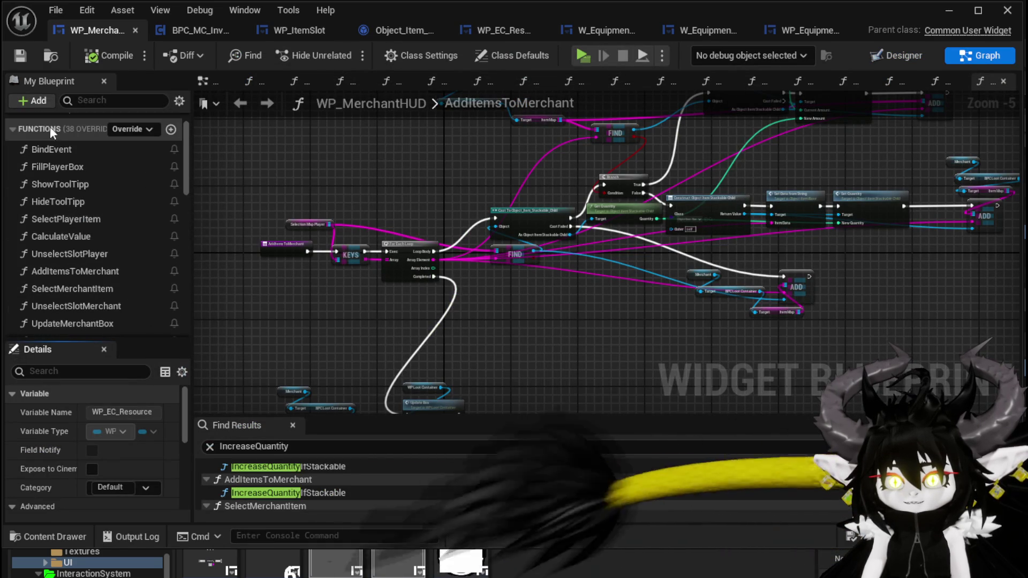
- In BindEvent, add a Set Max Column node for the player selection grid
{"action": "double_click", "coordinate": [66, 149]}
{"action": "left_click_drag", "start_coordinate": [204, 177], "coordinate": [751, 213]}
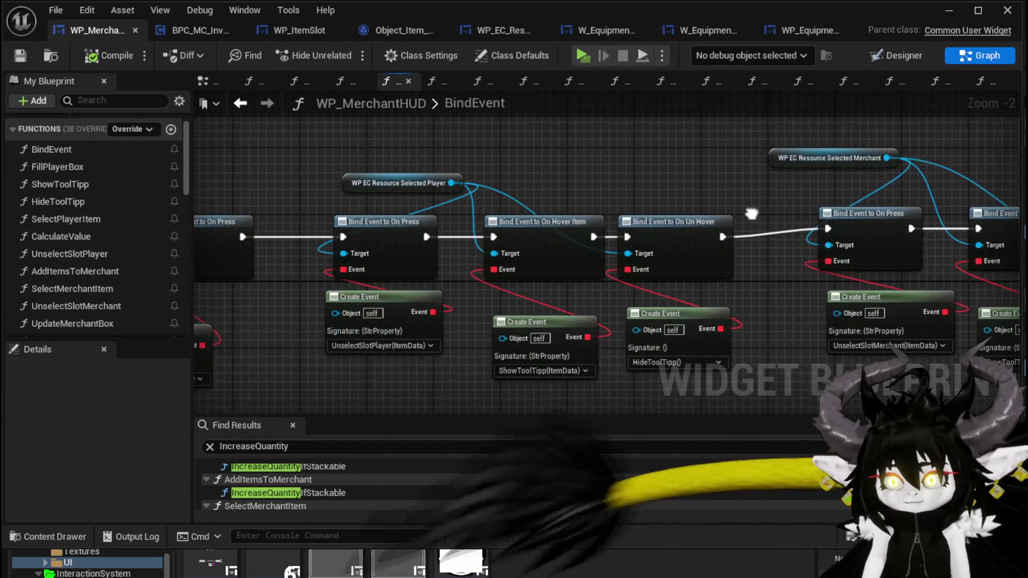
{"action": "mouse_move", "coordinate": [369, 183]}
{"action": "left_mouse_down"}
{"action": "mouse_move", "coordinate": [333, 158]}
{"action": "mouse_move", "coordinate": [315, 183]}
{"action": "mouse_move", "coordinate": [500, 182]}
{"action": "left_mouse_up"}
{"action": "type", "text": "Set C"}
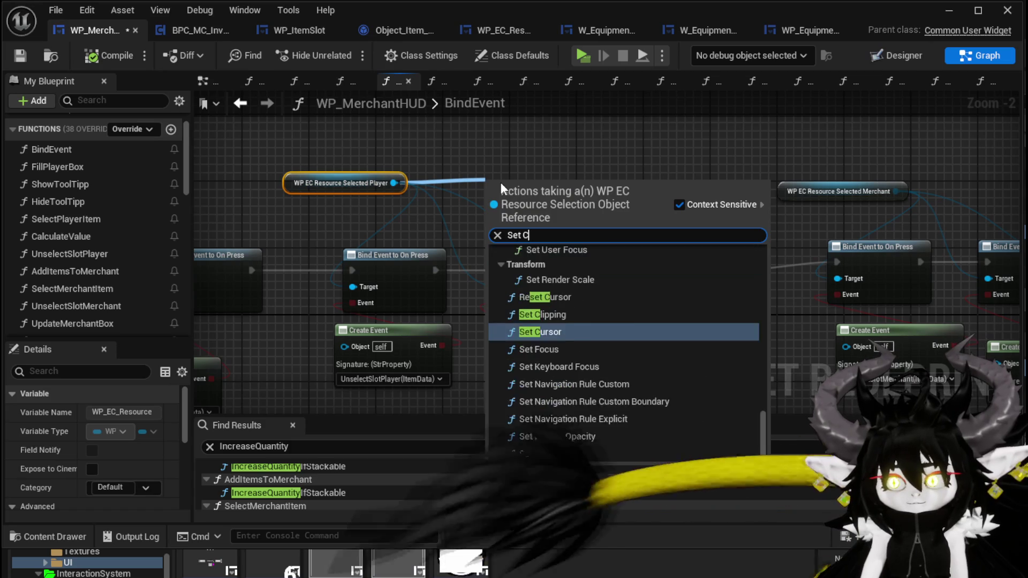
{"action": "type", "text": "o"}
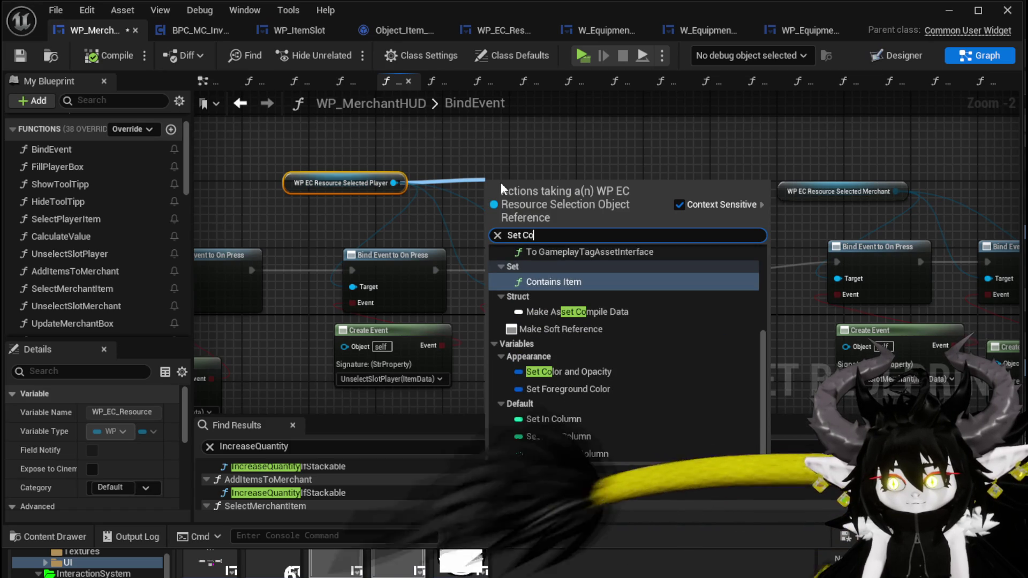
{"action": "left_click", "coordinate": [568, 437]}
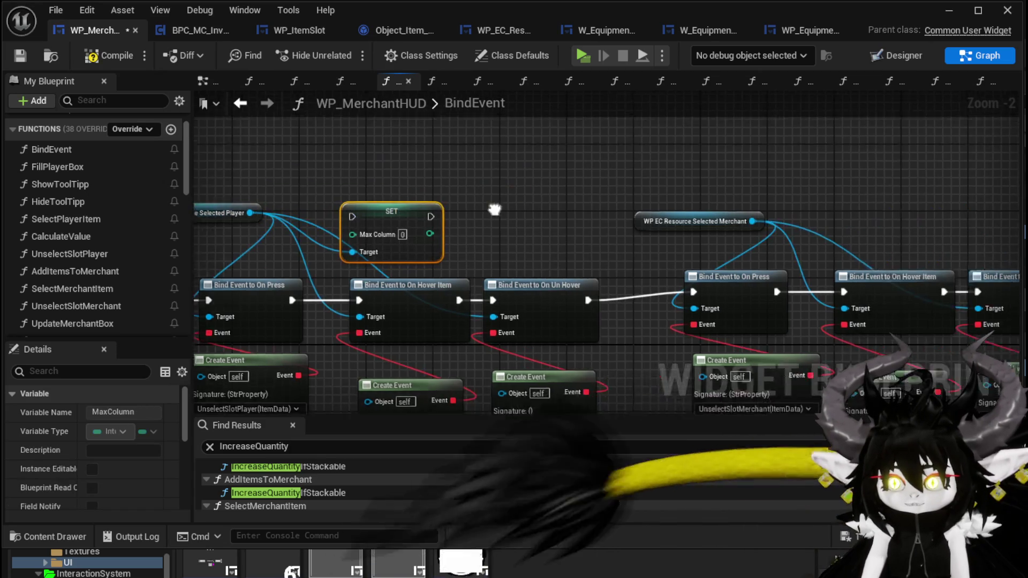
- Add a Set Max Column node for the merchant grid, chain it after the first, and arrange both
{"action": "left_click_drag", "start_coordinate": [696, 230], "coordinate": [792, 181]}
{"action": "type", "text": "Se"}
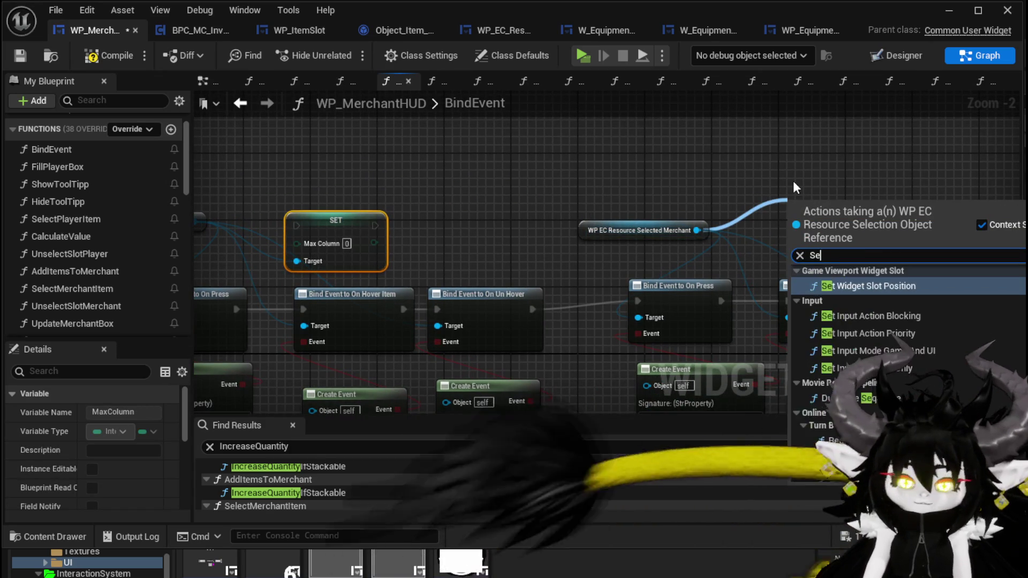
{"action": "type", "text": "t Max"}
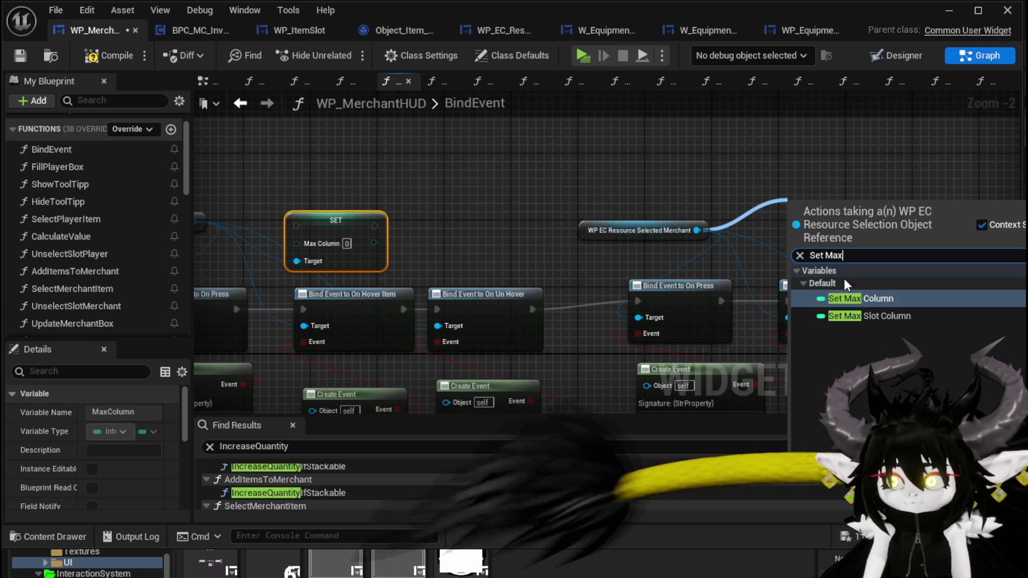
{"action": "left_click", "coordinate": [865, 297]}
{"action": "mouse_move", "coordinate": [375, 225]}
{"action": "left_mouse_down"}
{"action": "mouse_move", "coordinate": [849, 204]}
{"action": "mouse_move", "coordinate": [802, 209]}
{"action": "left_mouse_up"}
{"action": "left_click_drag", "start_coordinate": [336, 220], "coordinate": [802, 168]}
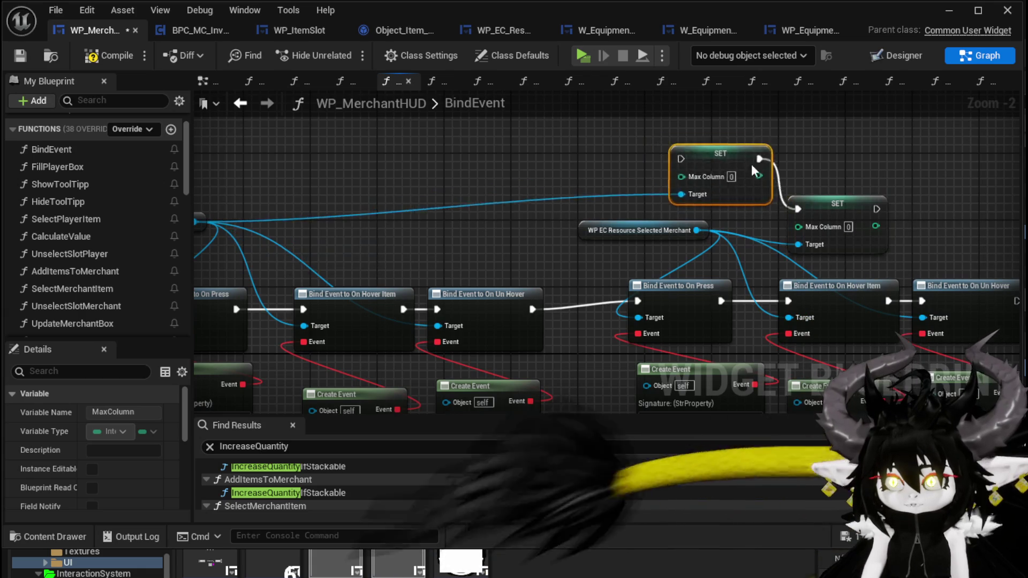
{"action": "mouse_move", "coordinate": [383, 140]}
{"action": "left_mouse_down"}
{"action": "mouse_move", "coordinate": [370, 217]}
{"action": "mouse_move", "coordinate": [730, 275]}
{"action": "left_mouse_up"}
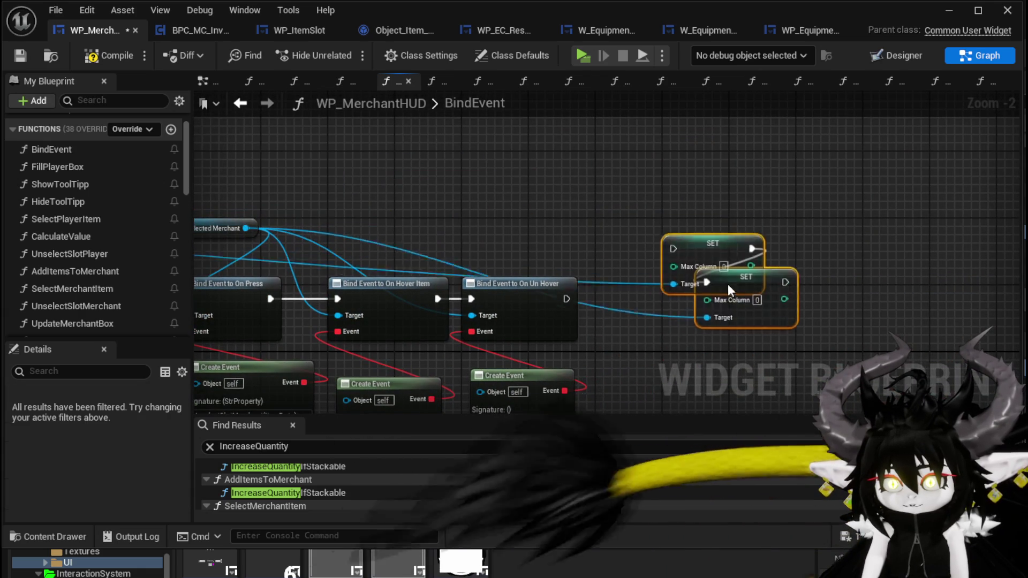
{"action": "scroll", "coordinate": [696, 276], "scroll_direction": "up", "scroll_amount": 2}
{"action": "left_click_drag", "start_coordinate": [781, 336], "coordinate": [900, 298]}
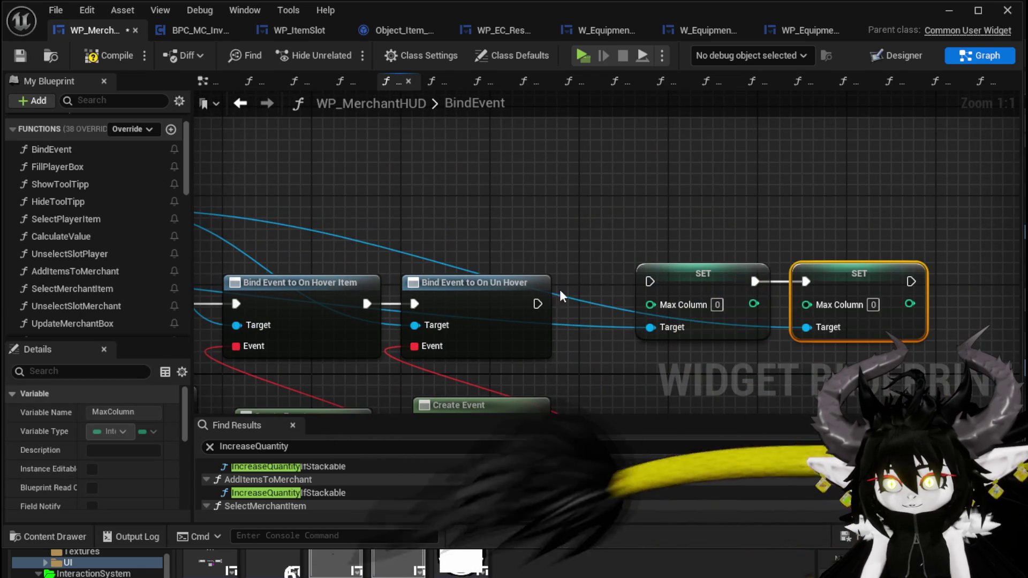
- Wire On Un Hover into the first SET, pass its Max Column 3 to the second, and compile
{"action": "left_click_drag", "start_coordinate": [538, 304], "coordinate": [649, 281]}
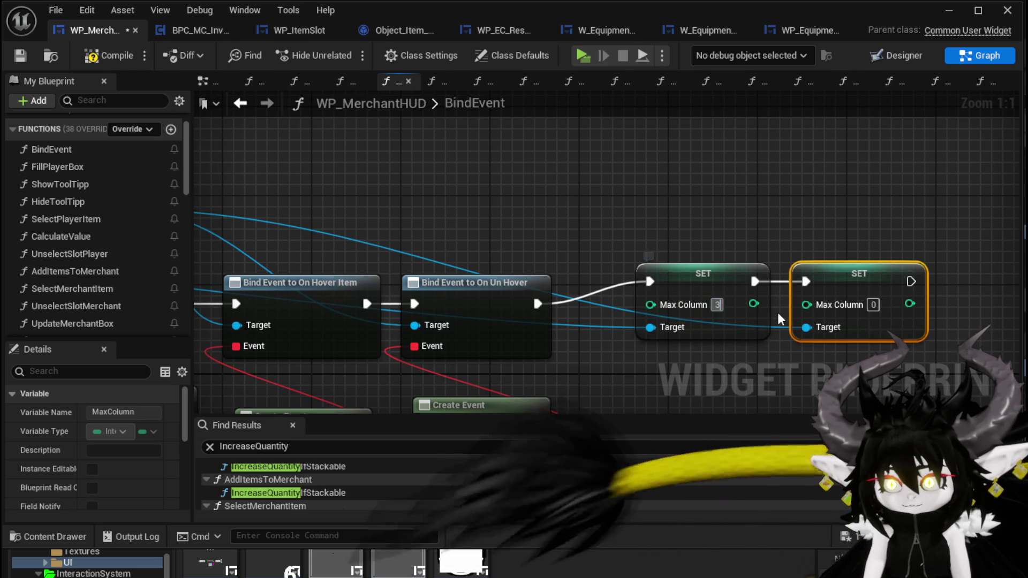
{"action": "left_click_drag", "start_coordinate": [752, 307], "coordinate": [805, 305]}
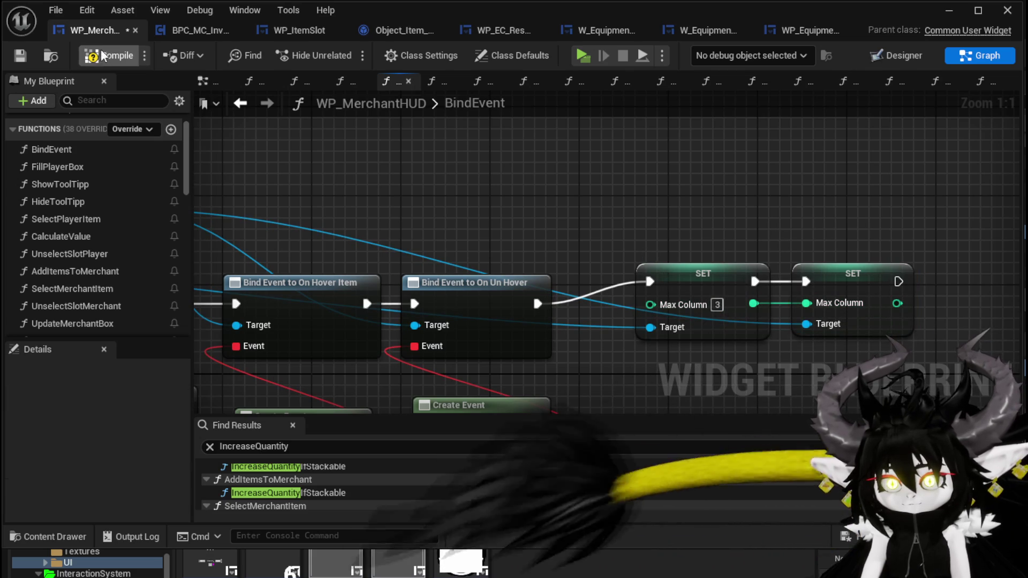
{"action": "left_click", "coordinate": [17, 60]}
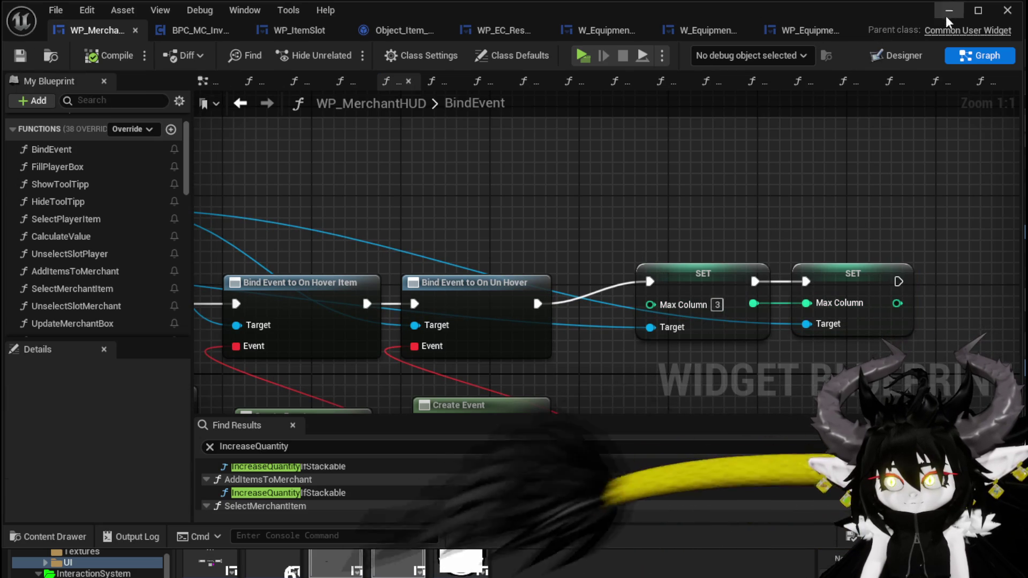
{"action": "left_click", "coordinate": [947, 11]}
{"action": "left_click", "coordinate": [353, 53]}
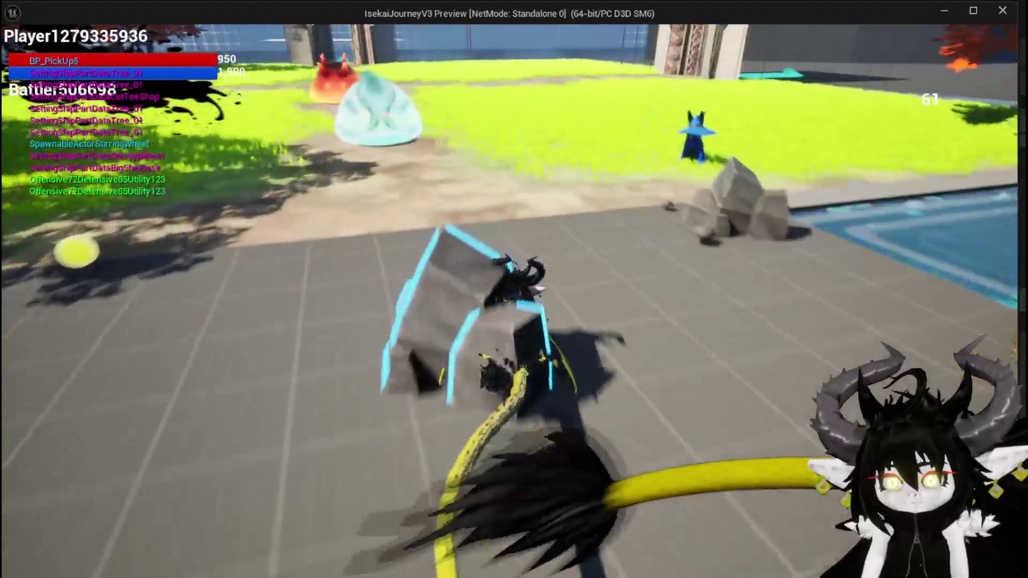
{"action": "key", "text": "w"}
{"action": "key", "text": "e"}
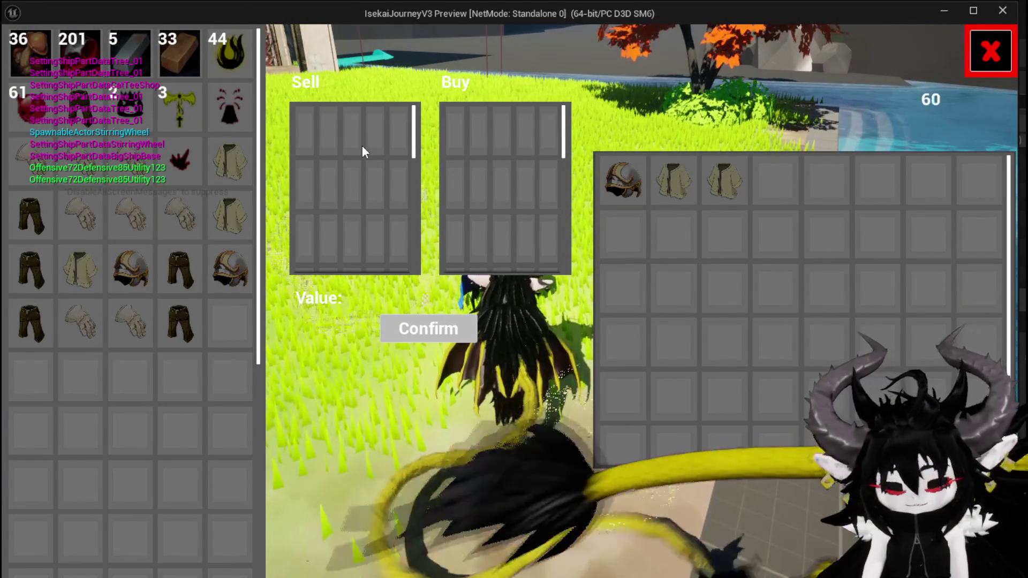
{"action": "key", "text": "Escape"}
{"action": "key", "text": "ctrl+s"}
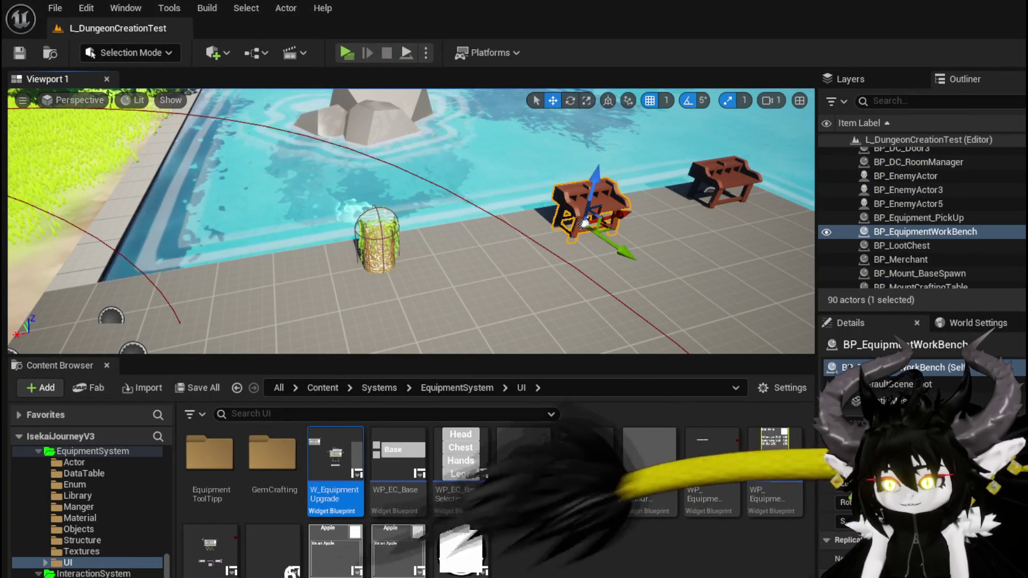
{"action": "key", "text": "alt+Tab"}
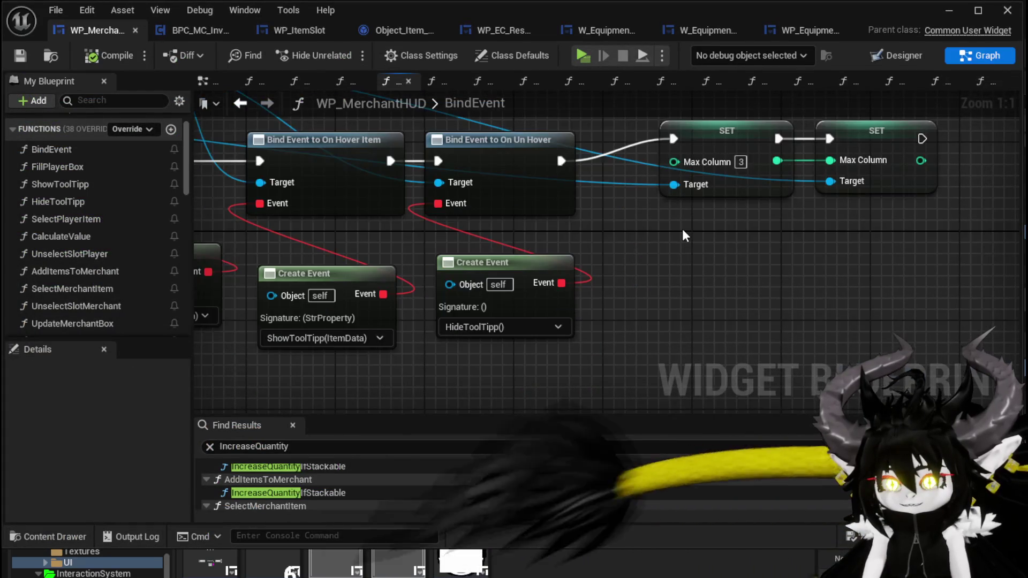
- Review the Bind Event chain and both Max Column SET nodes in BindEvent
{"action": "scroll", "coordinate": [682, 229], "scroll_direction": "down", "scroll_amount": 1}
{"action": "mouse_move", "coordinate": [656, 286]}
{"action": "left_mouse_down"}
{"action": "mouse_move", "coordinate": [773, 323]}
{"action": "mouse_move", "coordinate": [535, 192]}
{"action": "mouse_move", "coordinate": [943, 185]}
{"action": "mouse_move", "coordinate": [194, 219]}
{"action": "mouse_move", "coordinate": [388, 225]}
{"action": "left_mouse_up"}
{"action": "scroll", "coordinate": [535, 192], "scroll_direction": "down", "scroll_amount": 2}
{"action": "scroll", "coordinate": [416, 223], "scroll_direction": "up", "scroll_amount": 2}
{"action": "scroll", "coordinate": [586, 188], "scroll_direction": "down", "scroll_amount": 1}
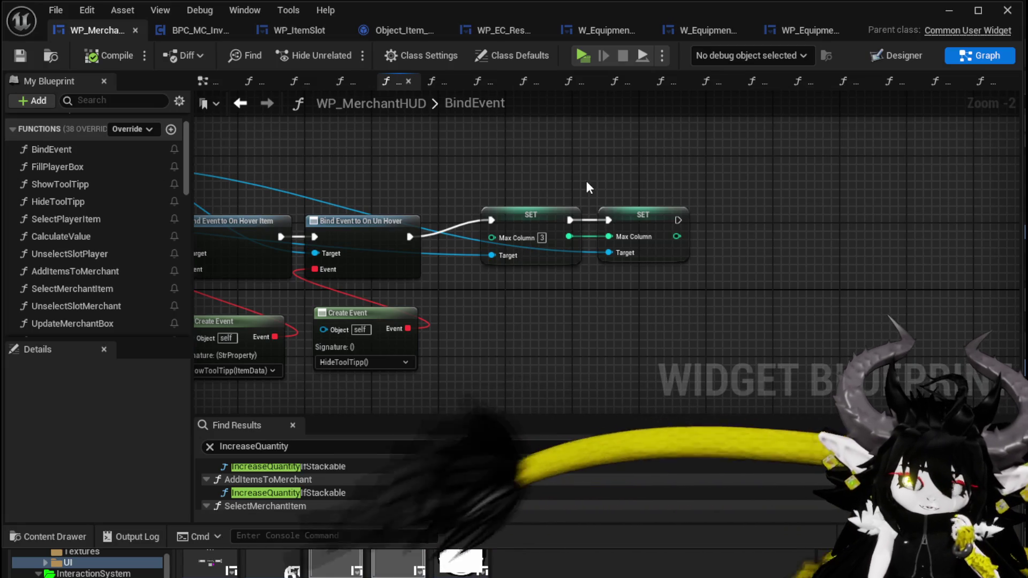
{"action": "left_click_drag", "start_coordinate": [537, 177], "coordinate": [638, 278]}
{"action": "mouse_move", "coordinate": [518, 219]}
{"action": "left_mouse_down"}
{"action": "mouse_move", "coordinate": [562, 264]}
{"action": "mouse_move", "coordinate": [729, 284]}
{"action": "mouse_move", "coordinate": [695, 217]}
{"action": "left_mouse_up"}
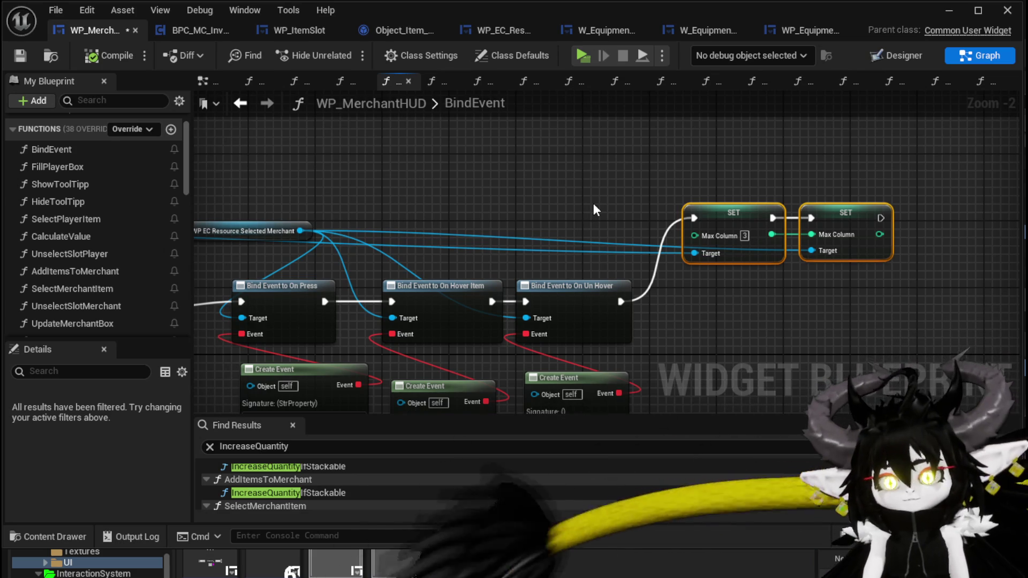
{"action": "mouse_move", "coordinate": [631, 184]}
{"action": "left_mouse_down"}
{"action": "mouse_move", "coordinate": [770, 155]}
{"action": "mouse_move", "coordinate": [765, 139]}
{"action": "mouse_move", "coordinate": [654, 150]}
{"action": "mouse_move", "coordinate": [722, 200]}
{"action": "mouse_move", "coordinate": [659, 154]}
{"action": "mouse_move", "coordinate": [339, 163]}
{"action": "left_mouse_up"}
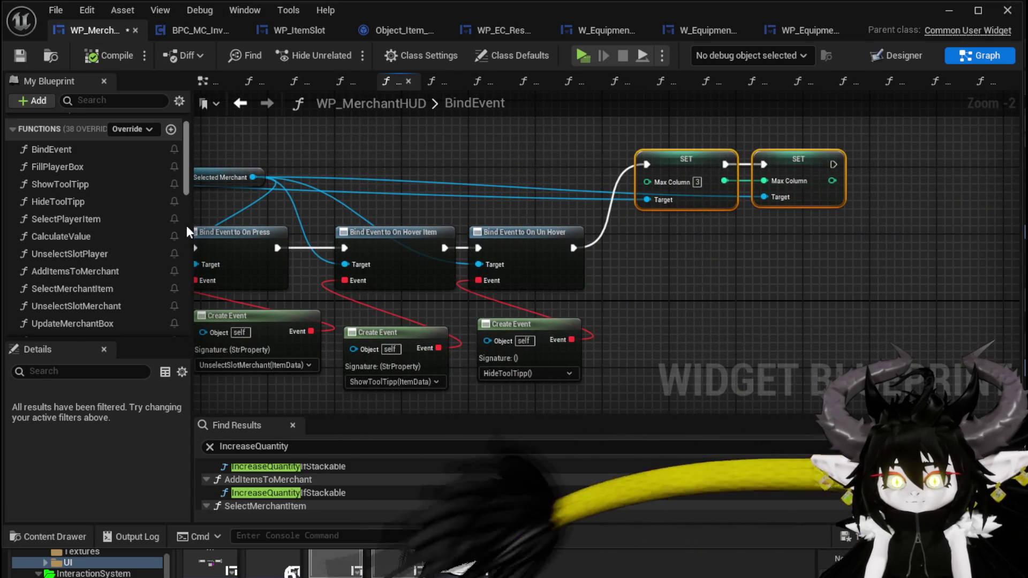
- Open SelectPlayerItem, then follow its Add Full Map call into the AddFullMap graph
{"action": "double_click", "coordinate": [122, 217]}
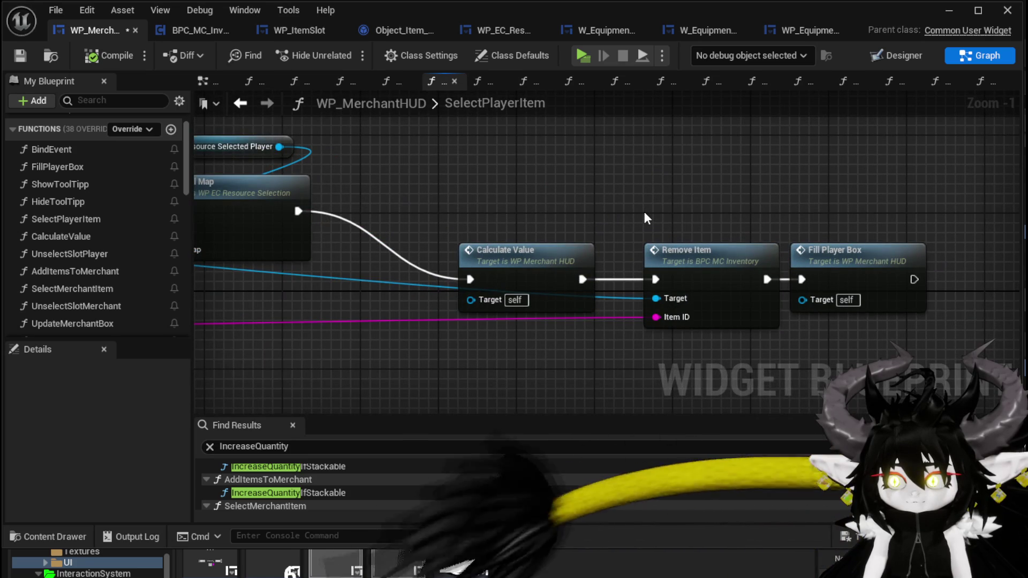
{"action": "left_click_drag", "start_coordinate": [641, 211], "coordinate": [824, 216]}
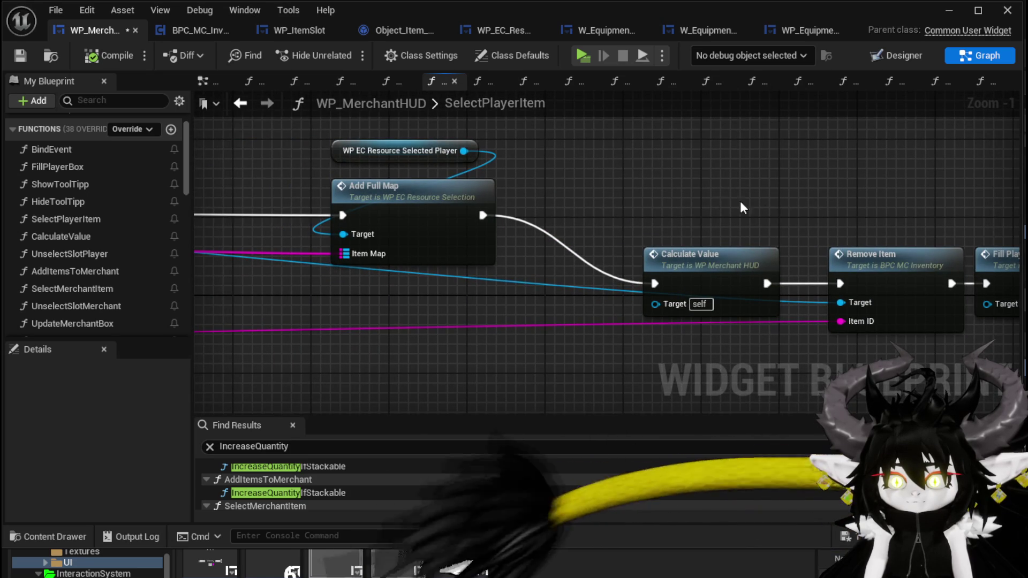
{"action": "double_click", "coordinate": [429, 204]}
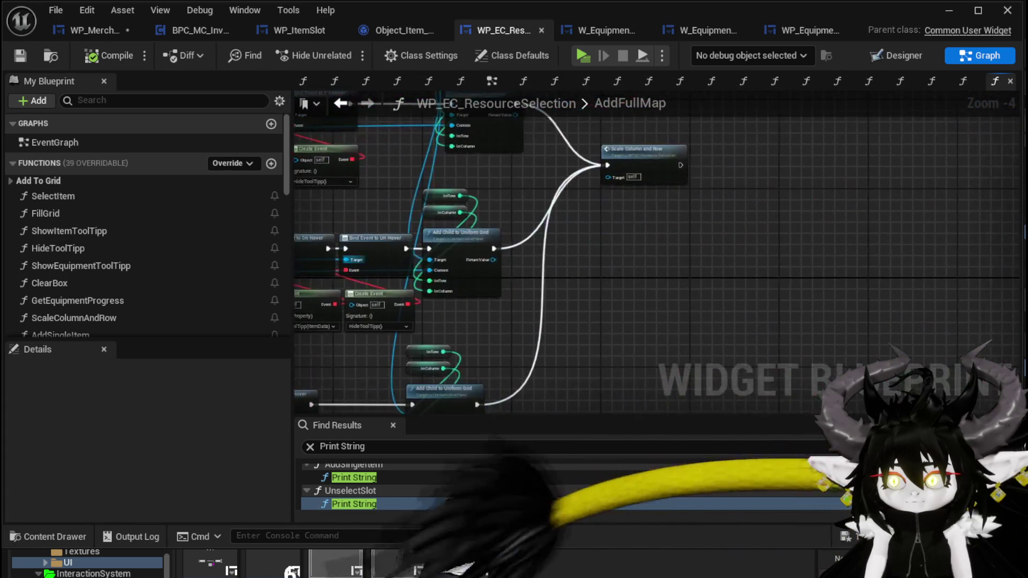
- Open the Scale Column and Row function graph from AddFullMap
{"action": "scroll", "coordinate": [616, 214], "scroll_direction": "up", "scroll_amount": 3}
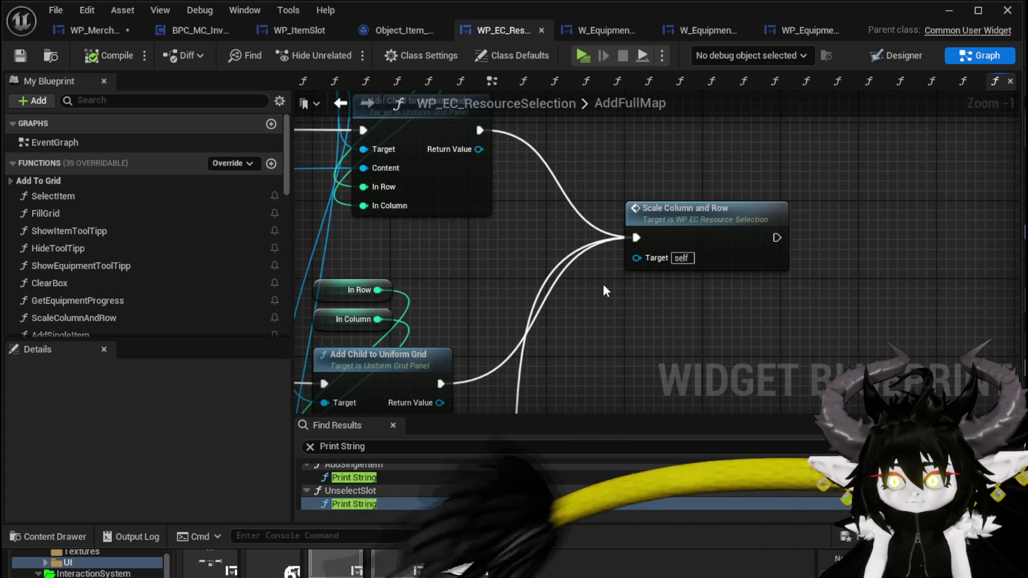
{"action": "scroll", "coordinate": [629, 300], "scroll_direction": "down", "scroll_amount": 3}
{"action": "scroll", "coordinate": [497, 252], "scroll_direction": "up", "scroll_amount": 3}
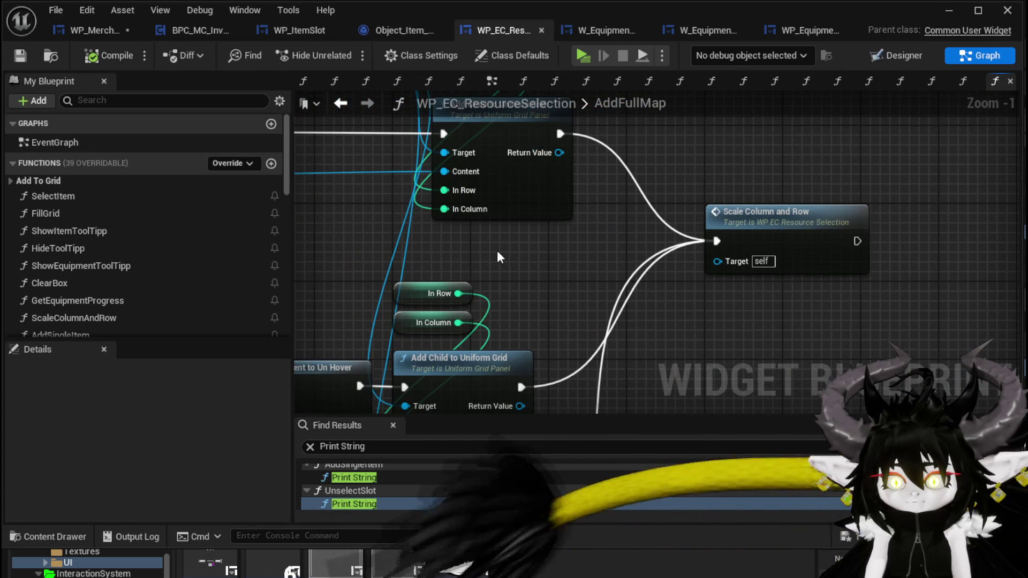
{"action": "scroll", "coordinate": [496, 251], "scroll_direction": "down", "scroll_amount": 3}
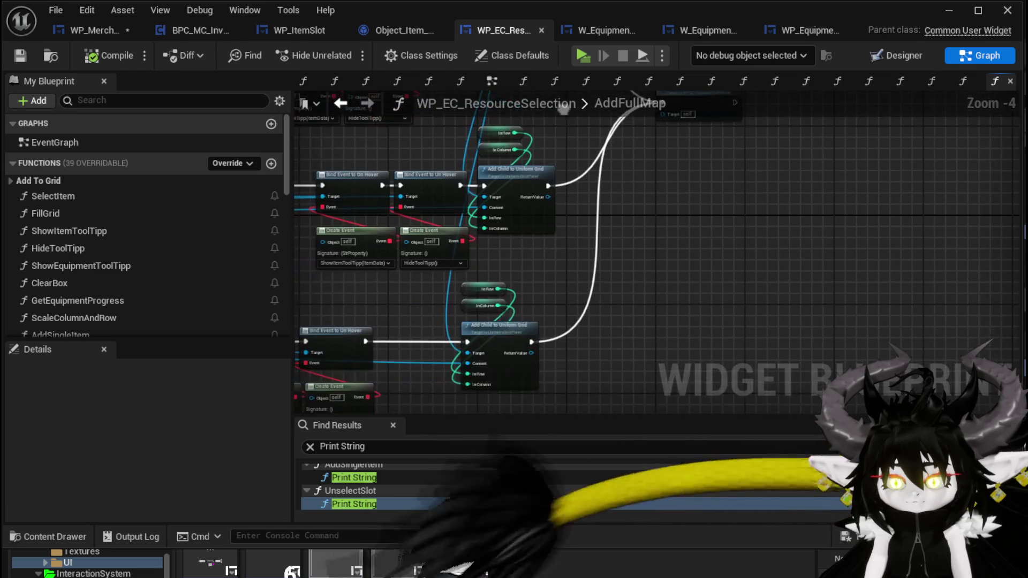
{"action": "left_click_drag", "start_coordinate": [649, 190], "coordinate": [644, 262]}
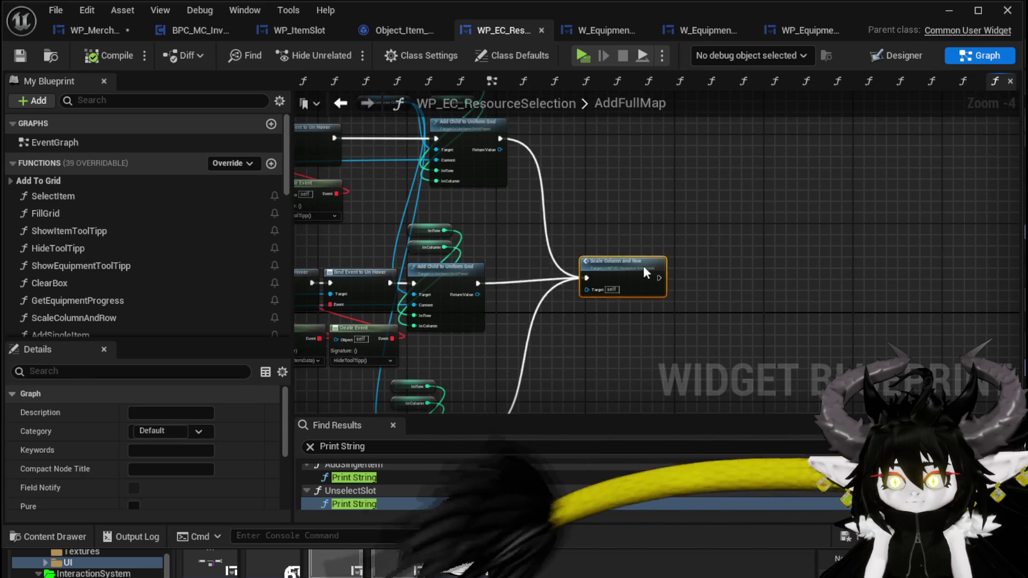
{"action": "scroll", "coordinate": [644, 262], "scroll_direction": "up", "scroll_amount": 3}
{"action": "double_click", "coordinate": [616, 287]}
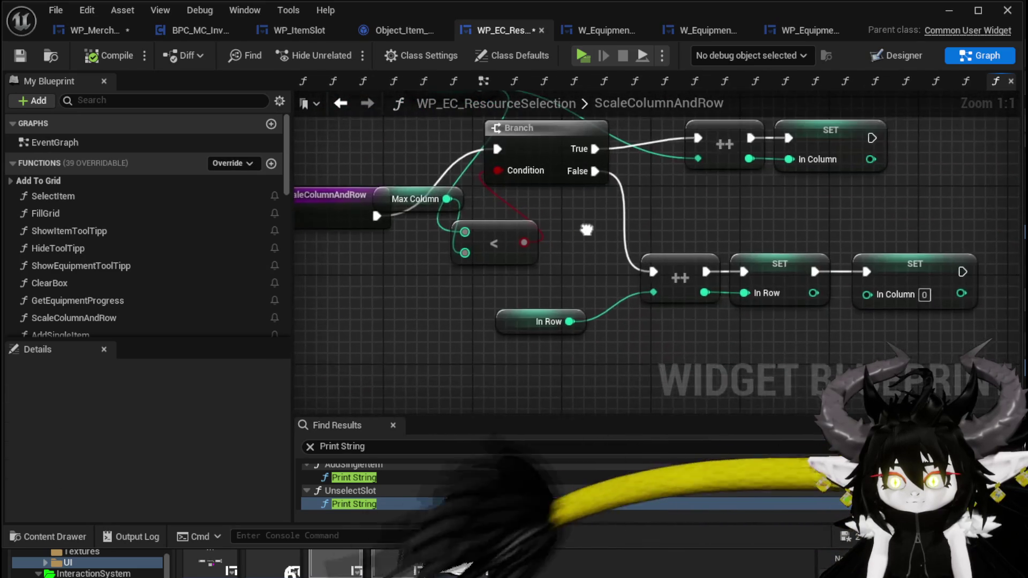
- Rearrange the ScaleColumnAndRow entry, Max Column and In Column nodes to show the whole function
{"action": "mouse_move", "coordinate": [434, 255]}
{"action": "left_mouse_down"}
{"action": "mouse_move", "coordinate": [386, 230]}
{"action": "mouse_move", "coordinate": [367, 185]}
{"action": "mouse_move", "coordinate": [368, 197]}
{"action": "left_mouse_up"}
{"action": "mouse_move", "coordinate": [487, 264]}
{"action": "left_mouse_down"}
{"action": "mouse_move", "coordinate": [411, 266]}
{"action": "mouse_move", "coordinate": [353, 297]}
{"action": "mouse_move", "coordinate": [399, 317]}
{"action": "left_mouse_up"}
{"action": "left_click", "coordinate": [514, 149]}
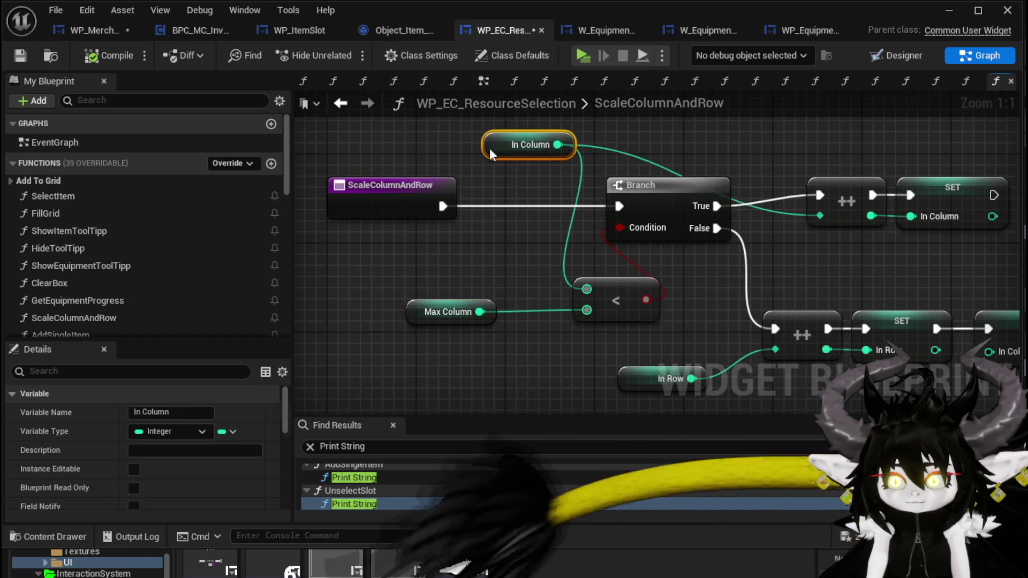
{"action": "left_click_drag", "start_coordinate": [513, 148], "coordinate": [479, 149]}
{"action": "scroll", "coordinate": [508, 211], "scroll_direction": "down", "scroll_amount": 1}
{"action": "left_click_drag", "start_coordinate": [485, 191], "coordinate": [529, 213]}
- Save WP_EC_ResourceSelection, then save WP_MerchantHUD
{"action": "left_click", "coordinate": [355, 228]}
{"action": "left_click", "coordinate": [21, 55]}
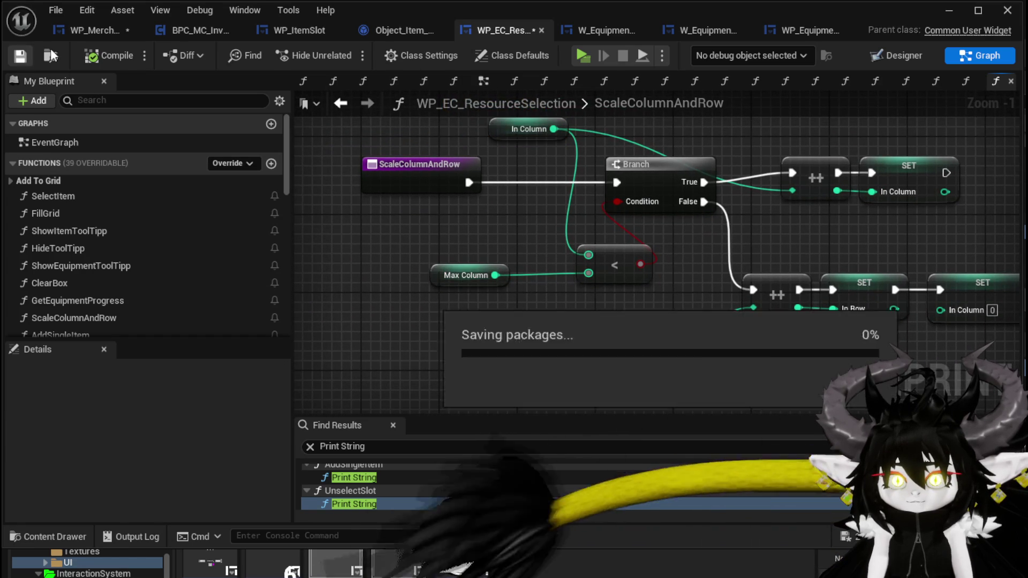
{"action": "left_click", "coordinate": [76, 35]}
{"action": "left_click", "coordinate": [20, 59]}
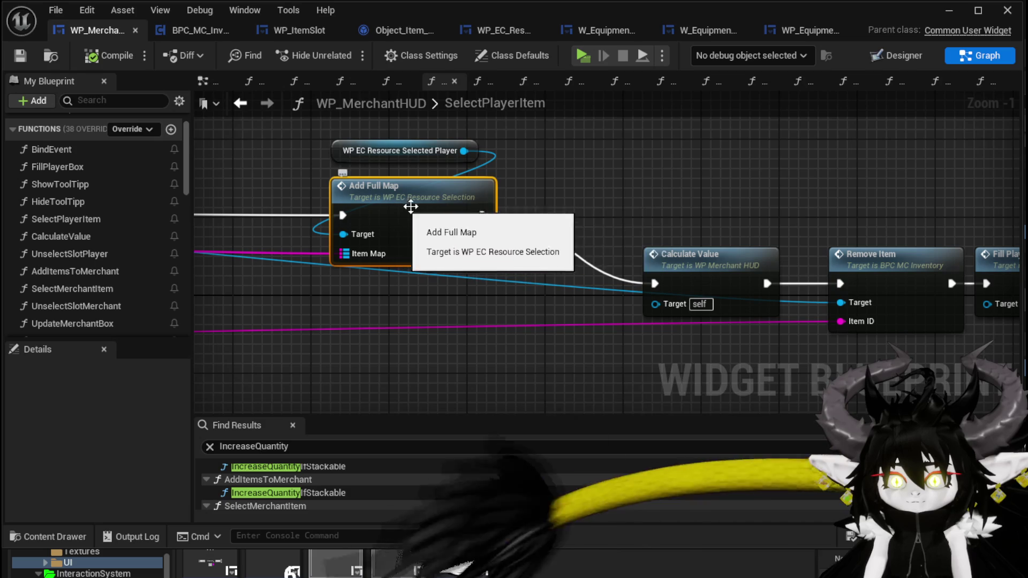
- Return to the BindEvent graph and select both Max Column SET nodes
{"action": "left_click", "coordinate": [245, 105]}
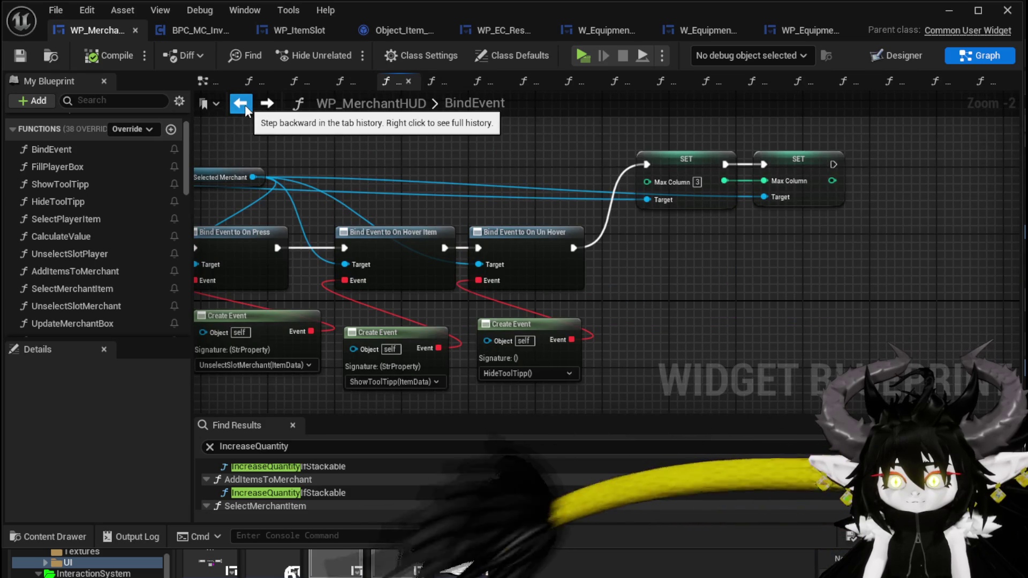
{"action": "scroll", "coordinate": [550, 191], "scroll_direction": "down", "scroll_amount": 1}
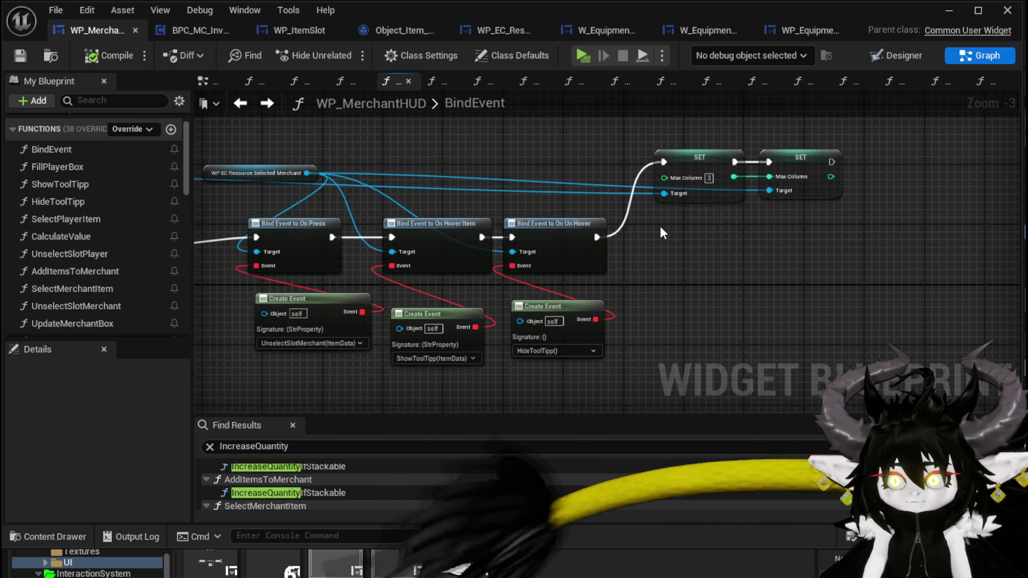
{"action": "left_click_drag", "start_coordinate": [660, 226], "coordinate": [851, 147]}
{"action": "left_click_drag", "start_coordinate": [531, 159], "coordinate": [913, 165]}
- Pan across the BindEvent entry, Bind Event and Create Event nodes, then minimize the blueprint editor
{"action": "mouse_move", "coordinate": [321, 172]}
{"action": "left_mouse_down"}
{"action": "mouse_move", "coordinate": [749, 186]}
{"action": "mouse_move", "coordinate": [885, 185]}
{"action": "mouse_move", "coordinate": [935, 167]}
{"action": "left_mouse_up"}
{"action": "mouse_move", "coordinate": [463, 180]}
{"action": "left_mouse_down"}
{"action": "mouse_move", "coordinate": [796, 167]}
{"action": "mouse_move", "coordinate": [257, 140]}
{"action": "left_mouse_up"}
{"action": "mouse_move", "coordinate": [776, 156]}
{"action": "left_mouse_down"}
{"action": "mouse_move", "coordinate": [524, 151]}
{"action": "mouse_move", "coordinate": [562, 149]}
{"action": "mouse_move", "coordinate": [380, 181]}
{"action": "left_mouse_up"}
{"action": "left_click_drag", "start_coordinate": [772, 169], "coordinate": [424, 147]}
{"action": "left_click_drag", "start_coordinate": [739, 155], "coordinate": [381, 170]}
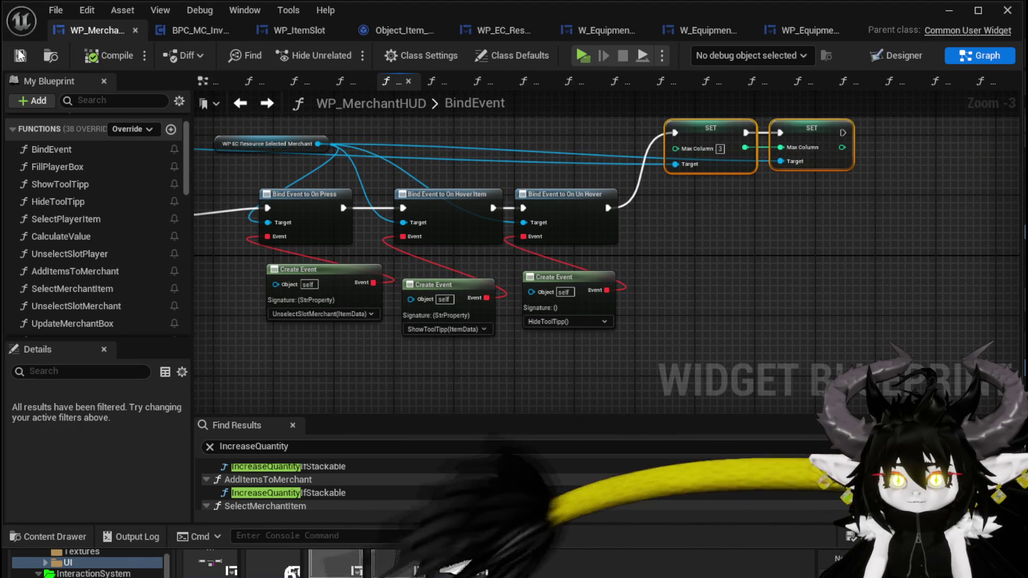
{"action": "left_click", "coordinate": [949, 13]}
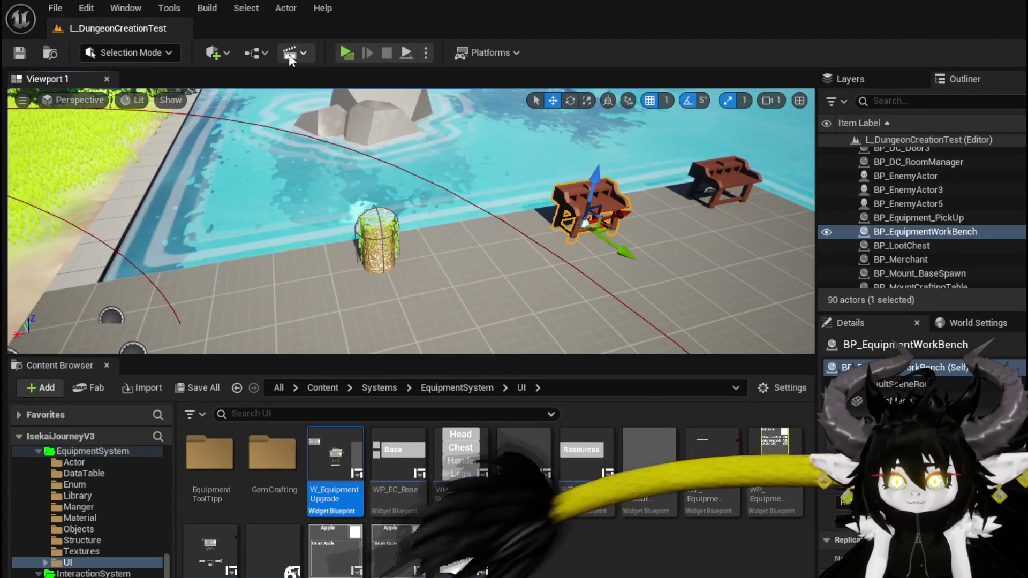
- Play-test trading: sell the Always_Burn gem for 100, buy the merchant's legs (net -26), then stop
{"action": "left_click", "coordinate": [351, 61]}
{"action": "key", "text": "w"}
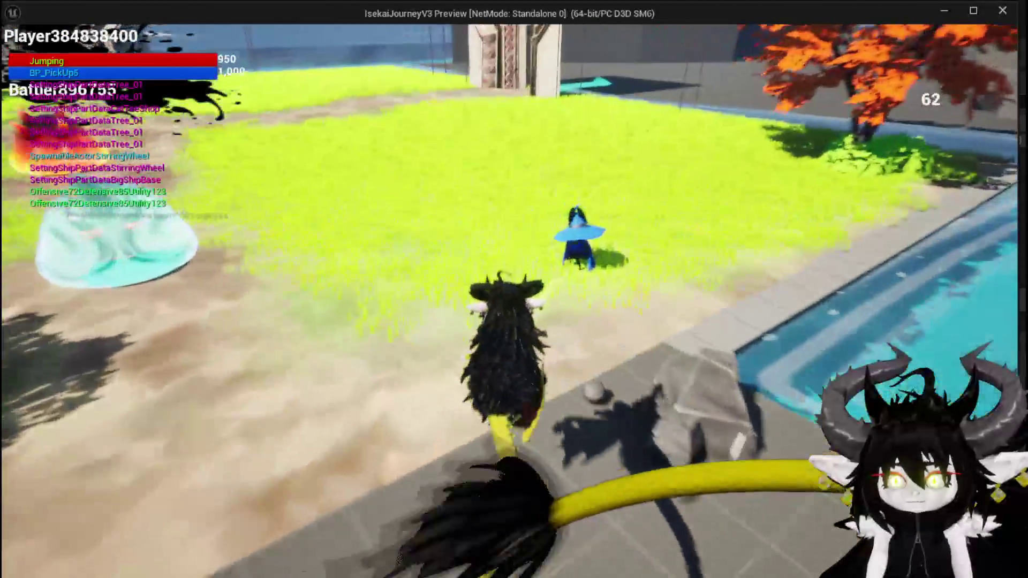
{"action": "key", "text": "e"}
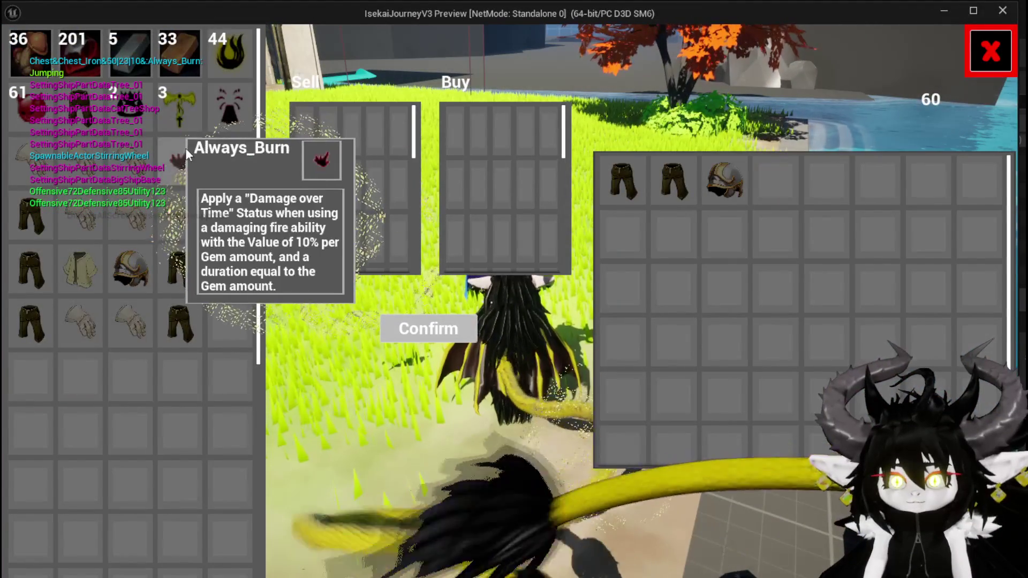
{"action": "left_click", "coordinate": [186, 148]}
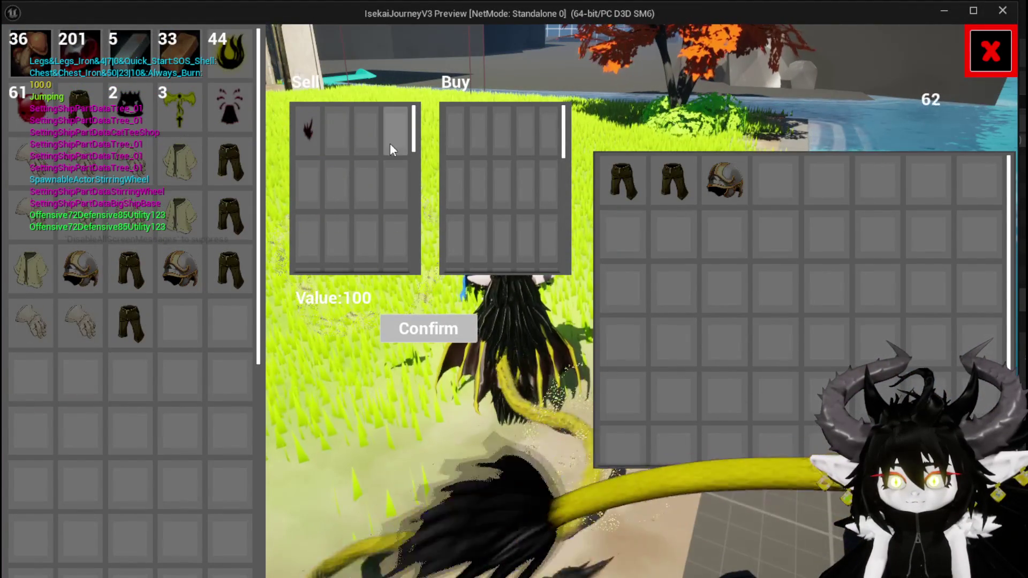
{"action": "mouse_move", "coordinate": [236, 209]}
{"action": "left_click", "coordinate": [636, 187]}
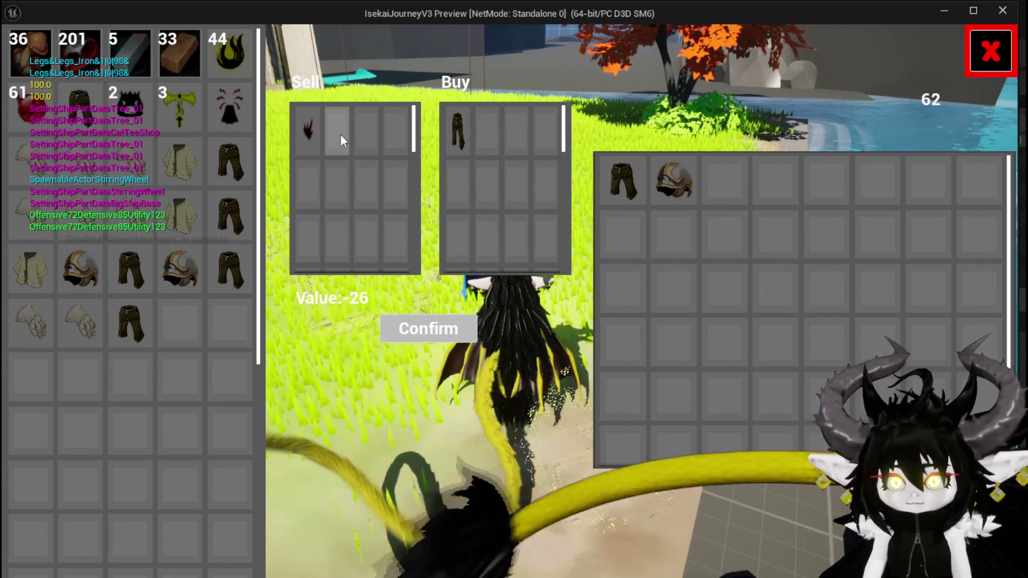
{"action": "key", "text": "Escape"}
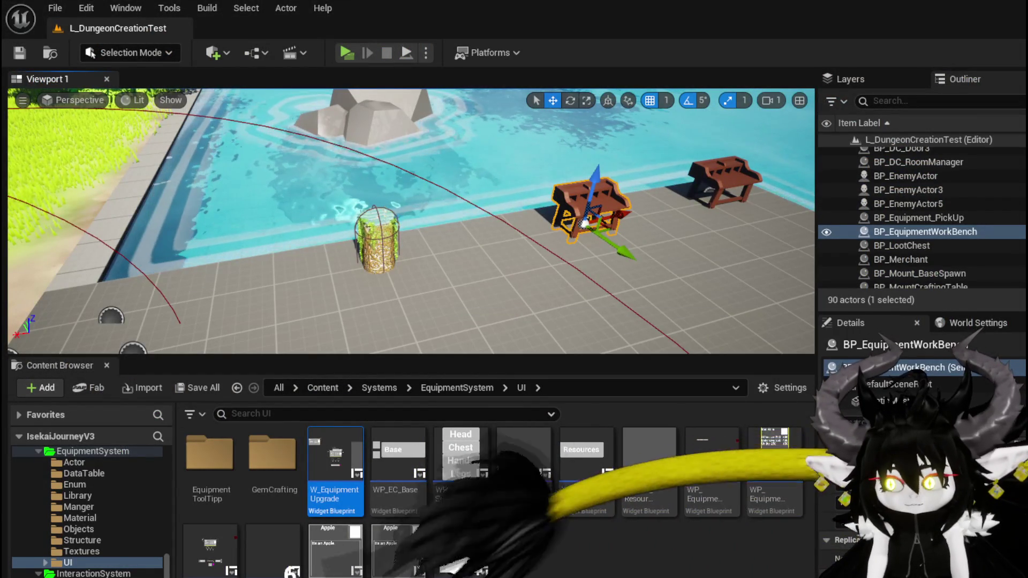
- Change the first SET node's Max Column to 2 and save WP_MerchantHUD
{"action": "key", "text": "alt+Tab"}
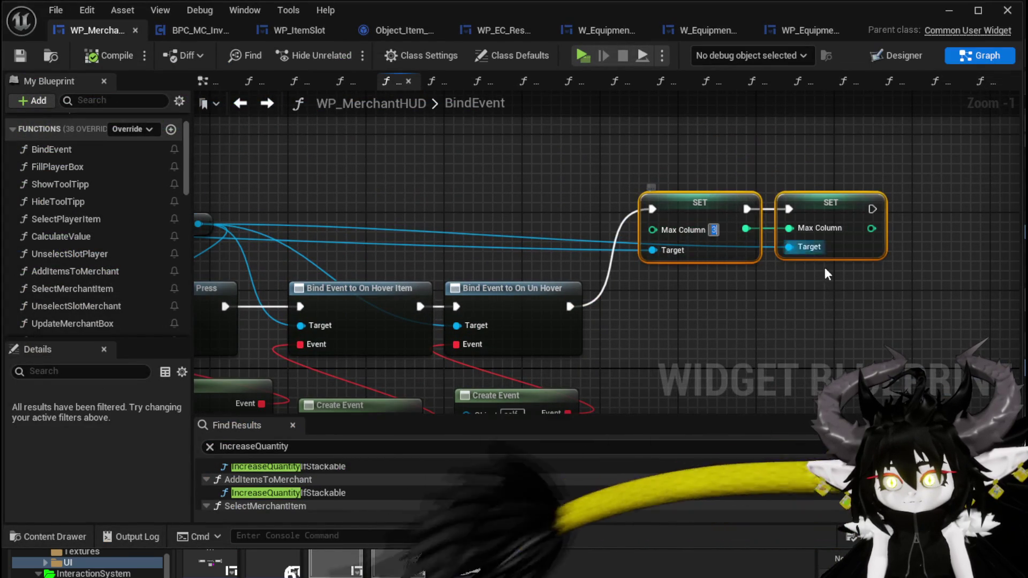
{"action": "type", "text": "2"}
{"action": "key", "text": "Return"}
{"action": "left_click", "coordinate": [20, 56]}
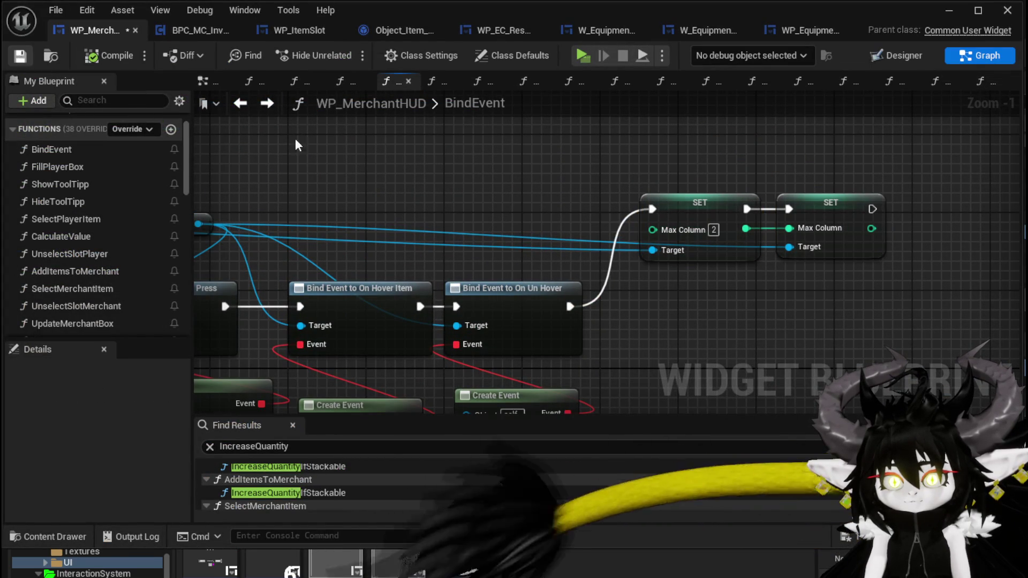
- Nudge the Selected Merchant node upward and pan back toward the BindEvent entry
{"action": "scroll", "coordinate": [535, 166], "scroll_direction": "down", "scroll_amount": 2}
{"action": "left_click_drag", "start_coordinate": [527, 176], "coordinate": [674, 185]}
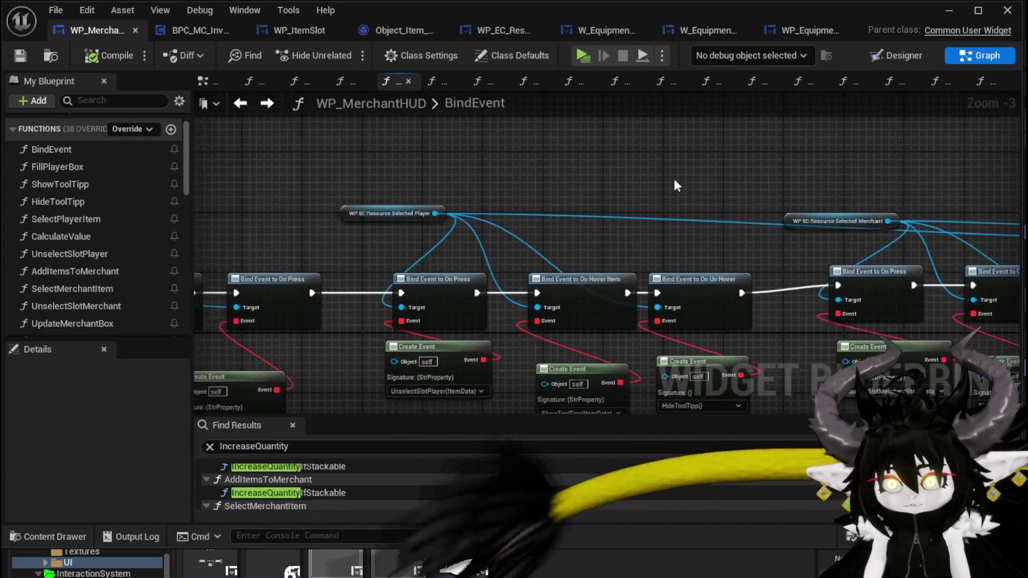
{"action": "left_click_drag", "start_coordinate": [798, 221], "coordinate": [797, 206]}
{"action": "mouse_move", "coordinate": [374, 212]}
{"action": "left_mouse_down"}
{"action": "mouse_move", "coordinate": [638, 168]}
{"action": "mouse_move", "coordinate": [217, 176]}
{"action": "left_mouse_up"}
{"action": "scroll", "coordinate": [642, 177], "scroll_direction": "down", "scroll_amount": 3}
{"action": "scroll", "coordinate": [454, 193], "scroll_direction": "up", "scroll_amount": 4}
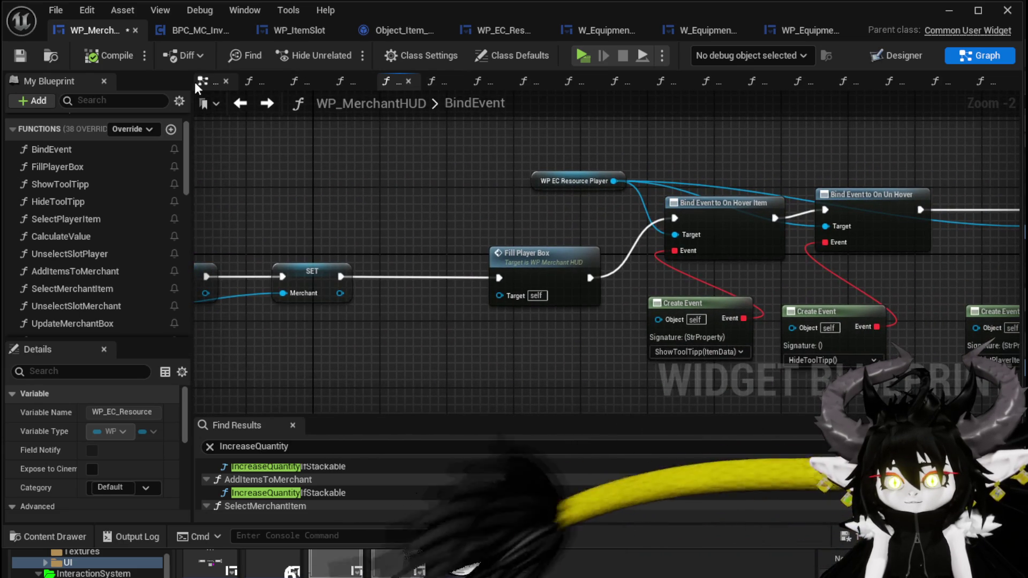
- Open Fill Grid from the EventGraph and move the FillGrid entry node left
{"action": "left_click", "coordinate": [209, 82]}
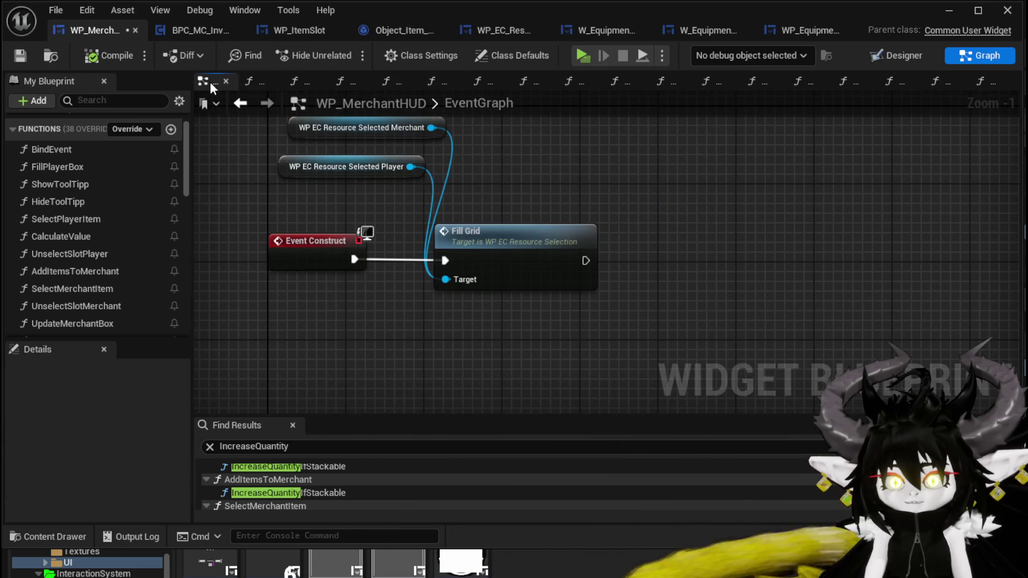
{"action": "double_click", "coordinate": [497, 234]}
{"action": "scroll", "coordinate": [562, 243], "scroll_direction": "down", "scroll_amount": 2}
{"action": "left_click_drag", "start_coordinate": [461, 161], "coordinate": [764, 294]}
{"action": "left_click_drag", "start_coordinate": [618, 149], "coordinate": [328, 129]}
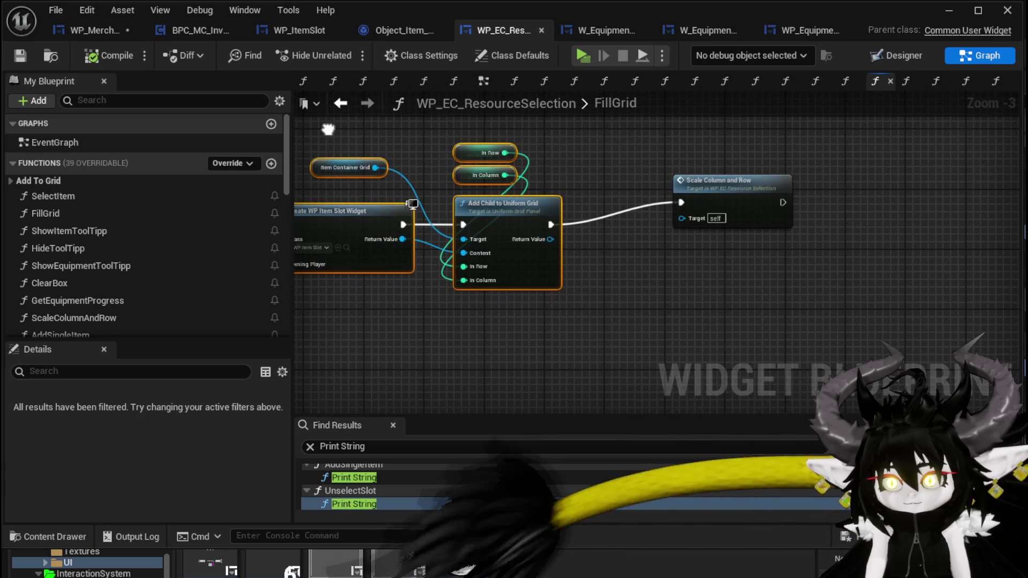
{"action": "left_click", "coordinate": [328, 128]}
{"action": "left_click_drag", "start_coordinate": [471, 150], "coordinate": [800, 158]}
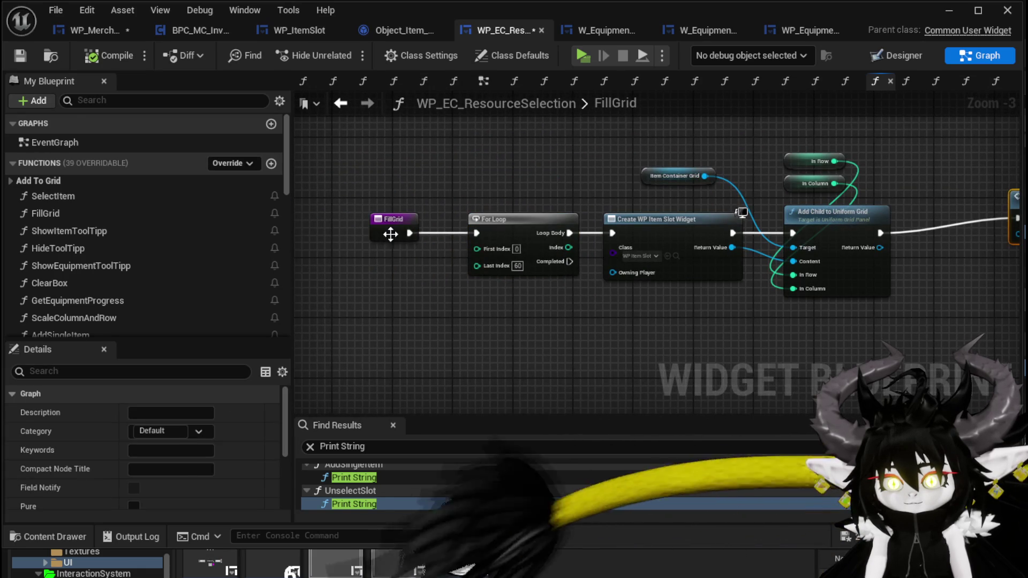
{"action": "left_click_drag", "start_coordinate": [395, 234], "coordinate": [313, 235]}
- Save the WP_EC_ResourceSelection blueprint and return to WP_MerchantHUD
{"action": "left_click", "coordinate": [483, 86]}
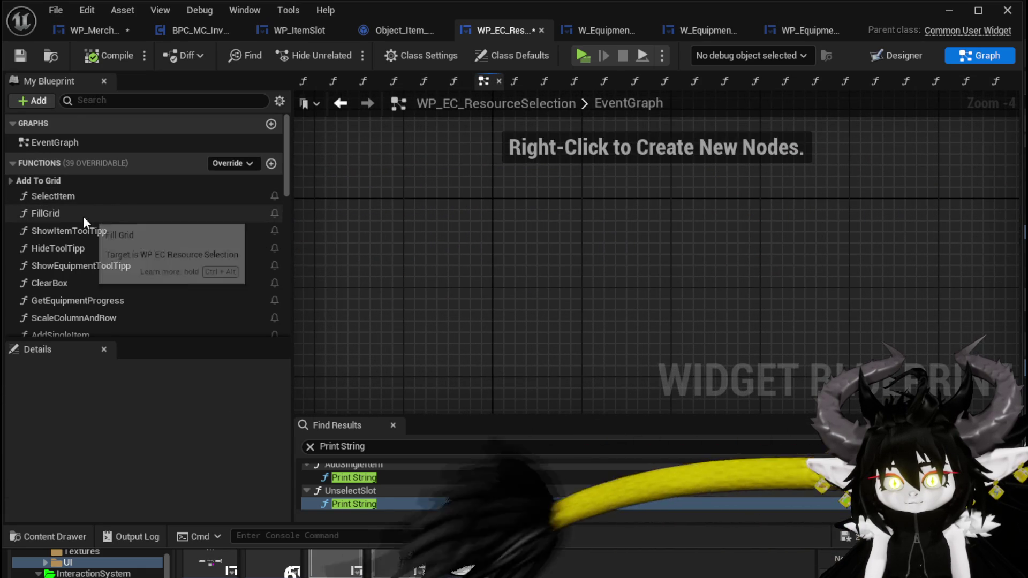
{"action": "left_click", "coordinate": [94, 36]}
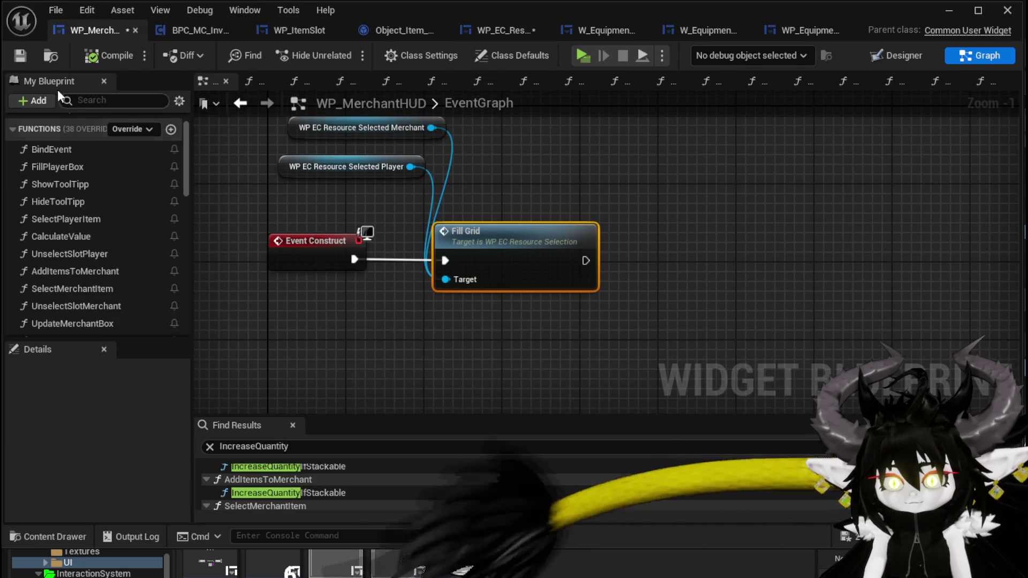
{"action": "left_click", "coordinate": [506, 34]}
{"action": "left_click", "coordinate": [18, 60]}
{"action": "left_click", "coordinate": [89, 33]}
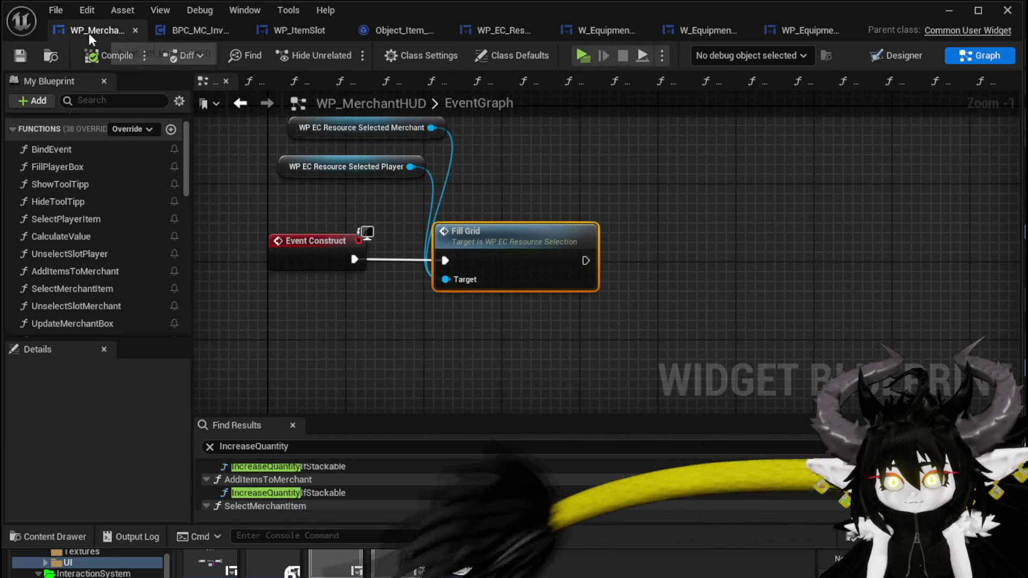
- Review Event Construct's Fill Grid calls on the player and merchant widgets, then save WP_MerchantHUD
{"action": "mouse_move", "coordinate": [284, 293]}
{"action": "left_mouse_down"}
{"action": "mouse_move", "coordinate": [349, 230]}
{"action": "mouse_move", "coordinate": [406, 237]}
{"action": "left_mouse_up"}
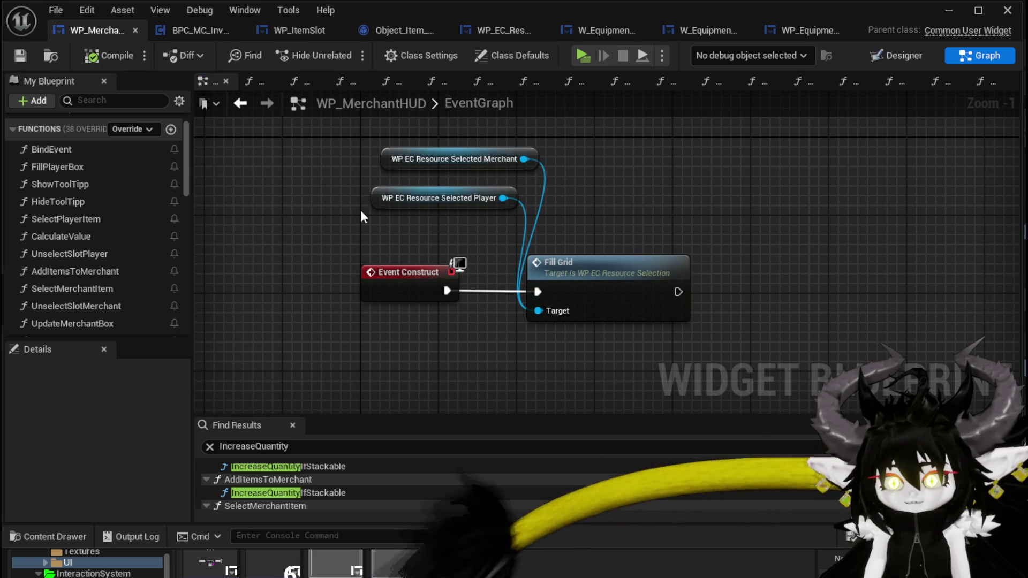
{"action": "left_click_drag", "start_coordinate": [562, 241], "coordinate": [569, 198]}
{"action": "left_click_drag", "start_coordinate": [477, 211], "coordinate": [486, 259]}
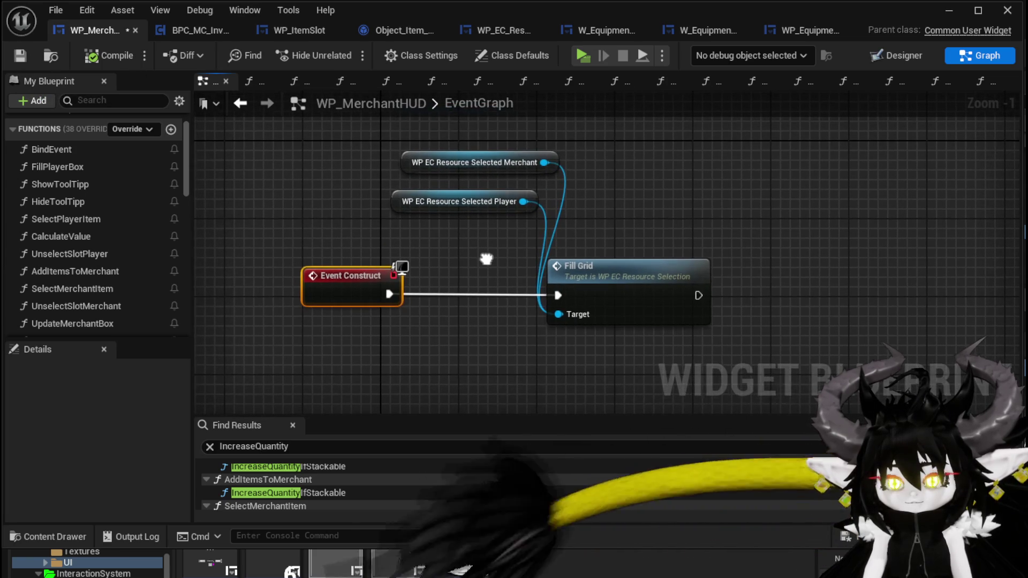
{"action": "left_click_drag", "start_coordinate": [471, 321], "coordinate": [714, 146]}
{"action": "mouse_move", "coordinate": [431, 349]}
{"action": "left_mouse_down"}
{"action": "mouse_move", "coordinate": [472, 352]}
{"action": "mouse_move", "coordinate": [691, 159]}
{"action": "left_mouse_up"}
{"action": "left_click", "coordinate": [20, 56]}
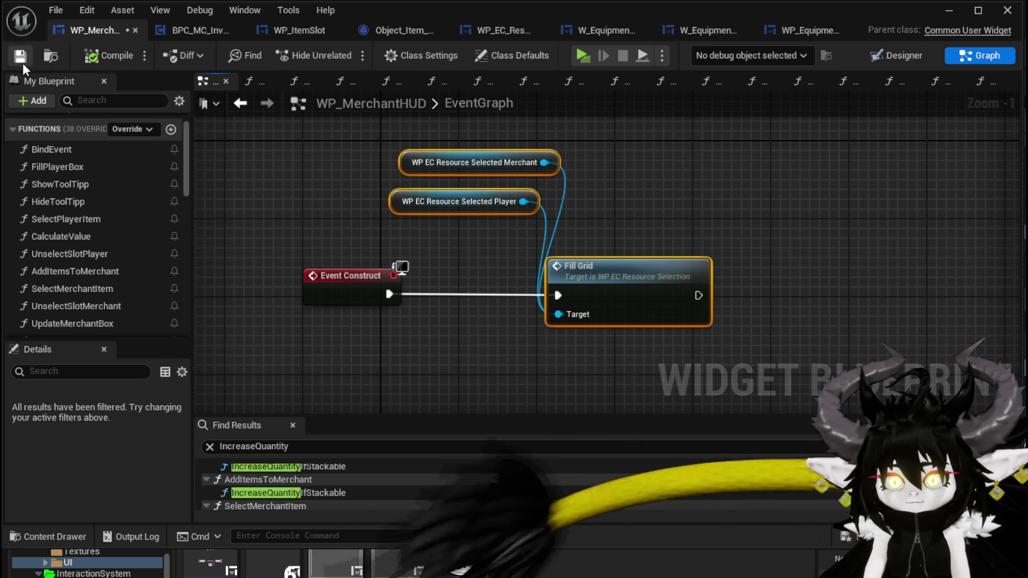
- Cut both Max Column SET nodes and the Selected Player getter out of BindEvent, then compile
{"action": "scroll", "coordinate": [53, 159], "scroll_direction": "up", "scroll_amount": 1}
{"action": "double_click", "coordinate": [53, 171]}
{"action": "mouse_move", "coordinate": [508, 242]}
{"action": "left_mouse_down"}
{"action": "mouse_move", "coordinate": [657, 247]}
{"action": "mouse_move", "coordinate": [657, 203]}
{"action": "mouse_move", "coordinate": [764, 236]}
{"action": "mouse_move", "coordinate": [752, 238]}
{"action": "left_mouse_up"}
{"action": "left_click_drag", "start_coordinate": [752, 238], "coordinate": [988, 163]}
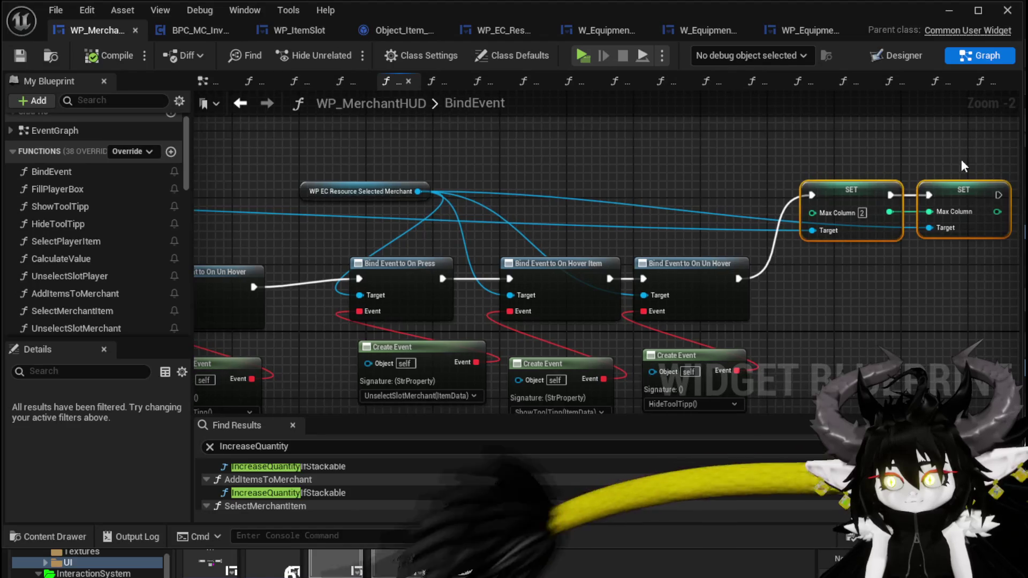
{"action": "mouse_move", "coordinate": [537, 178]}
{"action": "left_mouse_down"}
{"action": "mouse_move", "coordinate": [564, 163]}
{"action": "mouse_move", "coordinate": [652, 174]}
{"action": "left_mouse_up"}
{"action": "left_click_drag", "start_coordinate": [370, 172], "coordinate": [436, 240]}
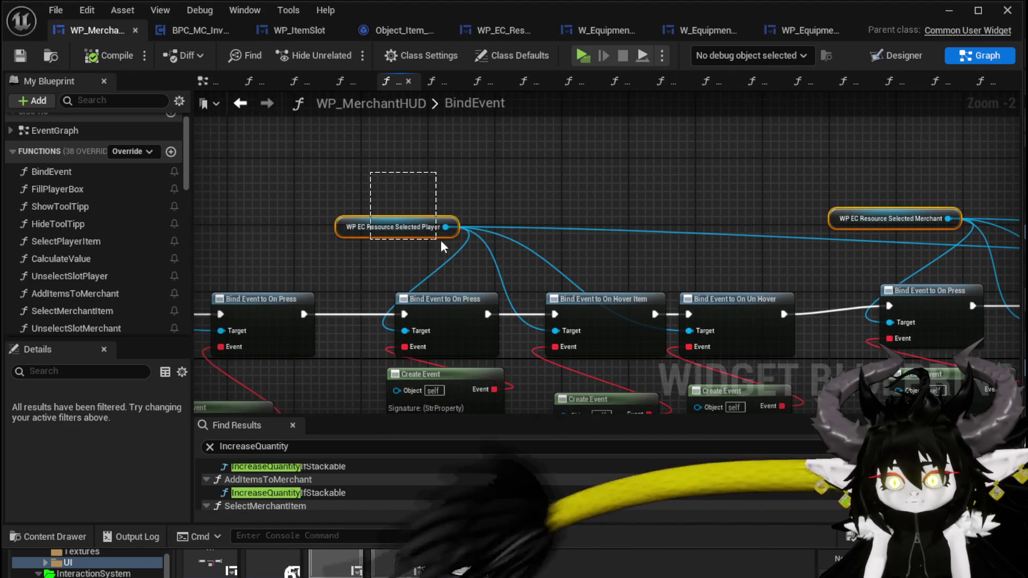
{"action": "mouse_move", "coordinate": [715, 176]}
{"action": "left_mouse_down"}
{"action": "mouse_move", "coordinate": [214, 136]}
{"action": "mouse_move", "coordinate": [644, 298]}
{"action": "left_mouse_up"}
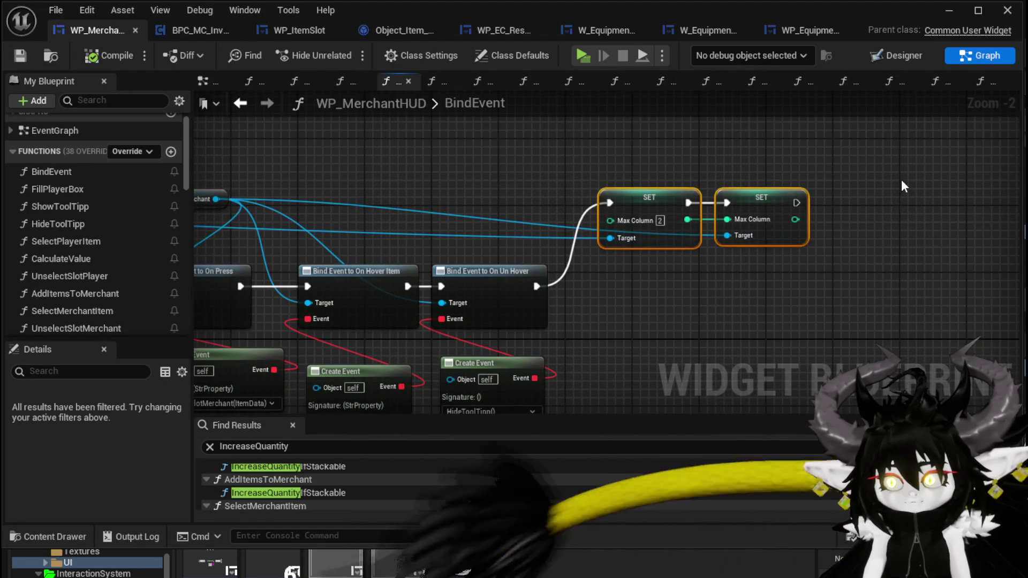
{"action": "key", "text": "Delete"}
{"action": "left_click", "coordinate": [103, 53]}
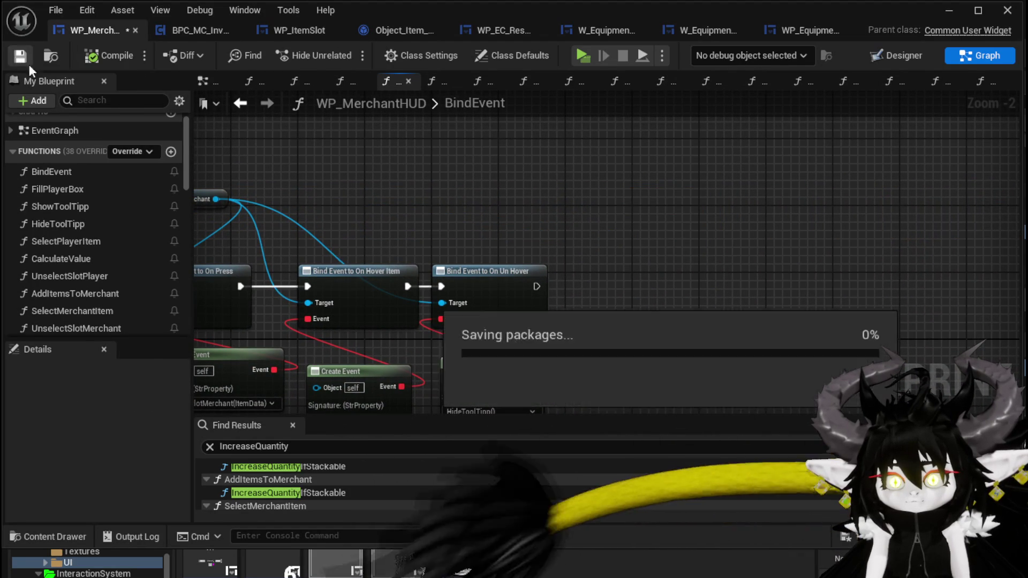
- Paste the SET nodes between Event Construct and Fill Grid, wiring exec and the Selected Player/Merchant Targets
{"action": "left_click", "coordinate": [204, 80]}
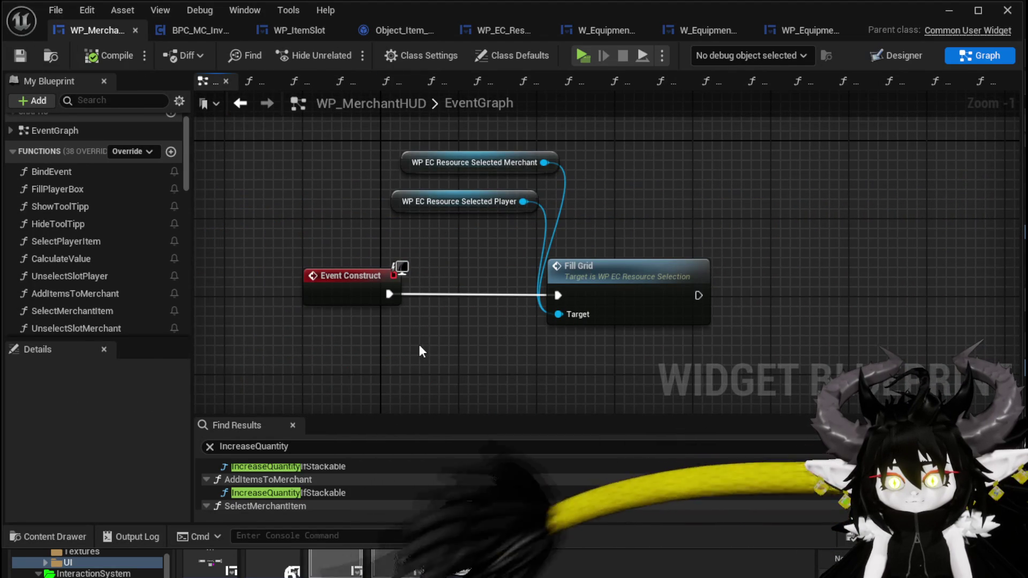
{"action": "key", "text": "ctrl+v"}
{"action": "mouse_move", "coordinate": [558, 287]}
{"action": "left_mouse_down"}
{"action": "mouse_move", "coordinate": [693, 278]}
{"action": "mouse_move", "coordinate": [789, 225]}
{"action": "left_mouse_up"}
{"action": "mouse_move", "coordinate": [737, 292]}
{"action": "left_mouse_down"}
{"action": "mouse_move", "coordinate": [809, 335]}
{"action": "mouse_move", "coordinate": [906, 322]}
{"action": "left_mouse_up"}
{"action": "mouse_move", "coordinate": [906, 322]}
{"action": "left_mouse_down"}
{"action": "mouse_move", "coordinate": [603, 228]}
{"action": "mouse_move", "coordinate": [677, 222]}
{"action": "left_mouse_up"}
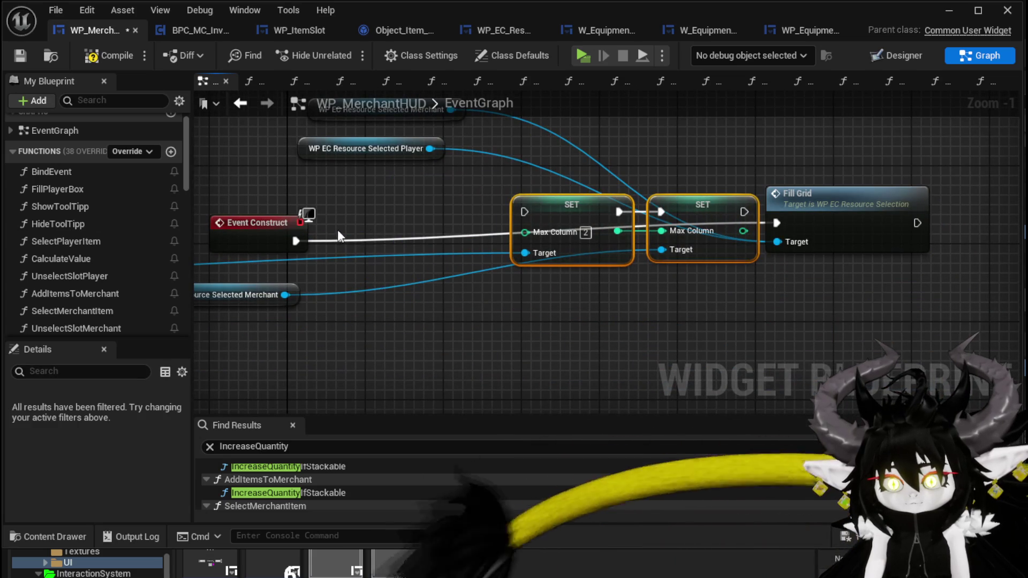
{"action": "left_click_drag", "start_coordinate": [295, 241], "coordinate": [445, 224]}
{"action": "left_click_drag", "start_coordinate": [529, 210], "coordinate": [525, 212]}
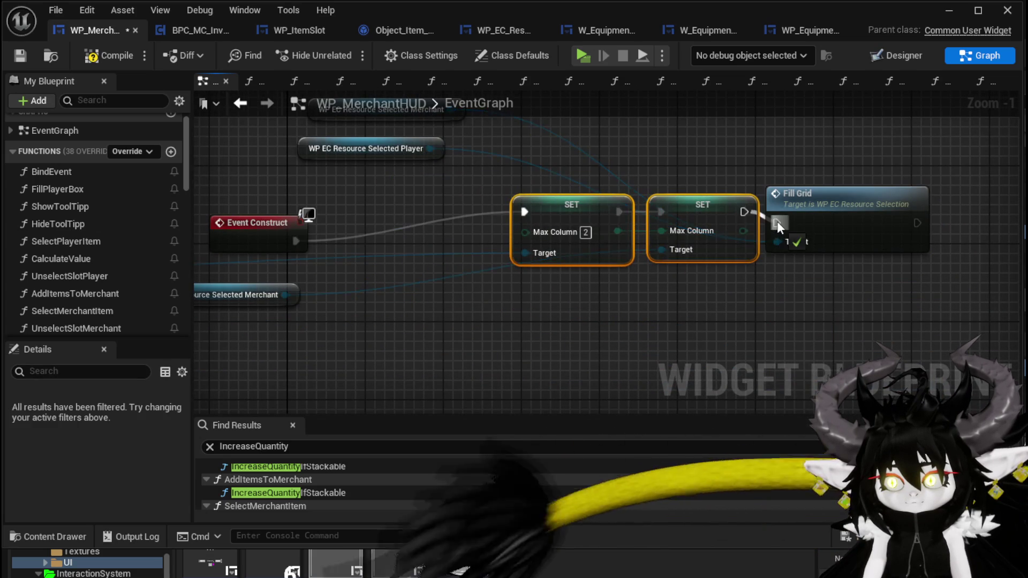
{"action": "left_click_drag", "start_coordinate": [470, 178], "coordinate": [574, 282]}
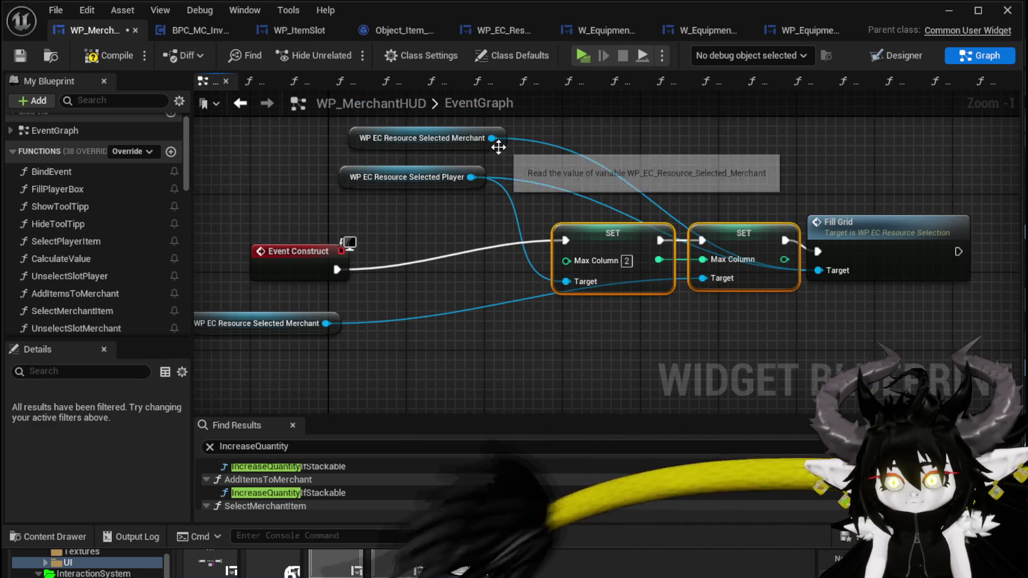
{"action": "left_click_drag", "start_coordinate": [491, 138], "coordinate": [675, 294]}
- Bring the whole construct chain into view and launch a standalone play test
{"action": "left_click", "coordinate": [600, 297]}
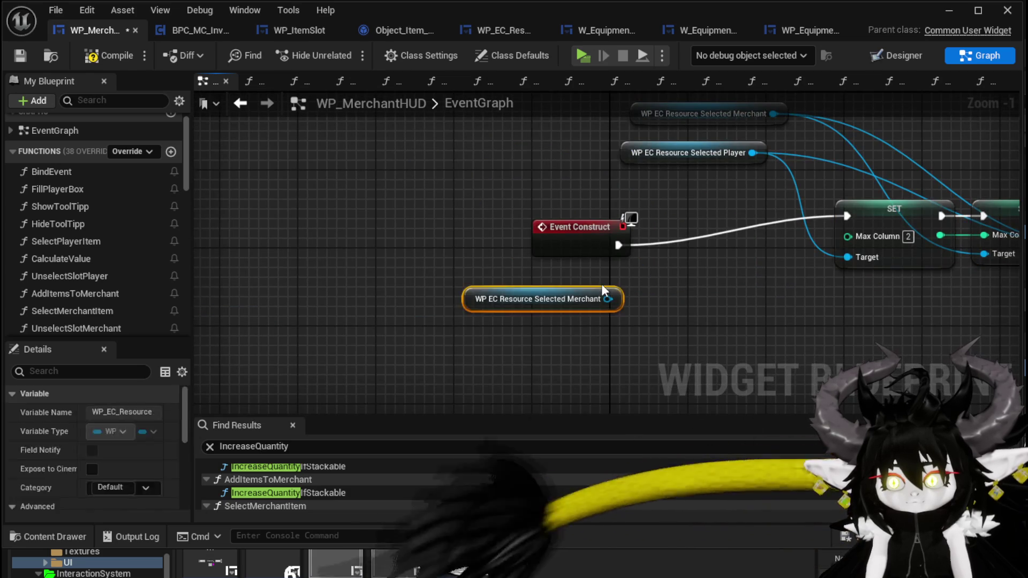
{"action": "scroll", "coordinate": [523, 267], "scroll_direction": "down", "scroll_amount": 2}
{"action": "left_click_drag", "start_coordinate": [557, 239], "coordinate": [284, 286]}
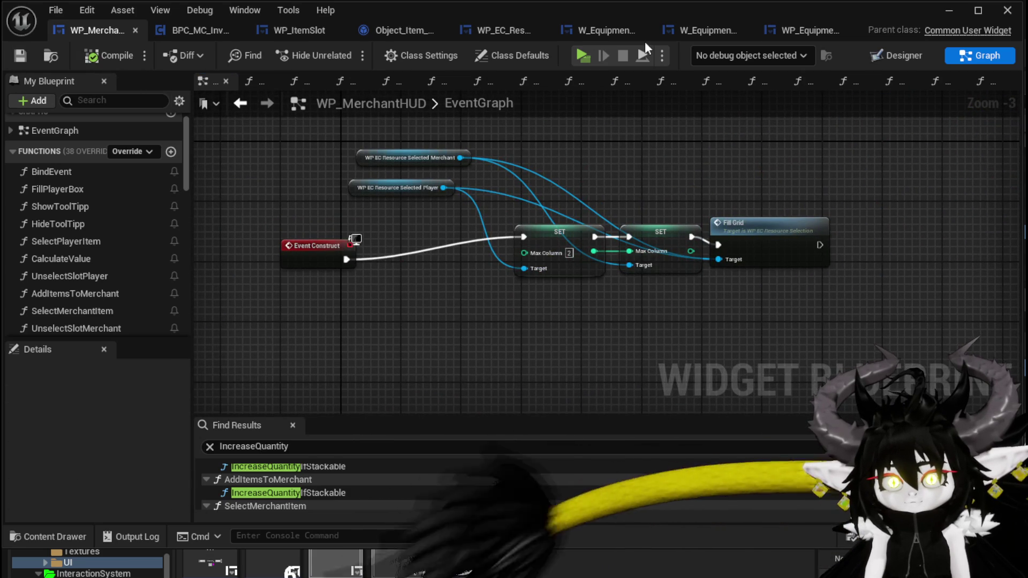
{"action": "left_click", "coordinate": [948, 10]}
{"action": "left_click", "coordinate": [355, 40]}
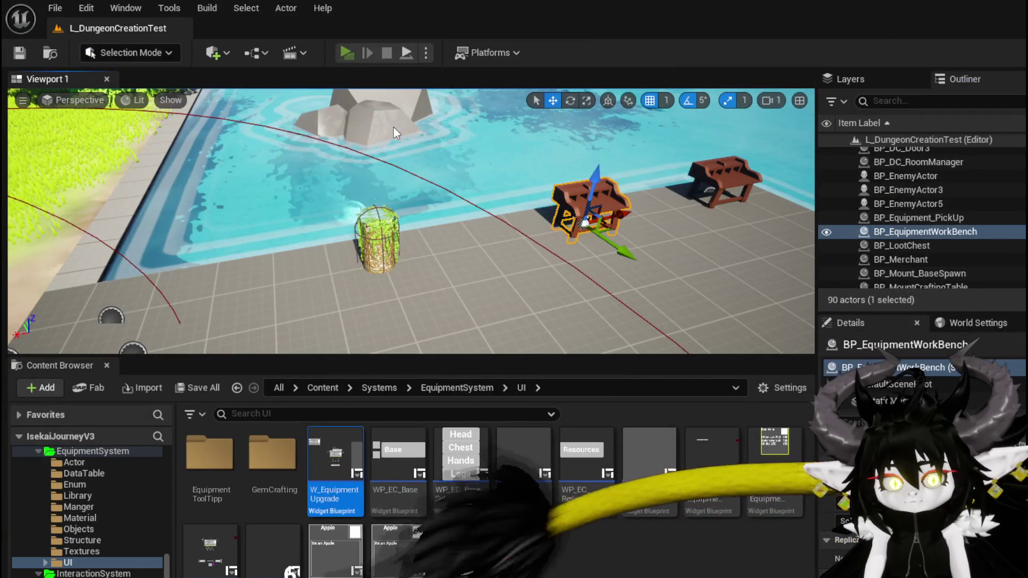
- Open the merchant trade screen and put the iron legs, hands and chest up for sale
{"action": "key", "text": "e"}
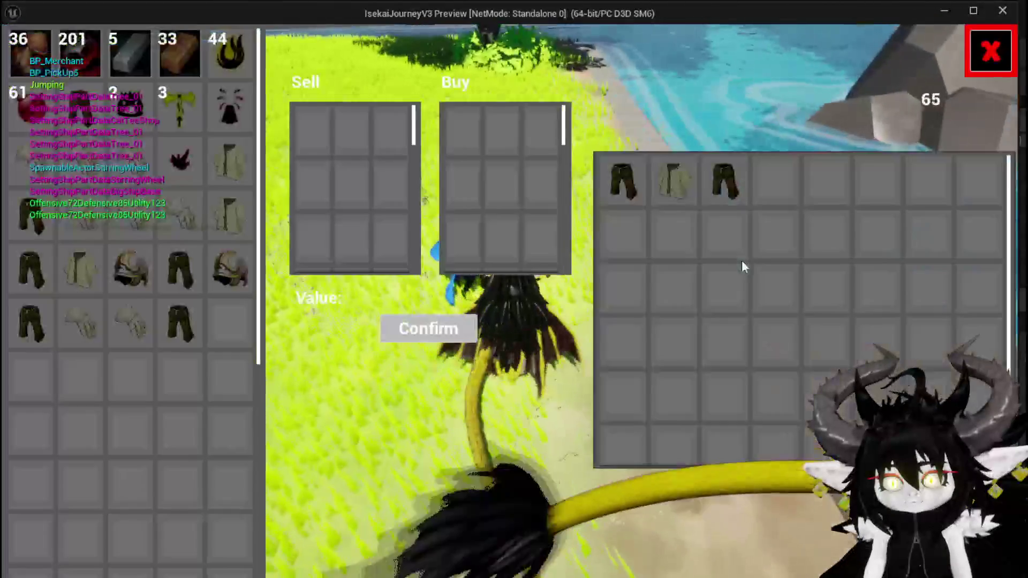
{"action": "mouse_move", "coordinate": [94, 46]}
{"action": "left_click_drag", "start_coordinate": [37, 79], "coordinate": [368, 230]}
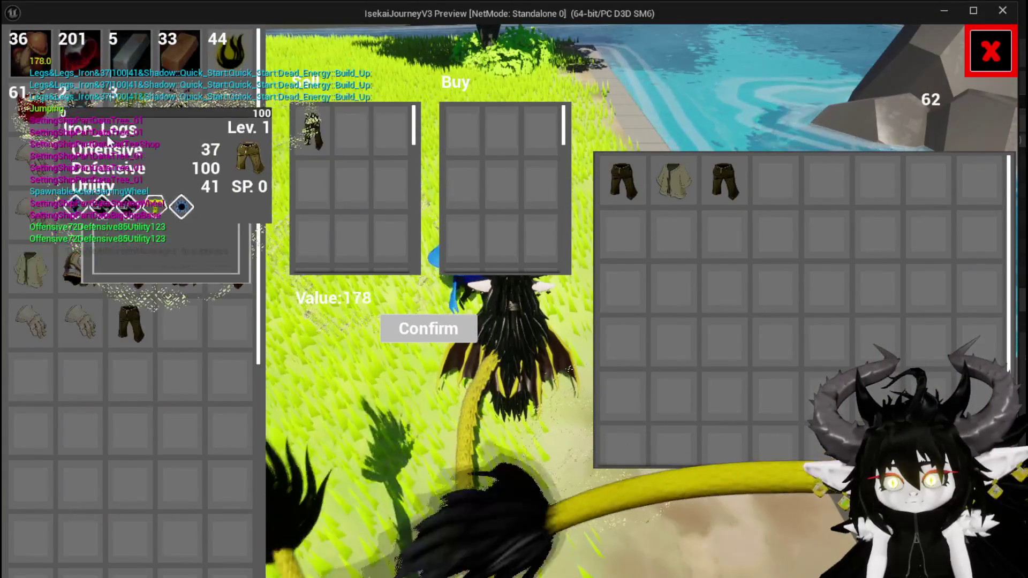
{"action": "left_click", "coordinate": [230, 122]}
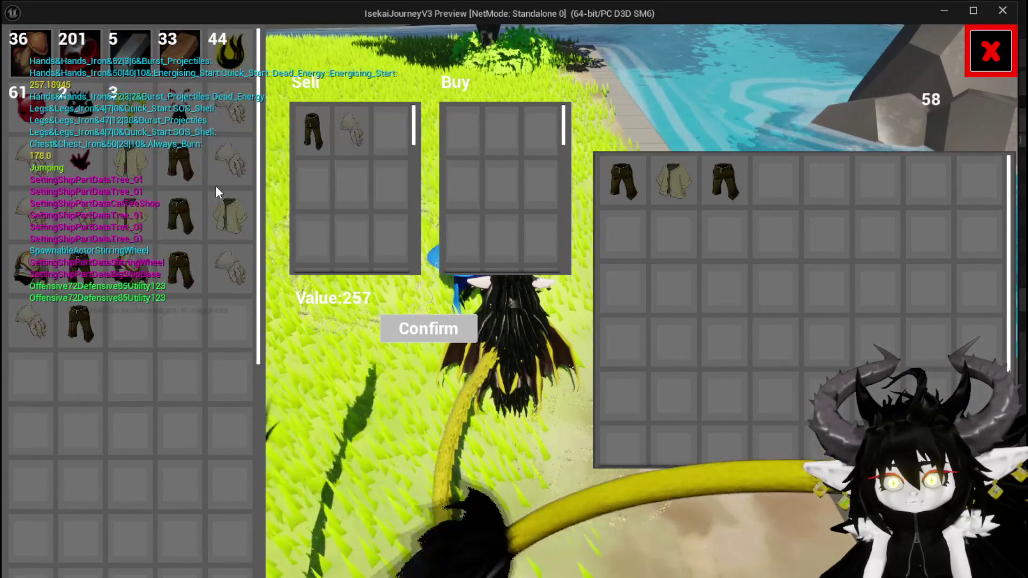
{"action": "left_click", "coordinate": [151, 183]}
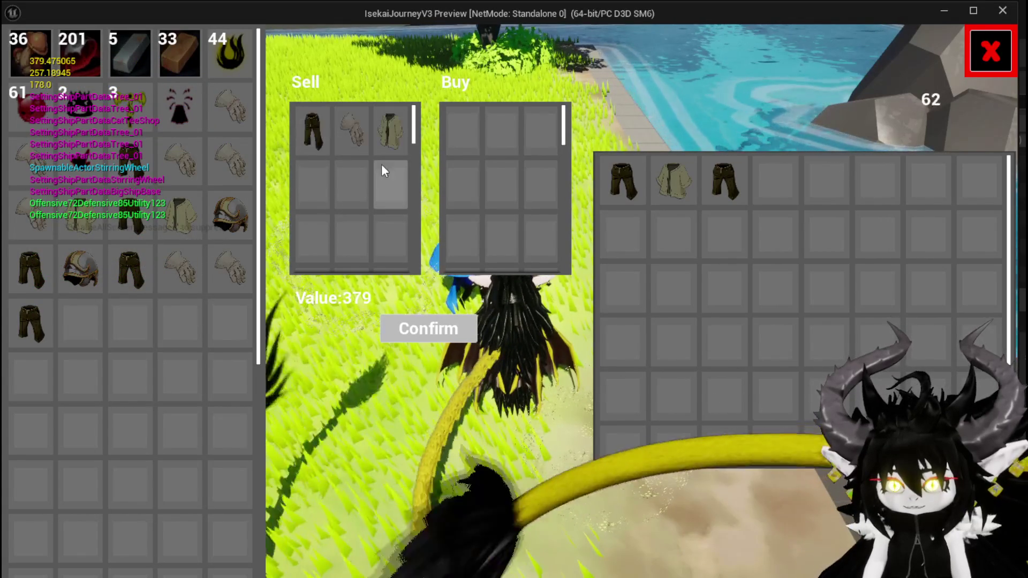
- Move a pair of pants and the shirt into the Buy panel
{"action": "mouse_move", "coordinate": [387, 145]}
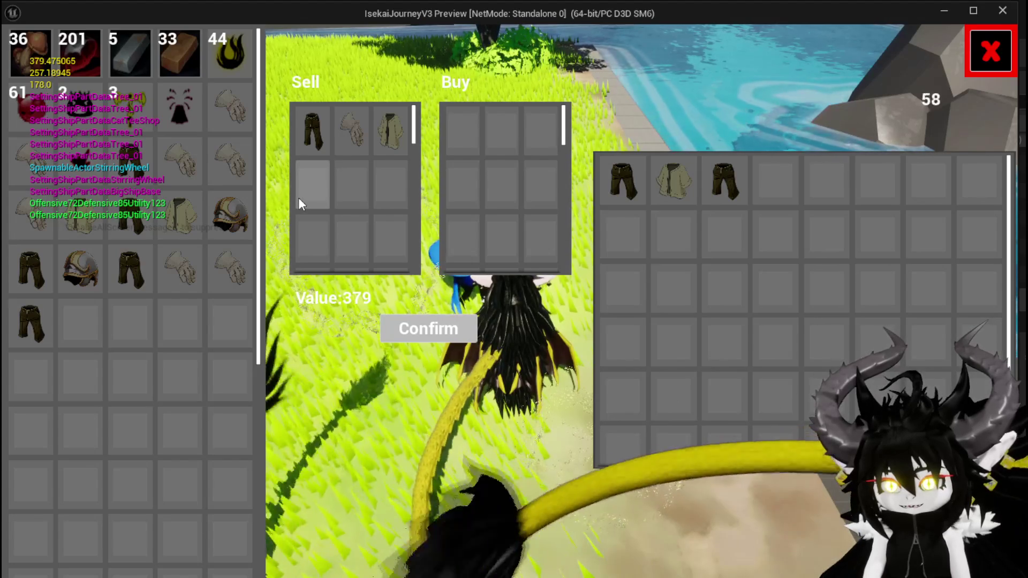
{"action": "left_click", "coordinate": [723, 180]}
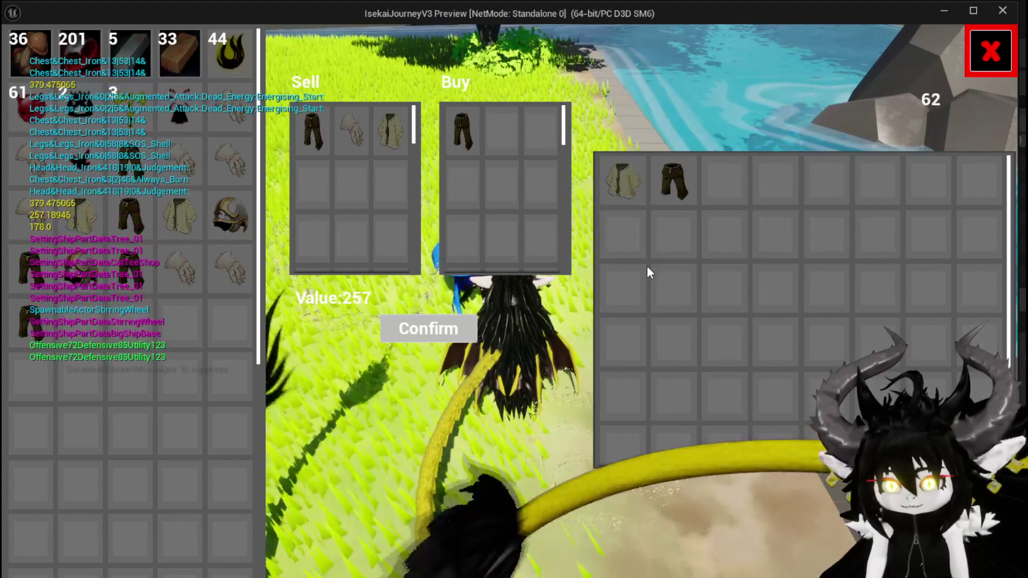
{"action": "left_click", "coordinate": [673, 180]}
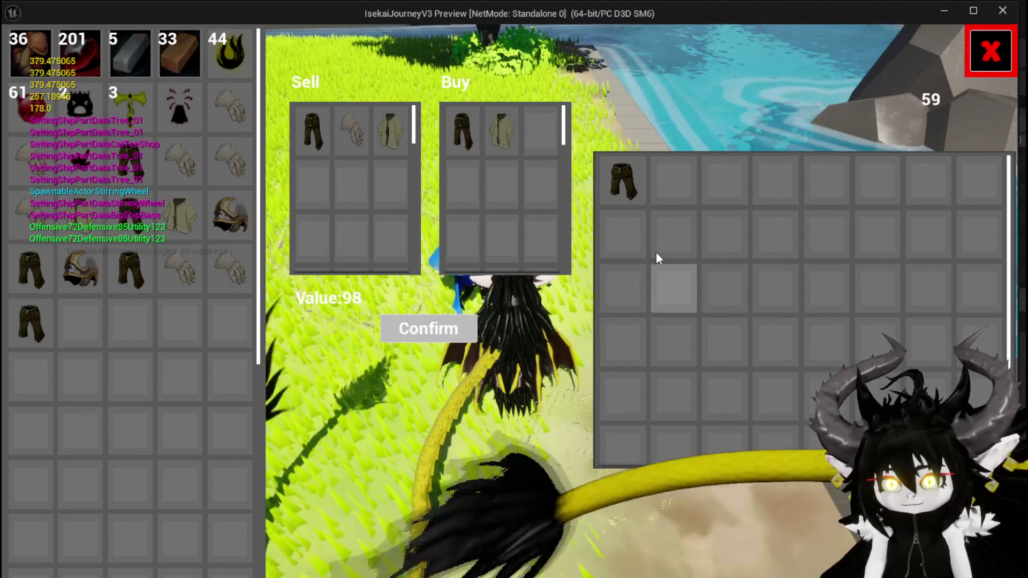
{"action": "mouse_move", "coordinate": [449, 128]}
{"action": "mouse_move", "coordinate": [321, 134]}
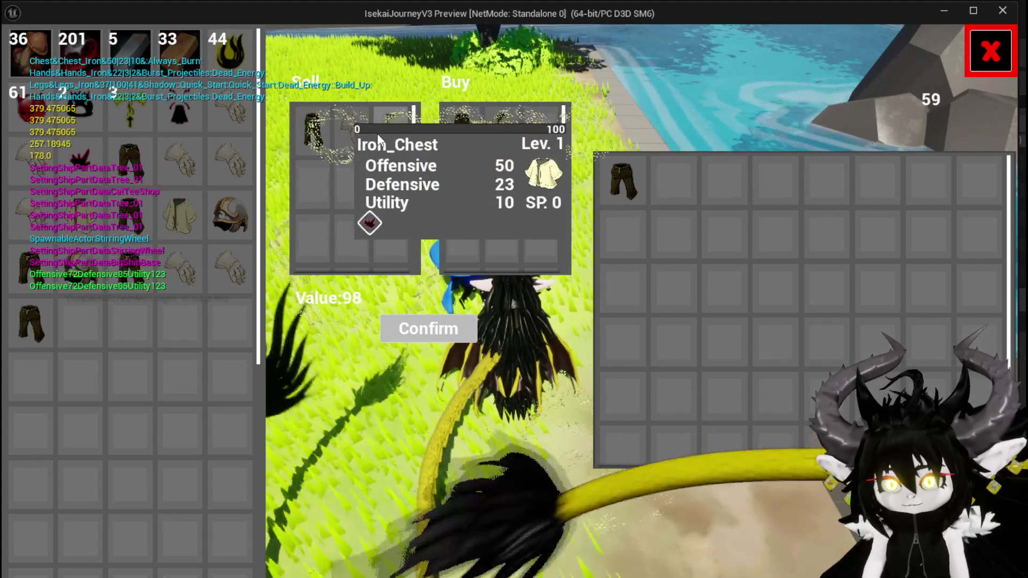
{"action": "mouse_move", "coordinate": [608, 169]}
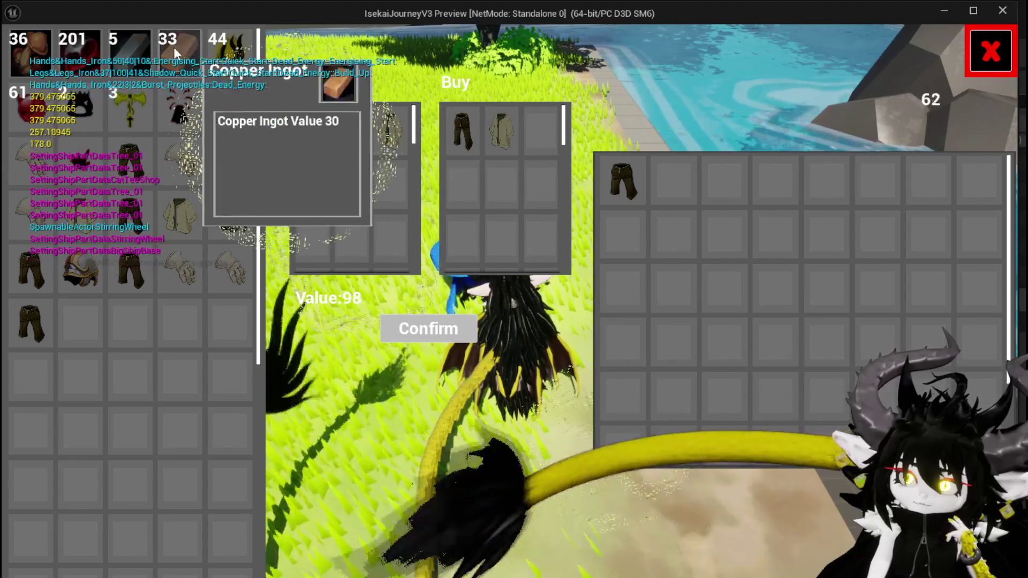
- Add copper ingots to Sell until the trade values 1032, then stop the play test and save the level
{"action": "left_click", "coordinate": [173, 47]}
{"action": "left_click", "coordinate": [173, 47]}
{"action": "left_click", "coordinate": [173, 47]}
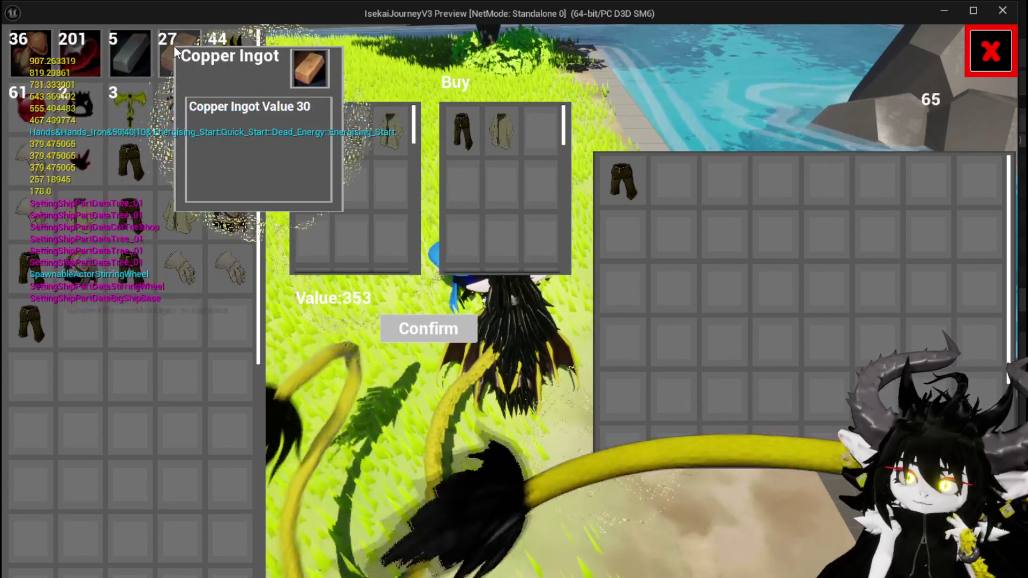
{"action": "left_click", "coordinate": [173, 47]}
{"action": "left_click", "coordinate": [173, 47]}
{"action": "left_click", "coordinate": [174, 48]}
{"action": "left_click", "coordinate": [174, 47]}
{"action": "left_click", "coordinate": [173, 47]}
{"action": "left_click", "coordinate": [173, 47]}
{"action": "left_click", "coordinate": [173, 48]}
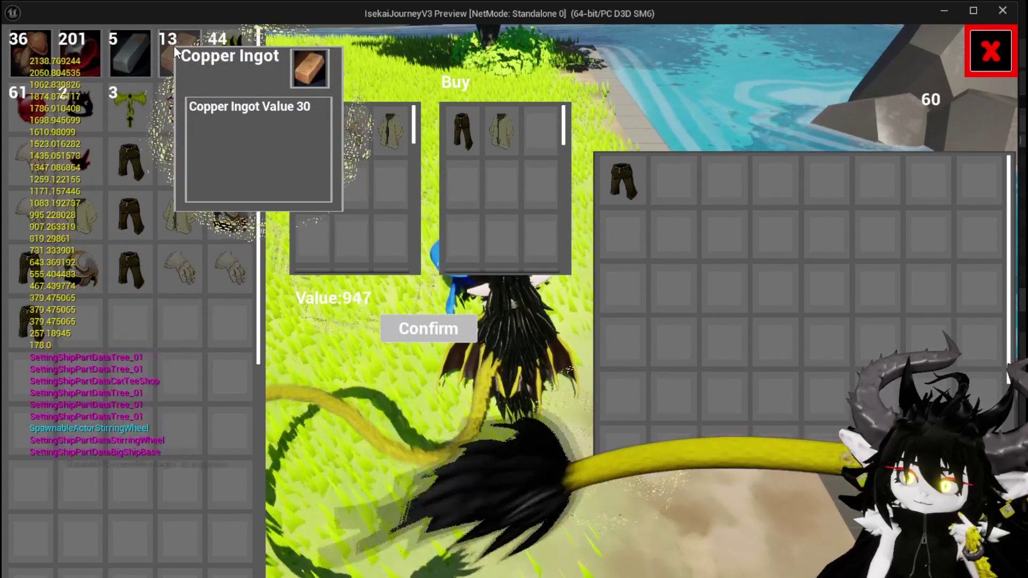
{"action": "left_click", "coordinate": [173, 47]}
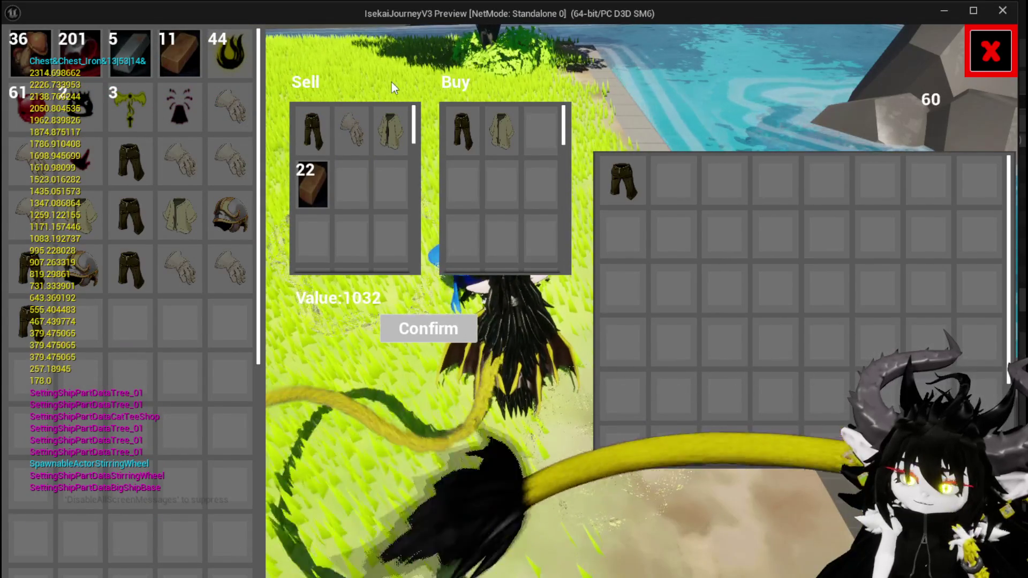
{"action": "key", "text": "Escape"}
{"action": "left_click", "coordinate": [19, 52]}
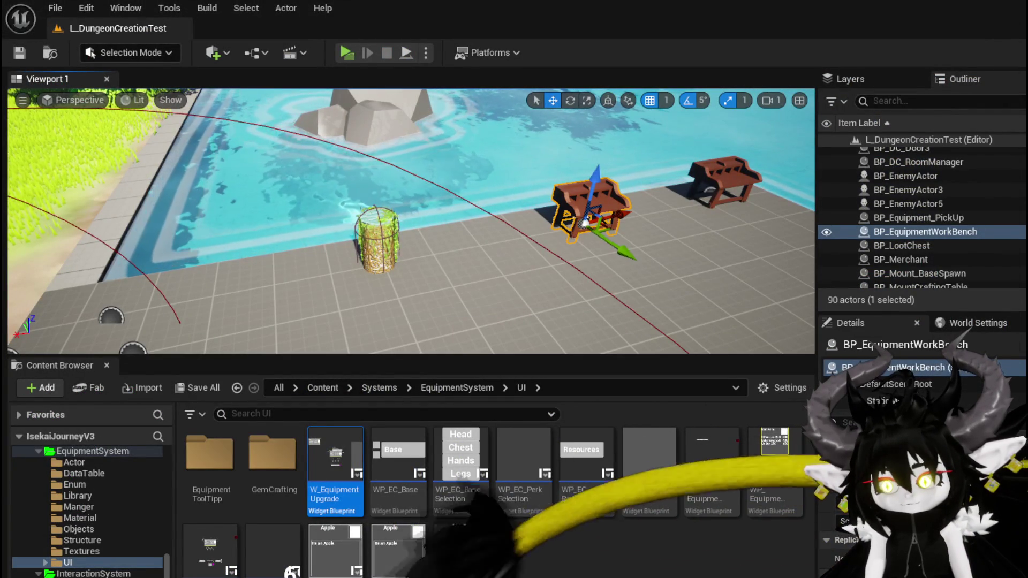
- In WP_MerchantHUD's Designer, rename the Sell label text block to SellText
{"action": "key", "text": "alt+Tab"}
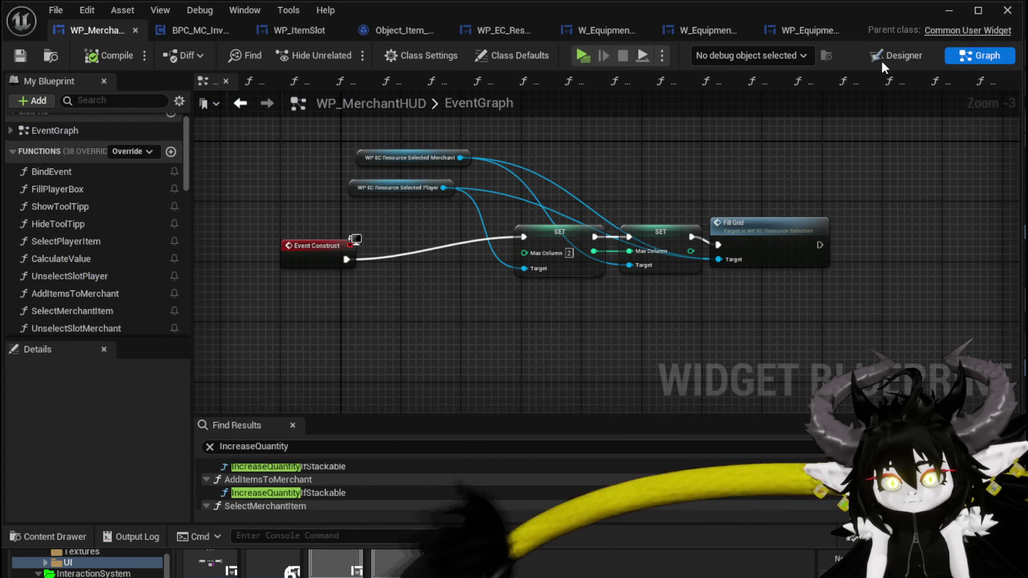
{"action": "left_click", "coordinate": [897, 55]}
{"action": "scroll", "coordinate": [368, 216], "scroll_direction": "up", "scroll_amount": 4}
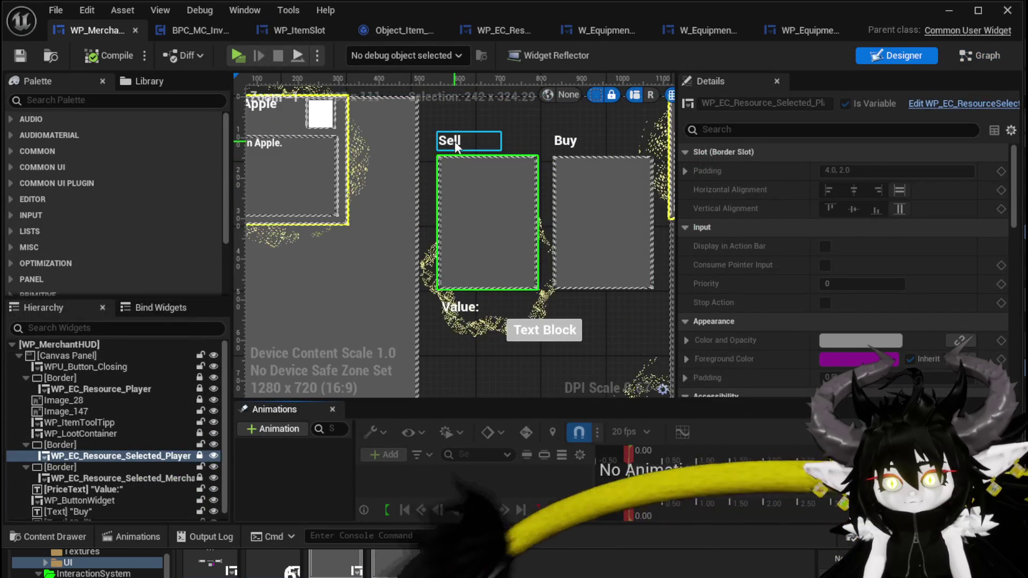
{"action": "left_click", "coordinate": [457, 143]}
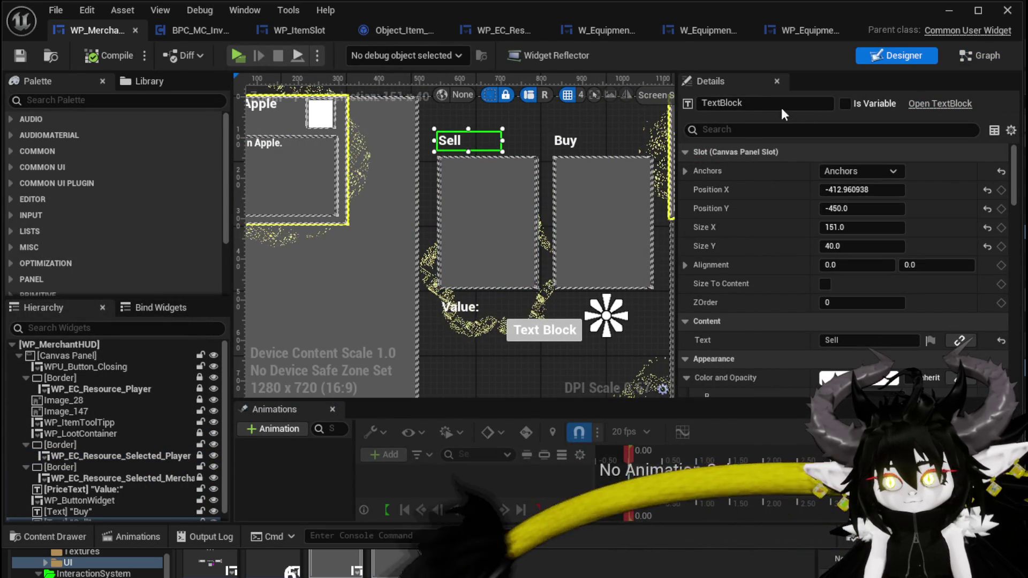
{"action": "left_click", "coordinate": [754, 103]}
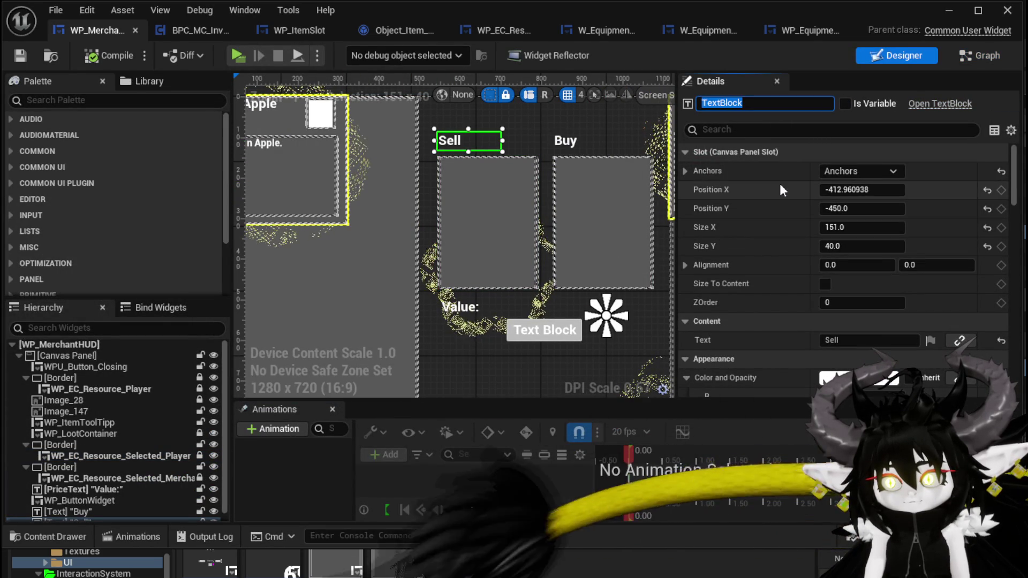
{"action": "type", "text": "SellText"}
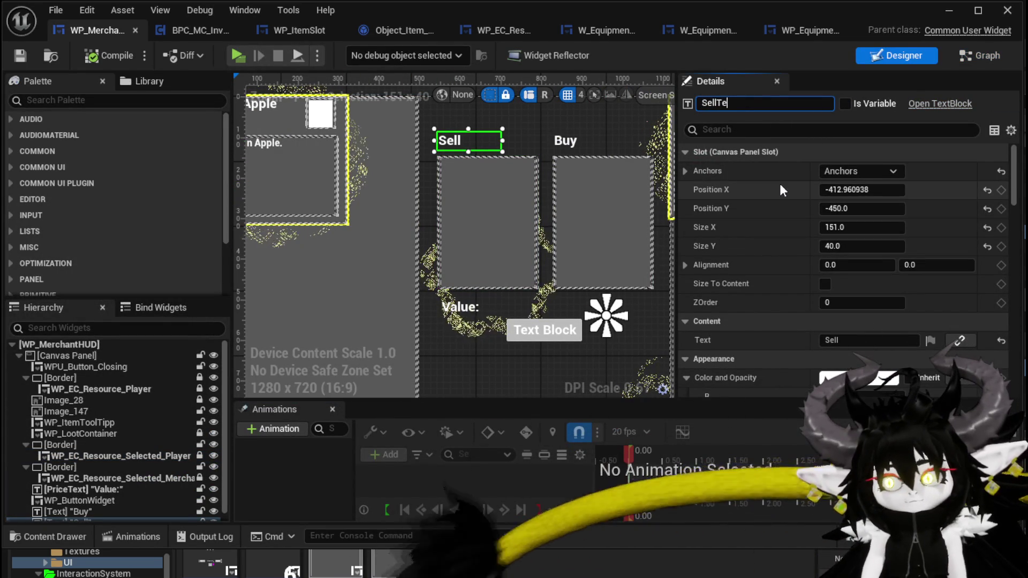
{"action": "key", "text": "Return"}
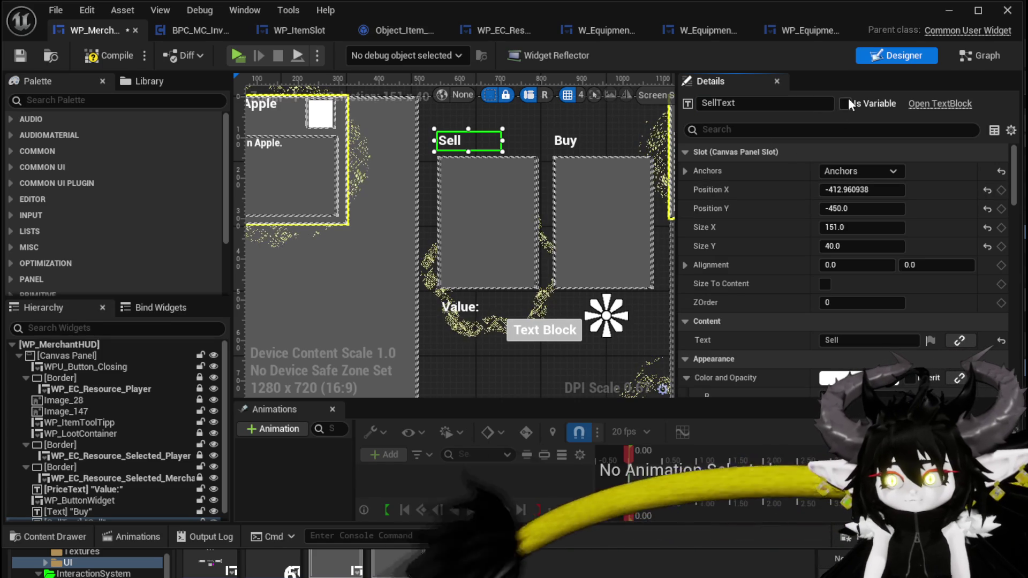
- Rename the Buy label to BuyText, make it a variable, then compile and save
{"action": "left_click", "coordinate": [570, 141]}
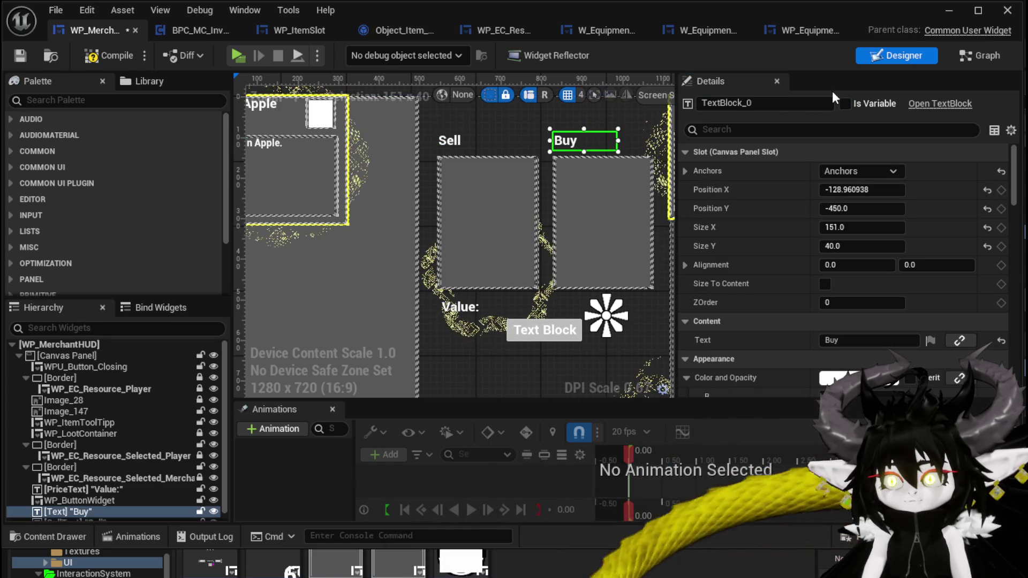
{"action": "left_click", "coordinate": [759, 102]}
{"action": "type", "text": "Buy"}
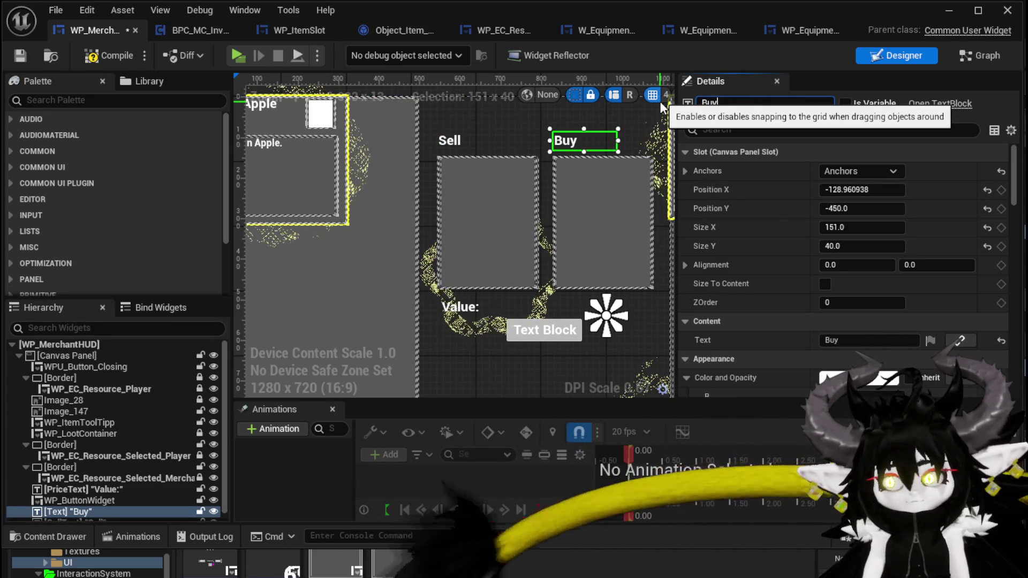
{"action": "type", "text": "Text"}
{"action": "key", "text": "Return"}
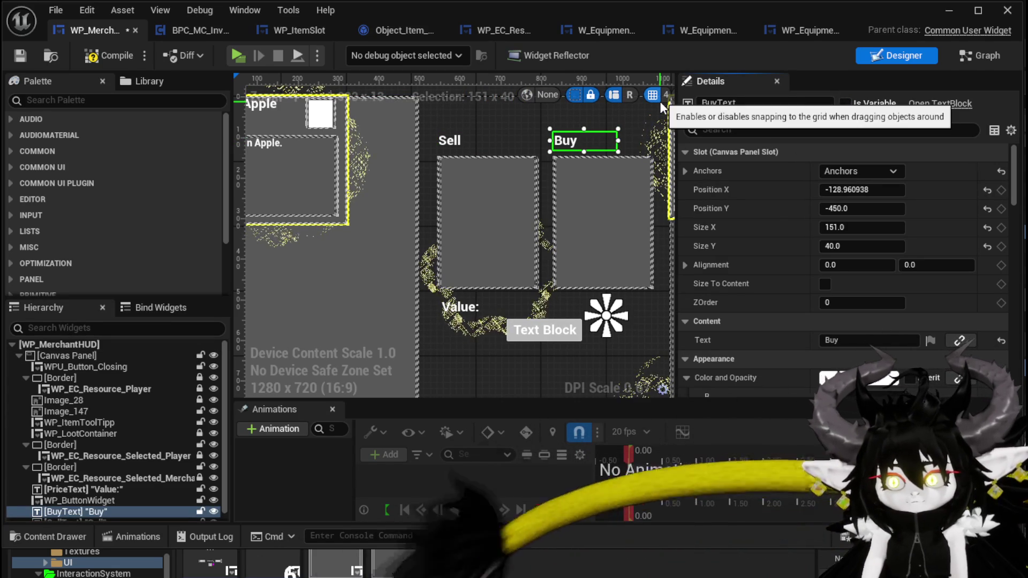
{"action": "left_click", "coordinate": [844, 104]}
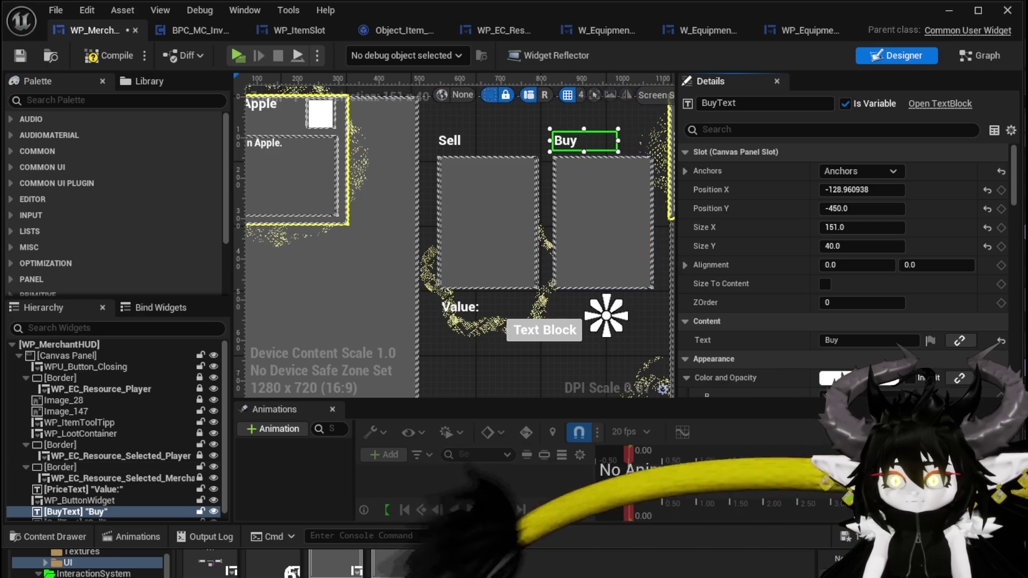
{"action": "left_click", "coordinate": [20, 55]}
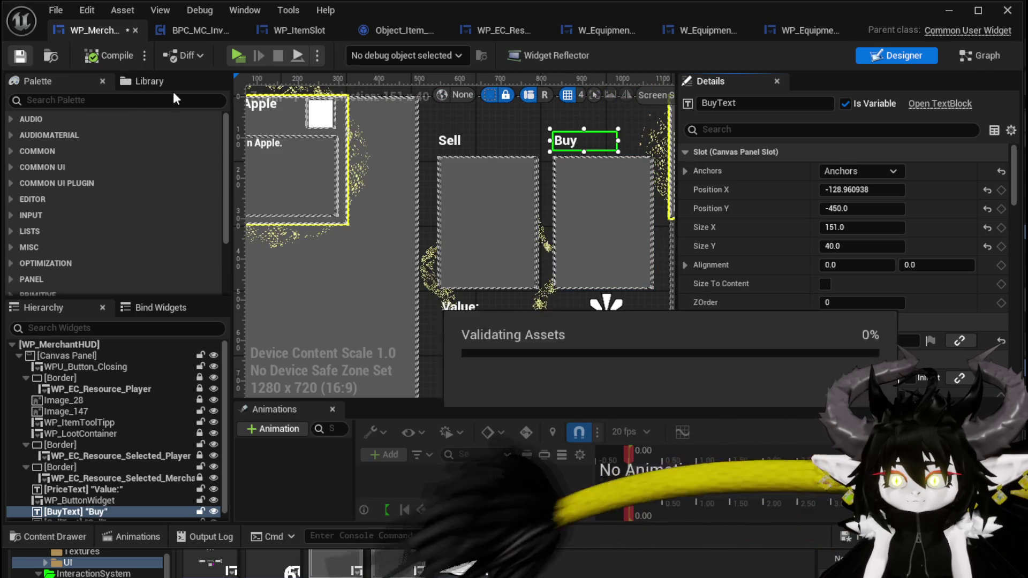
{"action": "left_click", "coordinate": [478, 139]}
- Widen the Sell and Buy label boxes to the right, then compile and save
{"action": "left_click_drag", "start_coordinate": [503, 141], "coordinate": [540, 141]}
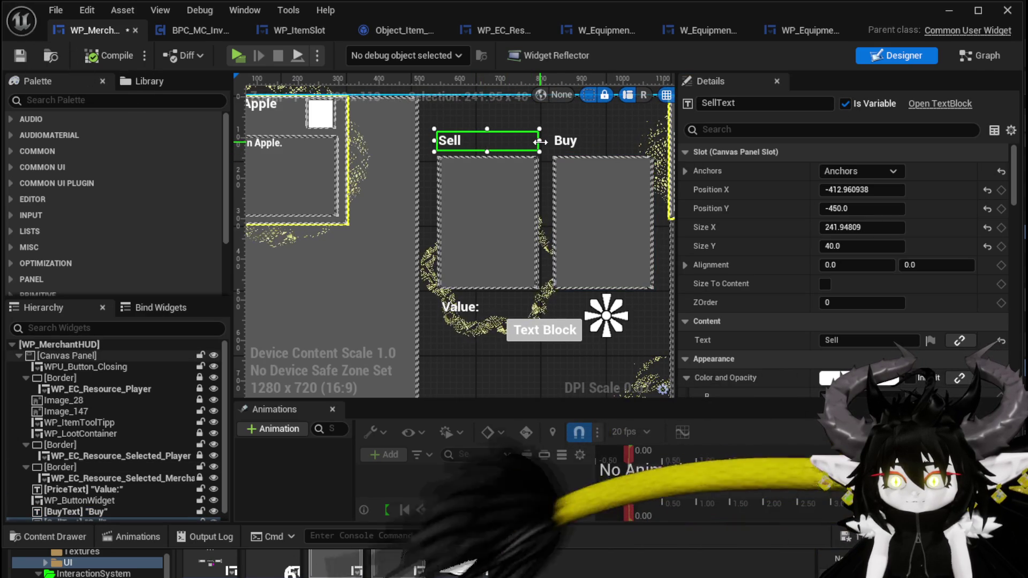
{"action": "left_click", "coordinate": [589, 140]}
{"action": "left_click_drag", "start_coordinate": [617, 141], "coordinate": [651, 141]}
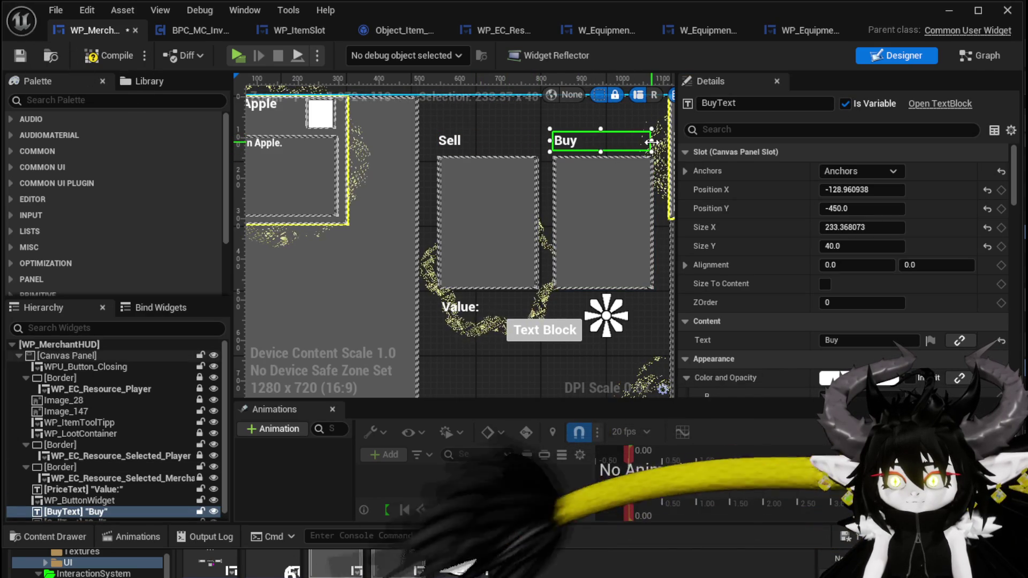
{"action": "left_click", "coordinate": [97, 56]}
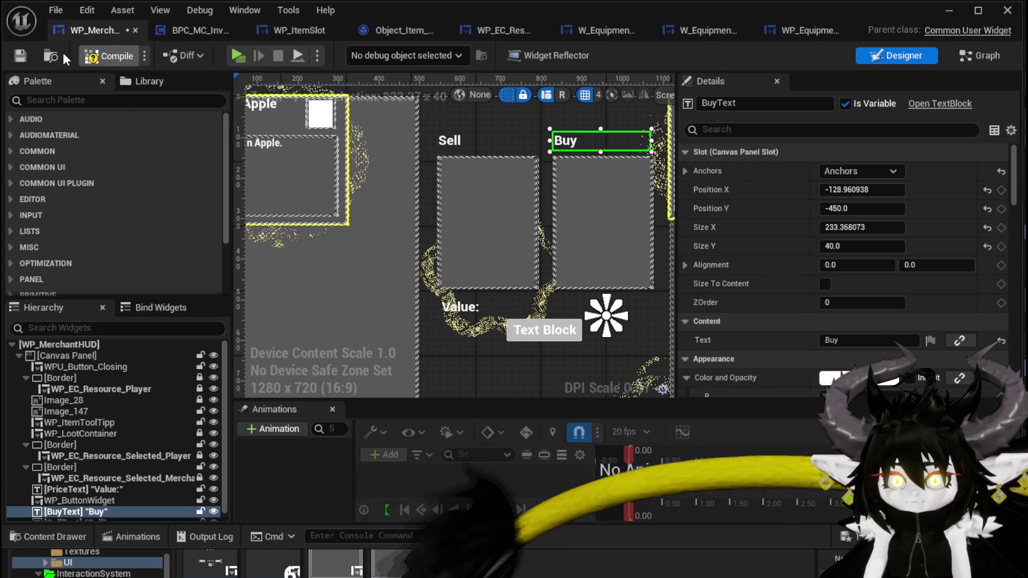
{"action": "left_click", "coordinate": [19, 56]}
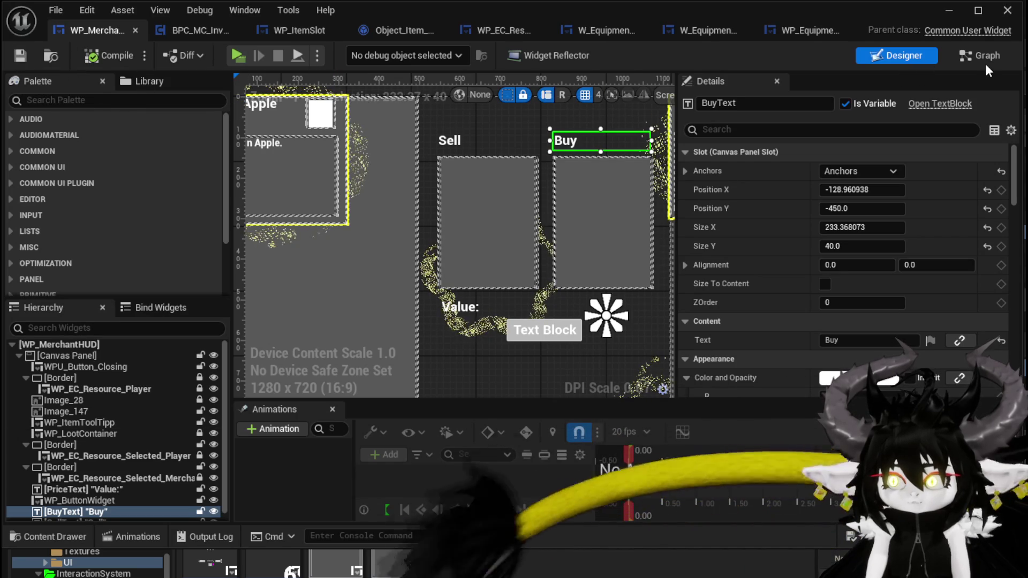
- Open the CalculateValue function graph and select its Round/SET and SetText/Print String node groups
{"action": "left_click", "coordinate": [948, 55]}
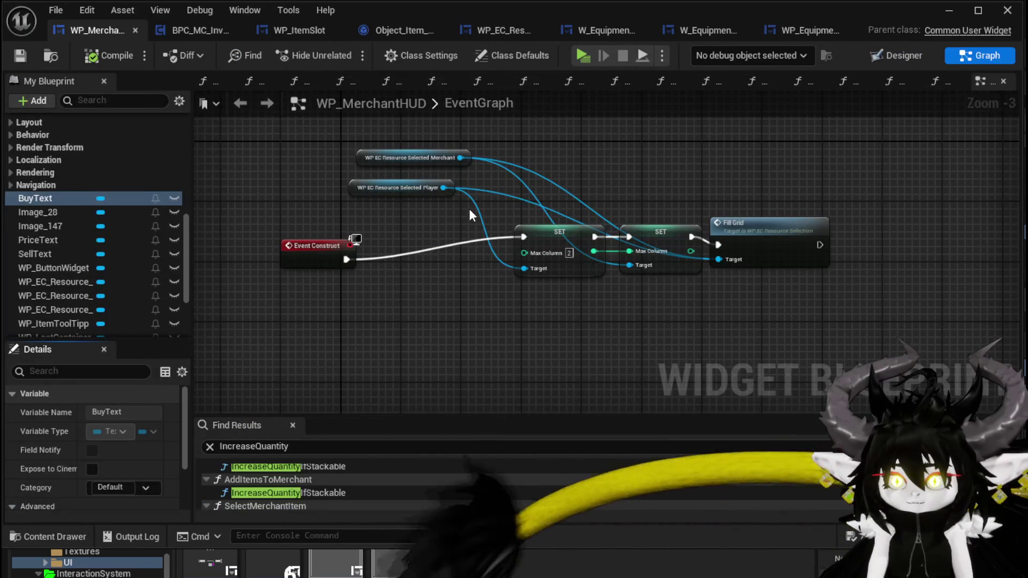
{"action": "scroll", "coordinate": [83, 185], "scroll_direction": "up", "scroll_amount": 10}
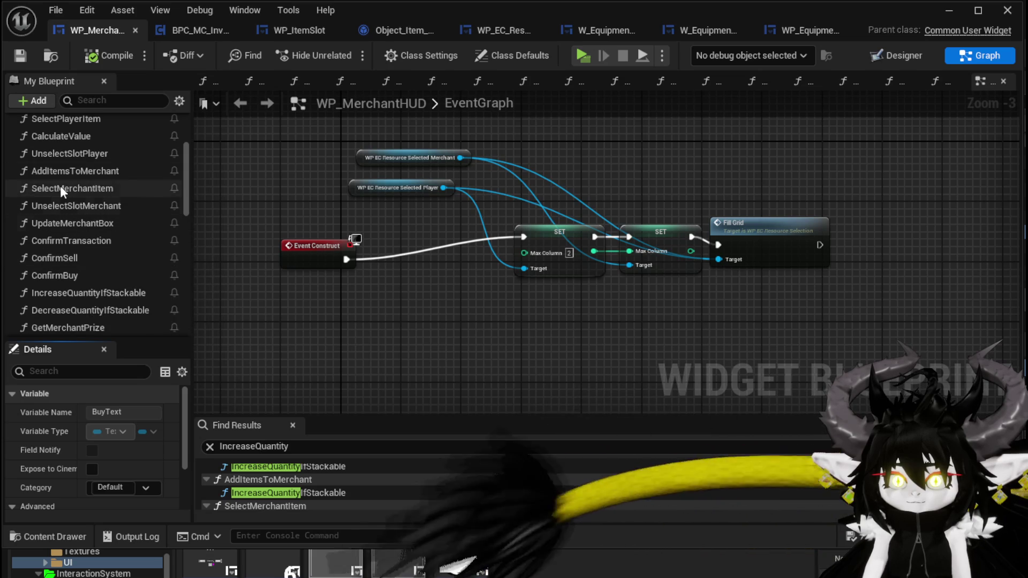
{"action": "scroll", "coordinate": [60, 182], "scroll_direction": "up", "scroll_amount": 3}
{"action": "double_click", "coordinate": [63, 181]}
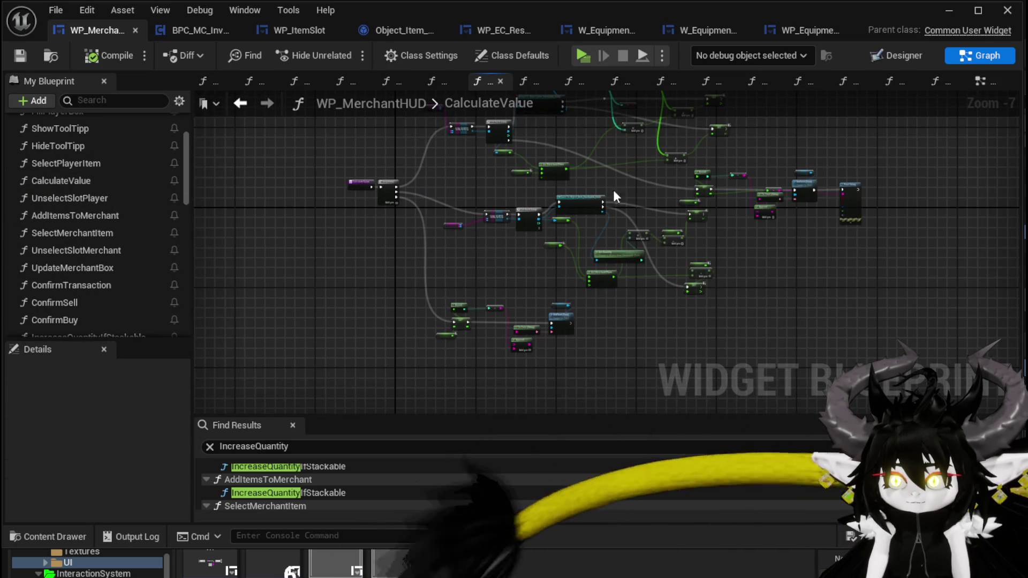
{"action": "scroll", "coordinate": [493, 171], "scroll_direction": "up", "scroll_amount": 1}
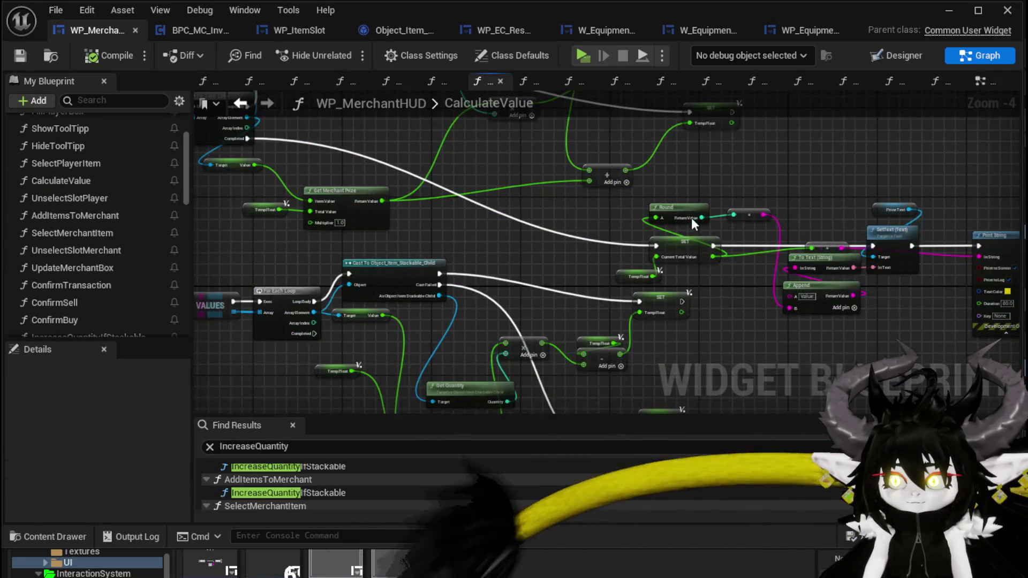
{"action": "left_click_drag", "start_coordinate": [367, 164], "coordinate": [454, 220]}
{"action": "left_click_drag", "start_coordinate": [506, 156], "coordinate": [761, 319]}
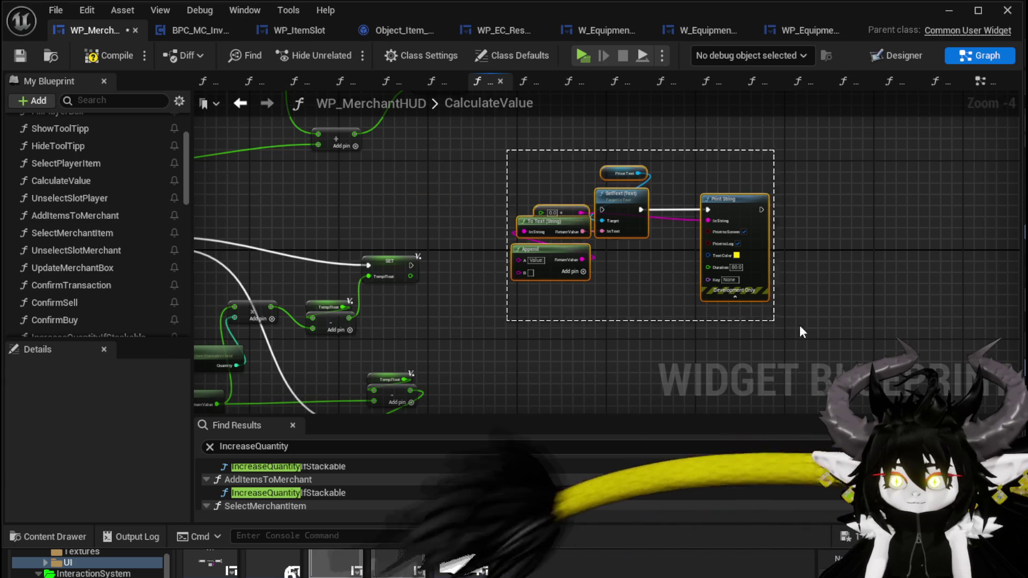
{"action": "scroll", "coordinate": [591, 258], "scroll_direction": "down", "scroll_amount": 3}
{"action": "scroll", "coordinate": [614, 256], "scroll_direction": "up", "scroll_amount": 1}
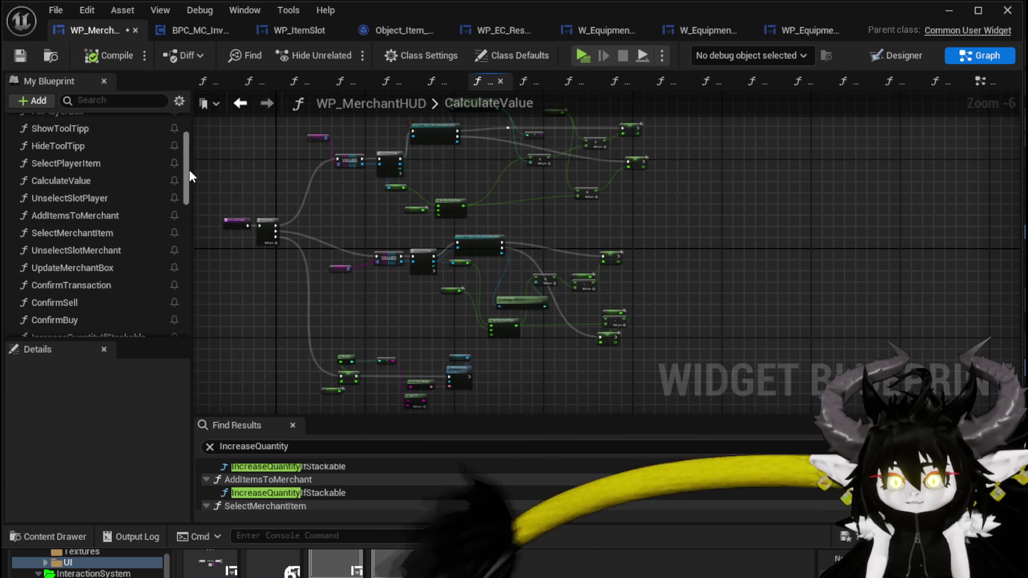
{"action": "left_click_drag", "start_coordinate": [192, 171], "coordinate": [193, 351]}
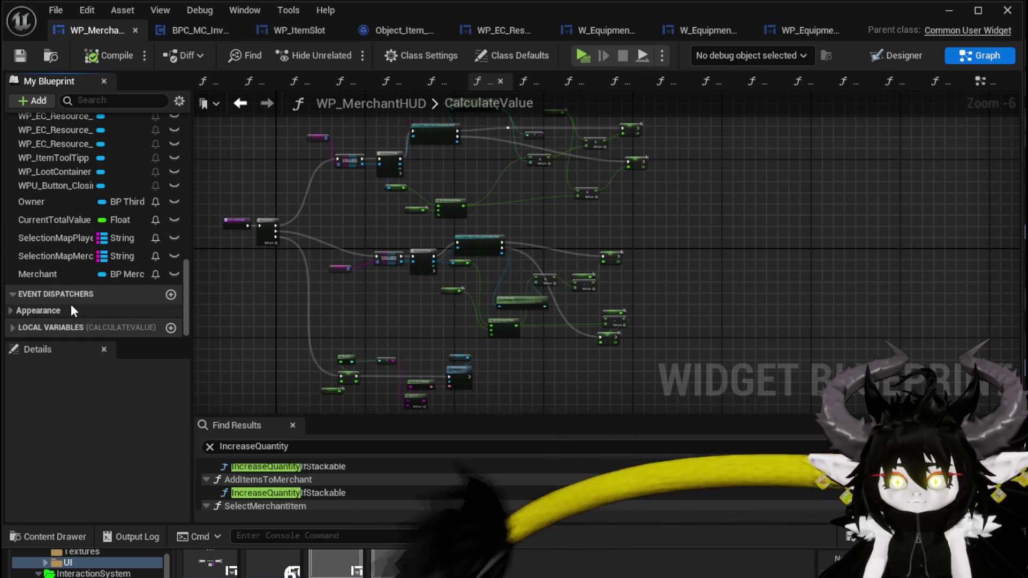
{"action": "scroll", "coordinate": [37, 289], "scroll_direction": "up", "scroll_amount": 3}
{"action": "scroll", "coordinate": [43, 284], "scroll_direction": "up", "scroll_amount": 3}
{"action": "scroll", "coordinate": [70, 278], "scroll_direction": "down", "scroll_amount": 3}
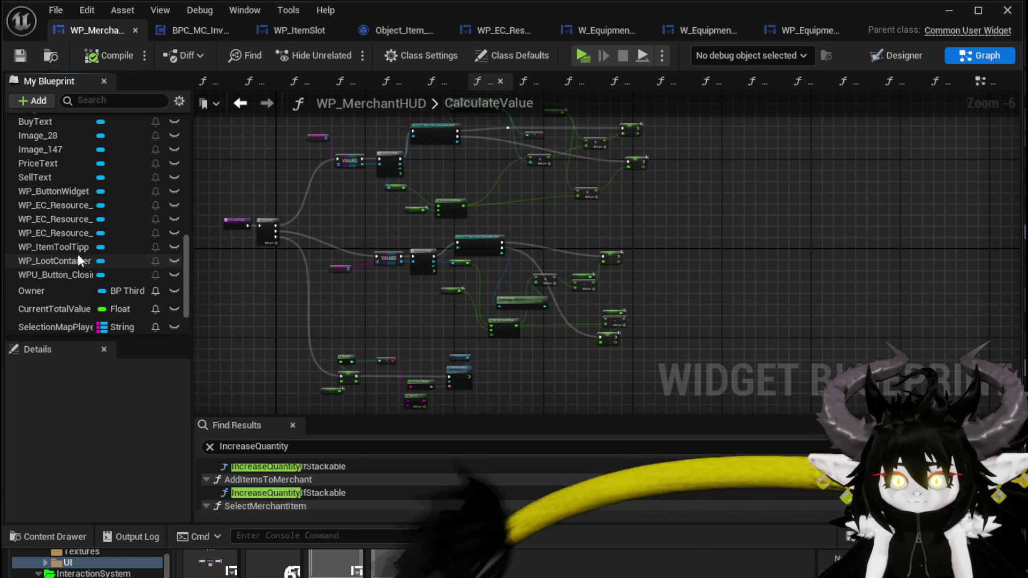
{"action": "scroll", "coordinate": [78, 254], "scroll_direction": "up", "scroll_amount": 2}
{"action": "scroll", "coordinate": [137, 261], "scroll_direction": "down", "scroll_amount": 1}
- Add SellText and BuyText getter nodes to the graph
{"action": "left_click_drag", "start_coordinate": [59, 199], "coordinate": [650, 219]}
{"action": "left_click", "coordinate": [677, 234]}
{"action": "mouse_move", "coordinate": [43, 144]}
{"action": "left_mouse_down"}
{"action": "mouse_move", "coordinate": [544, 247]}
{"action": "mouse_move", "coordinate": [644, 229]}
{"action": "left_mouse_up"}
{"action": "left_click", "coordinate": [683, 257]}
{"action": "scroll", "coordinate": [672, 250], "scroll_direction": "up", "scroll_amount": 3}
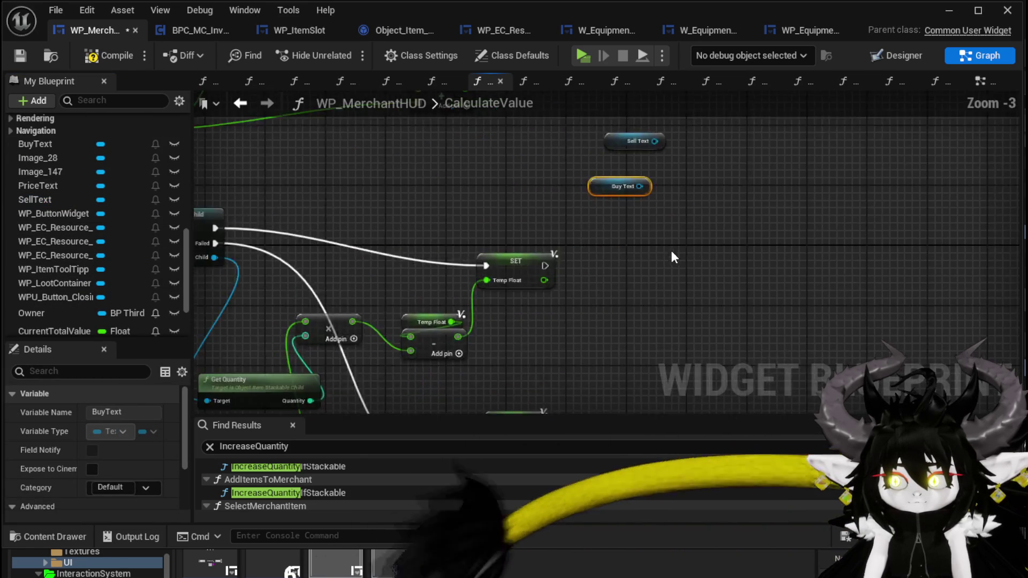
- Add a SetText (Text) node driven by the Buy Text getter
{"action": "left_click_drag", "start_coordinate": [553, 239], "coordinate": [610, 283]}
{"action": "type", "text": "Set Text"}
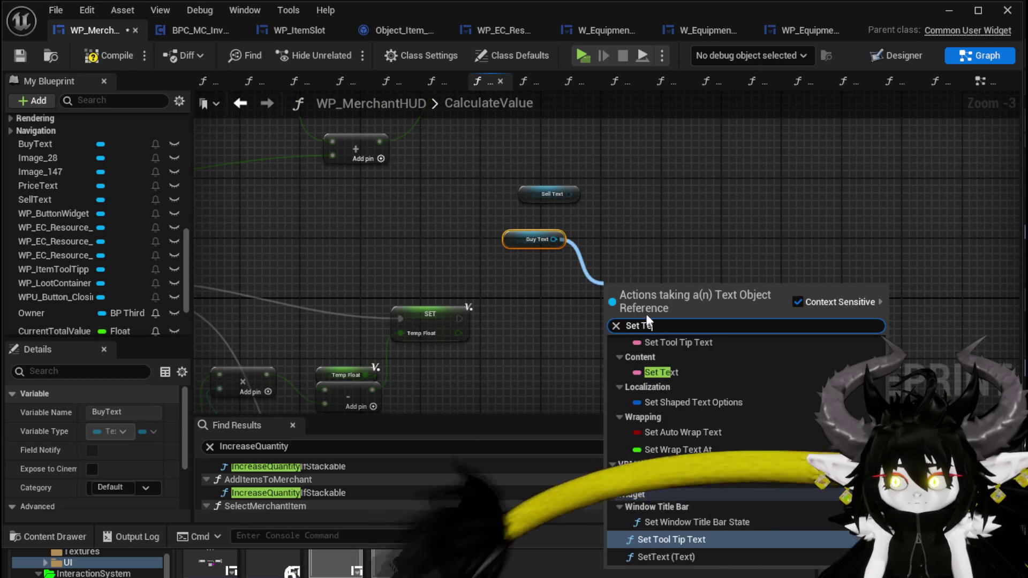
{"action": "key", "text": "Return"}
{"action": "scroll", "coordinate": [574, 243], "scroll_direction": "down", "scroll_amount": 2}
{"action": "mouse_move", "coordinate": [640, 299]}
{"action": "left_mouse_down"}
{"action": "mouse_move", "coordinate": [771, 194]}
{"action": "mouse_move", "coordinate": [584, 256]}
{"action": "left_mouse_up"}
{"action": "scroll", "coordinate": [796, 173], "scroll_direction": "down", "scroll_amount": 2}
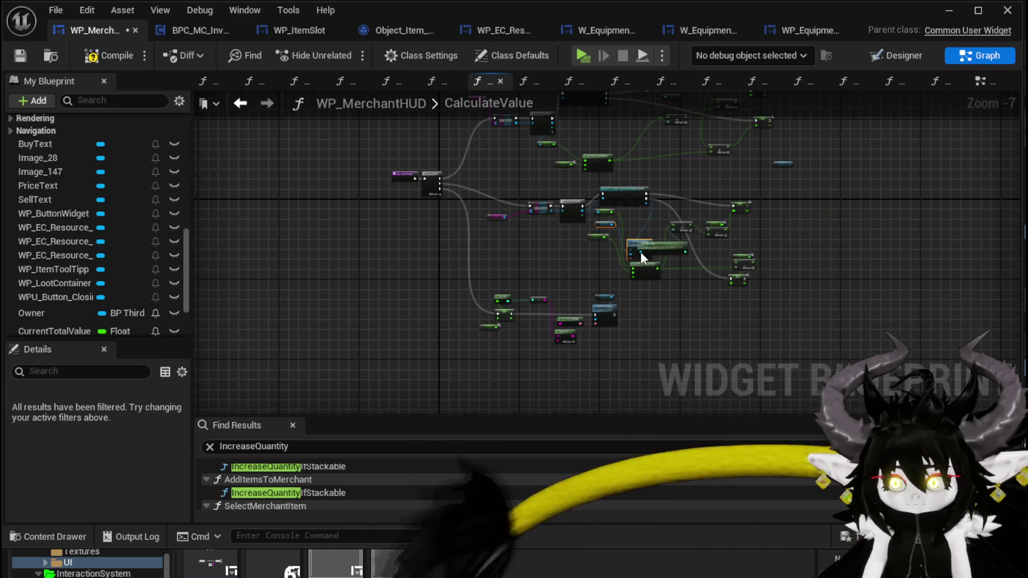
{"action": "scroll", "coordinate": [584, 256], "scroll_direction": "up", "scroll_amount": 3}
- Add a SetText node for Sell Text and run it from the loop's Completed pin
{"action": "left_click_drag", "start_coordinate": [829, 242], "coordinate": [636, 268]}
{"action": "left_click_drag", "start_coordinate": [752, 232], "coordinate": [798, 266]}
{"action": "type", "text": "Set"}
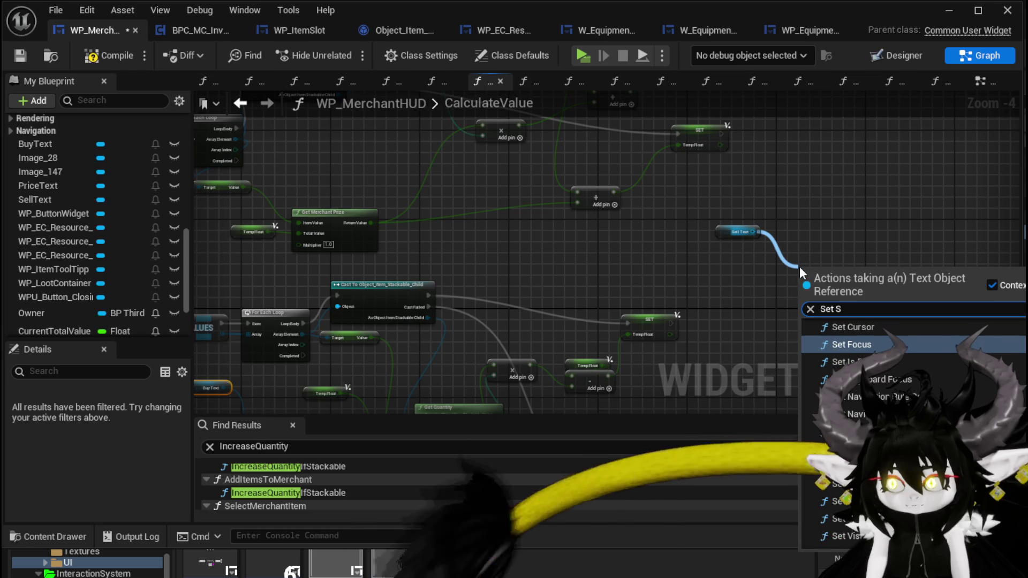
{"action": "type", "text": " Text"}
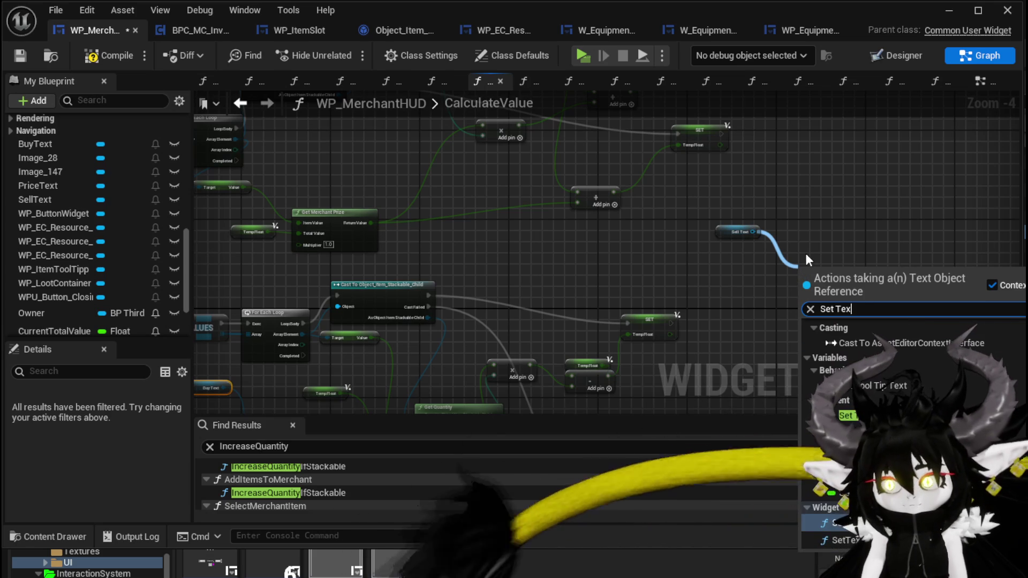
{"action": "key", "text": "Return"}
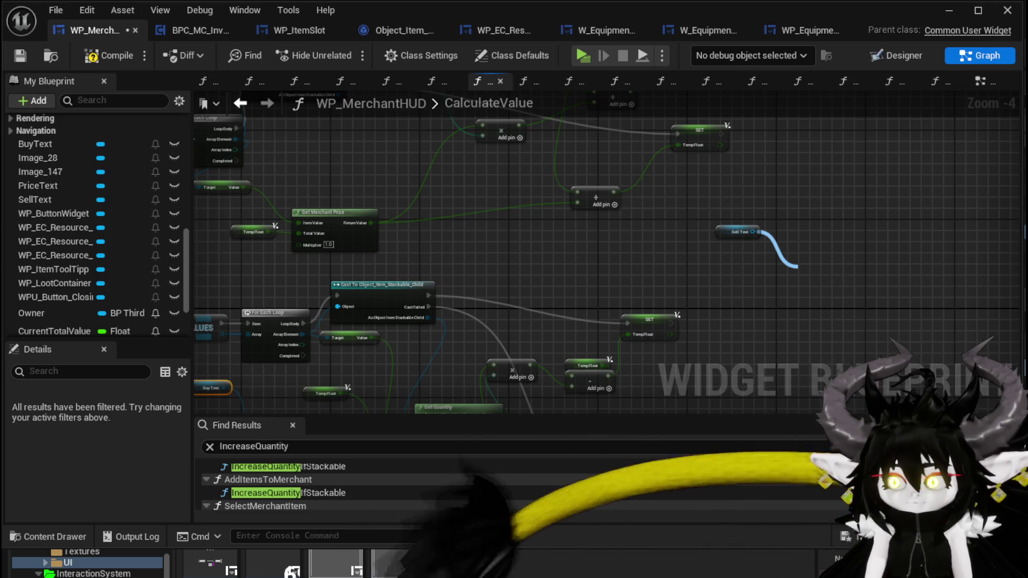
{"action": "mouse_move", "coordinate": [236, 160]}
{"action": "left_mouse_down"}
{"action": "mouse_move", "coordinate": [225, 166]}
{"action": "mouse_move", "coordinate": [482, 225]}
{"action": "mouse_move", "coordinate": [840, 278]}
{"action": "left_mouse_up"}
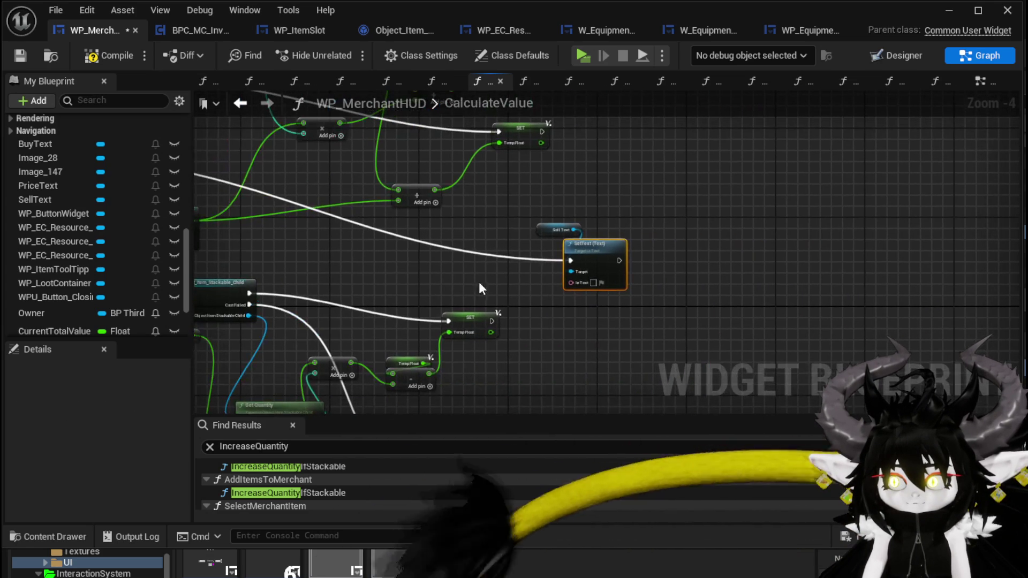
{"action": "mouse_move", "coordinate": [543, 274]}
{"action": "left_mouse_down"}
{"action": "mouse_move", "coordinate": [810, 314]}
{"action": "mouse_move", "coordinate": [735, 306]}
{"action": "left_mouse_up"}
- Feed Sell's In Text through To Text (String) from a new Append node
{"action": "type", "text": "Strig"}
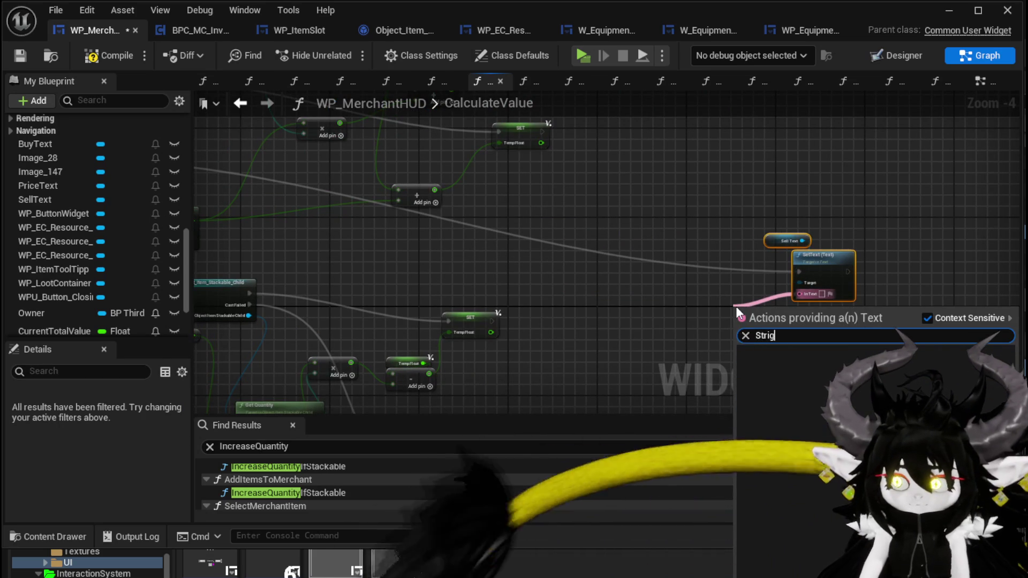
{"action": "key", "text": "BackSpace"}
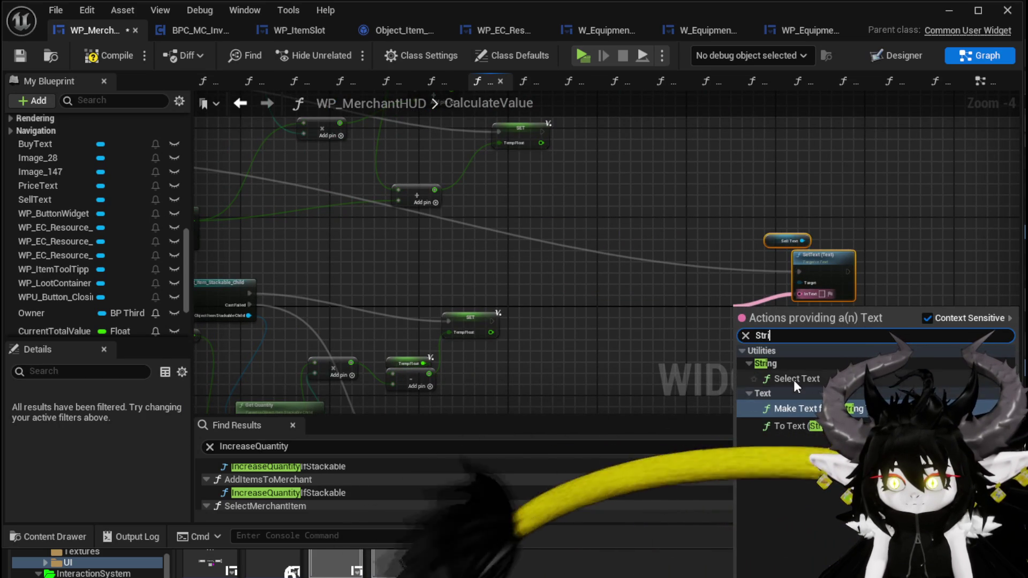
{"action": "left_click", "coordinate": [808, 425]}
{"action": "scroll", "coordinate": [754, 327], "scroll_direction": "up", "scroll_amount": 3}
{"action": "left_click_drag", "start_coordinate": [754, 327], "coordinate": [622, 289]}
{"action": "type", "text": "Append"}
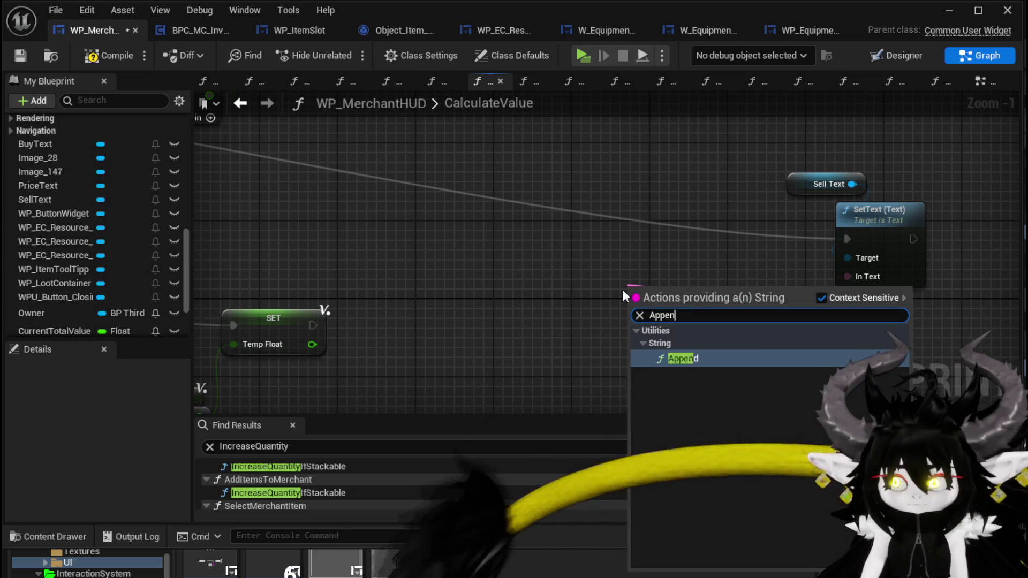
{"action": "key", "text": "Return"}
- Set Append's first string to "Sell:" and shift the view to the Temp Float assignments
{"action": "left_click_drag", "start_coordinate": [658, 289], "coordinate": [609, 259]}
{"action": "left_click", "coordinate": [607, 277]}
{"action": "type", "text": "Sell:"}
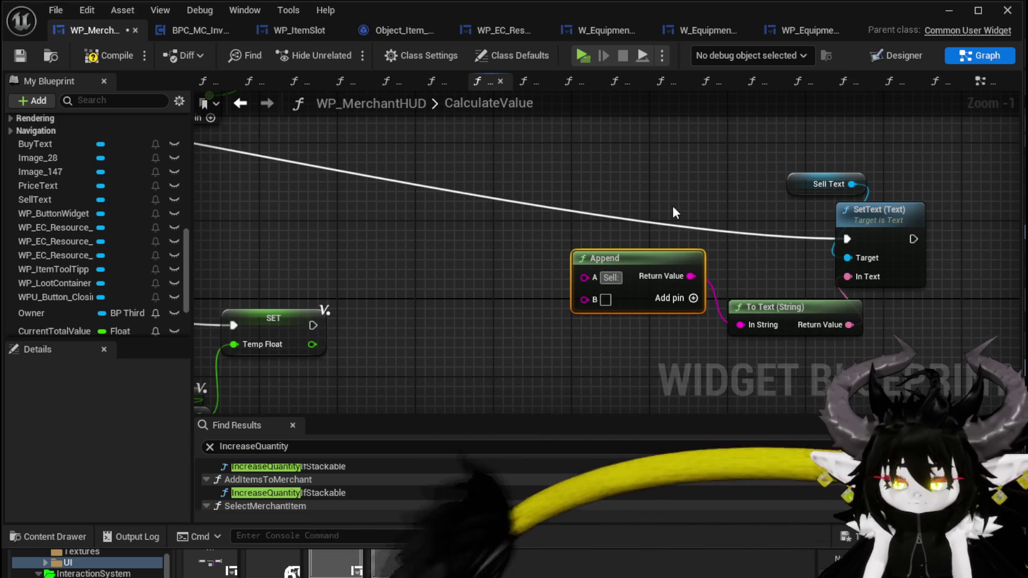
{"action": "scroll", "coordinate": [451, 224], "scroll_direction": "down", "scroll_amount": 1}
{"action": "mouse_move", "coordinate": [451, 223]}
{"action": "left_mouse_down"}
{"action": "mouse_move", "coordinate": [667, 284]}
{"action": "mouse_move", "coordinate": [854, 315]}
{"action": "mouse_move", "coordinate": [913, 284]}
{"action": "mouse_move", "coordinate": [734, 241]}
{"action": "mouse_move", "coordinate": [640, 313]}
{"action": "mouse_move", "coordinate": [452, 252]}
{"action": "mouse_move", "coordinate": [401, 265]}
{"action": "left_mouse_up"}
{"action": "left_click", "coordinate": [701, 235]}
{"action": "left_click_drag", "start_coordinate": [514, 270], "coordinate": [781, 246]}
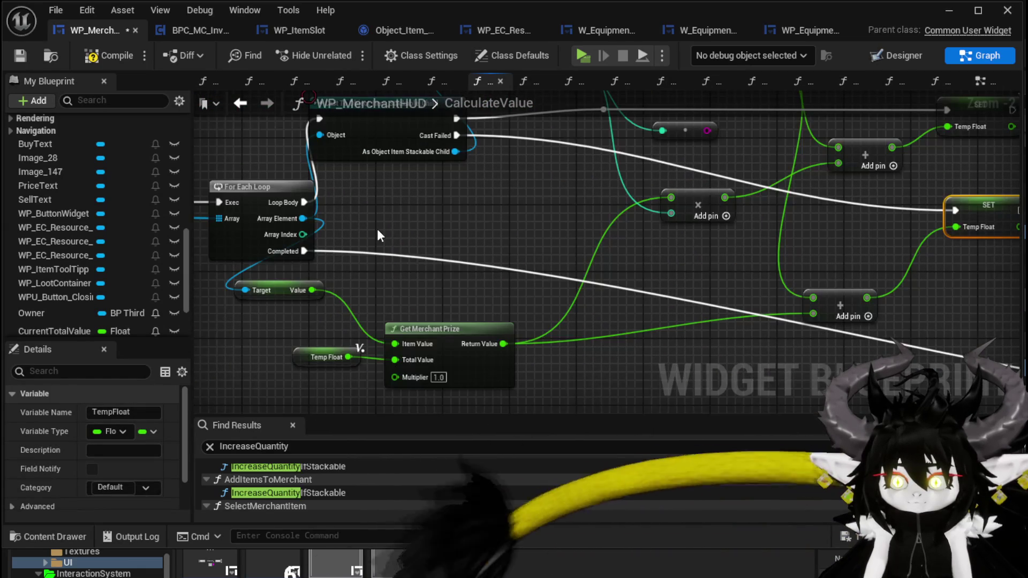
- Promote the Temp Float output to a local variable named SellAmount
{"action": "scroll", "coordinate": [402, 223], "scroll_direction": "down", "scroll_amount": 2}
{"action": "mouse_move", "coordinate": [399, 217]}
{"action": "left_mouse_down"}
{"action": "mouse_move", "coordinate": [344, 172]}
{"action": "mouse_move", "coordinate": [344, 135]}
{"action": "mouse_move", "coordinate": [373, 195]}
{"action": "left_mouse_up"}
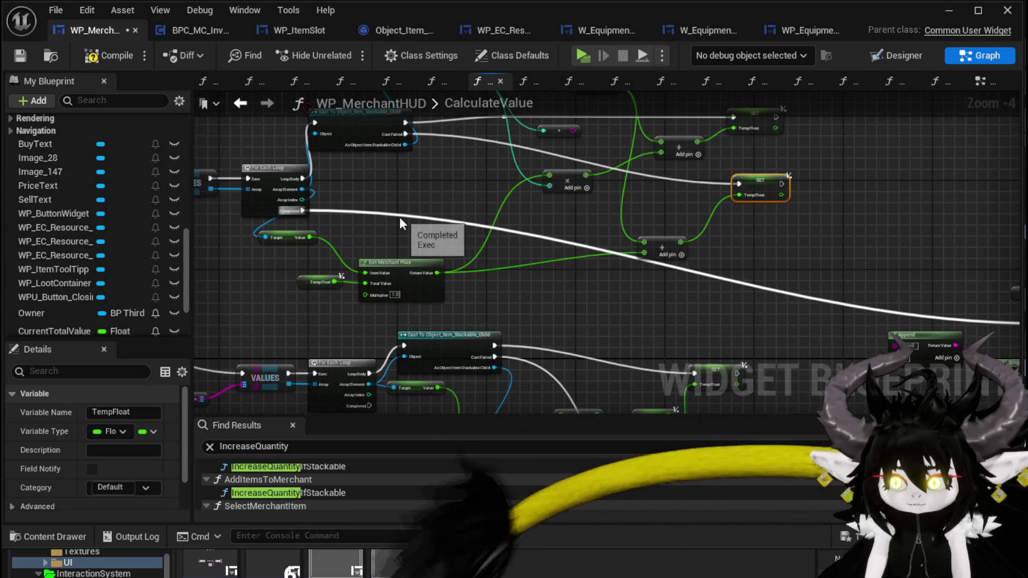
{"action": "left_click_drag", "start_coordinate": [397, 210], "coordinate": [344, 257]}
{"action": "scroll", "coordinate": [808, 194], "scroll_direction": "up", "scroll_amount": 2}
{"action": "scroll", "coordinate": [771, 134], "scroll_direction": "up", "scroll_amount": 1}
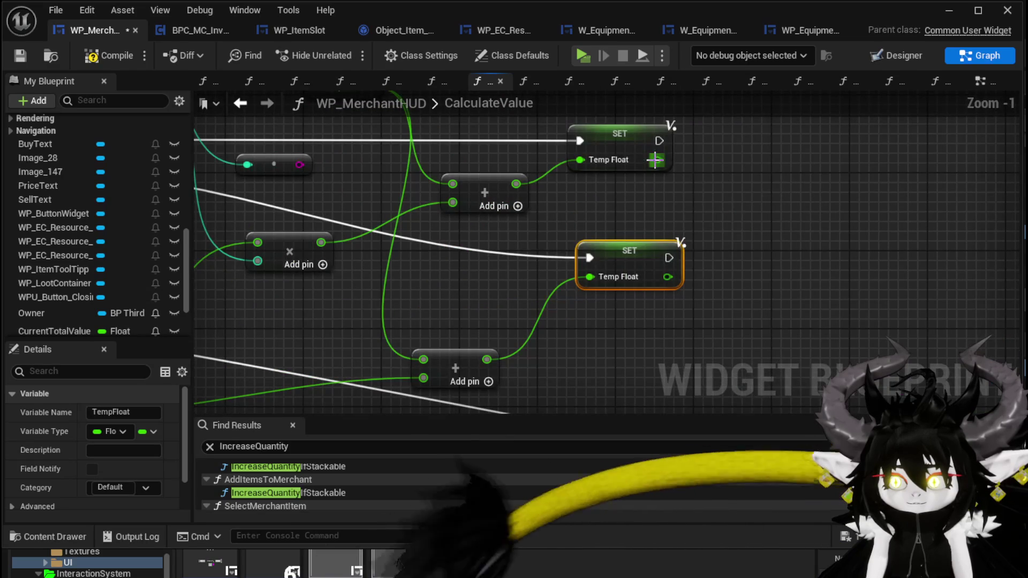
{"action": "right_click", "coordinate": [656, 160]}
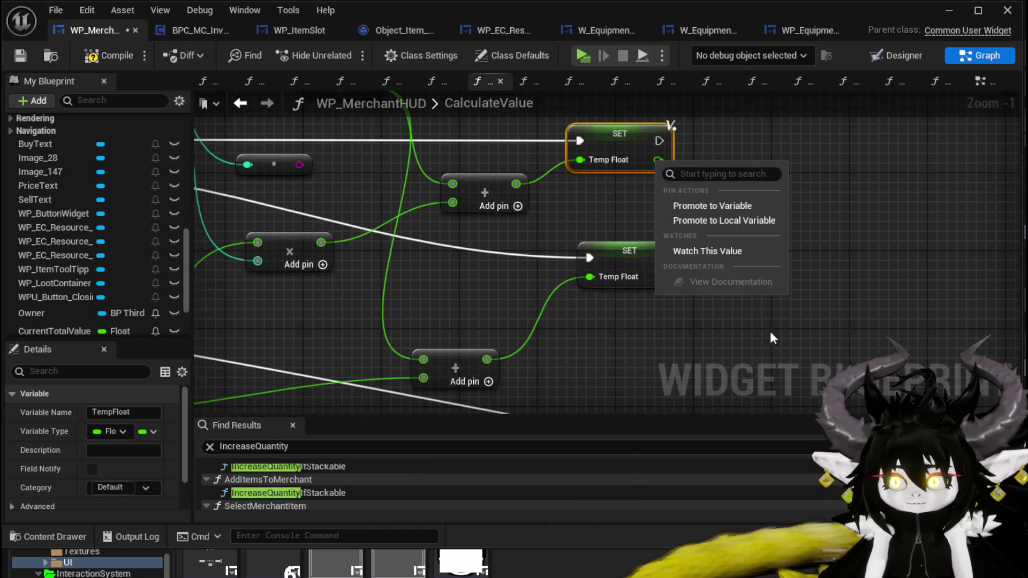
{"action": "left_click", "coordinate": [708, 222]}
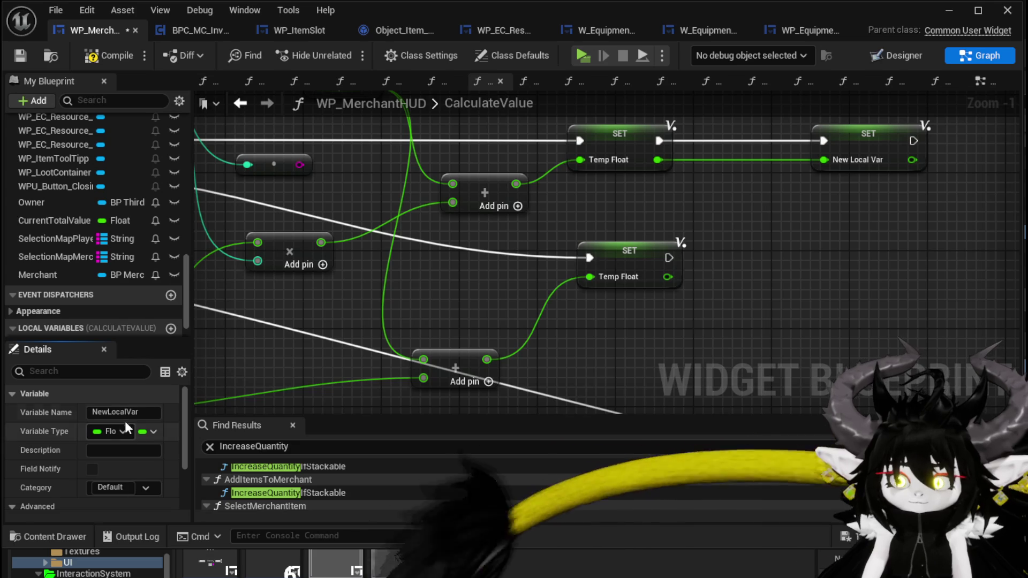
{"action": "left_click", "coordinate": [95, 412]}
{"action": "type", "text": "l"}
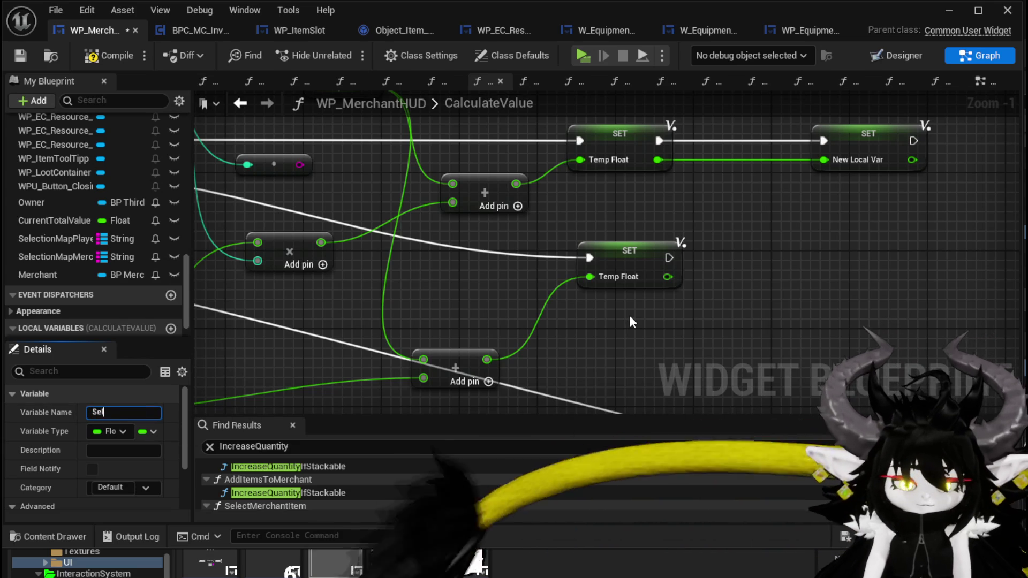
{"action": "type", "text": "lAmount"}
{"action": "key", "text": "Return"}
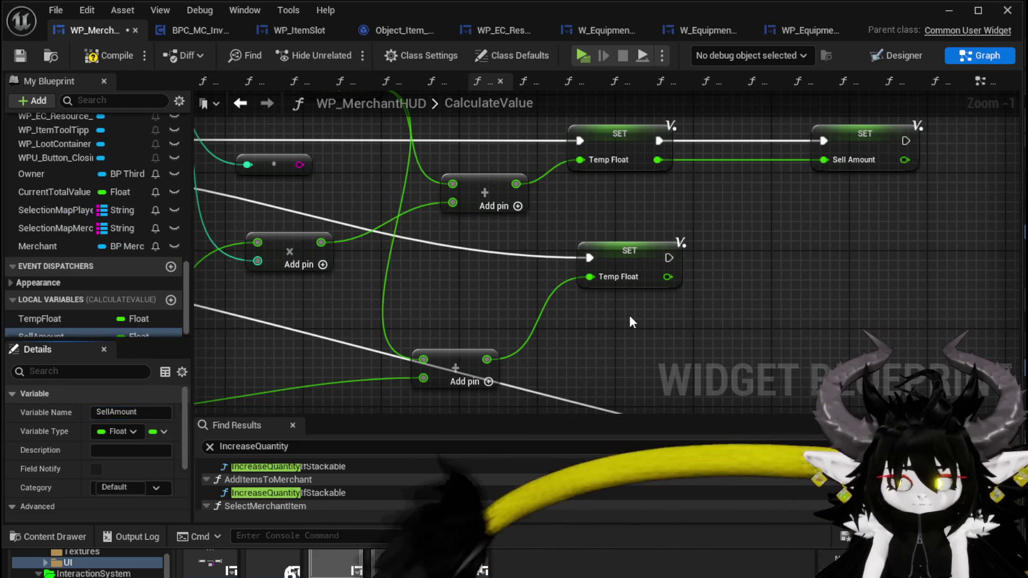
- Duplicate the SellAmount assignment after the second Temp Float set and feed SellAmount into Append
{"action": "left_click_drag", "start_coordinate": [783, 214], "coordinate": [825, 169]}
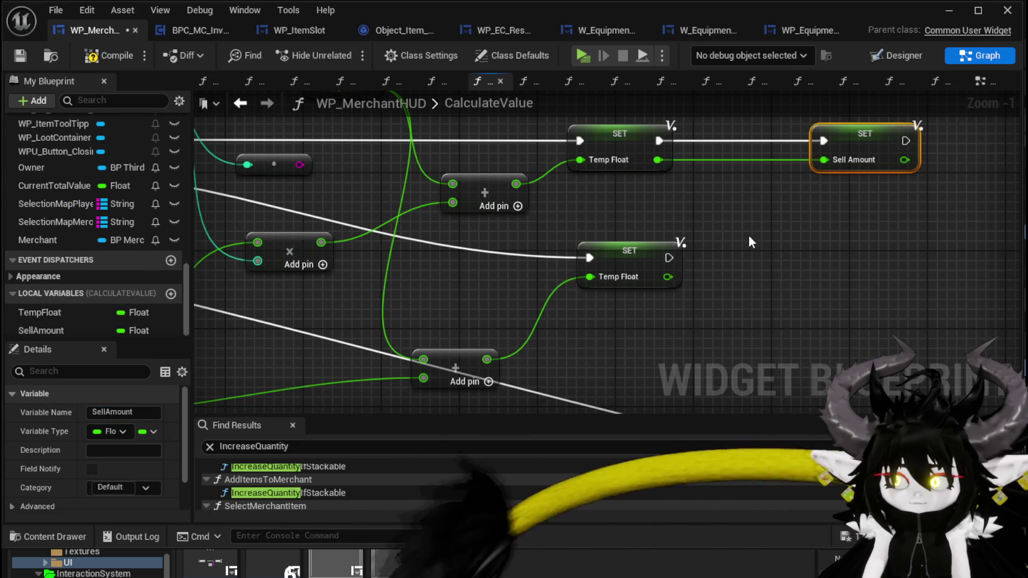
{"action": "key", "text": "ctrl+c"}
{"action": "key", "text": "ctrl+v"}
{"action": "mouse_move", "coordinate": [656, 251]}
{"action": "left_mouse_down"}
{"action": "mouse_move", "coordinate": [634, 255]}
{"action": "mouse_move", "coordinate": [677, 266]}
{"action": "mouse_move", "coordinate": [774, 260]}
{"action": "left_mouse_up"}
{"action": "mouse_move", "coordinate": [648, 277]}
{"action": "left_mouse_down"}
{"action": "mouse_move", "coordinate": [695, 286]}
{"action": "mouse_move", "coordinate": [725, 277]}
{"action": "left_mouse_up"}
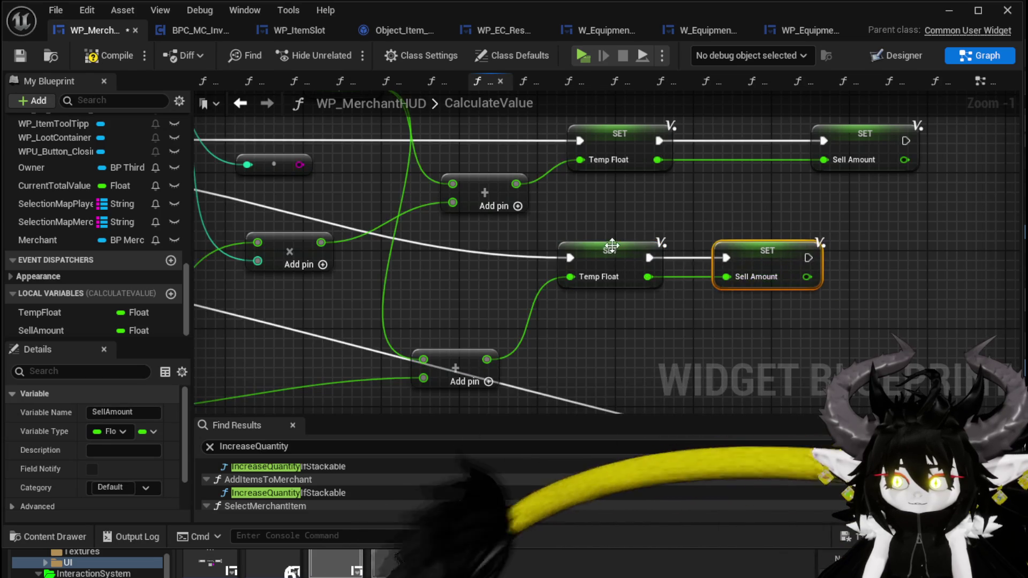
{"action": "scroll", "coordinate": [713, 274], "scroll_direction": "down", "scroll_amount": 3}
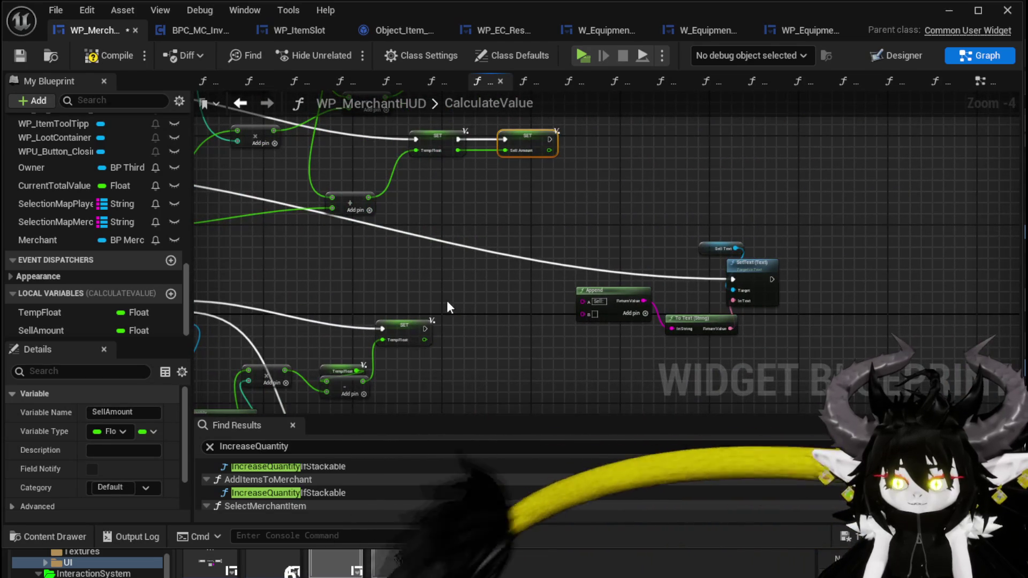
{"action": "mouse_move", "coordinate": [85, 332]}
{"action": "left_mouse_down"}
{"action": "mouse_move", "coordinate": [531, 332]}
{"action": "mouse_move", "coordinate": [588, 313]}
{"action": "left_mouse_up"}
- Pan the graph to the loop and Get Quantity nodes and save the widget blueprint
{"action": "left_click_drag", "start_coordinate": [527, 341], "coordinate": [564, 287]}
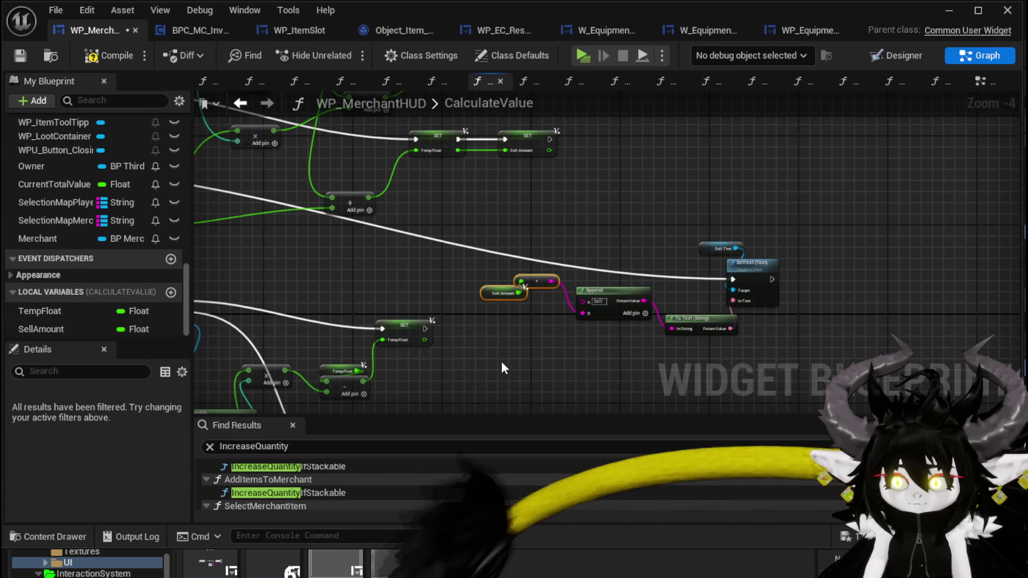
{"action": "left_click_drag", "start_coordinate": [502, 363], "coordinate": [736, 333]}
{"action": "left_click", "coordinate": [20, 55]}
- Promote the other Temp Float output to a new local variable named BuyAmount
{"action": "scroll", "coordinate": [581, 208], "scroll_direction": "up", "scroll_amount": 3}
{"action": "right_click", "coordinate": [572, 217]}
{"action": "left_click", "coordinate": [622, 278]}
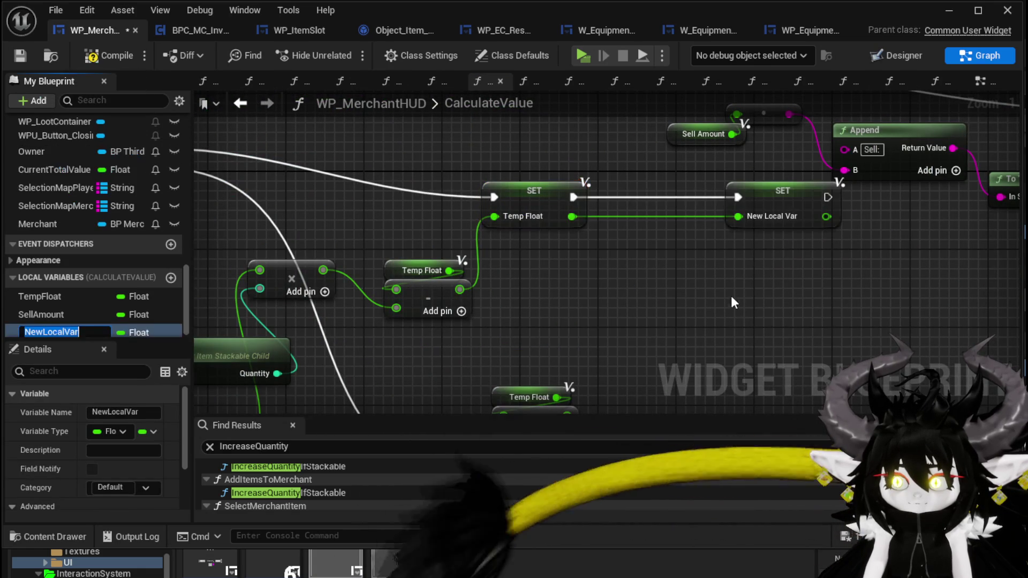
{"action": "type", "text": "Buy"}
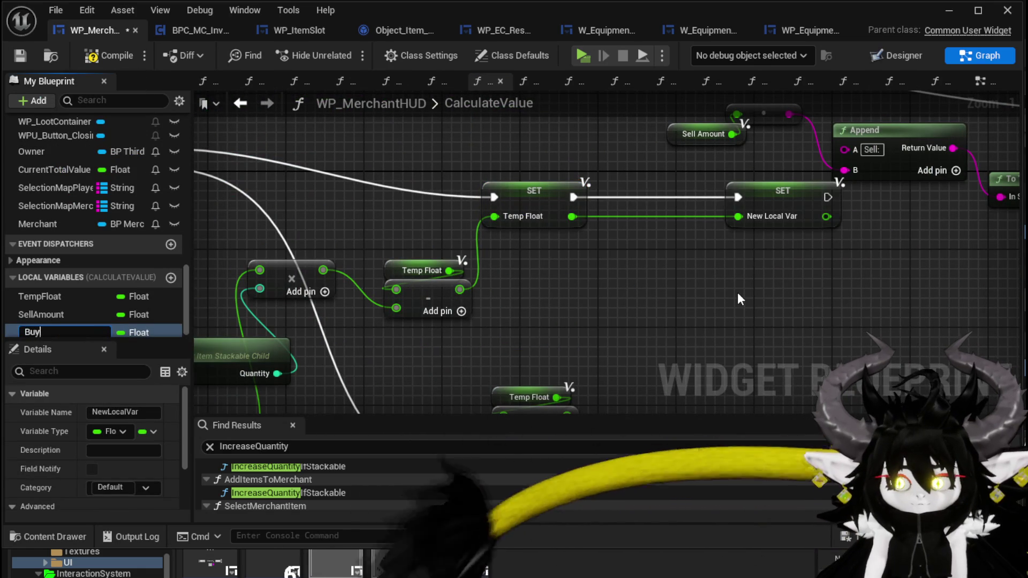
{"action": "type", "text": "Amount"}
{"action": "key", "text": "Return"}
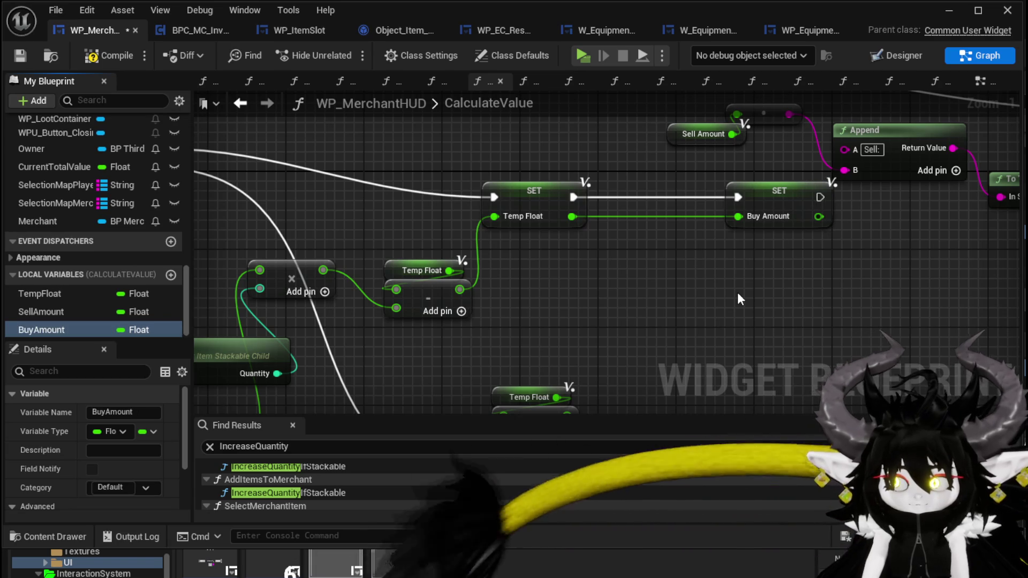
- Place the SET Buy Amount node beside SET Temp Float and run it right after it
{"action": "left_click_drag", "start_coordinate": [773, 203], "coordinate": [676, 194]}
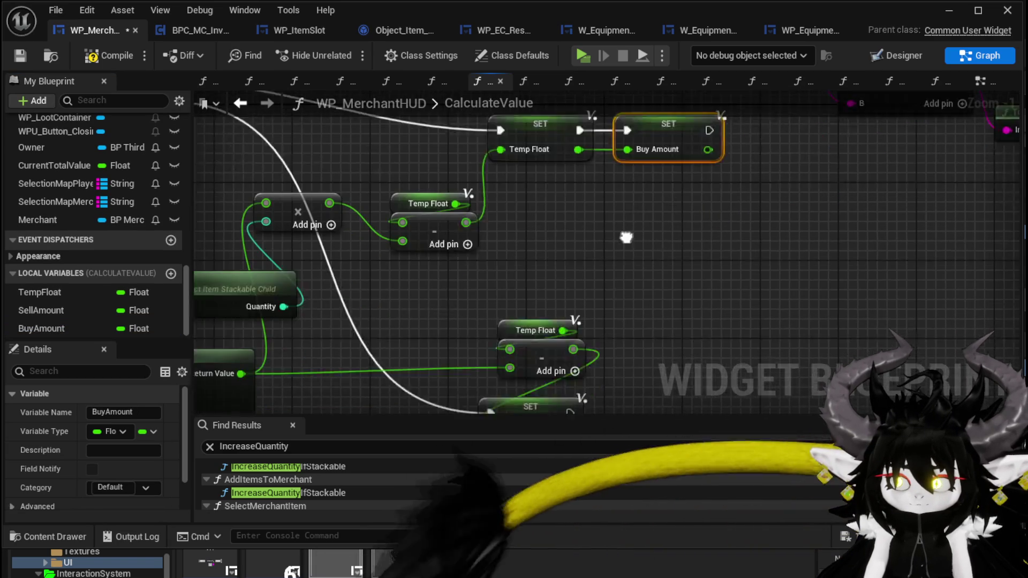
{"action": "key", "text": "ctrl+x"}
{"action": "key", "text": "ctrl+v"}
{"action": "left_click_drag", "start_coordinate": [569, 310], "coordinate": [616, 309]}
- Move the copied sell text nodes beside the Buy Text setter
{"action": "scroll", "coordinate": [621, 309], "scroll_direction": "down", "scroll_amount": 3}
{"action": "mouse_move", "coordinate": [776, 229]}
{"action": "left_mouse_down"}
{"action": "mouse_move", "coordinate": [738, 305]}
{"action": "mouse_move", "coordinate": [679, 337]}
{"action": "mouse_move", "coordinate": [682, 302]}
{"action": "left_mouse_up"}
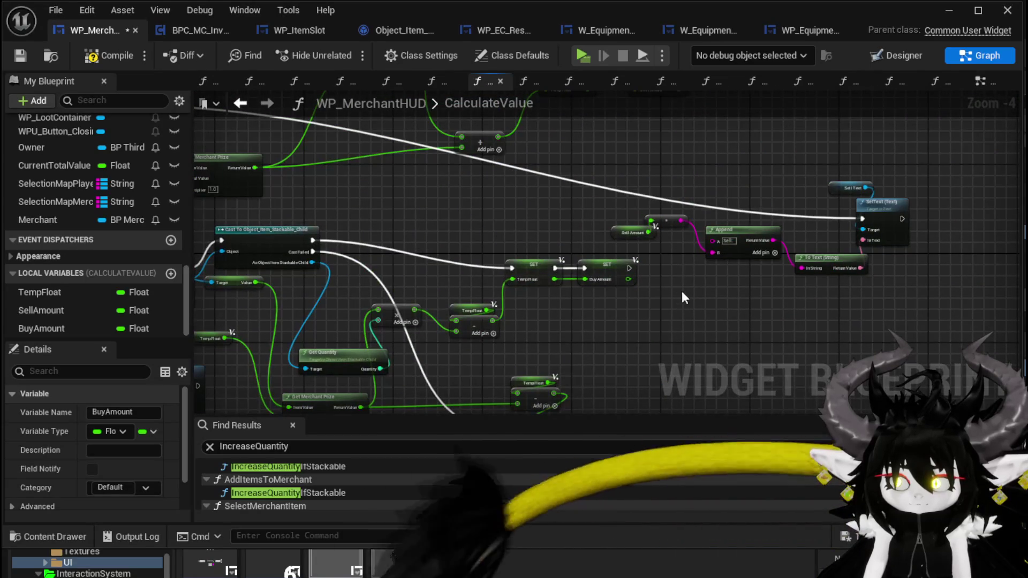
{"action": "mouse_move", "coordinate": [812, 264]}
{"action": "left_mouse_down"}
{"action": "mouse_move", "coordinate": [480, 293]}
{"action": "mouse_move", "coordinate": [467, 267]}
{"action": "left_mouse_up"}
- Feed the copied text nodes into SetText (Buy Text) with prefix 'Buy:', triggered on loop Completed
{"action": "scroll", "coordinate": [566, 268], "scroll_direction": "up", "scroll_amount": 2}
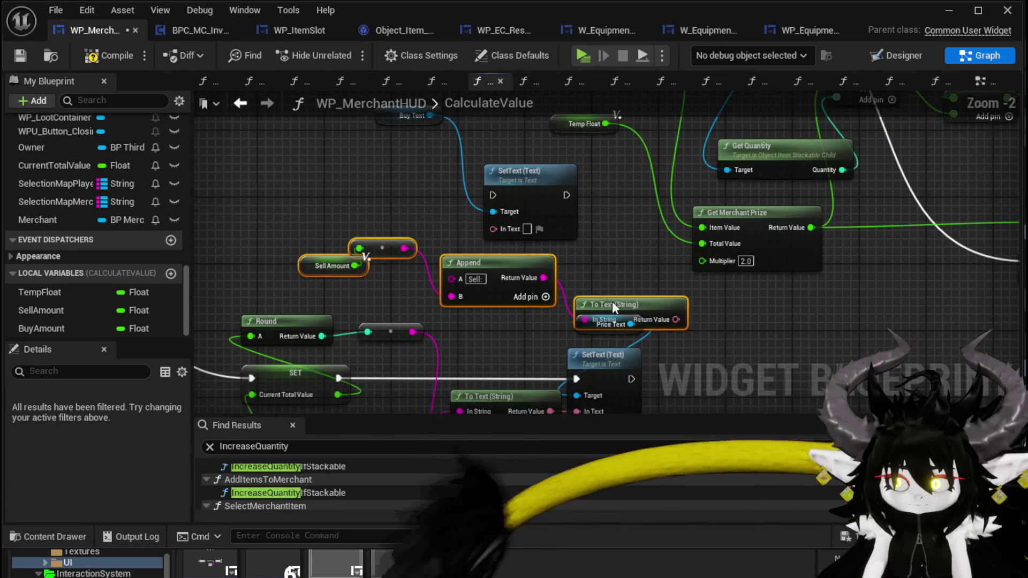
{"action": "left_click_drag", "start_coordinate": [612, 303], "coordinate": [511, 277]}
{"action": "left_click_drag", "start_coordinate": [576, 295], "coordinate": [503, 229]}
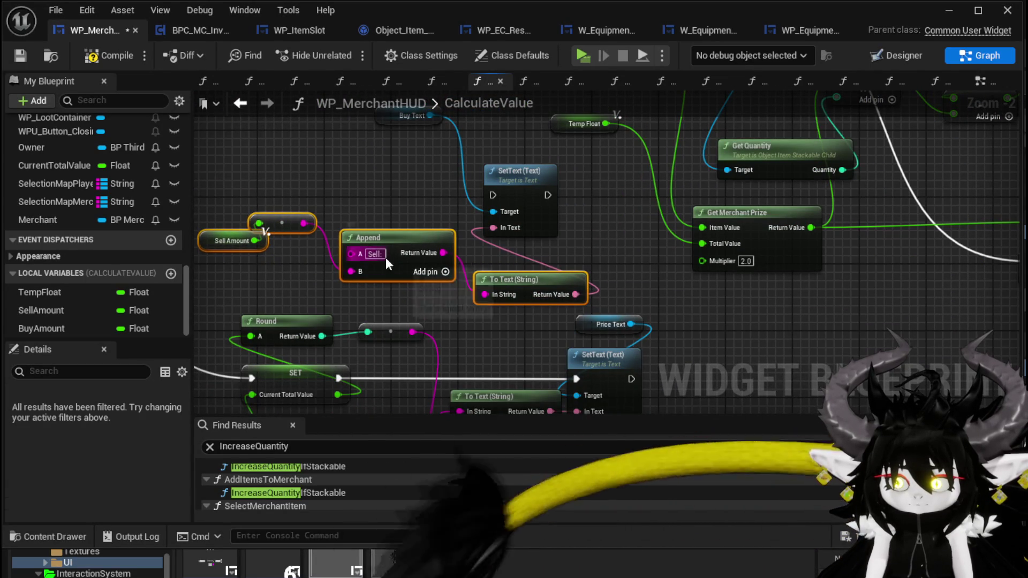
{"action": "key", "text": "BackSpace"}
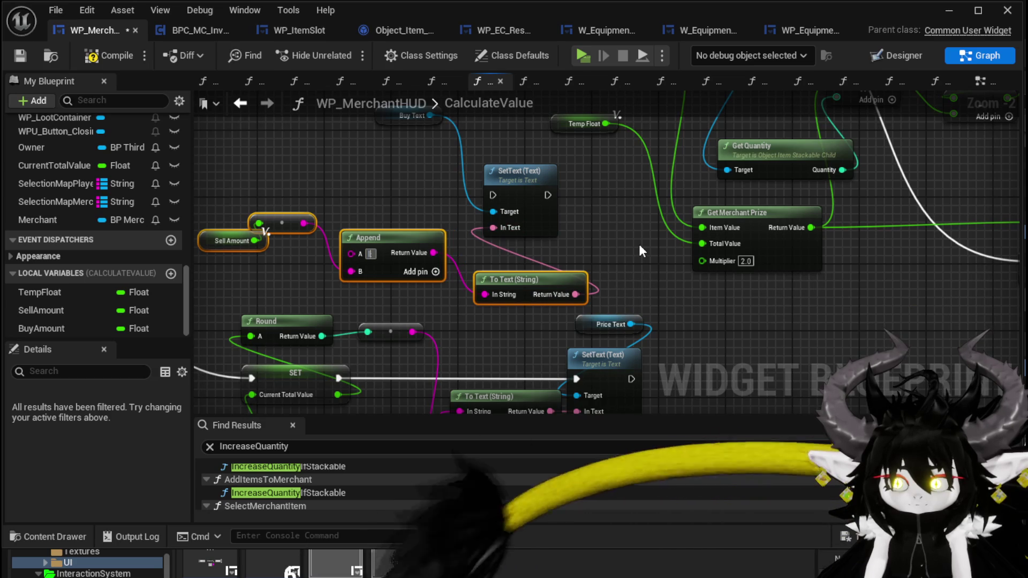
{"action": "type", "text": "Buy:"}
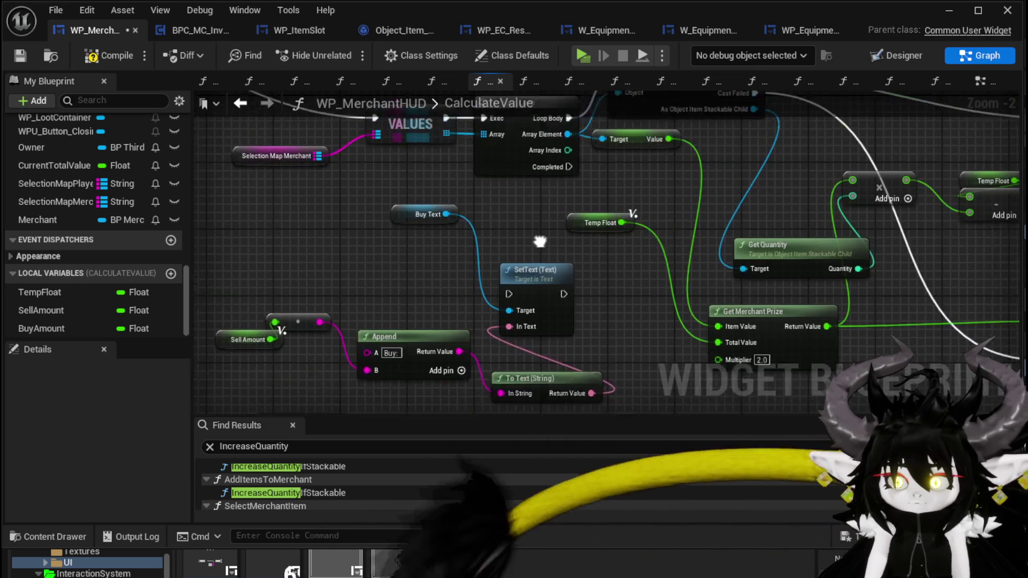
{"action": "left_click_drag", "start_coordinate": [581, 186], "coordinate": [534, 274]}
{"action": "left_click_drag", "start_coordinate": [528, 316], "coordinate": [522, 314]}
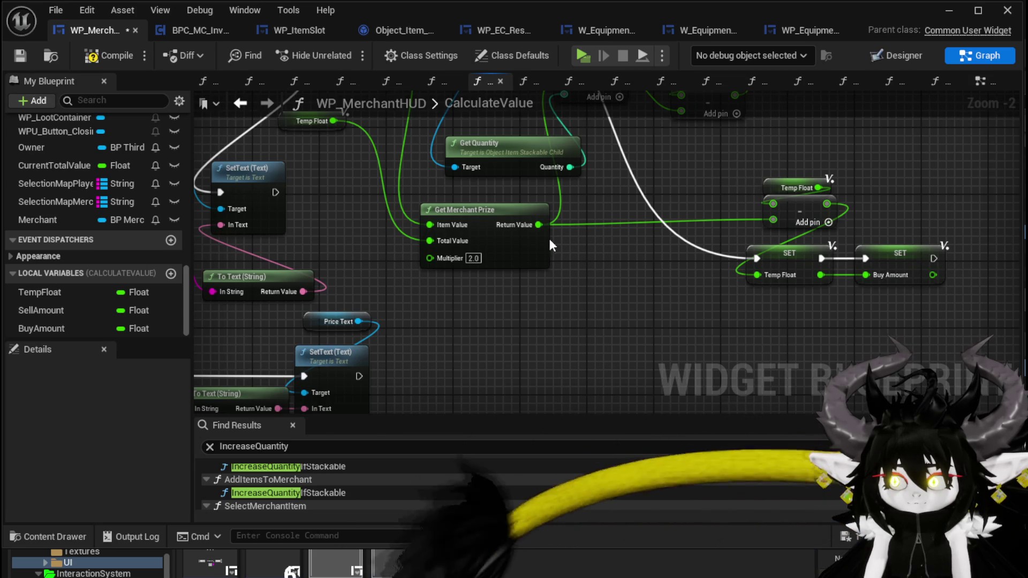
- Swap Sell Amount for a Buy Amount getter in the text chain, then compile and save
{"action": "left_click_drag", "start_coordinate": [550, 238], "coordinate": [551, 301]}
{"action": "mouse_move", "coordinate": [27, 332]}
{"action": "left_mouse_down"}
{"action": "mouse_move", "coordinate": [354, 204]}
{"action": "mouse_move", "coordinate": [439, 233]}
{"action": "left_mouse_up"}
{"action": "left_click", "coordinate": [399, 212]}
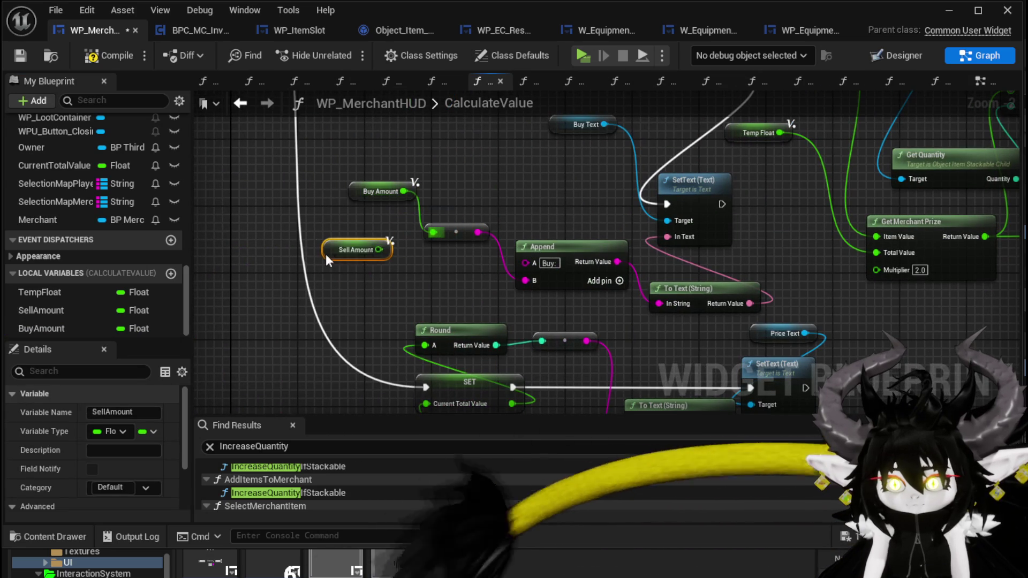
{"action": "left_click", "coordinate": [452, 290]}
{"action": "scroll", "coordinate": [452, 290], "scroll_direction": "down", "scroll_amount": 2}
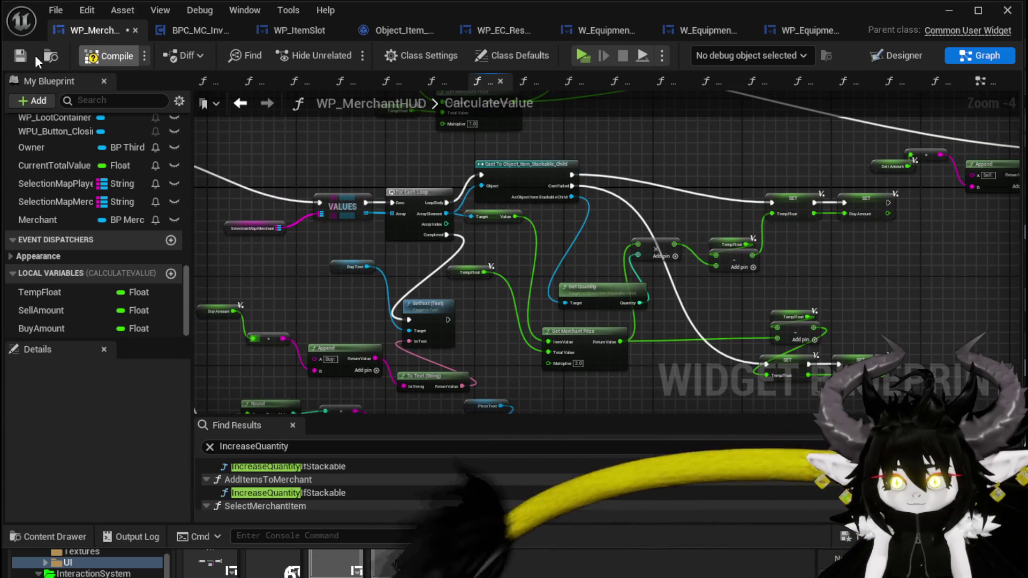
{"action": "left_click", "coordinate": [23, 55]}
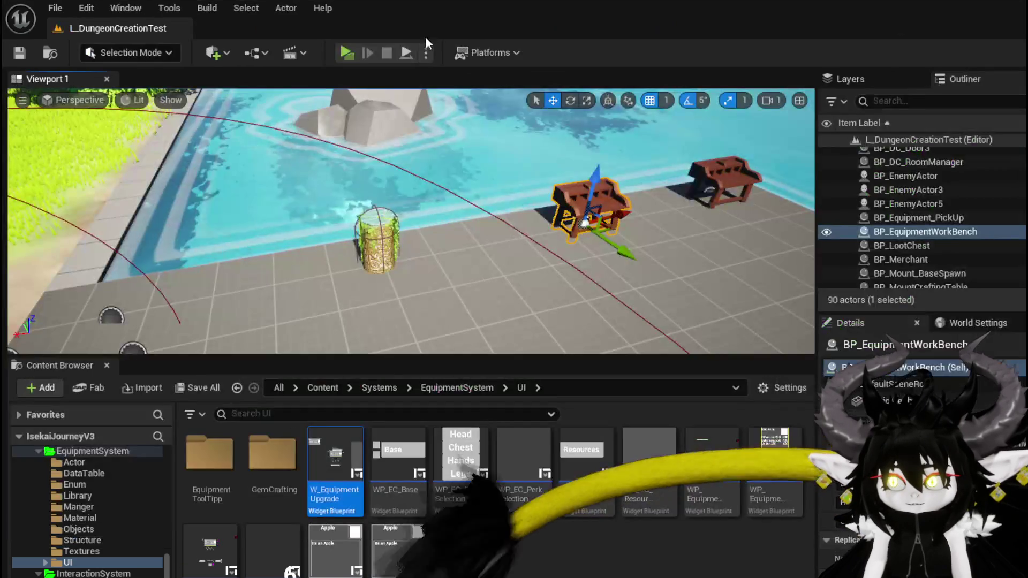
{"action": "left_click", "coordinate": [346, 52]}
{"action": "key", "text": "w"}
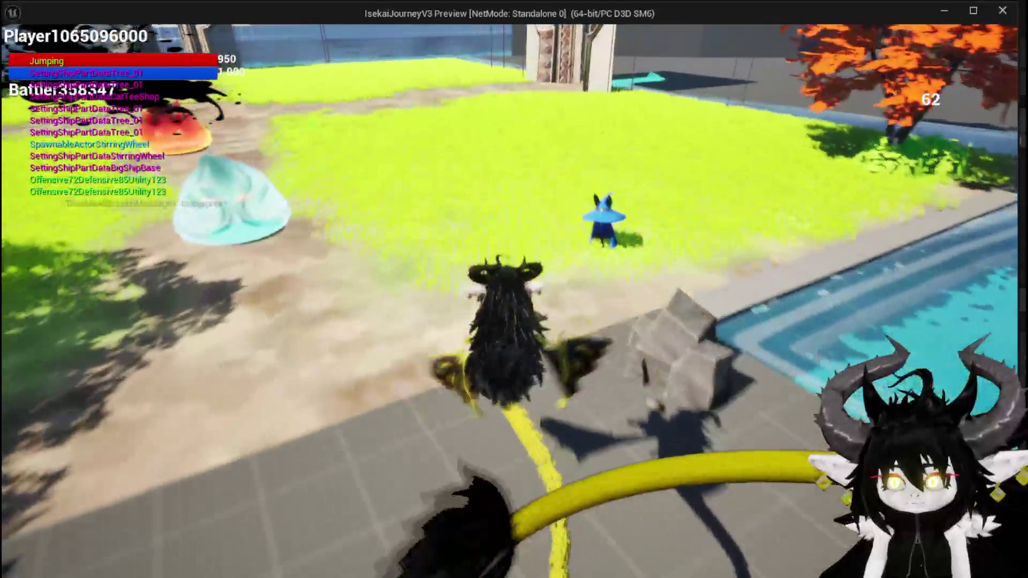
{"action": "key", "text": "e"}
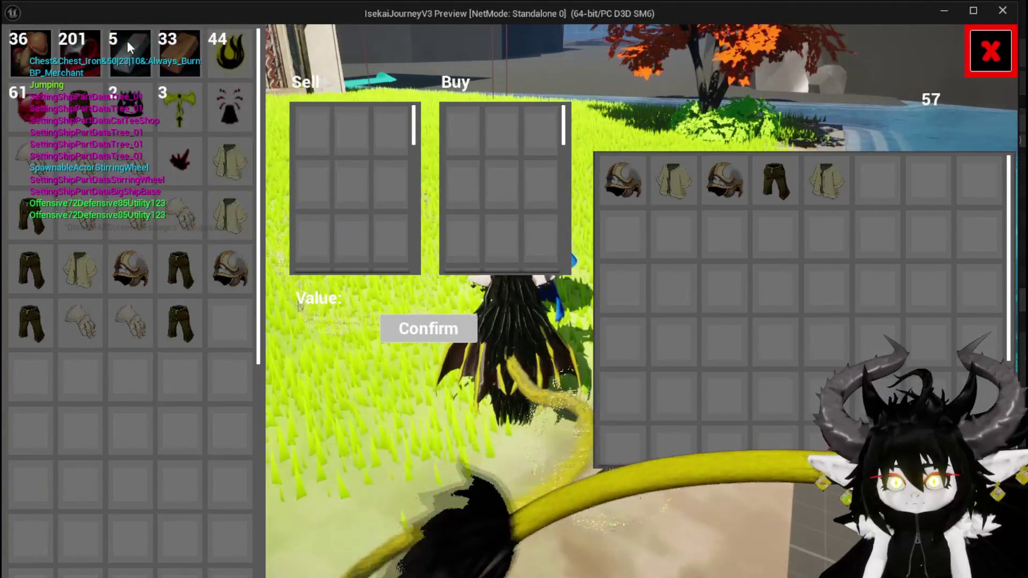
{"action": "left_click_drag", "start_coordinate": [130, 54], "coordinate": [298, 249]}
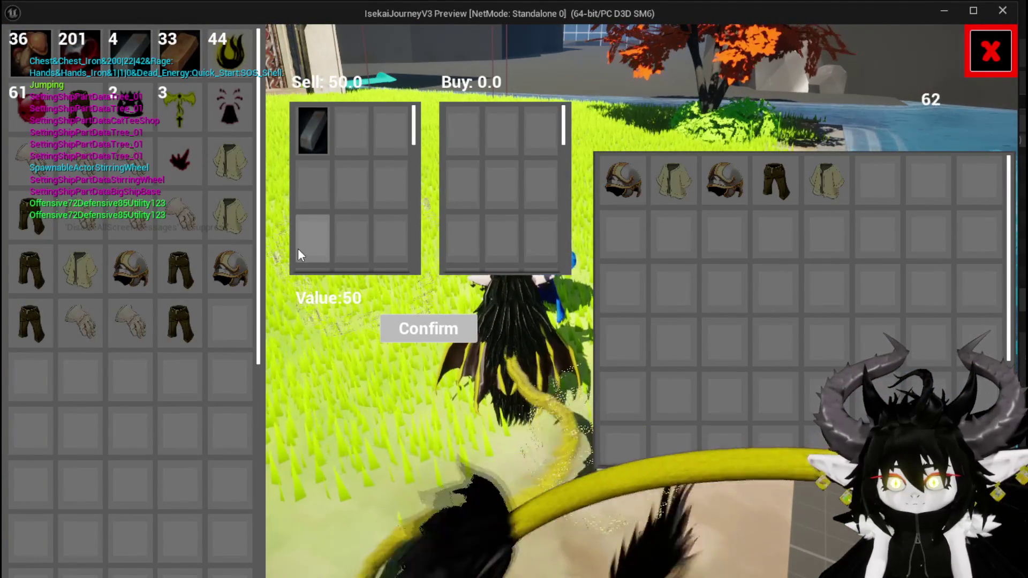
{"action": "left_click_drag", "start_coordinate": [165, 42], "coordinate": [351, 130]}
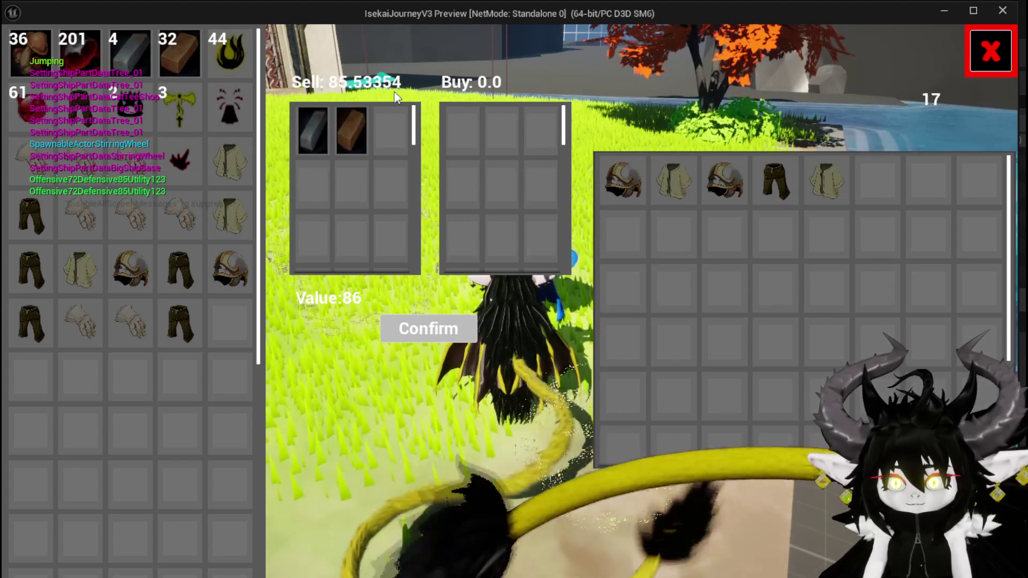
{"action": "left_click_drag", "start_coordinate": [159, 36], "coordinate": [351, 130]}
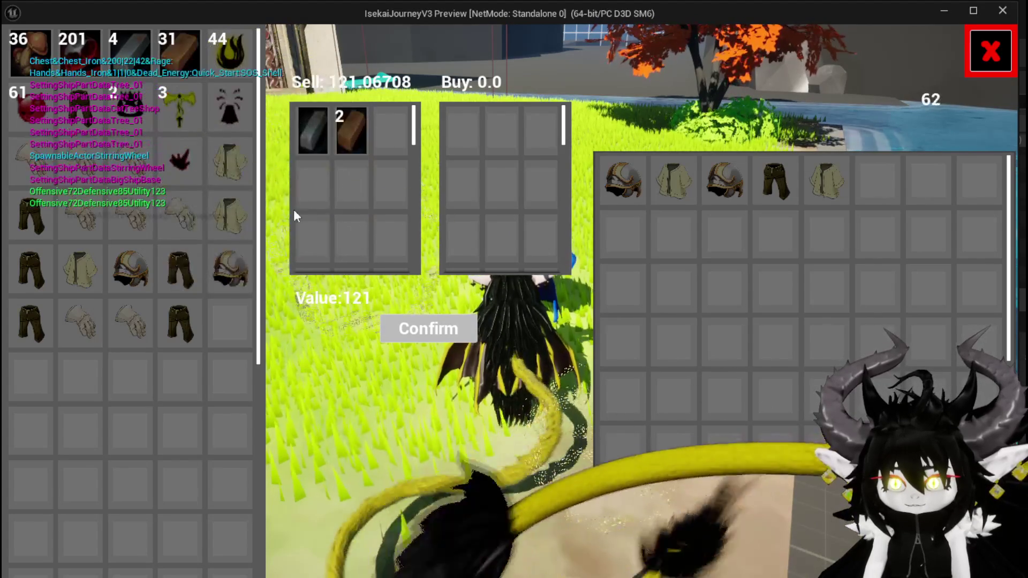
{"action": "left_click", "coordinate": [622, 179]}
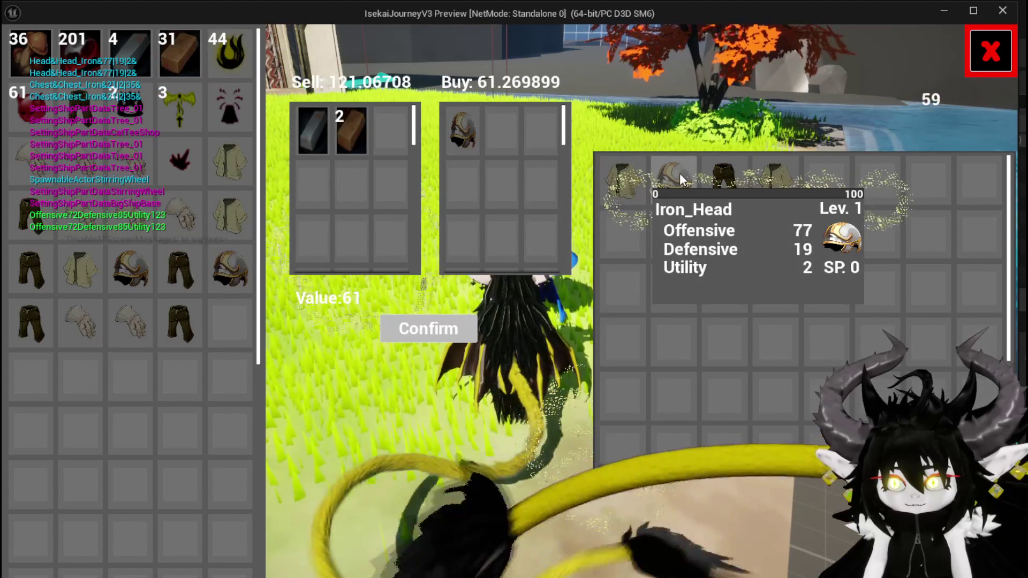
{"action": "left_click", "coordinate": [679, 174]}
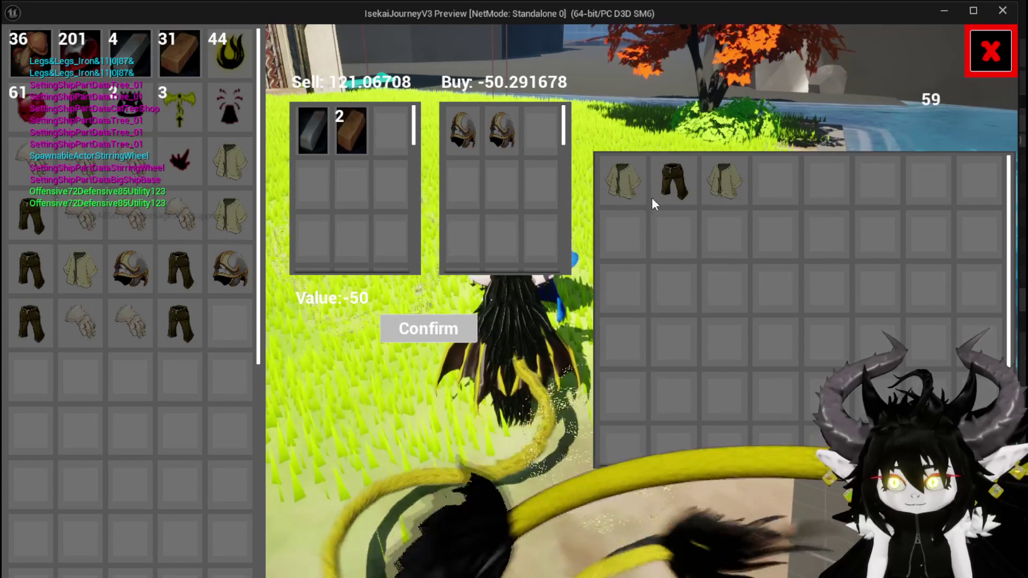
{"action": "left_click", "coordinate": [665, 187]}
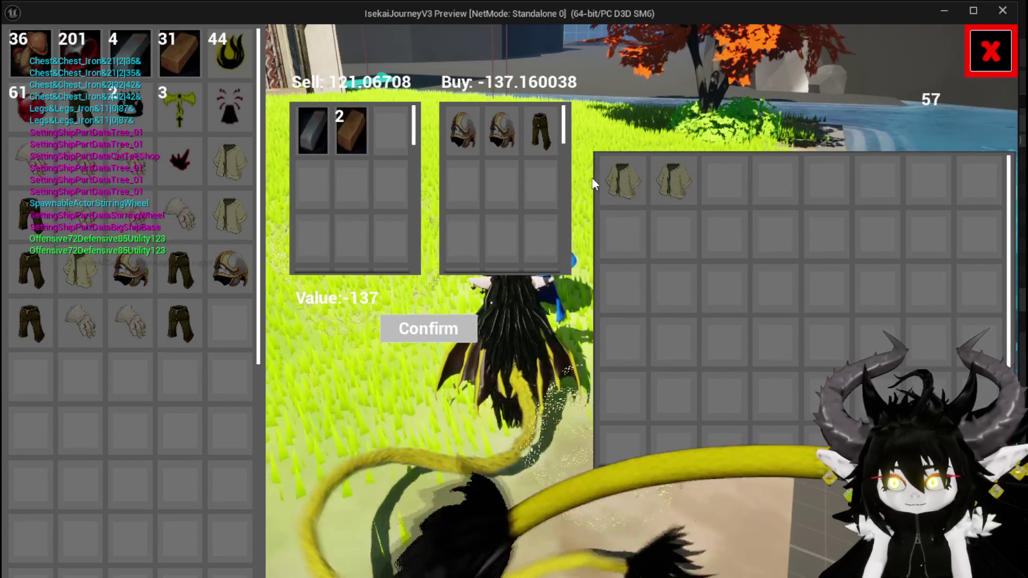
{"action": "mouse_move", "coordinate": [610, 178]}
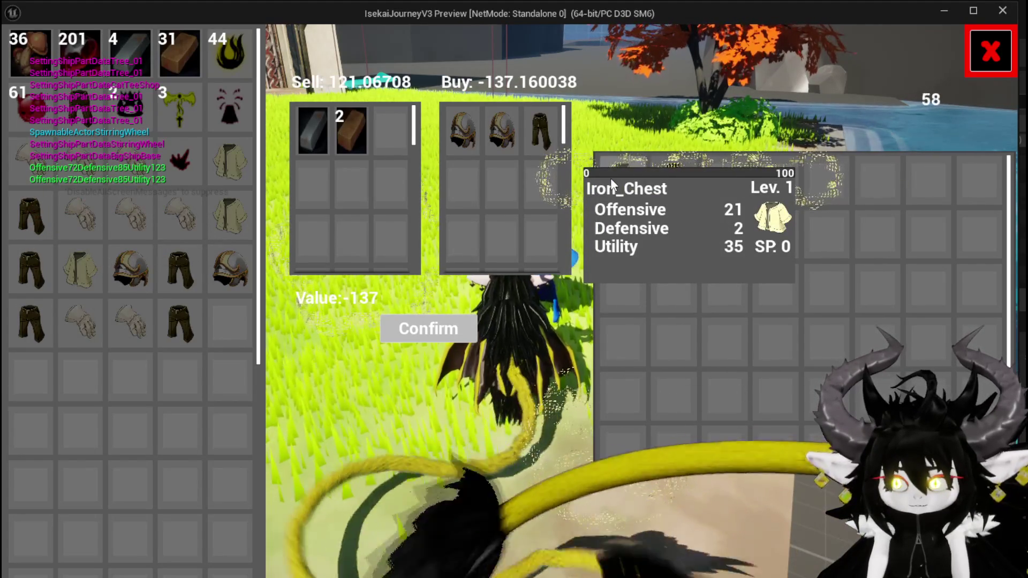
{"action": "left_click", "coordinate": [540, 134]}
{"action": "left_click", "coordinate": [513, 138]}
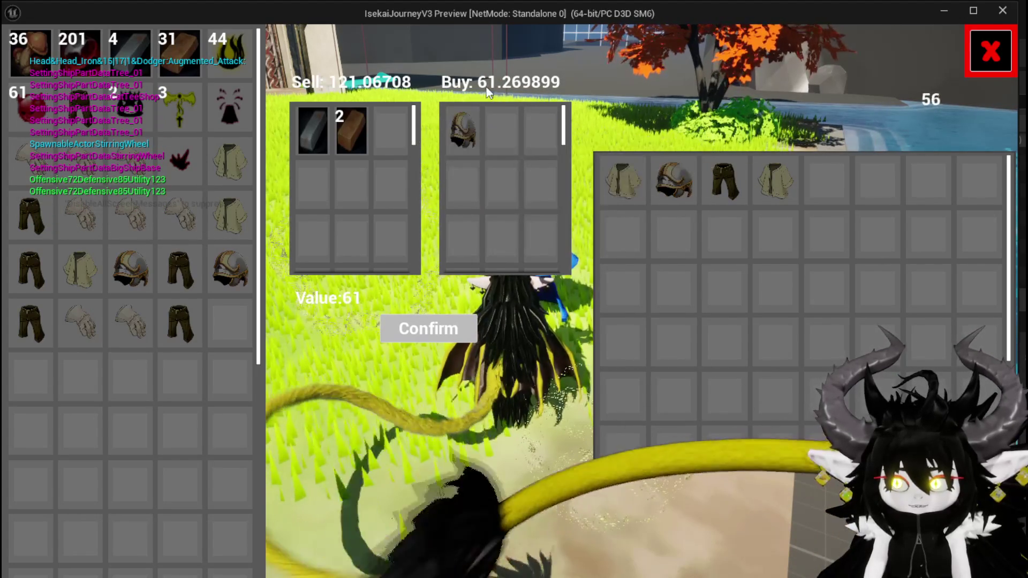
{"action": "left_click", "coordinate": [464, 133]}
{"action": "key", "text": "Escape"}
{"action": "key", "text": "ctrl+s"}
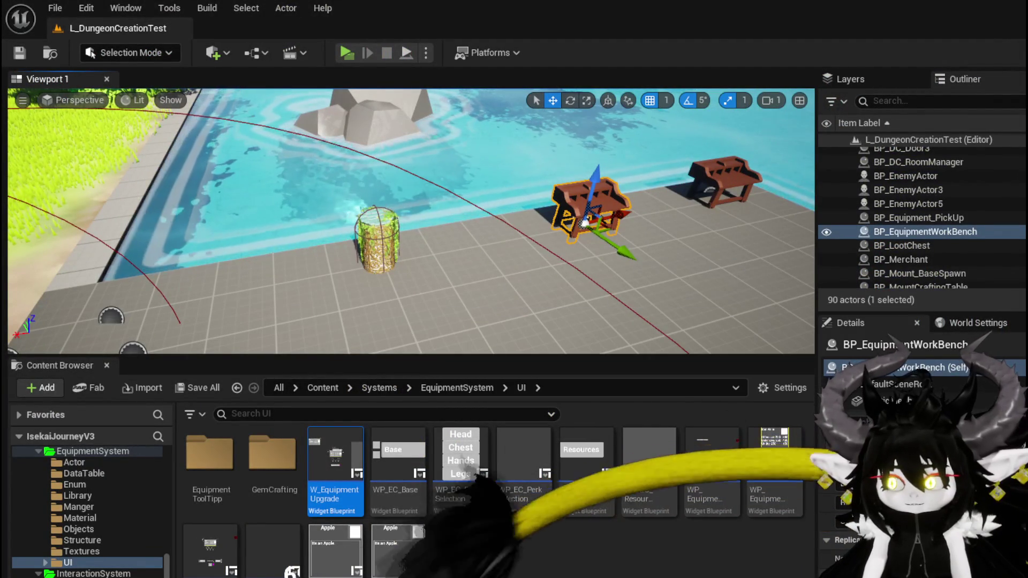
- Back in the merchant HUD graph, place a Get BuyAmount node
{"action": "key", "text": "alt+Tab"}
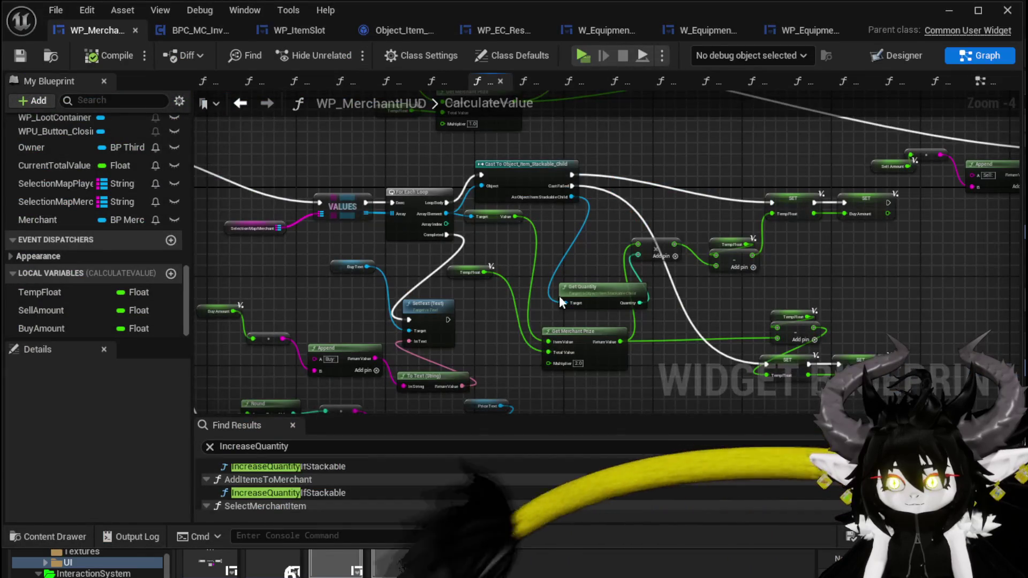
{"action": "scroll", "coordinate": [719, 202], "scroll_direction": "up", "scroll_amount": 2}
{"action": "mouse_move", "coordinate": [736, 199]}
{"action": "left_mouse_down"}
{"action": "mouse_move", "coordinate": [718, 201]}
{"action": "mouse_move", "coordinate": [753, 196]}
{"action": "mouse_move", "coordinate": [672, 248]}
{"action": "mouse_move", "coordinate": [841, 199]}
{"action": "mouse_move", "coordinate": [877, 223]}
{"action": "mouse_move", "coordinate": [827, 196]}
{"action": "mouse_move", "coordinate": [804, 200]}
{"action": "mouse_move", "coordinate": [860, 248]}
{"action": "mouse_move", "coordinate": [592, 191]}
{"action": "mouse_move", "coordinate": [609, 202]}
{"action": "mouse_move", "coordinate": [902, 253]}
{"action": "mouse_move", "coordinate": [844, 236]}
{"action": "mouse_move", "coordinate": [811, 189]}
{"action": "mouse_move", "coordinate": [799, 236]}
{"action": "left_mouse_up"}
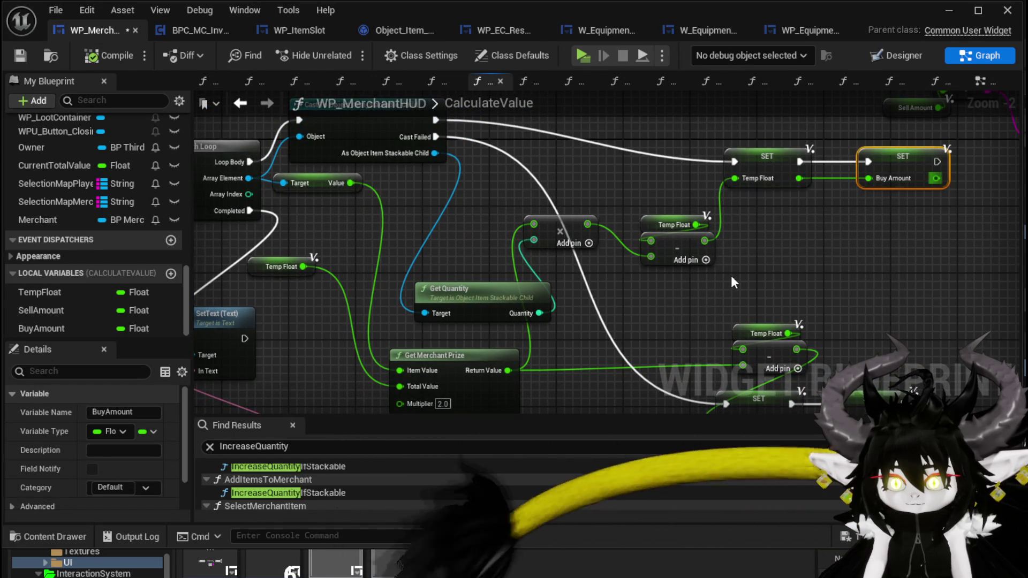
{"action": "mouse_move", "coordinate": [53, 325]}
{"action": "left_mouse_down"}
{"action": "mouse_move", "coordinate": [376, 208]}
{"action": "mouse_move", "coordinate": [335, 243]}
{"action": "mouse_move", "coordinate": [338, 172]}
{"action": "left_mouse_up"}
{"action": "left_click", "coordinate": [379, 263]}
{"action": "left_click", "coordinate": [406, 319]}
- Duplicate the Get Merchant Prize node and position the copy
{"action": "left_click_drag", "start_coordinate": [800, 148], "coordinate": [659, 243]}
{"action": "key", "text": "ctrl+d"}
{"action": "mouse_move", "coordinate": [336, 197]}
{"action": "left_mouse_down"}
{"action": "mouse_move", "coordinate": [441, 197]}
{"action": "mouse_move", "coordinate": [692, 285]}
{"action": "mouse_move", "coordinate": [390, 265]}
{"action": "left_mouse_up"}
{"action": "left_click", "coordinate": [372, 255]}
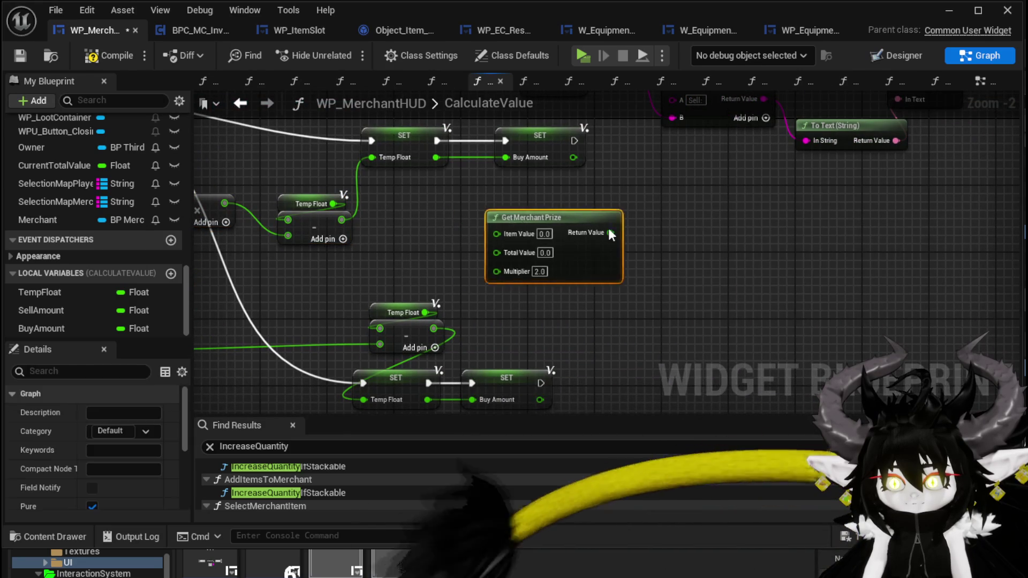
{"action": "left_click_drag", "start_coordinate": [559, 220], "coordinate": [851, 238]}
{"action": "mouse_move", "coordinate": [747, 250]}
{"action": "left_mouse_down"}
{"action": "mouse_move", "coordinate": [310, 297]}
{"action": "mouse_move", "coordinate": [747, 273]}
{"action": "left_mouse_up"}
{"action": "key", "text": "Escape"}
{"action": "mouse_move", "coordinate": [871, 241]}
{"action": "left_mouse_down"}
{"action": "mouse_move", "coordinate": [339, 283]}
{"action": "mouse_move", "coordinate": [572, 316]}
{"action": "left_mouse_up"}
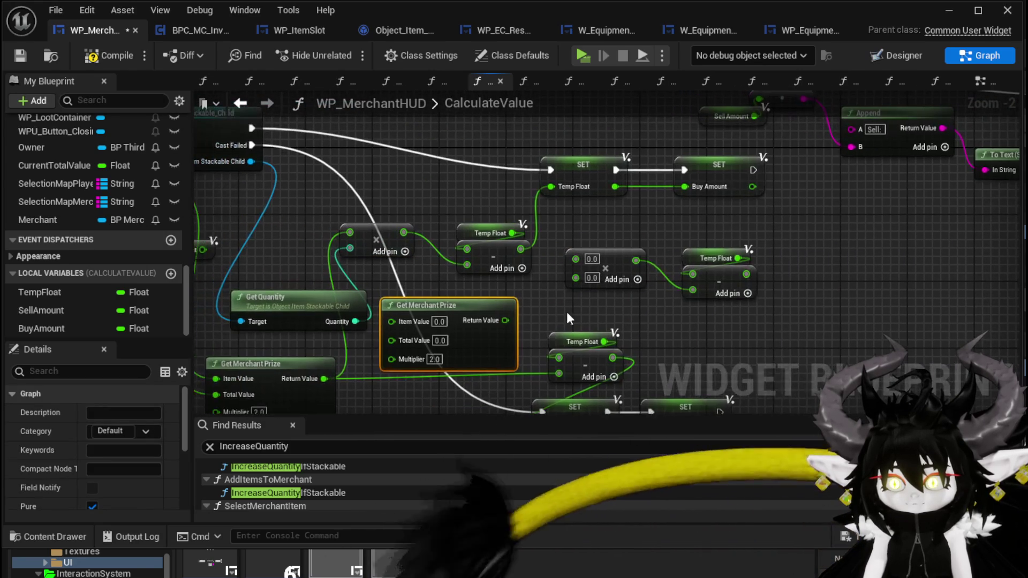
- Wire the copy's Return Value into the multiply and the item's value into Item Value
{"action": "left_click_drag", "start_coordinate": [506, 320], "coordinate": [576, 278]}
{"action": "mouse_move", "coordinate": [464, 301]}
{"action": "left_mouse_down"}
{"action": "mouse_move", "coordinate": [506, 301]}
{"action": "mouse_move", "coordinate": [548, 271]}
{"action": "left_mouse_up"}
{"action": "mouse_move", "coordinate": [282, 229]}
{"action": "left_mouse_down"}
{"action": "mouse_move", "coordinate": [344, 225]}
{"action": "mouse_move", "coordinate": [600, 354]}
{"action": "mouse_move", "coordinate": [603, 384]}
{"action": "mouse_move", "coordinate": [586, 393]}
{"action": "mouse_move", "coordinate": [623, 323]}
{"action": "left_mouse_up"}
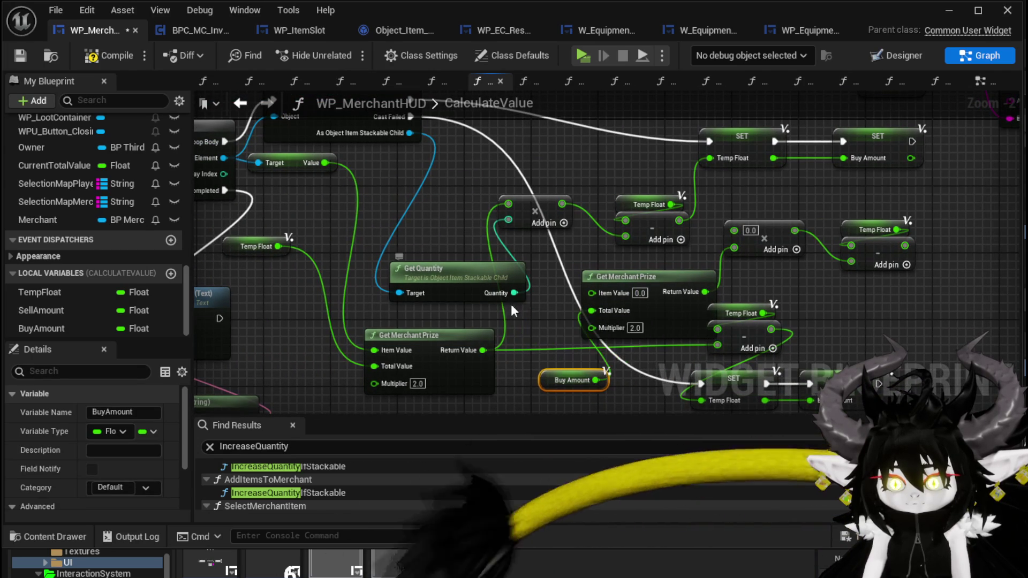
{"action": "mouse_move", "coordinate": [664, 275]}
{"action": "left_mouse_down"}
{"action": "mouse_move", "coordinate": [616, 249]}
{"action": "mouse_move", "coordinate": [627, 258]}
{"action": "left_mouse_up"}
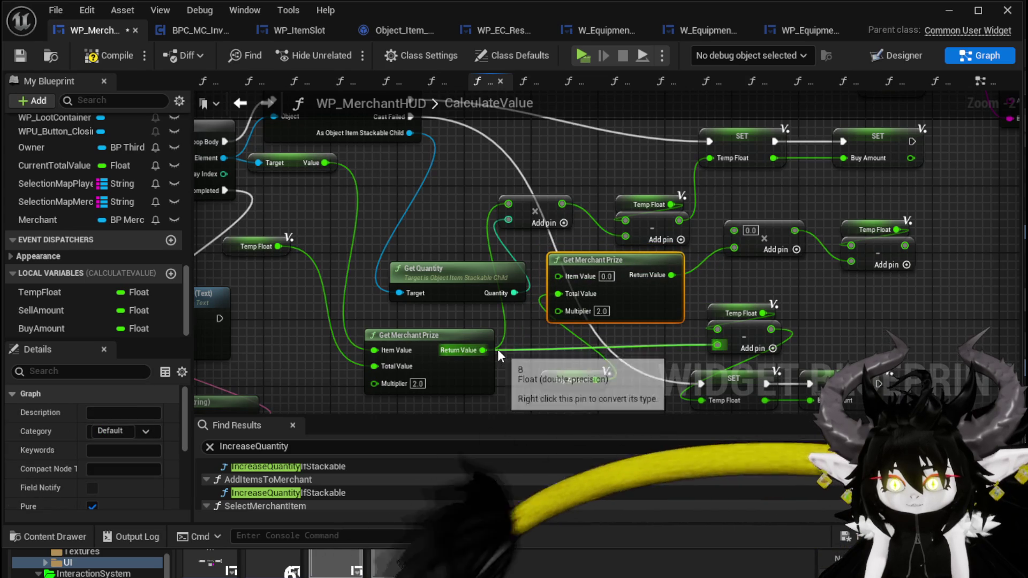
{"action": "left_click_drag", "start_coordinate": [324, 162], "coordinate": [559, 276]}
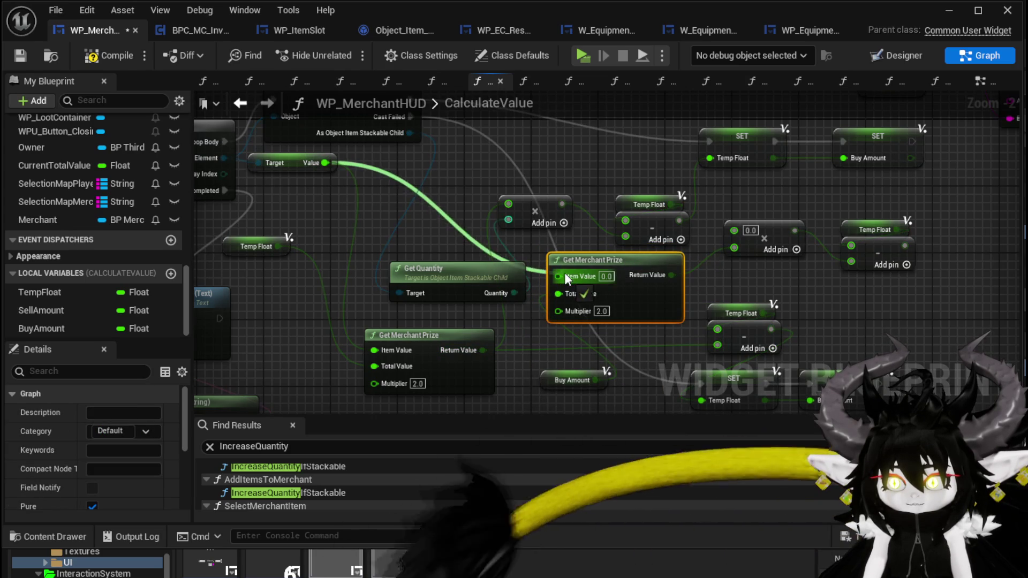
{"action": "left_click_drag", "start_coordinate": [717, 269], "coordinate": [583, 280]}
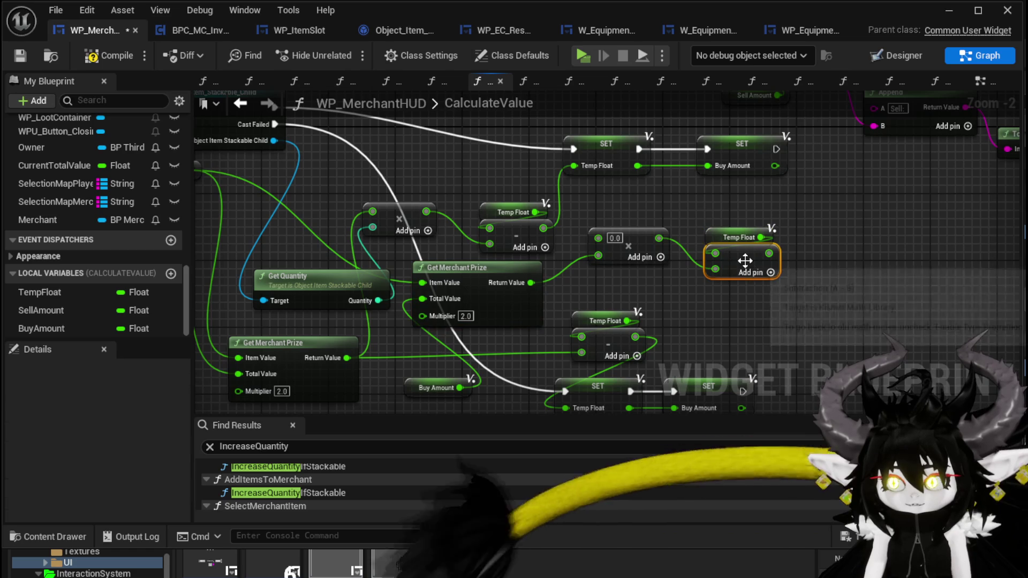
- Replace the subtract node with an Add node fed by the multiply result and Temp Float
{"action": "key", "text": "Delete"}
{"action": "left_click_drag", "start_coordinate": [659, 238], "coordinate": [722, 265]}
{"action": "left_click", "coordinate": [759, 394]}
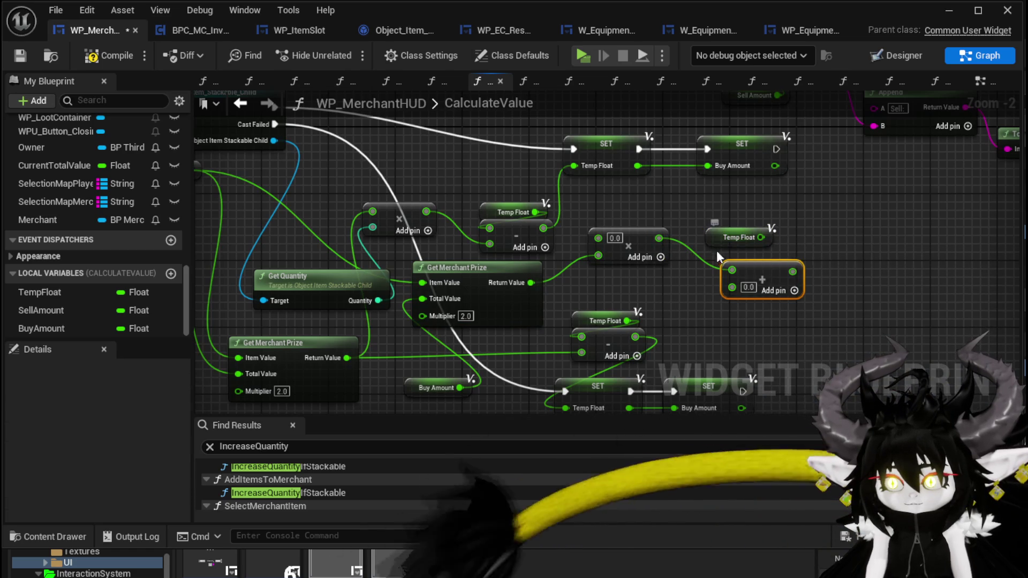
{"action": "left_click_drag", "start_coordinate": [657, 238], "coordinate": [731, 286]}
{"action": "mouse_move", "coordinate": [744, 239]}
{"action": "left_mouse_down"}
{"action": "mouse_move", "coordinate": [703, 213]}
{"action": "mouse_move", "coordinate": [732, 270]}
{"action": "left_mouse_up"}
- Connect the Quantity output and store the Add result into SET Buy Amount
{"action": "left_click_drag", "start_coordinate": [413, 171], "coordinate": [510, 183]}
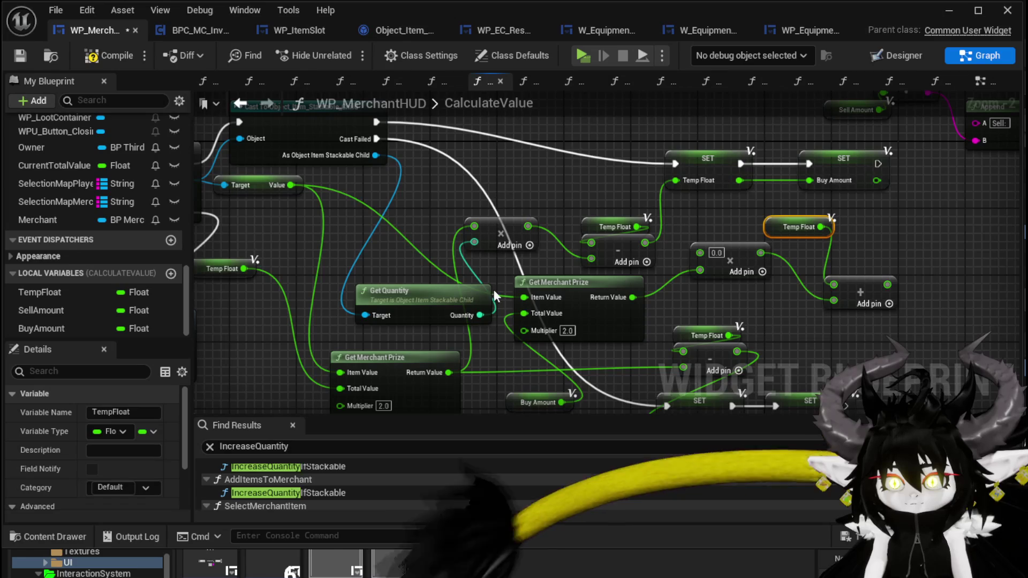
{"action": "mouse_move", "coordinate": [479, 315]}
{"action": "left_mouse_down"}
{"action": "mouse_move", "coordinate": [668, 245]}
{"action": "mouse_move", "coordinate": [688, 251]}
{"action": "mouse_move", "coordinate": [709, 313]}
{"action": "mouse_move", "coordinate": [705, 244]}
{"action": "mouse_move", "coordinate": [700, 252]}
{"action": "left_mouse_up"}
{"action": "mouse_move", "coordinate": [730, 298]}
{"action": "left_mouse_down"}
{"action": "mouse_move", "coordinate": [651, 200]}
{"action": "mouse_move", "coordinate": [697, 192]}
{"action": "mouse_move", "coordinate": [638, 216]}
{"action": "left_mouse_up"}
{"action": "left_click_drag", "start_coordinate": [735, 233], "coordinate": [657, 214]}
{"action": "key", "text": "ctrl+v"}
{"action": "key", "text": "Delete"}
- Add a Buy Amount getter next to the Temp Float getter
{"action": "left_click_drag", "start_coordinate": [551, 237], "coordinate": [700, 307]}
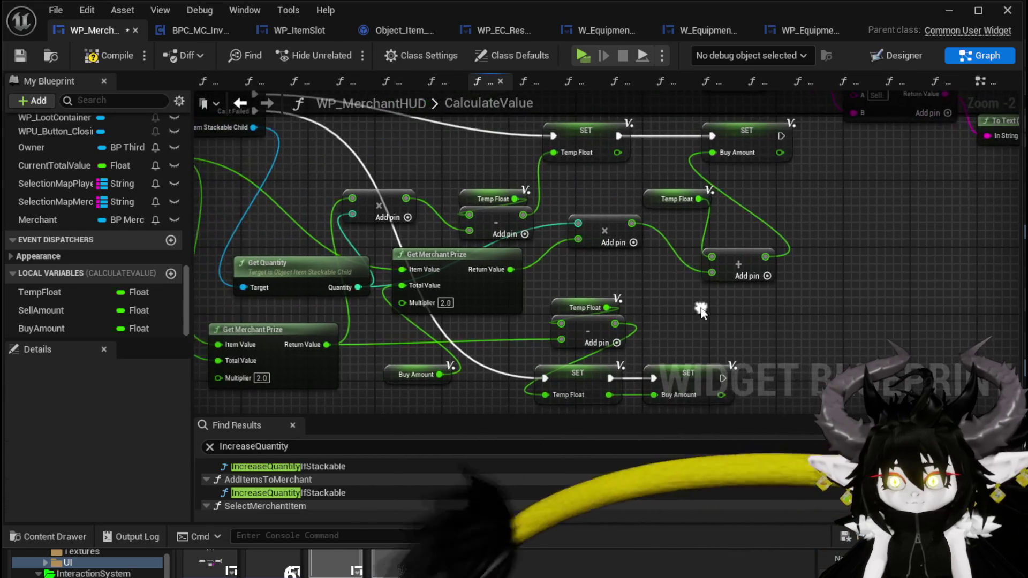
{"action": "left_click_drag", "start_coordinate": [682, 253], "coordinate": [590, 291]}
{"action": "left_click", "coordinate": [589, 222]}
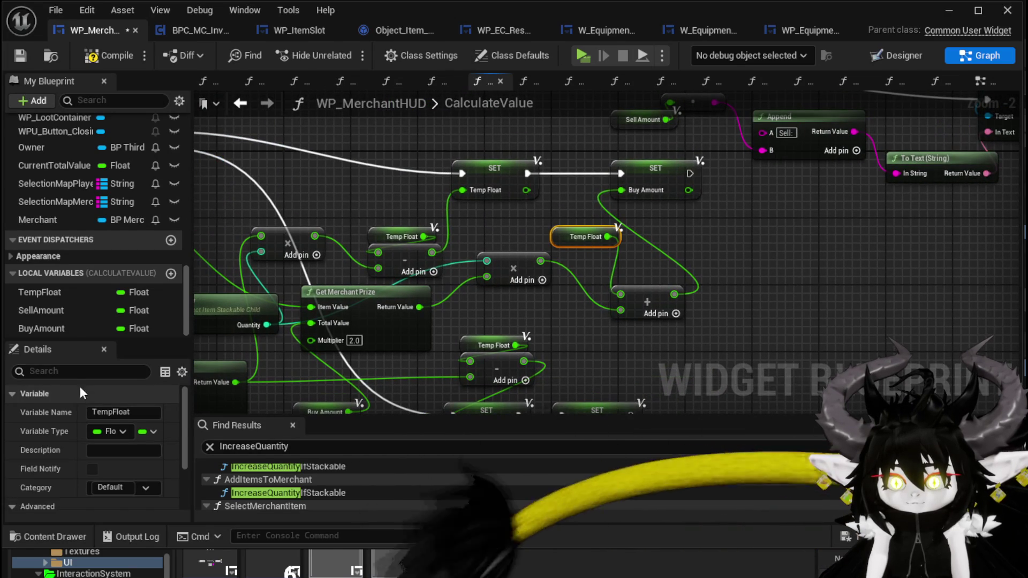
{"action": "mouse_move", "coordinate": [56, 329]}
{"action": "left_mouse_down"}
{"action": "mouse_move", "coordinate": [662, 243]}
{"action": "mouse_move", "coordinate": [620, 294]}
{"action": "left_mouse_up"}
{"action": "left_click", "coordinate": [717, 266]}
{"action": "left_click_drag", "start_coordinate": [669, 247], "coordinate": [576, 237]}
{"action": "mouse_move", "coordinate": [360, 308]}
{"action": "left_mouse_down"}
{"action": "mouse_move", "coordinate": [456, 253]}
{"action": "mouse_move", "coordinate": [570, 222]}
{"action": "left_mouse_up"}
- Rearrange Get Quantity, Get Merchant Prize, the Buy Amount getter and the Add node
{"action": "left_click", "coordinate": [413, 211]}
{"action": "mouse_move", "coordinate": [406, 235]}
{"action": "left_mouse_down"}
{"action": "mouse_move", "coordinate": [466, 230]}
{"action": "mouse_move", "coordinate": [363, 164]}
{"action": "mouse_move", "coordinate": [339, 202]}
{"action": "left_mouse_up"}
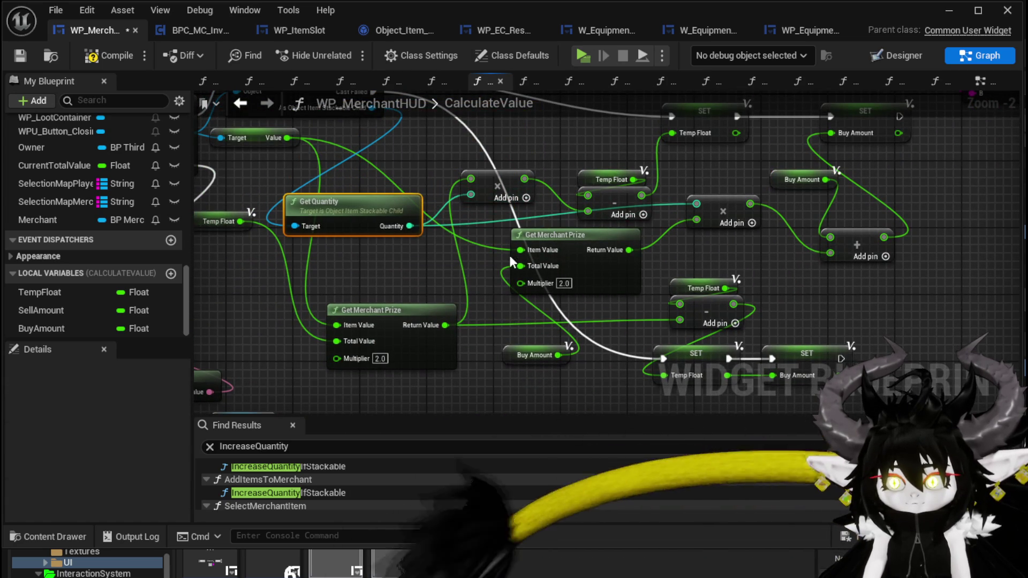
{"action": "mouse_move", "coordinate": [527, 249]}
{"action": "left_mouse_down"}
{"action": "mouse_move", "coordinate": [502, 267]}
{"action": "mouse_move", "coordinate": [593, 246]}
{"action": "mouse_move", "coordinate": [551, 257]}
{"action": "left_mouse_up"}
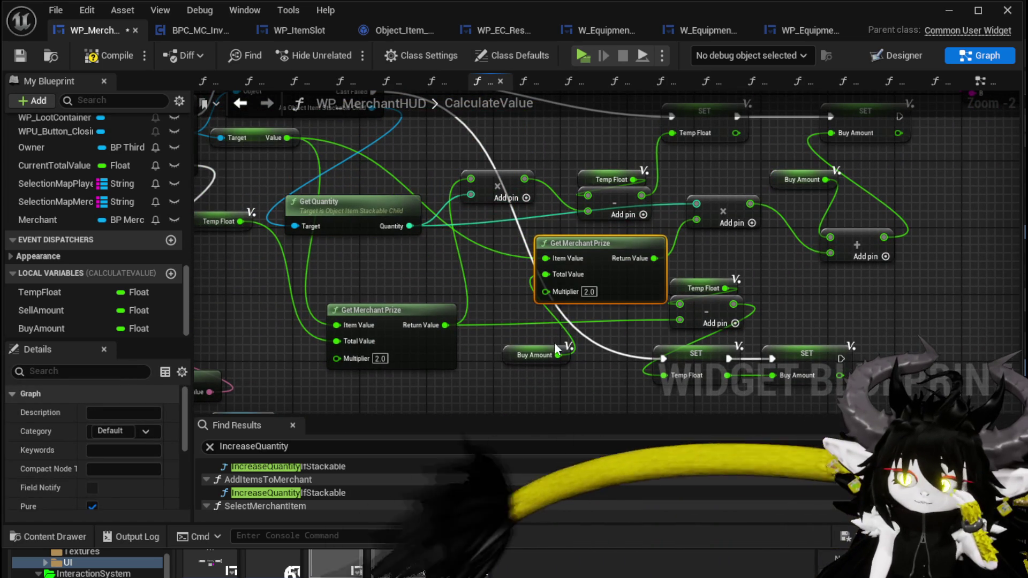
{"action": "left_click_drag", "start_coordinate": [531, 352], "coordinate": [515, 327]}
{"action": "left_click_drag", "start_coordinate": [548, 367], "coordinate": [493, 335]}
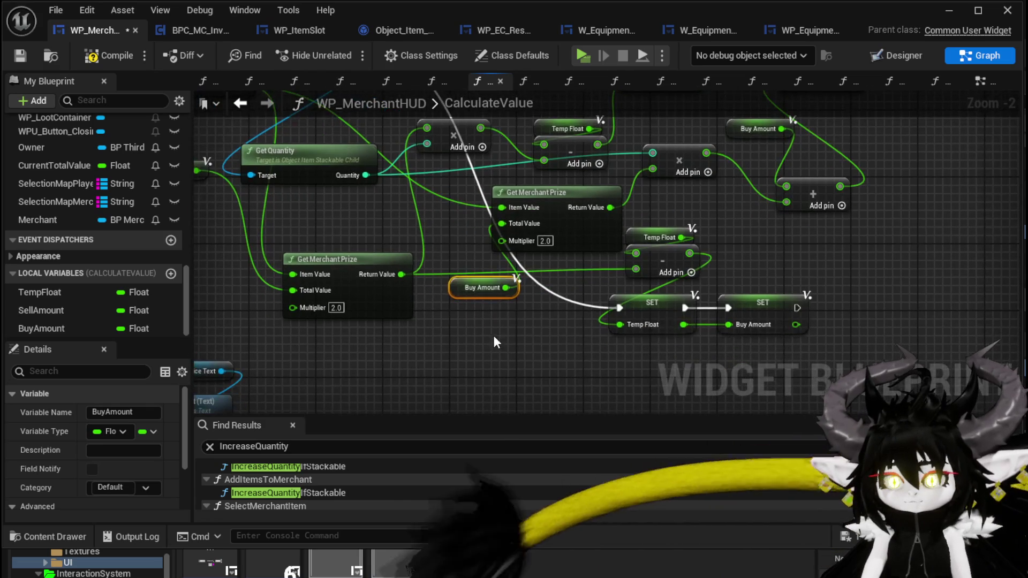
{"action": "mouse_move", "coordinate": [545, 209]}
{"action": "left_mouse_down"}
{"action": "mouse_move", "coordinate": [503, 330]}
{"action": "mouse_move", "coordinate": [461, 305]}
{"action": "mouse_move", "coordinate": [500, 324]}
{"action": "left_mouse_up"}
{"action": "left_click_drag", "start_coordinate": [428, 348], "coordinate": [407, 308]}
{"action": "mouse_move", "coordinate": [734, 257]}
{"action": "left_mouse_down"}
{"action": "mouse_move", "coordinate": [599, 273]}
{"action": "mouse_move", "coordinate": [775, 279]}
{"action": "left_mouse_up"}
{"action": "left_click", "coordinate": [631, 161]}
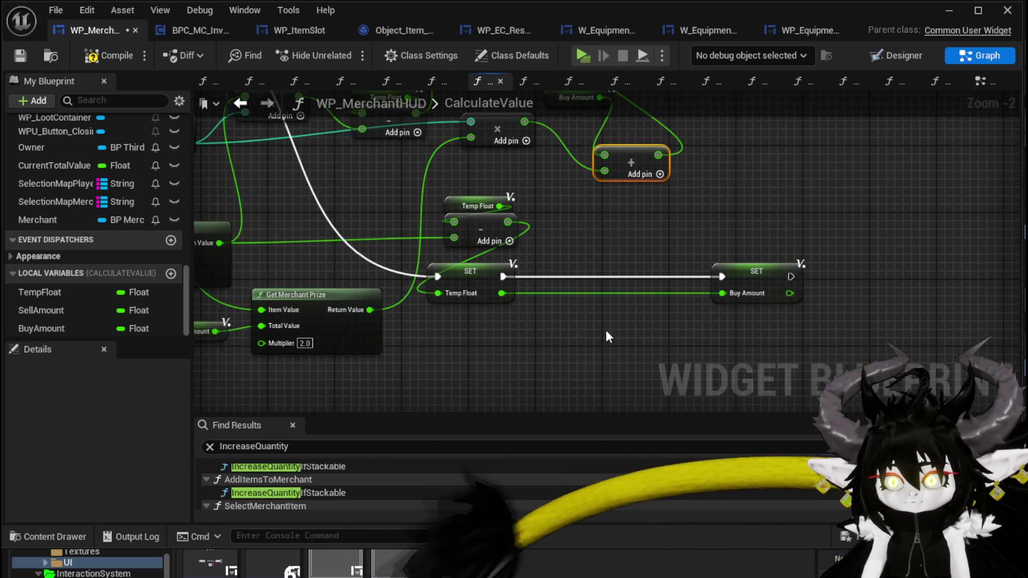
{"action": "left_click_drag", "start_coordinate": [676, 323], "coordinate": [722, 293]}
- Route the merchant price through the Add node, with a Buy Amount getter as its other input
{"action": "left_click_drag", "start_coordinate": [369, 309], "coordinate": [621, 338]}
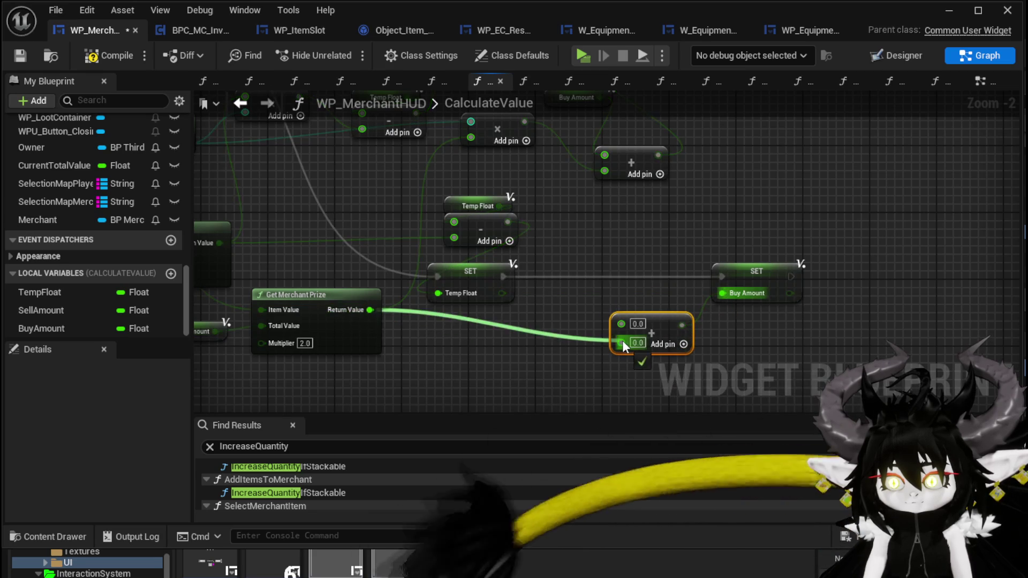
{"action": "left_click_drag", "start_coordinate": [602, 297], "coordinate": [567, 195]}
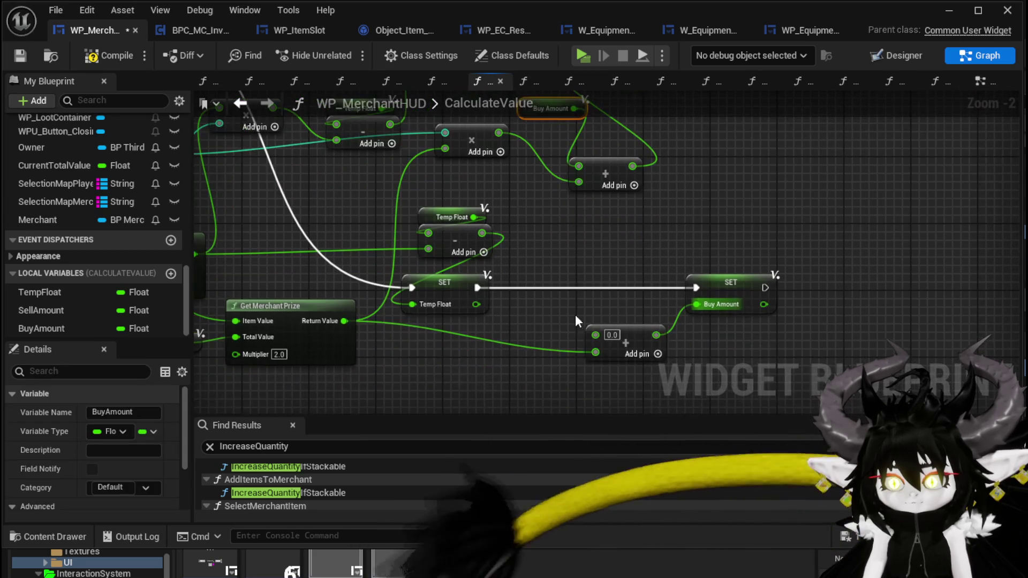
{"action": "left_click", "coordinate": [568, 316]}
{"action": "key", "text": "ctrl+v"}
{"action": "left_click_drag", "start_coordinate": [608, 300], "coordinate": [595, 335]}
- Insert a Round node between Buy Amount and its To Text conversion
{"action": "mouse_move", "coordinate": [595, 334]}
{"action": "left_mouse_down"}
{"action": "mouse_move", "coordinate": [655, 321]}
{"action": "mouse_move", "coordinate": [859, 313]}
{"action": "left_mouse_up"}
{"action": "left_click_drag", "start_coordinate": [344, 297], "coordinate": [782, 353]}
{"action": "left_click_drag", "start_coordinate": [403, 250], "coordinate": [465, 238]}
{"action": "type", "text": "round"}
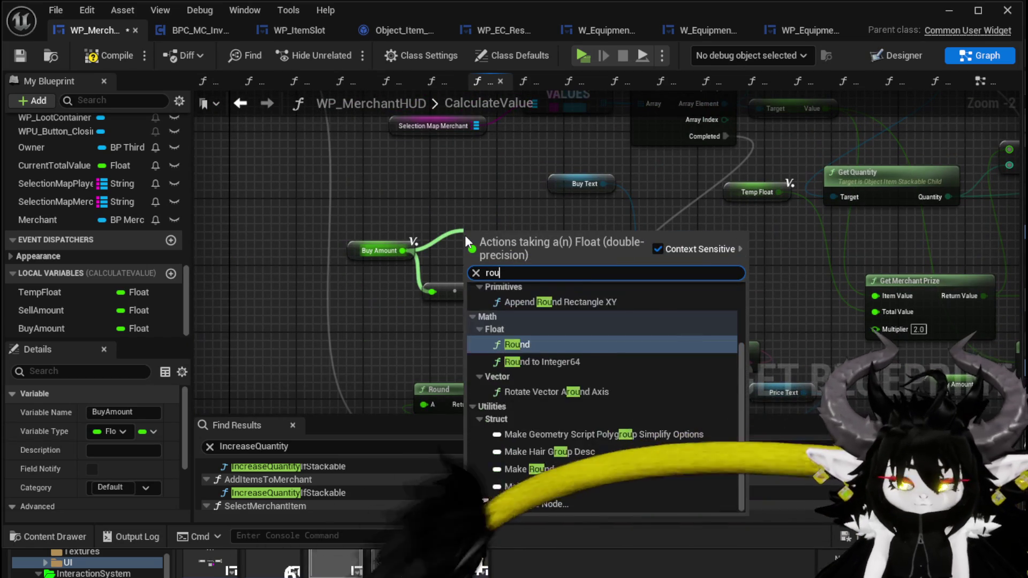
{"action": "left_click", "coordinate": [505, 386]}
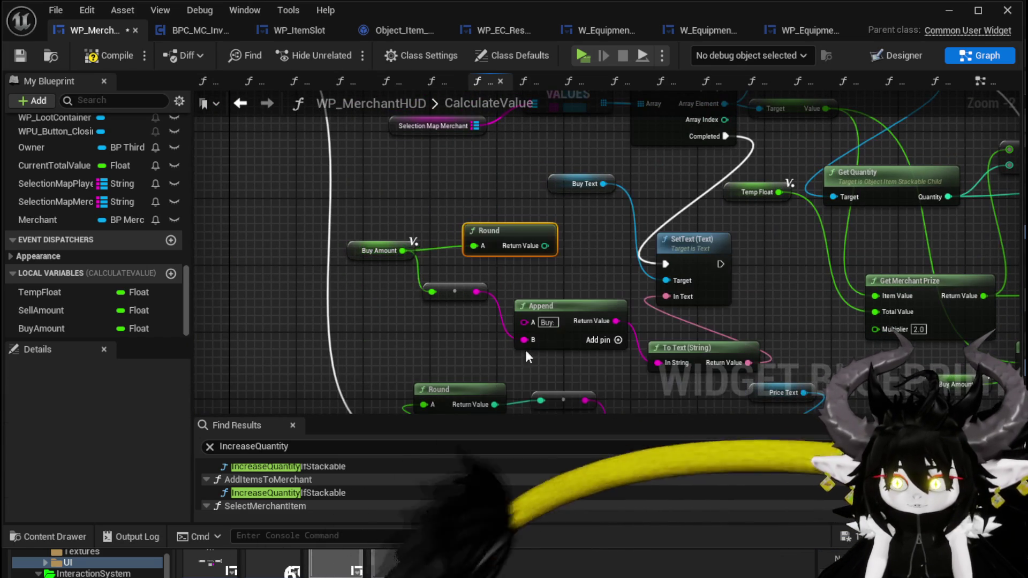
{"action": "mouse_move", "coordinate": [545, 245]}
{"action": "left_mouse_down"}
{"action": "mouse_move", "coordinate": [430, 293]}
{"action": "mouse_move", "coordinate": [389, 292]}
{"action": "left_mouse_up"}
{"action": "left_click_drag", "start_coordinate": [519, 230], "coordinate": [385, 206]}
{"action": "left_click_drag", "start_coordinate": [368, 255], "coordinate": [251, 229]}
- Insert a Round node between Sell Amount and its To Text conversion
{"action": "scroll", "coordinate": [471, 241], "scroll_direction": "down", "scroll_amount": 4}
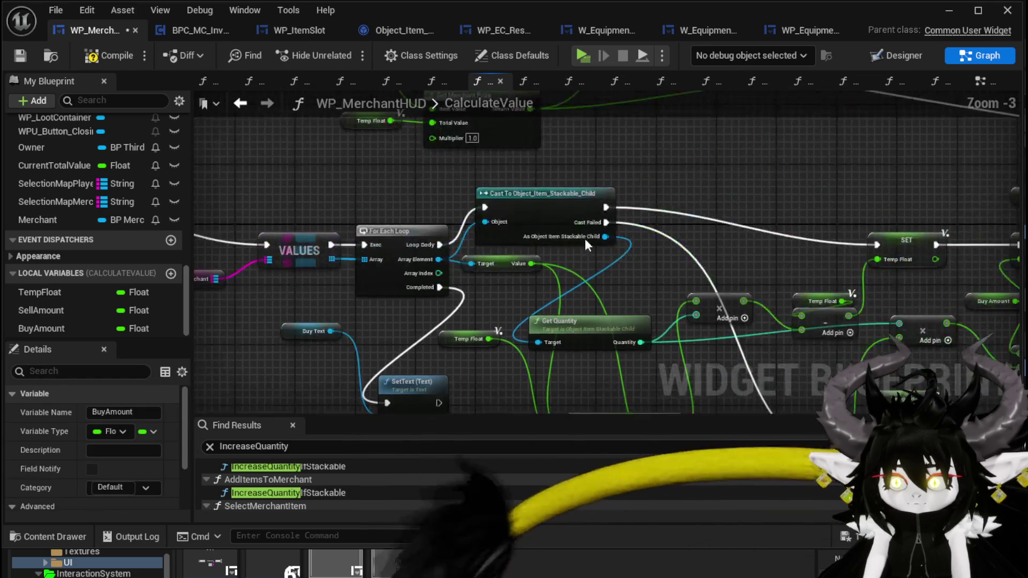
{"action": "scroll", "coordinate": [529, 256], "scroll_direction": "up", "scroll_amount": 3}
{"action": "mouse_move", "coordinate": [528, 263]}
{"action": "left_mouse_down"}
{"action": "mouse_move", "coordinate": [527, 206]}
{"action": "mouse_move", "coordinate": [733, 294]}
{"action": "mouse_move", "coordinate": [714, 259]}
{"action": "mouse_move", "coordinate": [494, 266]}
{"action": "mouse_move", "coordinate": [514, 252]}
{"action": "mouse_move", "coordinate": [876, 227]}
{"action": "mouse_move", "coordinate": [415, 270]}
{"action": "mouse_move", "coordinate": [447, 436]}
{"action": "mouse_move", "coordinate": [627, 451]}
{"action": "mouse_move", "coordinate": [245, 236]}
{"action": "mouse_move", "coordinate": [451, 278]}
{"action": "left_mouse_up"}
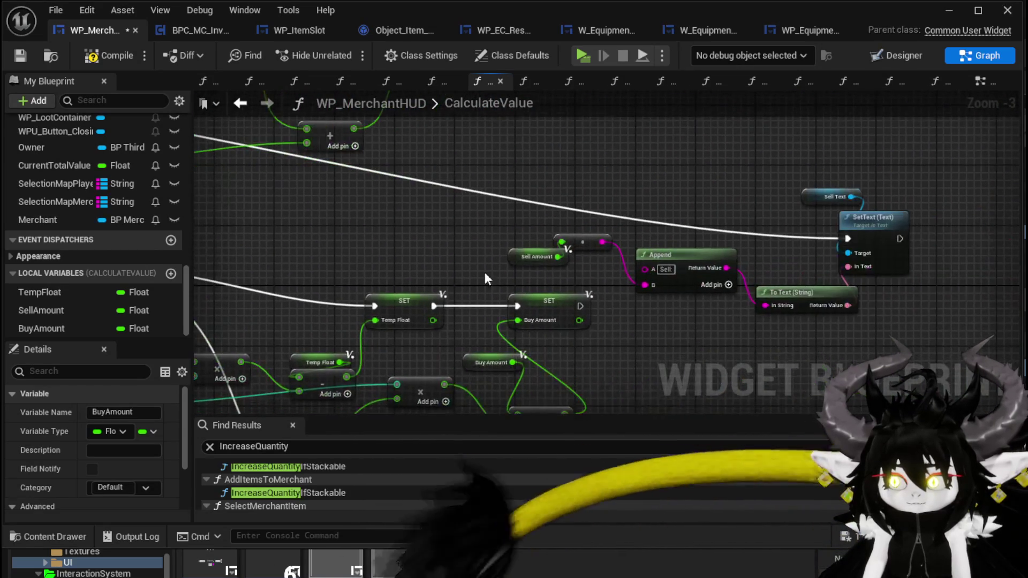
{"action": "left_click_drag", "start_coordinate": [397, 223], "coordinate": [451, 219]}
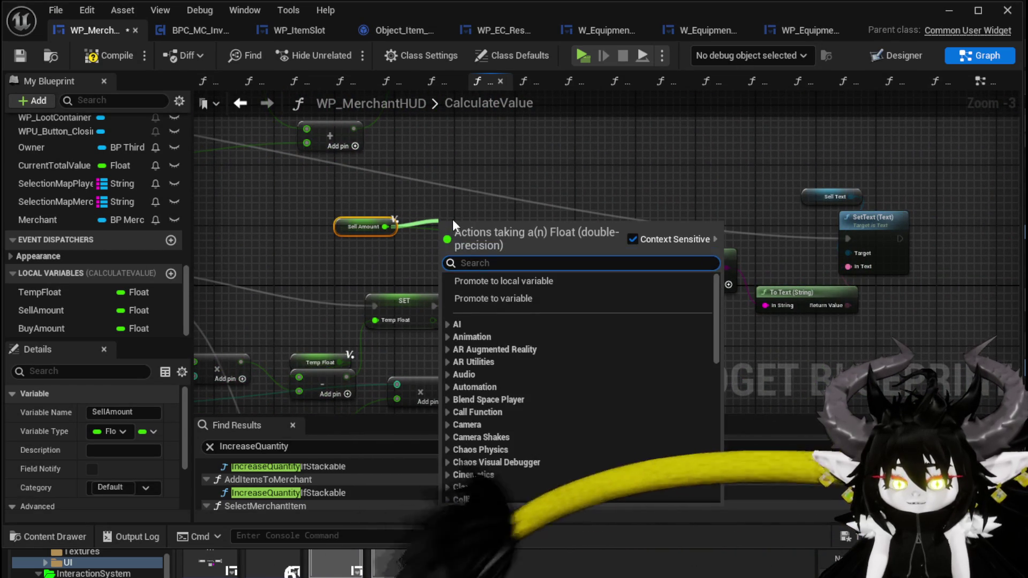
{"action": "type", "text": "Round"}
{"action": "key", "text": "Return"}
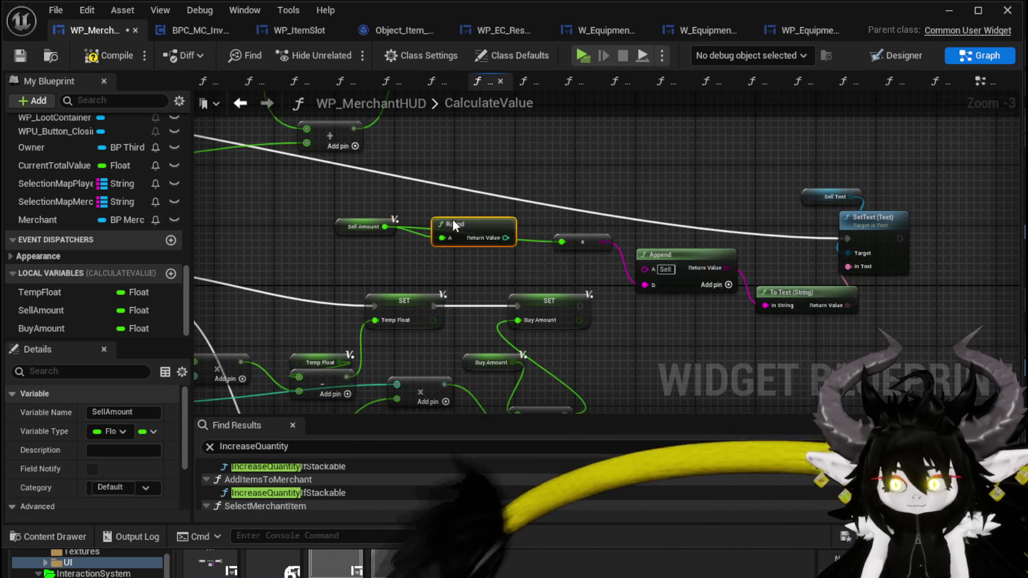
{"action": "mouse_move", "coordinate": [505, 238]}
{"action": "left_mouse_down"}
{"action": "mouse_move", "coordinate": [562, 241]}
{"action": "mouse_move", "coordinate": [509, 247]}
{"action": "mouse_move", "coordinate": [644, 284]}
{"action": "left_mouse_up"}
{"action": "left_click", "coordinate": [498, 229]}
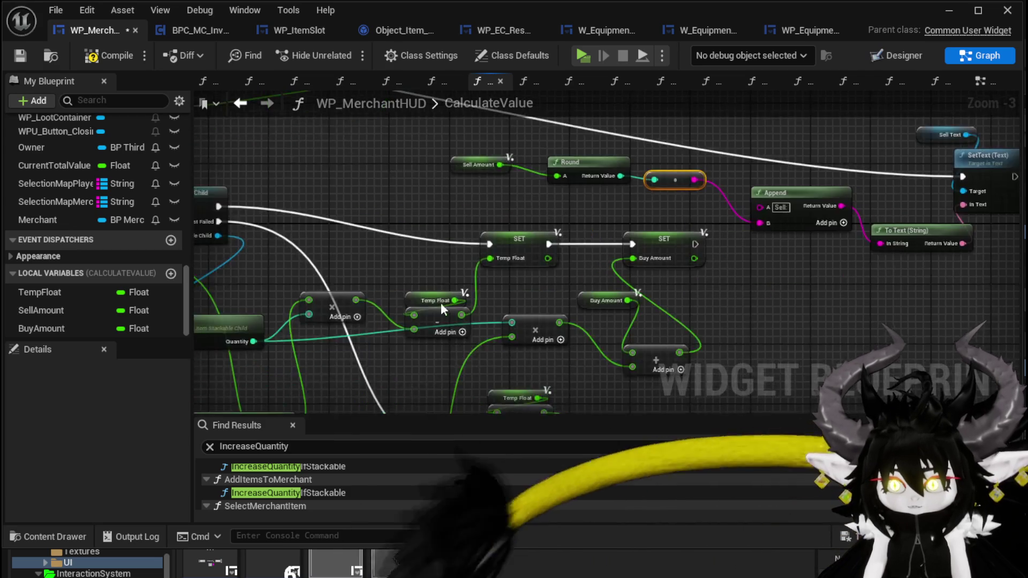
- Delete the extra reroute nodes and minimize the Blueprint editor
{"action": "left_click_drag", "start_coordinate": [414, 275], "coordinate": [630, 246]}
{"action": "mouse_move", "coordinate": [336, 181]}
{"action": "left_mouse_down"}
{"action": "mouse_move", "coordinate": [437, 281]}
{"action": "mouse_move", "coordinate": [338, 290]}
{"action": "left_mouse_up"}
{"action": "key", "text": "Delete"}
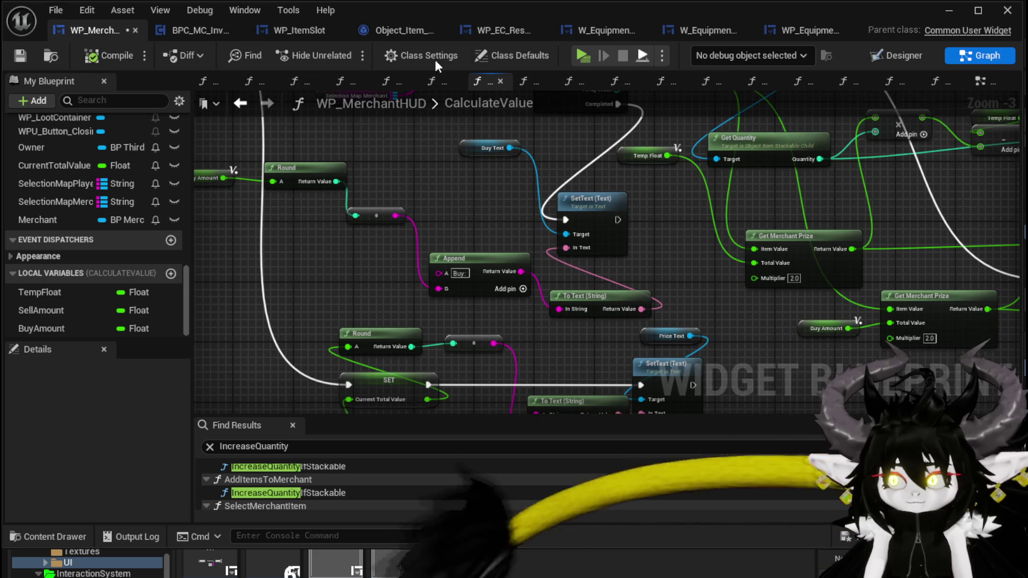
{"action": "left_click", "coordinate": [949, 10]}
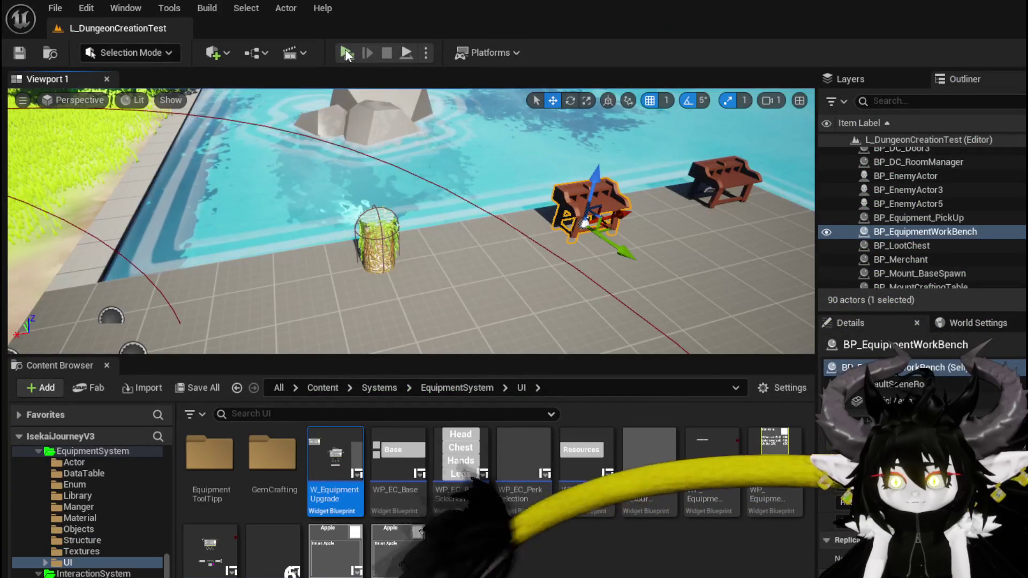
- Walk to the merchant, open trade, and move two Iron_Chests into and out of the Buy box
{"action": "key", "text": "w"}
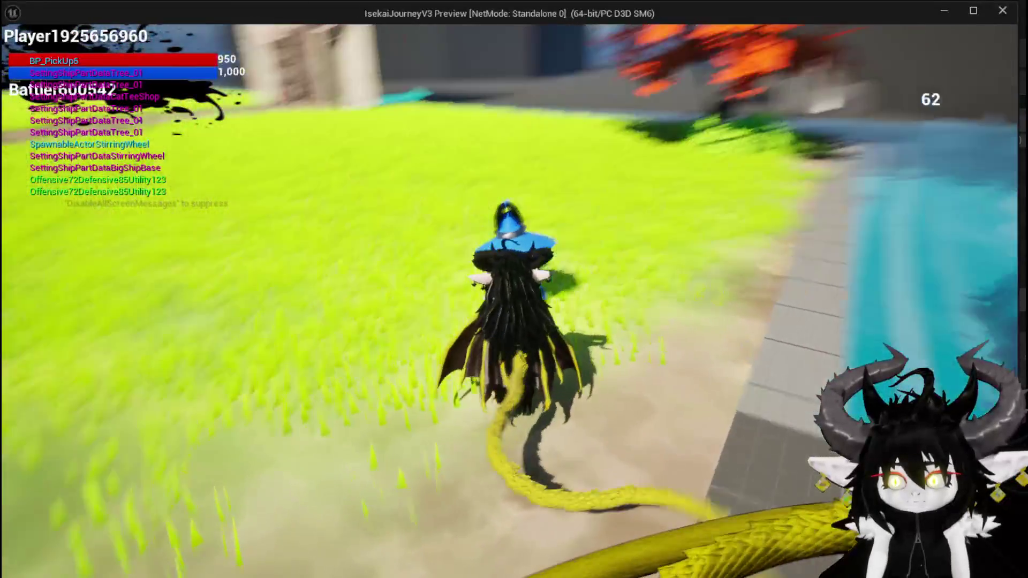
{"action": "key", "text": "e"}
{"action": "left_click", "coordinate": [610, 185]}
{"action": "left_click", "coordinate": [620, 183]}
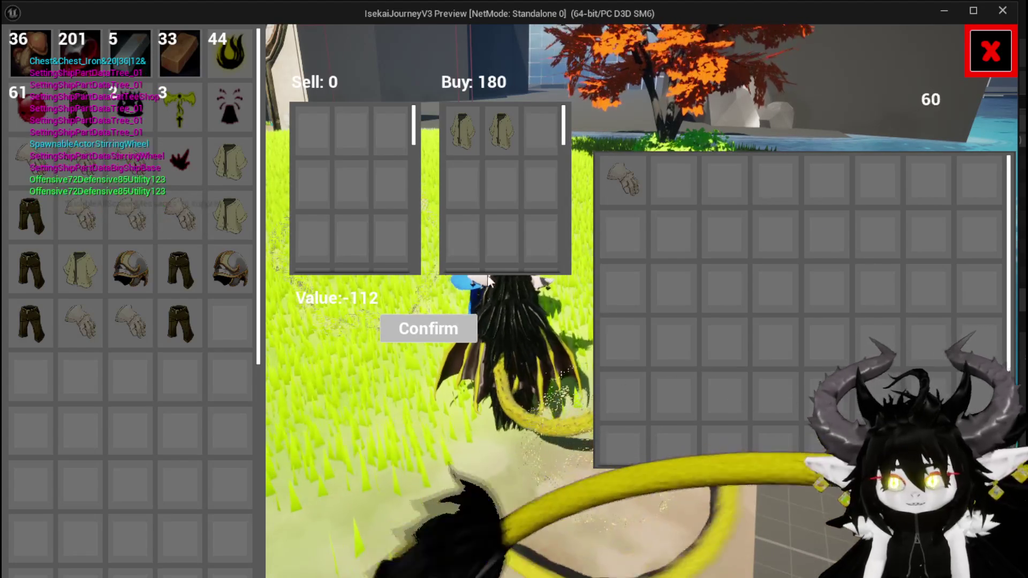
{"action": "left_click", "coordinate": [503, 145]}
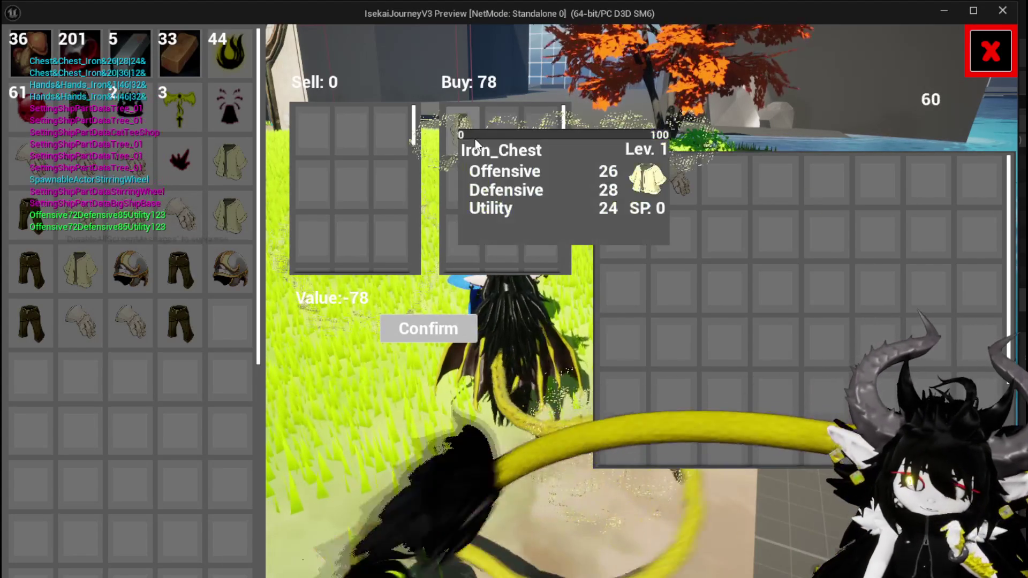
{"action": "left_click", "coordinate": [460, 137]}
- Add Iron_Chests and Iron_Hands to the Buy box, then return them all to the merchant
{"action": "left_click", "coordinate": [617, 180]}
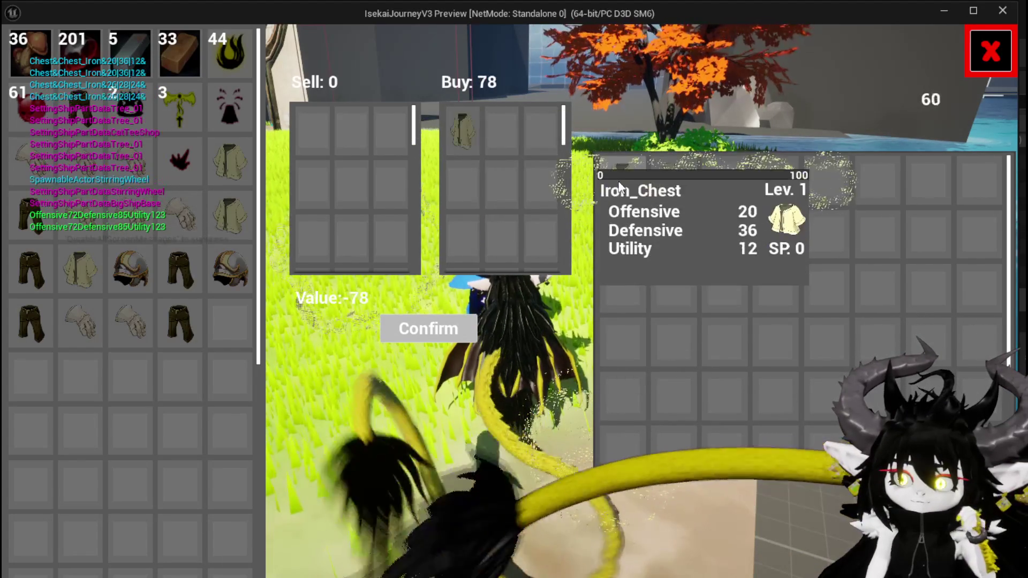
{"action": "left_click", "coordinate": [471, 132]}
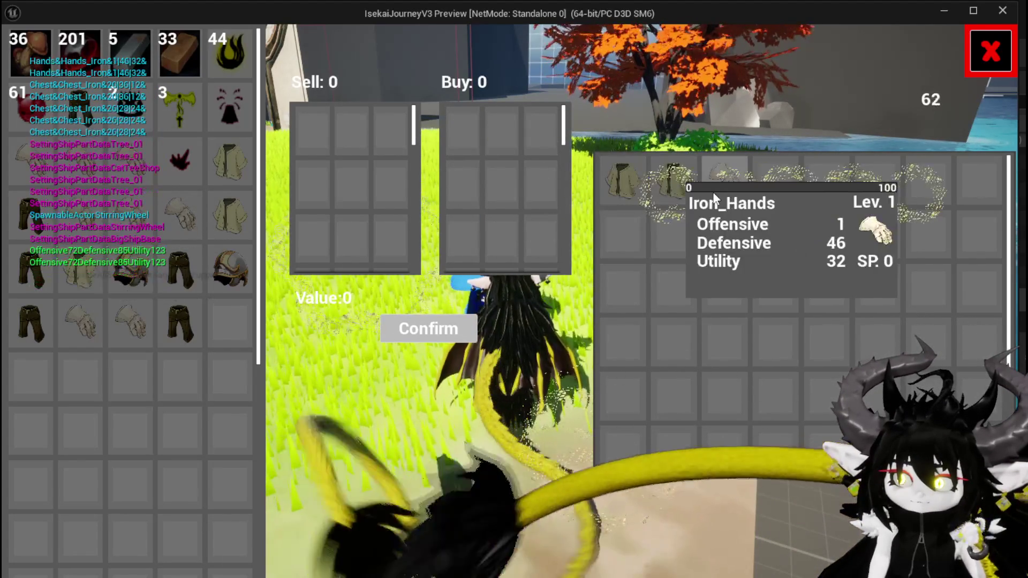
{"action": "left_click", "coordinate": [713, 194]}
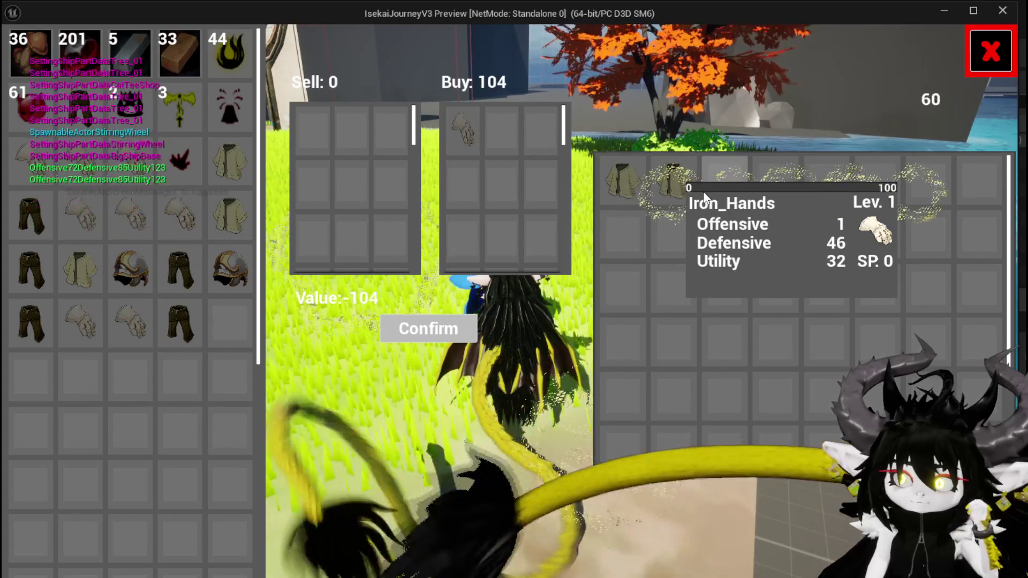
{"action": "left_click", "coordinate": [657, 183]}
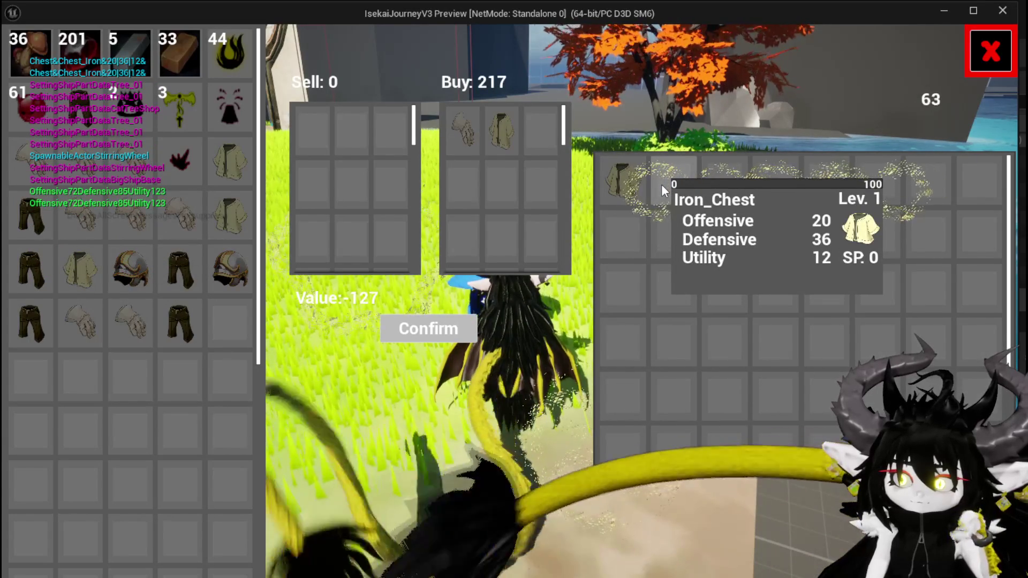
{"action": "left_click", "coordinate": [636, 187]}
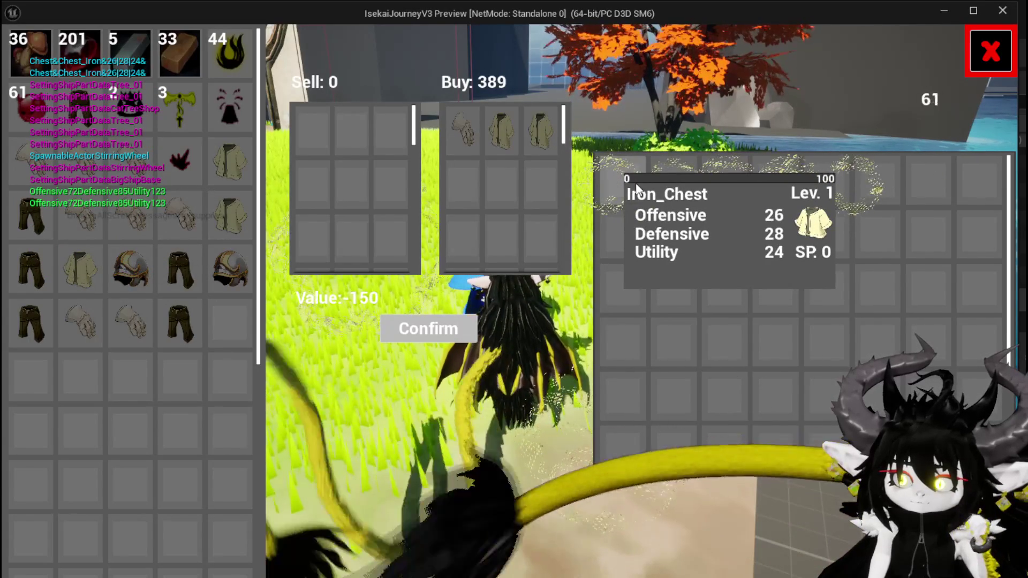
{"action": "left_click", "coordinate": [532, 130]}
{"action": "left_click", "coordinate": [512, 132]}
{"action": "left_click", "coordinate": [464, 134]}
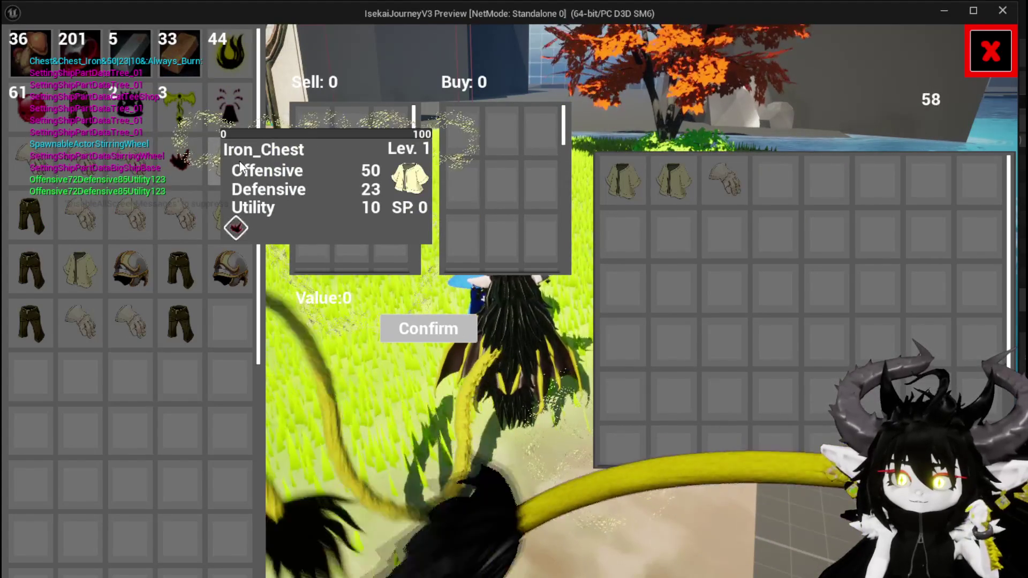
- Put an Iron_Chest, Iron_Legs and two Iron_Hands from the inventory into the Sell box
{"action": "left_click", "coordinate": [239, 160]}
{"action": "left_click", "coordinate": [234, 165]}
{"action": "left_click", "coordinate": [234, 166]}
{"action": "left_click", "coordinate": [234, 167]}
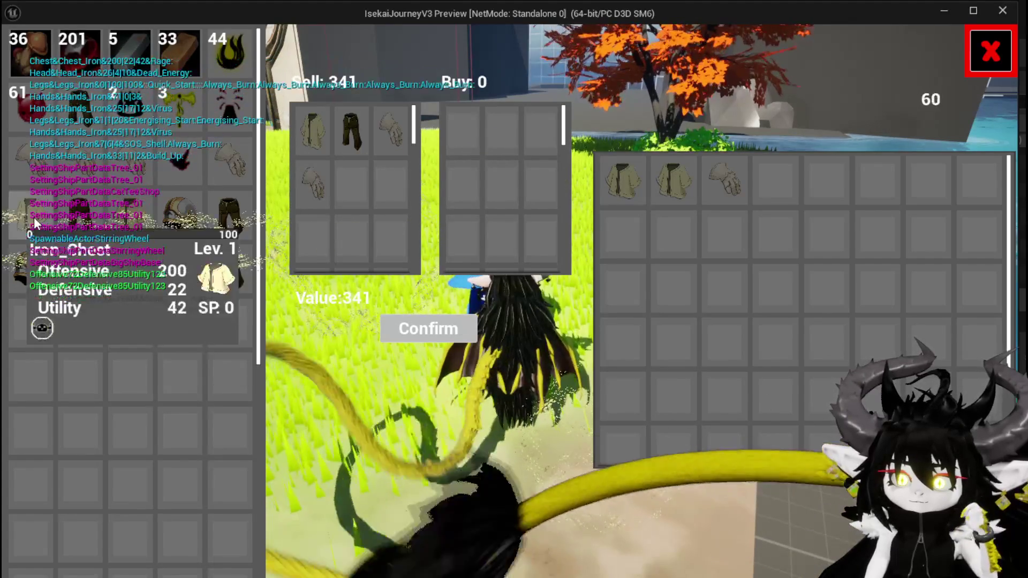
- Move Iron_Legs in and out of the Sell box twice, watching Sell and Value switch between 341 and 615
{"action": "left_click", "coordinate": [74, 284]}
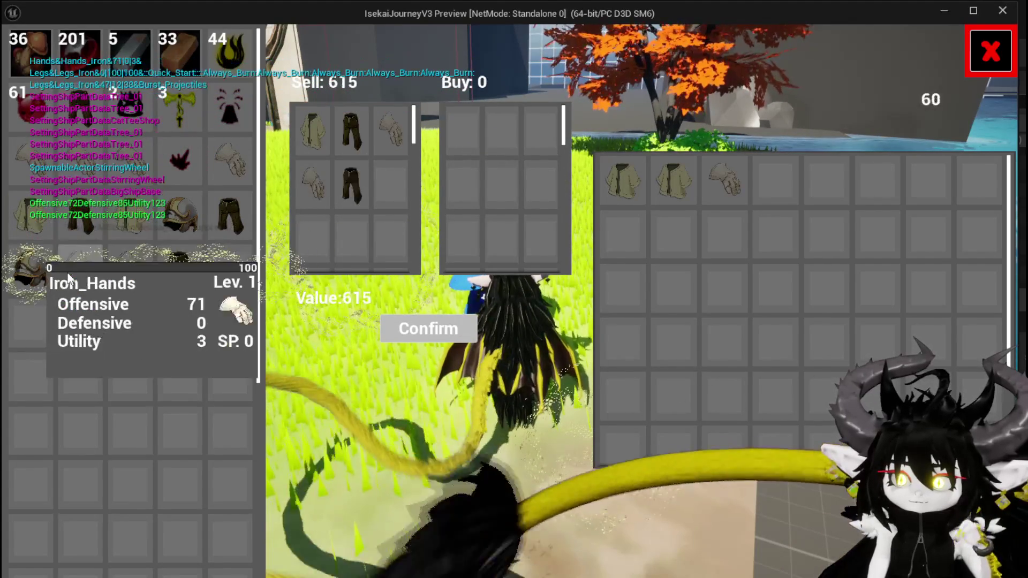
{"action": "left_click", "coordinate": [358, 182]}
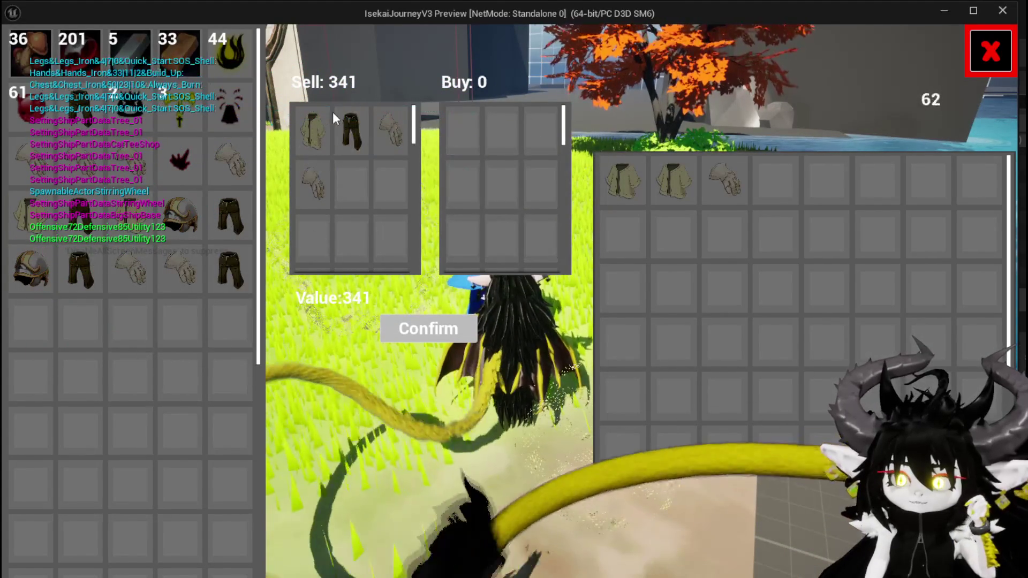
{"action": "left_click", "coordinate": [71, 287]}
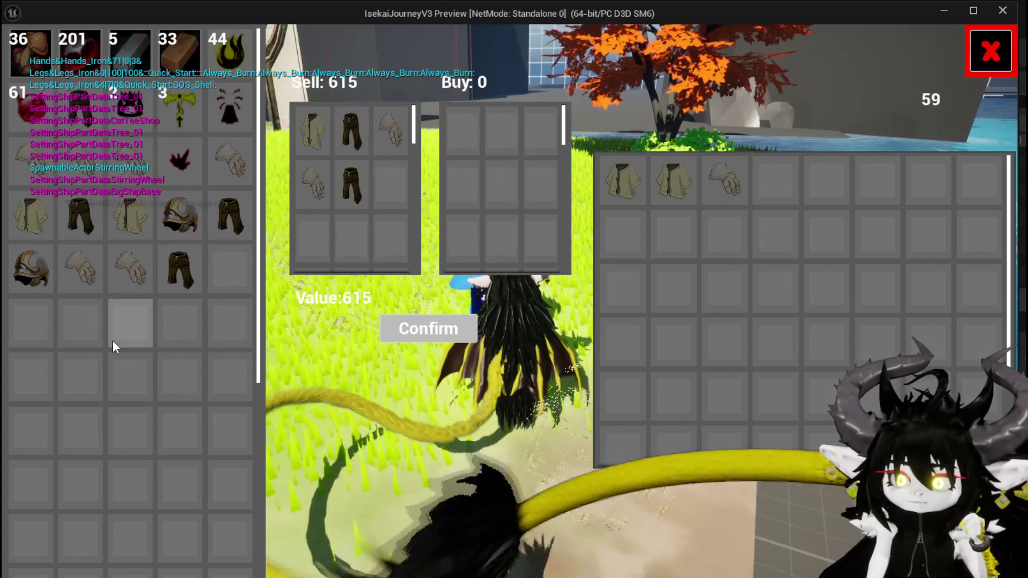
{"action": "left_click", "coordinate": [353, 174]}
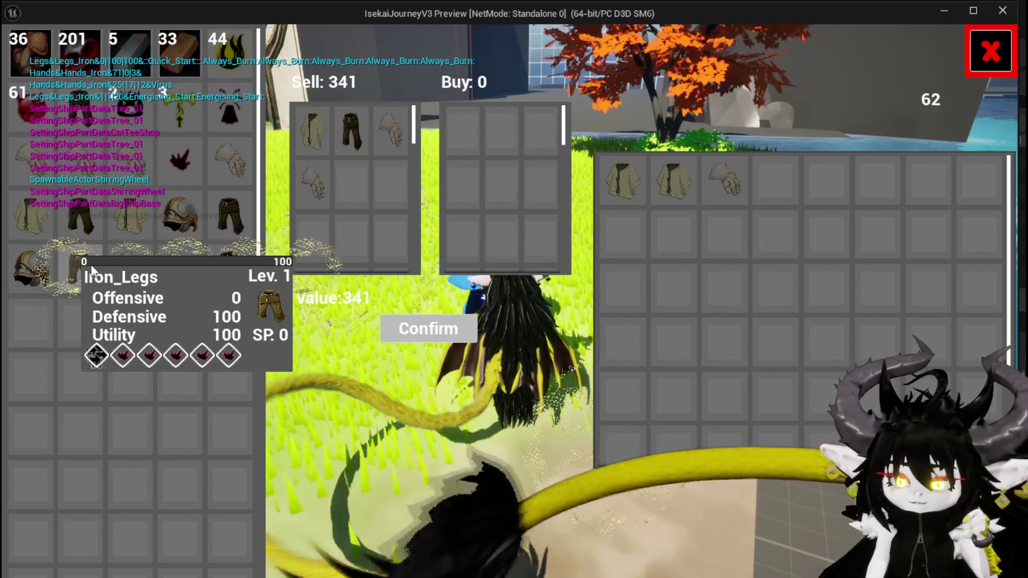
- Empty the Sell grid of the Iron_Legs, glove, gauntlet and pants
{"action": "left_click", "coordinate": [92, 270]}
{"action": "left_click", "coordinate": [352, 194]}
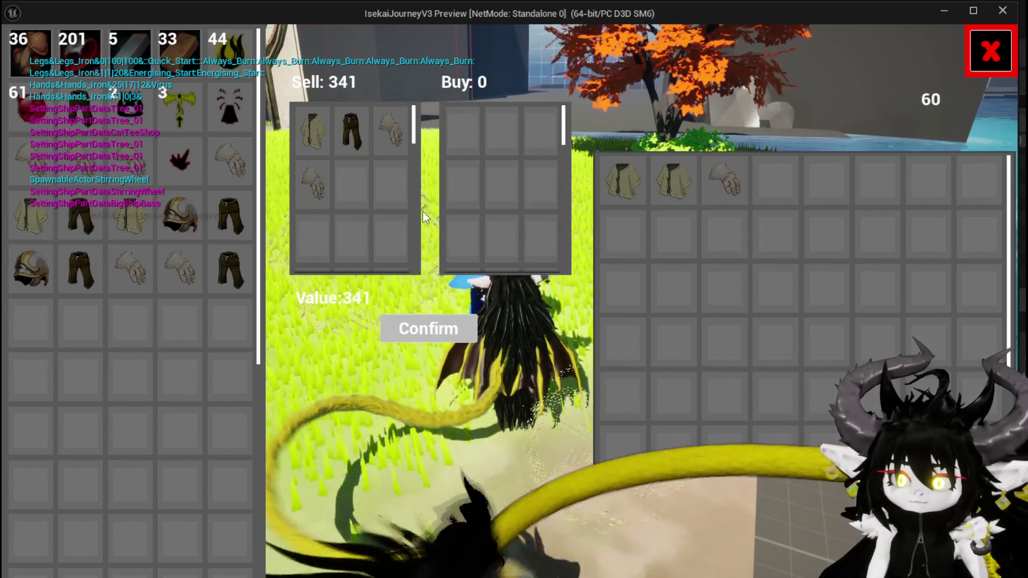
{"action": "left_click", "coordinate": [313, 185]}
{"action": "left_click", "coordinate": [377, 141]}
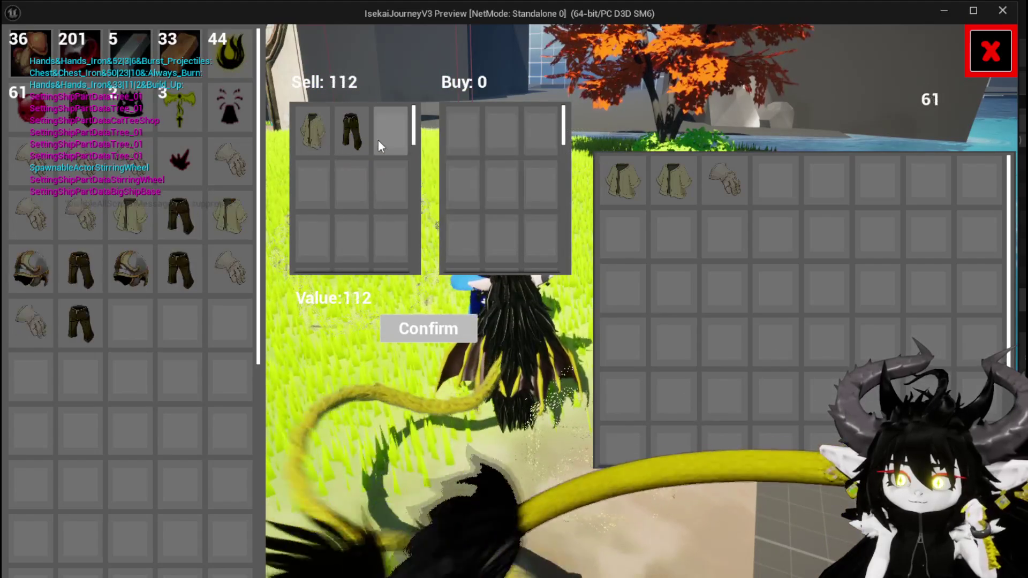
{"action": "left_click", "coordinate": [353, 147]}
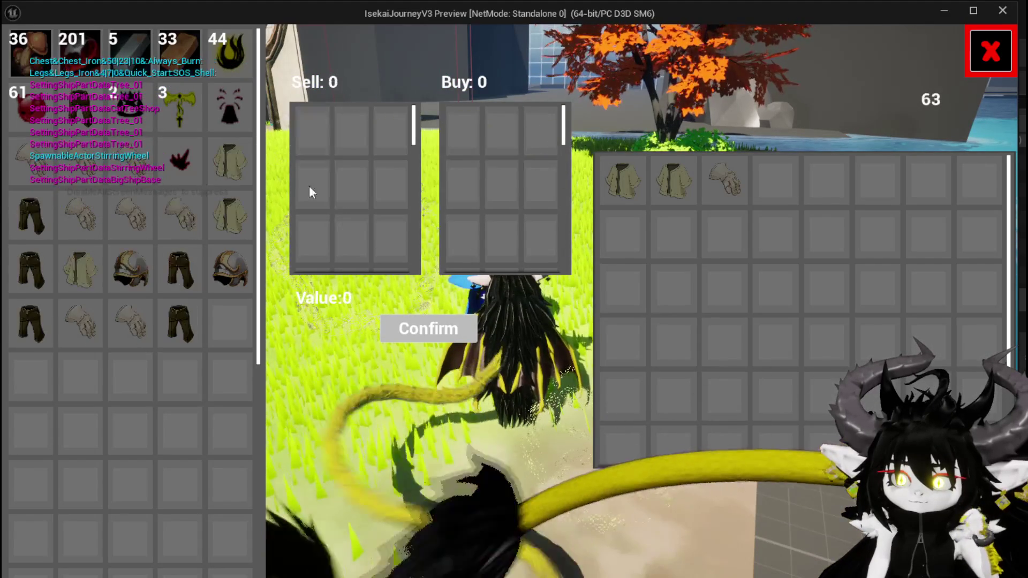
{"action": "left_click", "coordinate": [37, 336]}
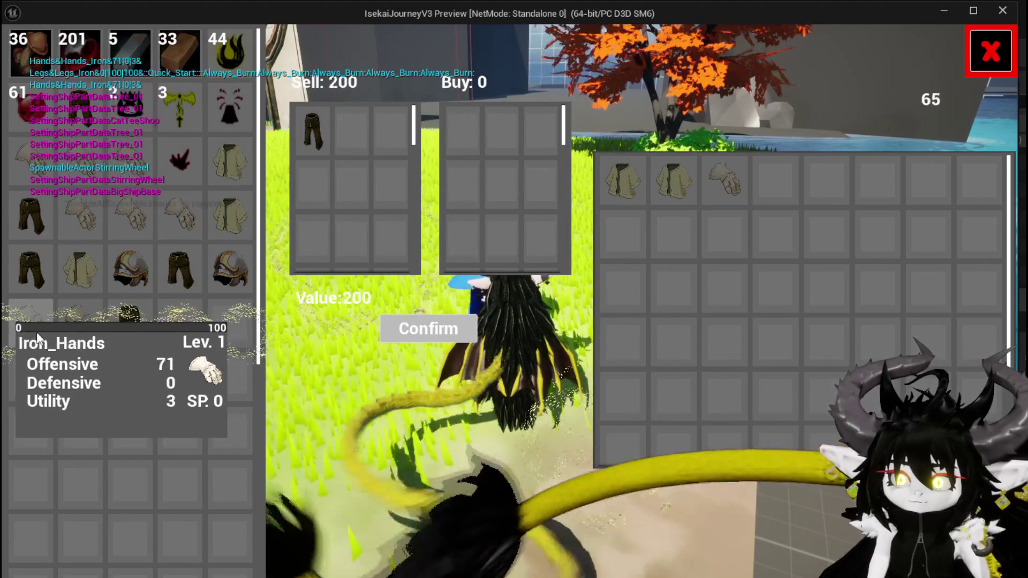
{"action": "mouse_move", "coordinate": [330, 148]}
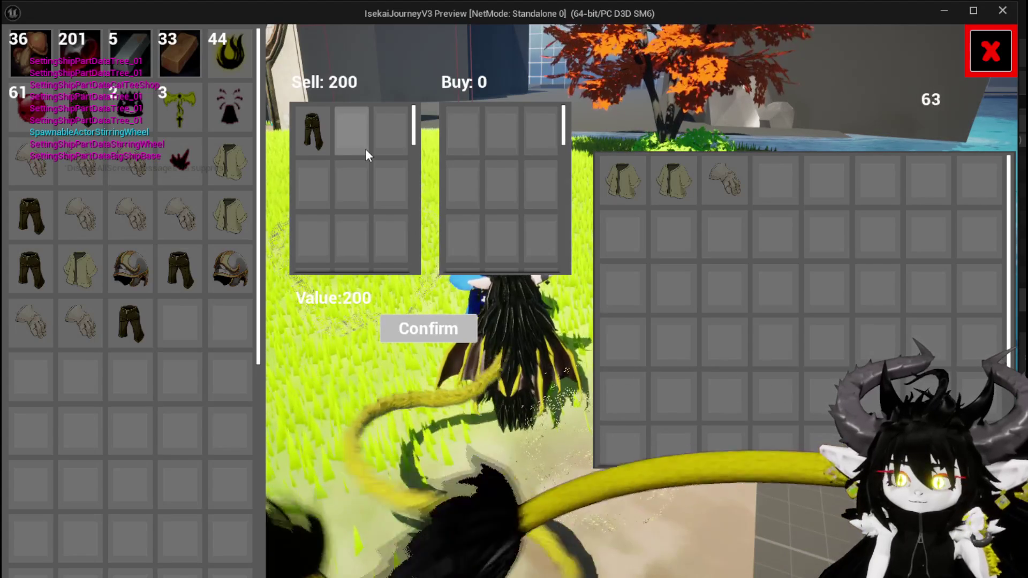
{"action": "mouse_move", "coordinate": [29, 225]}
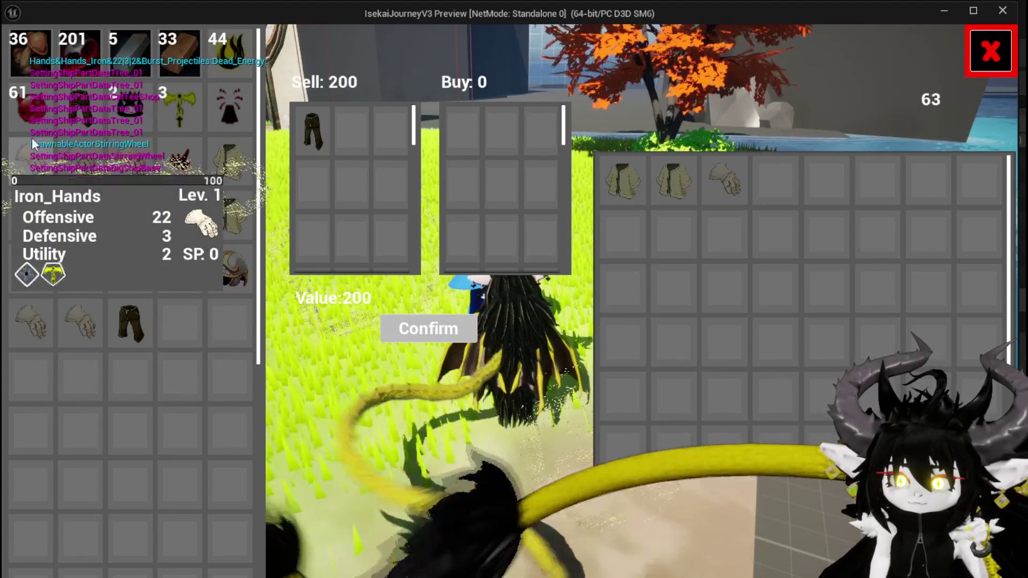
{"action": "mouse_move", "coordinate": [30, 117]}
{"action": "left_click", "coordinate": [24, 64]}
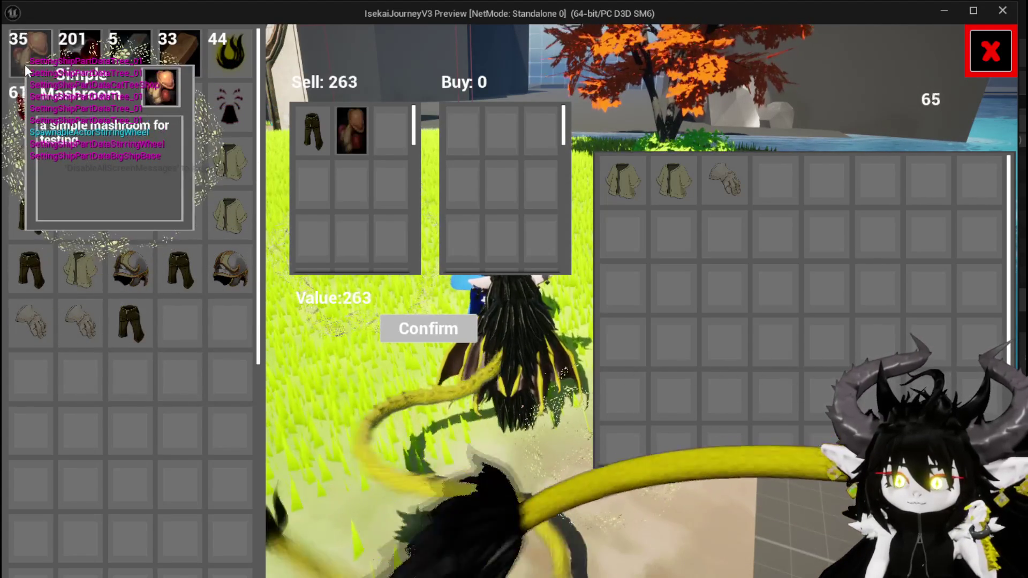
{"action": "left_click", "coordinate": [364, 133]}
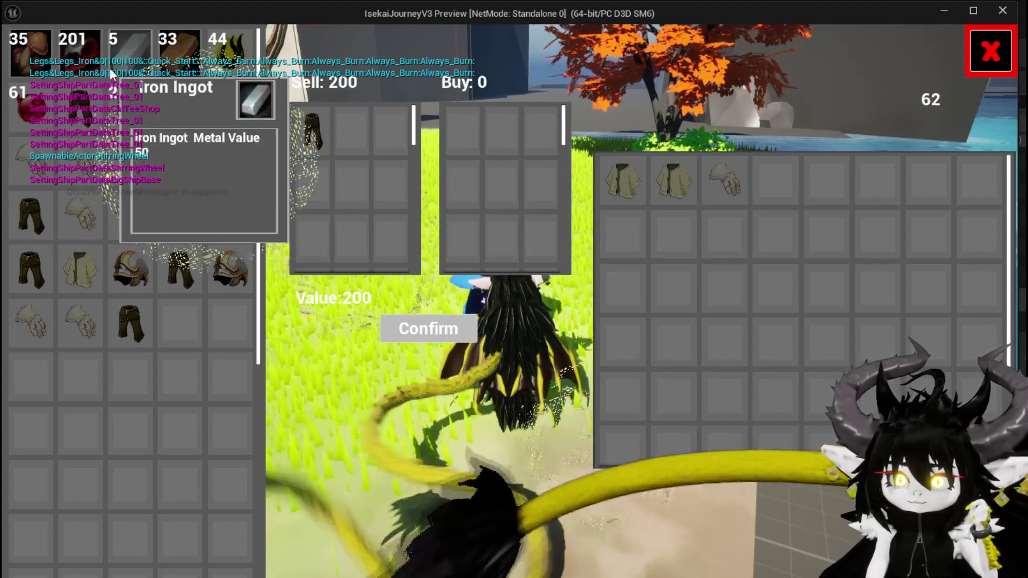
{"action": "left_click", "coordinate": [304, 130]}
- Stack Simple Mushrooms into the Sell grid
{"action": "left_click", "coordinate": [32, 42]}
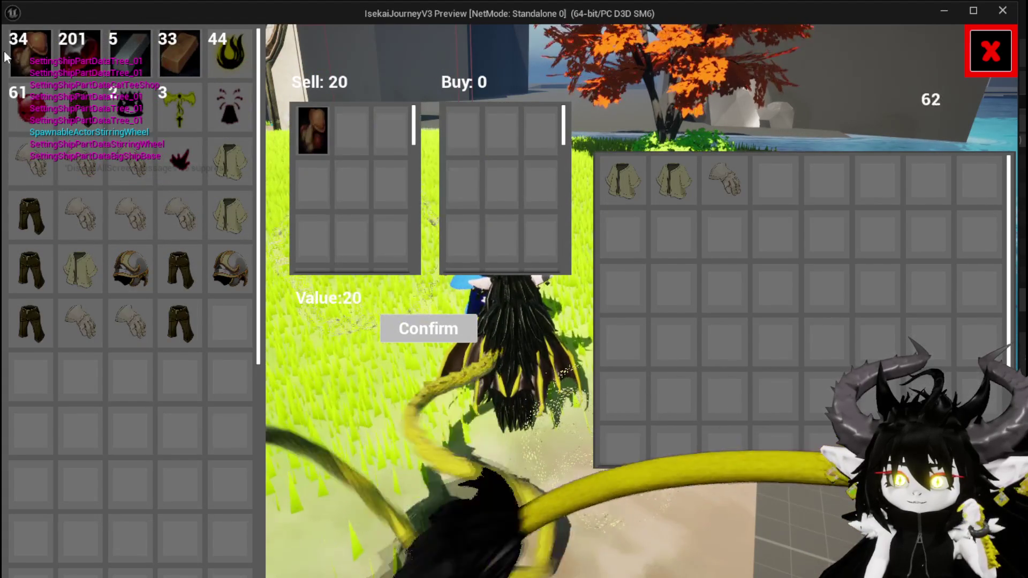
{"action": "left_click", "coordinate": [21, 55]}
{"action": "left_click", "coordinate": [21, 56]}
{"action": "left_click", "coordinate": [22, 56]}
{"action": "left_click", "coordinate": [22, 56]}
{"action": "left_click", "coordinate": [21, 55]}
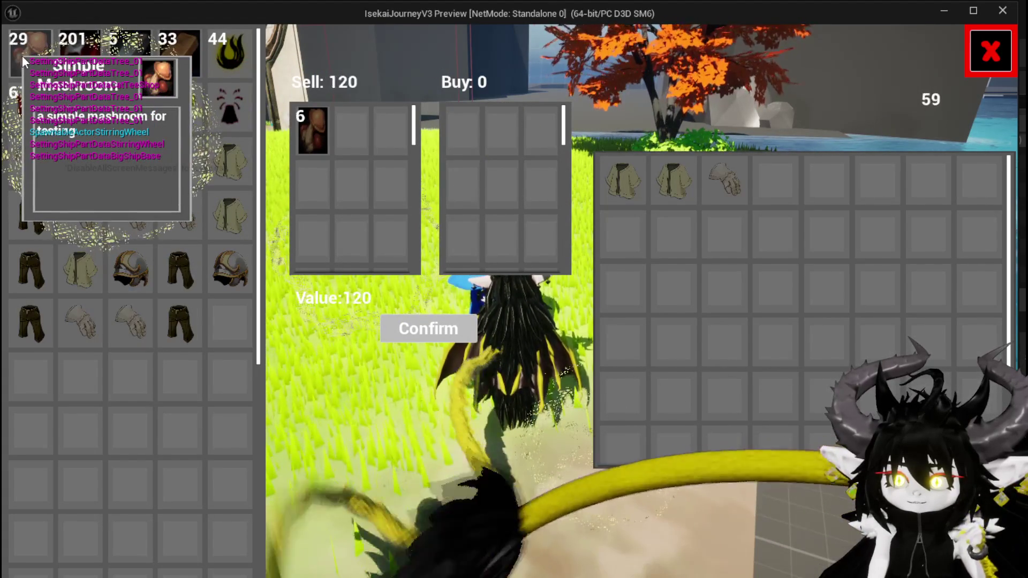
{"action": "left_click", "coordinate": [21, 56]}
{"action": "left_click", "coordinate": [21, 55]}
{"action": "left_click", "coordinate": [22, 56]}
{"action": "left_click", "coordinate": [22, 55]}
{"action": "left_click", "coordinate": [21, 56]}
{"action": "triple_click", "coordinate": [22, 55]}
{"action": "left_click", "coordinate": [22, 56]}
{"action": "left_click", "coordinate": [21, 55]}
{"action": "left_click", "coordinate": [22, 55]}
{"action": "left_click", "coordinate": [21, 56]}
{"action": "left_click", "coordinate": [22, 56]}
{"action": "left_click", "coordinate": [21, 56]}
{"action": "left_click", "coordinate": [22, 55]}
{"action": "left_click", "coordinate": [21, 55]}
{"action": "left_click", "coordinate": [22, 56]}
{"action": "left_click", "coordinate": [21, 55]}
{"action": "triple_click", "coordinate": [22, 55]}
{"action": "triple_click", "coordinate": [22, 56]}
{"action": "triple_click", "coordinate": [21, 56]}
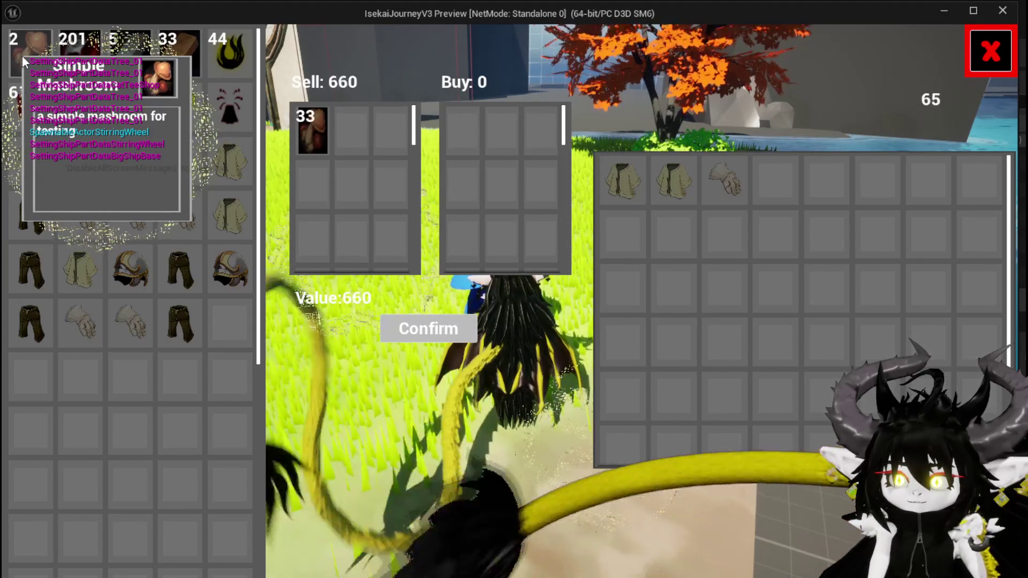
- Stack Copper Ore into the Sell grid and take a few mushrooms back, bringing Sell to 2241
{"action": "triple_click", "coordinate": [21, 56]}
{"action": "left_click", "coordinate": [21, 55]}
{"action": "left_click", "coordinate": [21, 56]}
{"action": "left_click", "coordinate": [21, 55]}
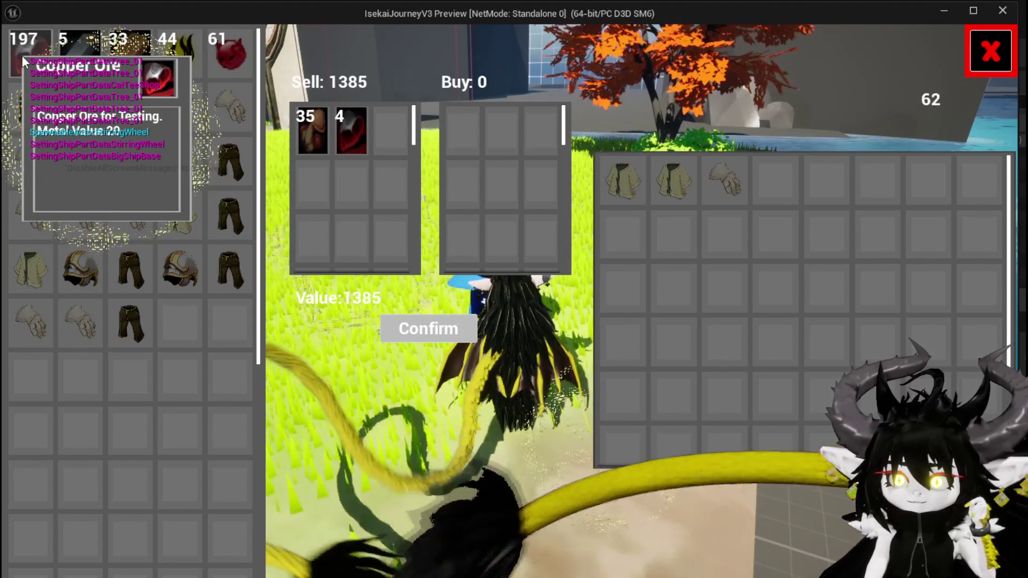
{"action": "left_click", "coordinate": [22, 58]}
{"action": "left_click", "coordinate": [22, 58]}
{"action": "left_click", "coordinate": [23, 58]}
{"action": "left_click", "coordinate": [23, 58]}
{"action": "left_click", "coordinate": [22, 58]}
{"action": "left_click", "coordinate": [23, 58]}
{"action": "left_click", "coordinate": [23, 58]}
{"action": "left_click", "coordinate": [317, 148]}
{"action": "left_click", "coordinate": [320, 145]}
{"action": "left_click", "coordinate": [320, 144]}
{"action": "left_click", "coordinate": [320, 145]}
{"action": "left_click", "coordinate": [320, 145]}
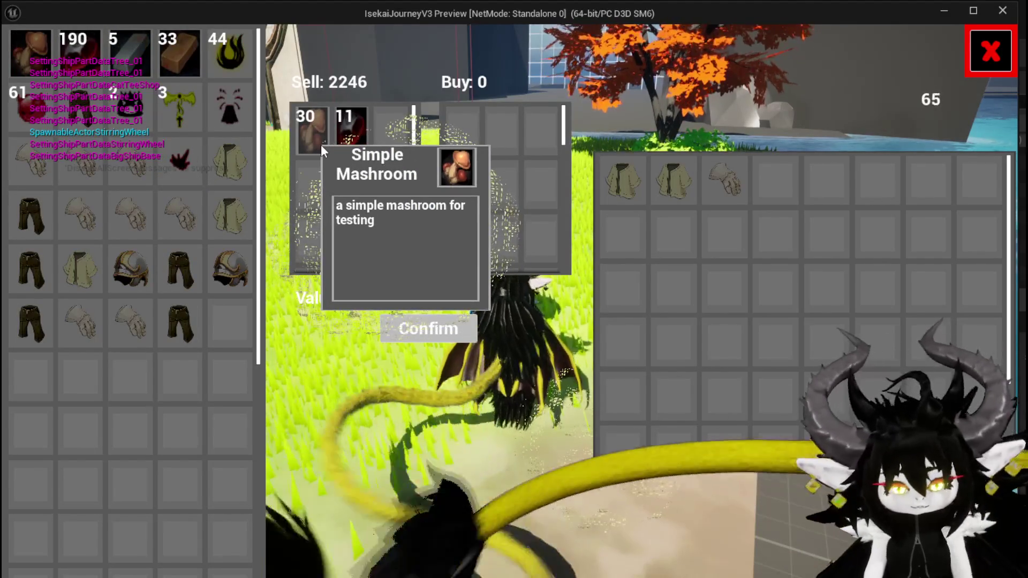
- Stop the play session and save the level
{"action": "key", "text": "alt+Tab"}
{"action": "key", "text": "Escape"}
{"action": "left_click", "coordinate": [19, 53]}
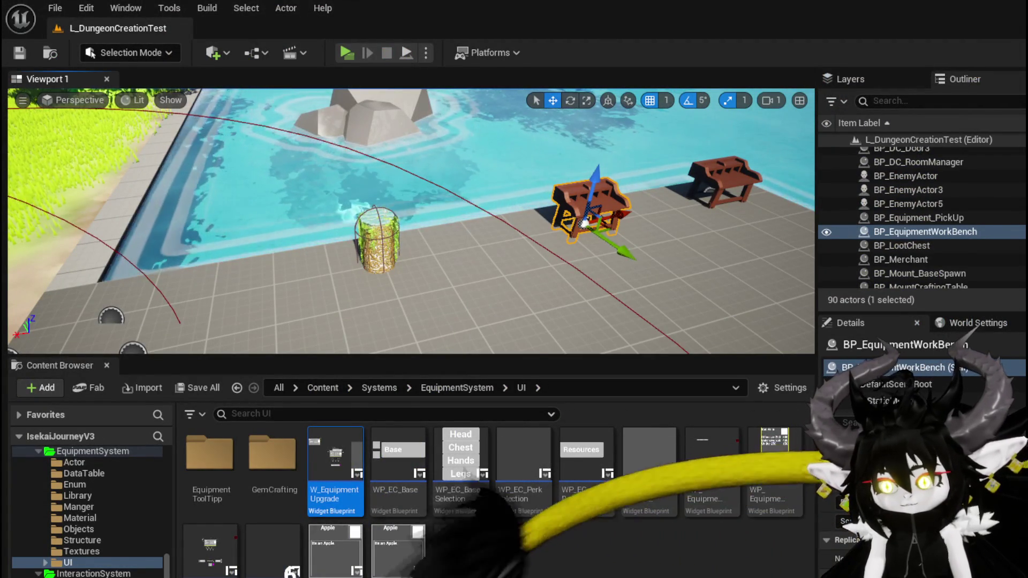
- Delete the stray conversion node in WP_MerchantHUD's CalculateValue sell branch
{"action": "key", "text": "alt+Tab"}
{"action": "mouse_move", "coordinate": [674, 287]}
{"action": "left_mouse_down"}
{"action": "mouse_move", "coordinate": [530, 302]}
{"action": "mouse_move", "coordinate": [299, 348]}
{"action": "left_mouse_up"}
{"action": "mouse_move", "coordinate": [731, 236]}
{"action": "left_mouse_down"}
{"action": "mouse_move", "coordinate": [592, 229]}
{"action": "mouse_move", "coordinate": [637, 278]}
{"action": "mouse_move", "coordinate": [748, 322]}
{"action": "mouse_move", "coordinate": [703, 262]}
{"action": "mouse_move", "coordinate": [783, 307]}
{"action": "mouse_move", "coordinate": [746, 259]}
{"action": "mouse_move", "coordinate": [664, 289]}
{"action": "mouse_move", "coordinate": [546, 248]}
{"action": "mouse_move", "coordinate": [544, 298]}
{"action": "mouse_move", "coordinate": [557, 323]}
{"action": "mouse_move", "coordinate": [624, 336]}
{"action": "left_mouse_up"}
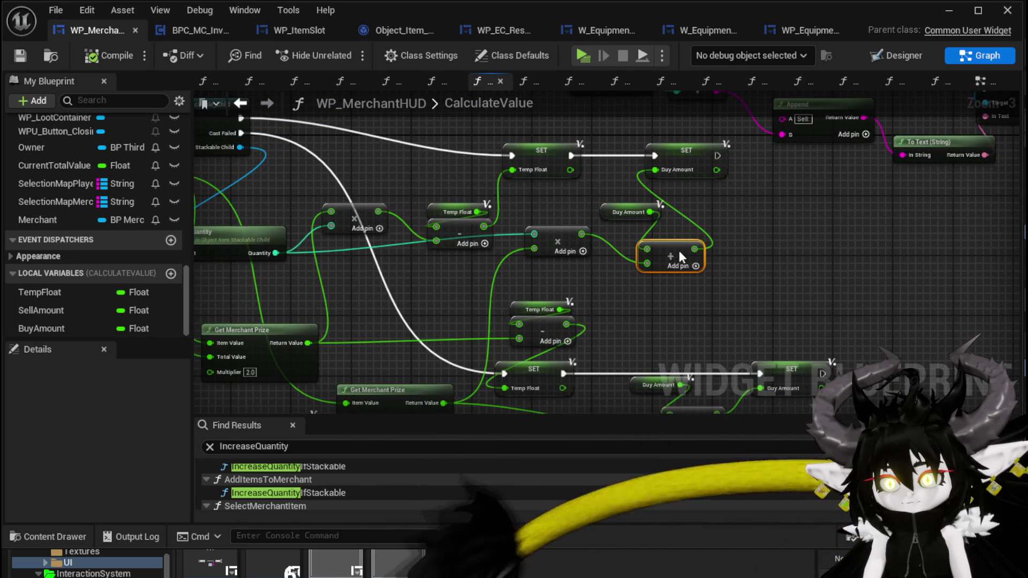
{"action": "mouse_move", "coordinate": [613, 219]}
{"action": "left_mouse_down"}
{"action": "mouse_move", "coordinate": [696, 202]}
{"action": "mouse_move", "coordinate": [681, 204]}
{"action": "mouse_move", "coordinate": [1019, 244]}
{"action": "left_mouse_up"}
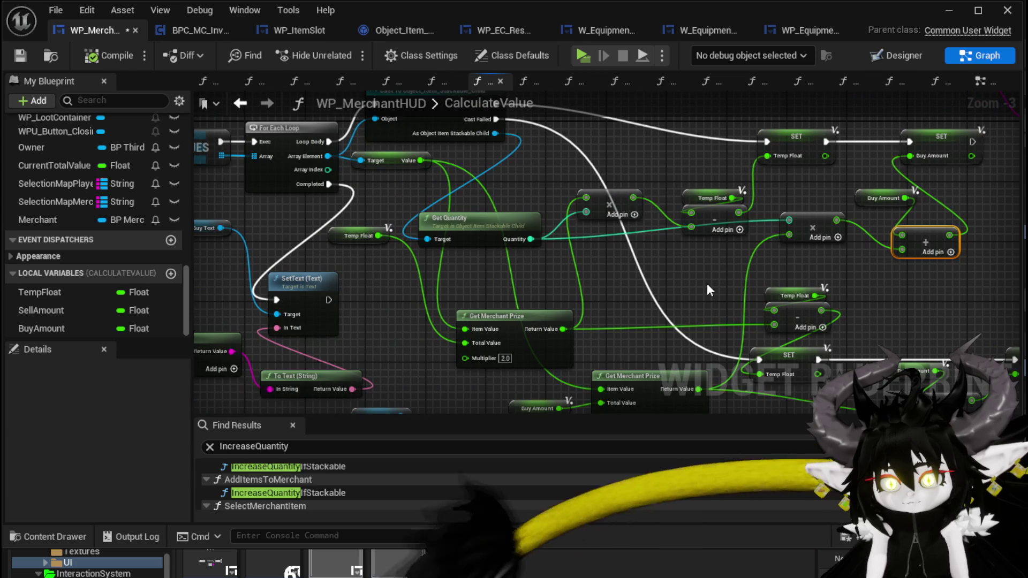
{"action": "scroll", "coordinate": [706, 283], "scroll_direction": "down", "scroll_amount": 1}
{"action": "left_click_drag", "start_coordinate": [706, 284], "coordinate": [549, 233]}
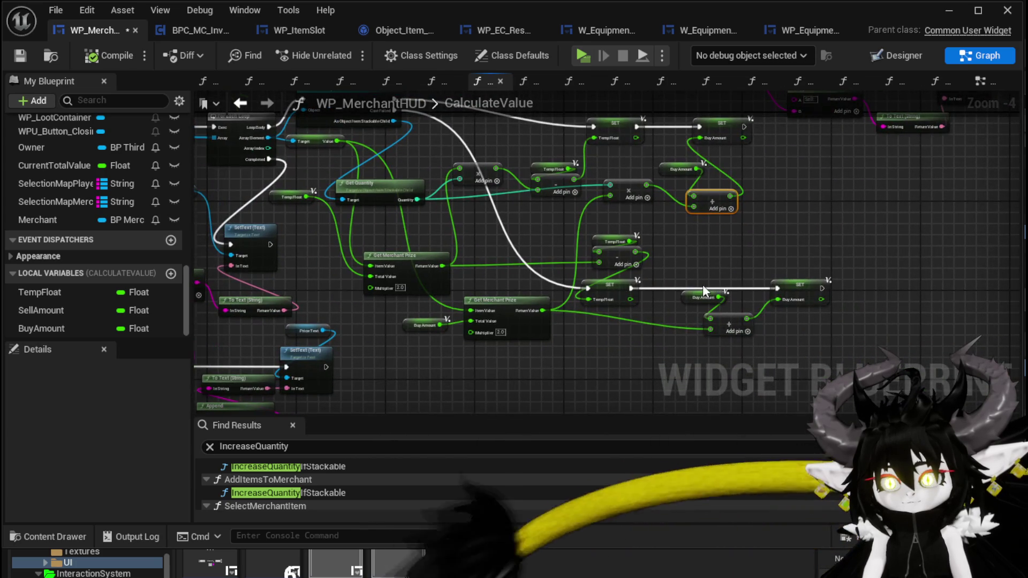
{"action": "scroll", "coordinate": [690, 275], "scroll_direction": "up", "scroll_amount": 1}
{"action": "scroll", "coordinate": [677, 260], "scroll_direction": "down", "scroll_amount": 2}
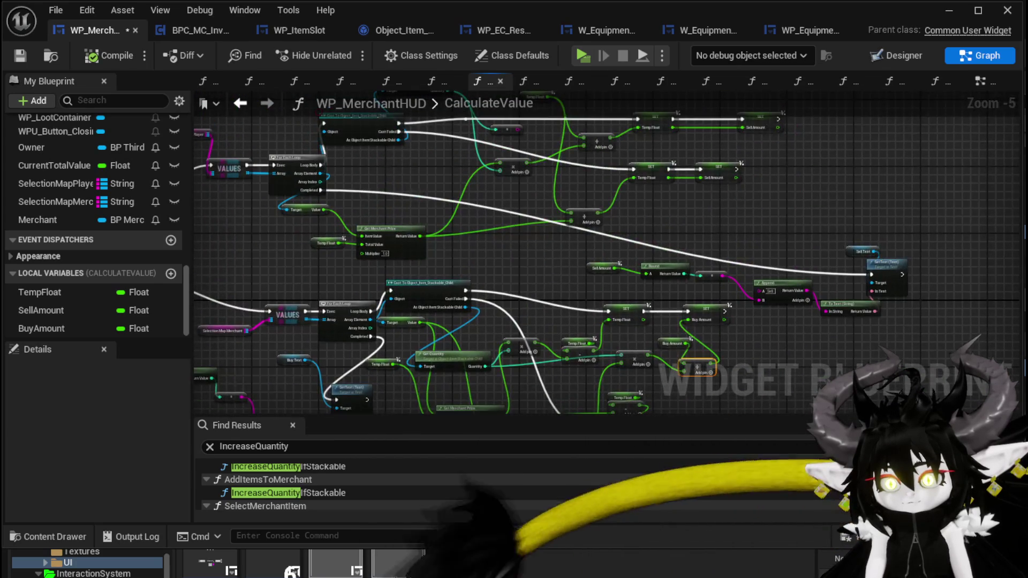
{"action": "scroll", "coordinate": [548, 271], "scroll_direction": "up", "scroll_amount": 2}
{"action": "mouse_move", "coordinate": [487, 226]}
{"action": "left_mouse_down"}
{"action": "mouse_move", "coordinate": [509, 284]}
{"action": "mouse_move", "coordinate": [371, 295]}
{"action": "mouse_move", "coordinate": [420, 335]}
{"action": "left_mouse_up"}
{"action": "left_click", "coordinate": [556, 234]}
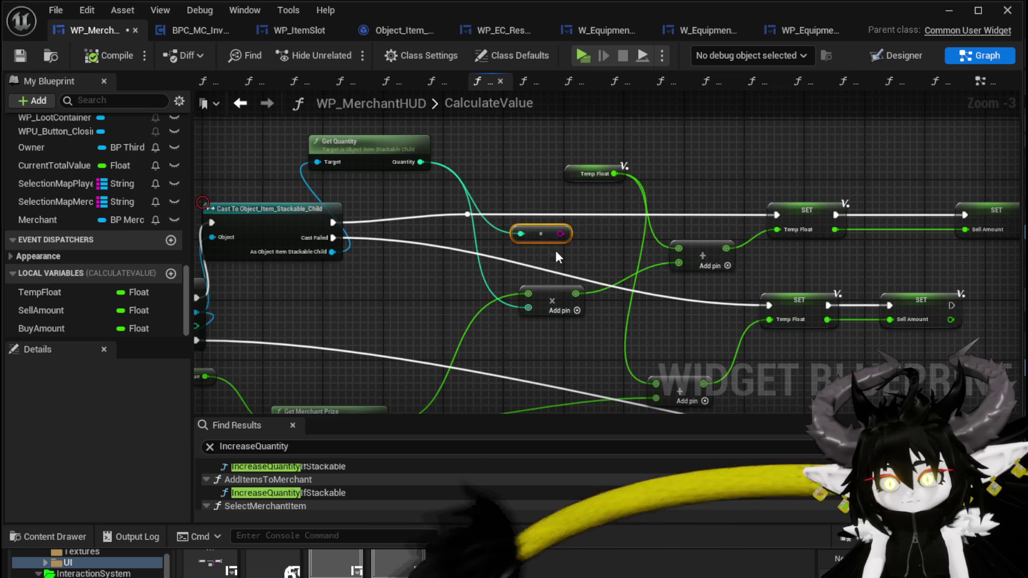
{"action": "key", "text": "Delete"}
- Rearrange the Target, Temp Float, Get Merchant Prize and Value nodes for a tidier layout
{"action": "left_click_drag", "start_coordinate": [454, 264], "coordinate": [491, 268]}
{"action": "left_click_drag", "start_coordinate": [328, 212], "coordinate": [436, 220]}
{"action": "left_click", "coordinate": [436, 221]}
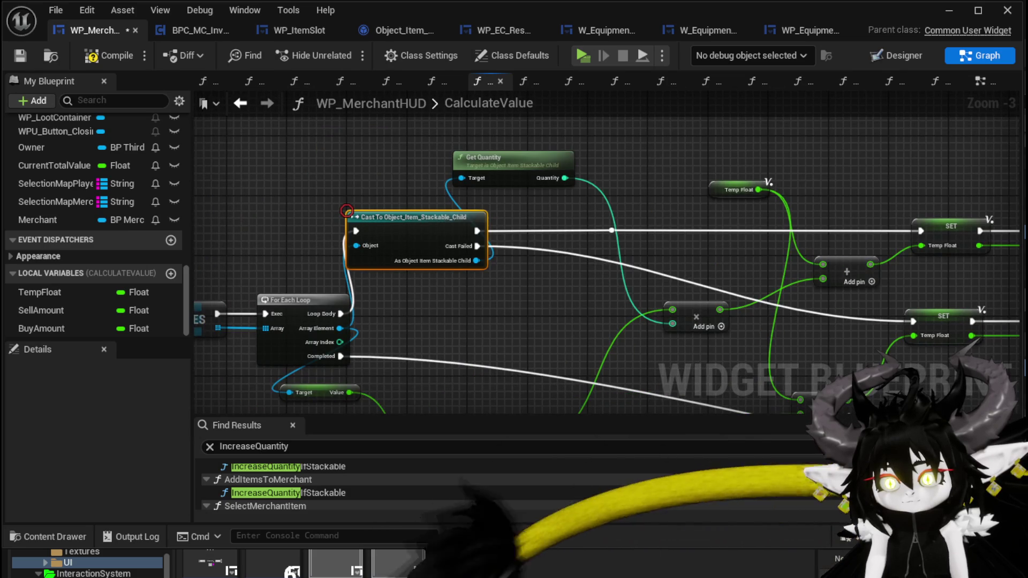
{"action": "left_click_drag", "start_coordinate": [573, 323], "coordinate": [594, 191]}
{"action": "left_click_drag", "start_coordinate": [474, 264], "coordinate": [653, 249]}
{"action": "left_click", "coordinate": [709, 317]}
{"action": "left_click_drag", "start_coordinate": [709, 317], "coordinate": [614, 336]}
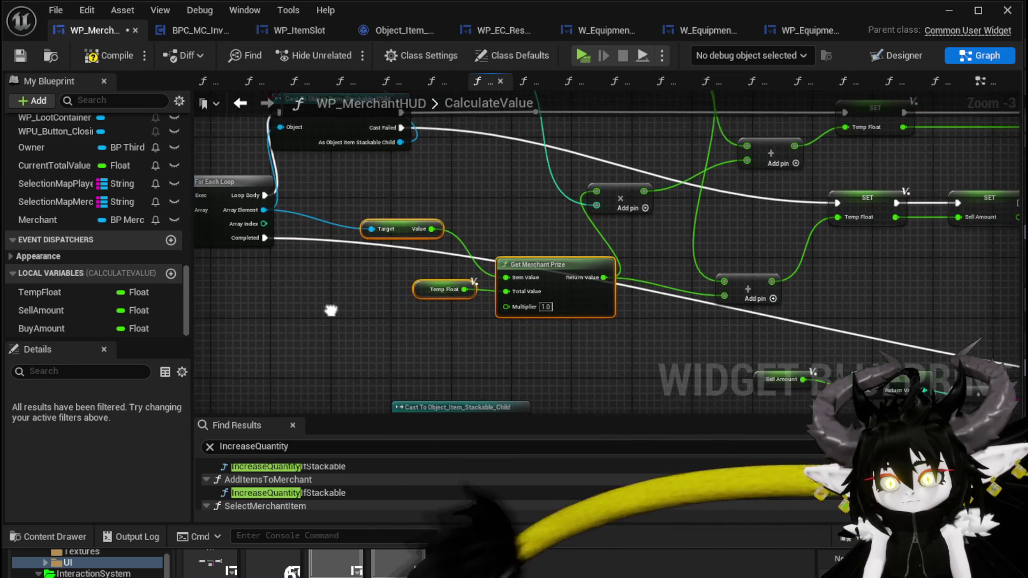
{"action": "left_click_drag", "start_coordinate": [435, 295], "coordinate": [282, 306]}
{"action": "left_click", "coordinate": [409, 318]}
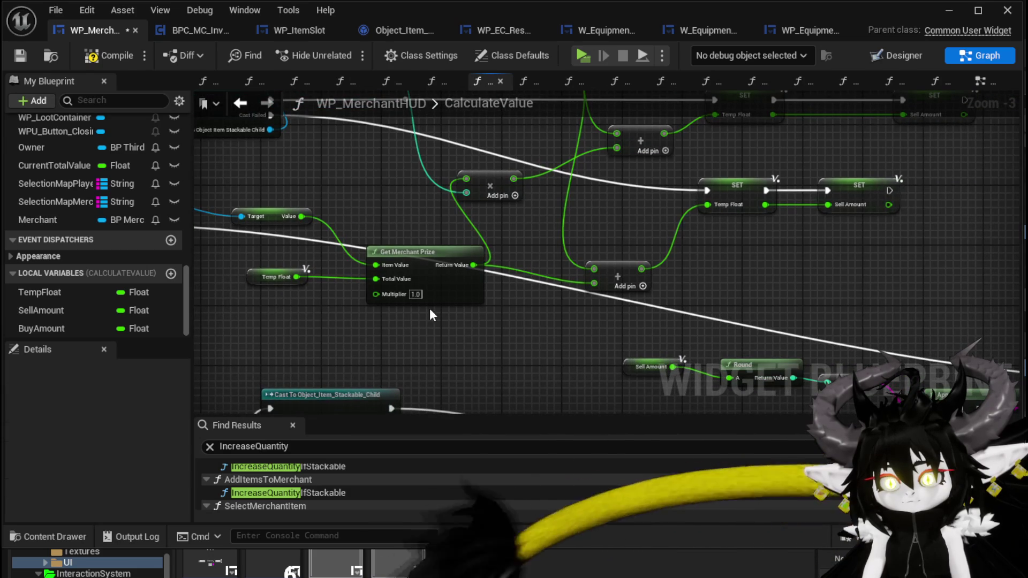
{"action": "mouse_move", "coordinate": [256, 273]}
{"action": "left_mouse_down"}
{"action": "mouse_move", "coordinate": [298, 300]}
{"action": "mouse_move", "coordinate": [382, 325]}
{"action": "left_mouse_up"}
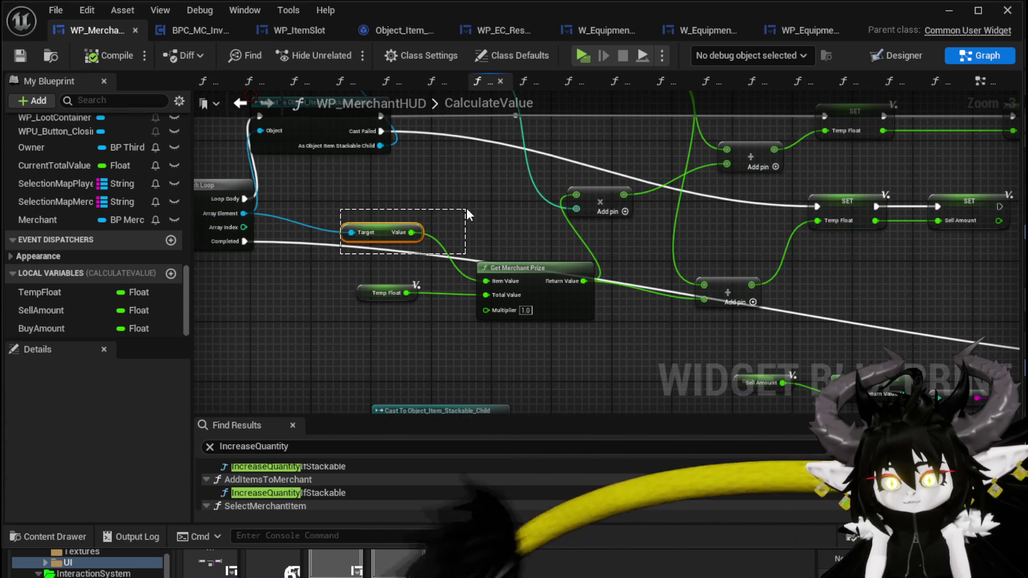
{"action": "left_click", "coordinate": [382, 236]}
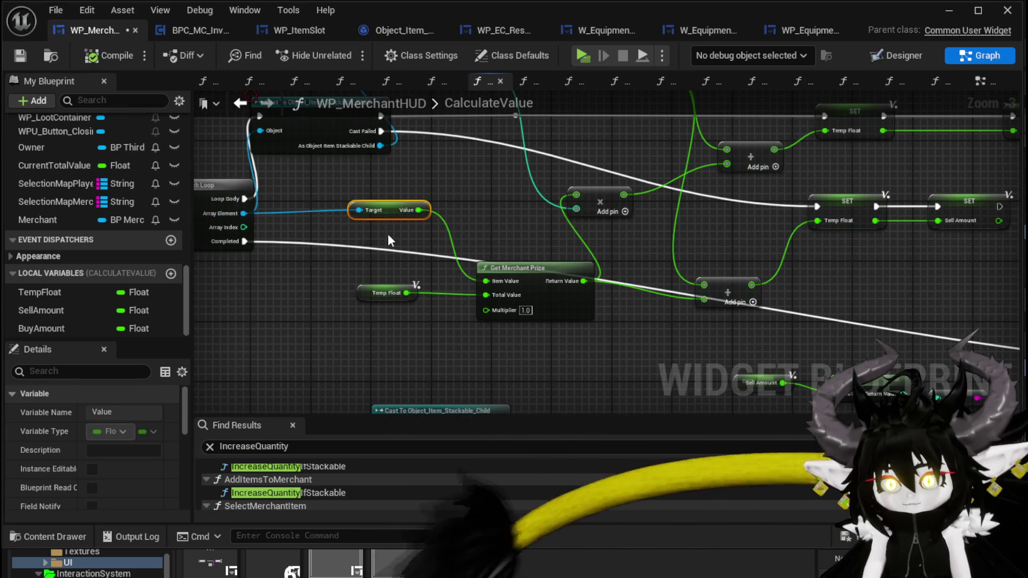